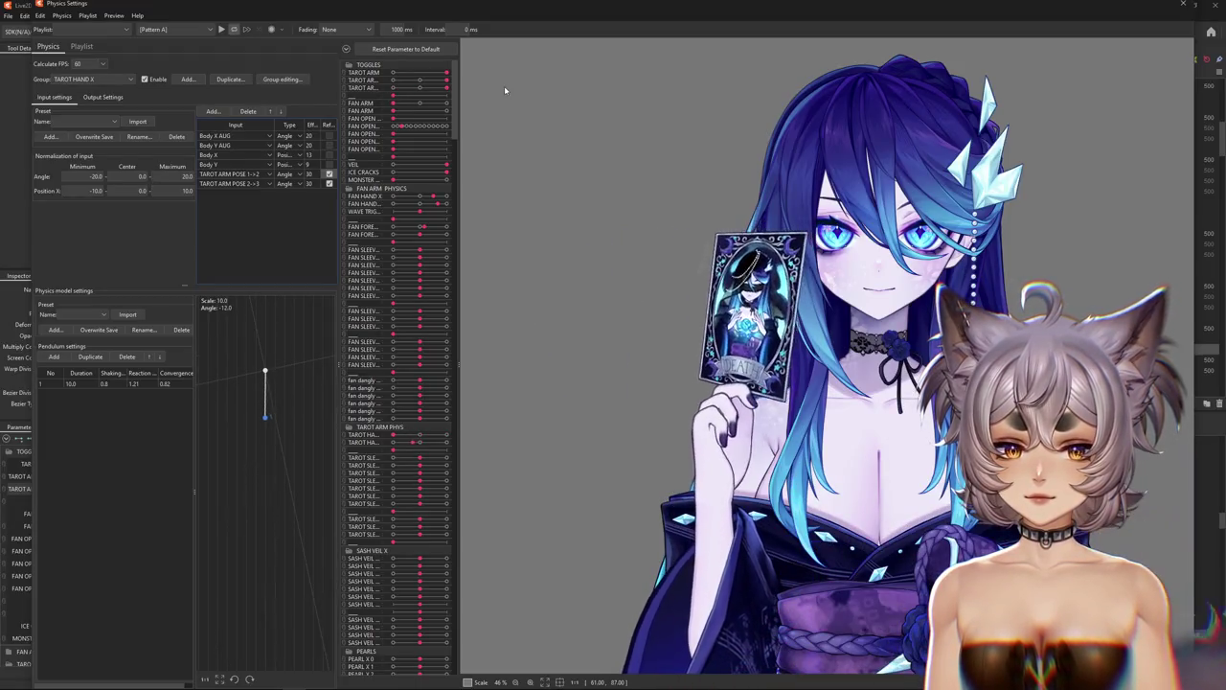
Preview the fanned tarot card pose with the TAROT ARM slider.
click(443, 81)
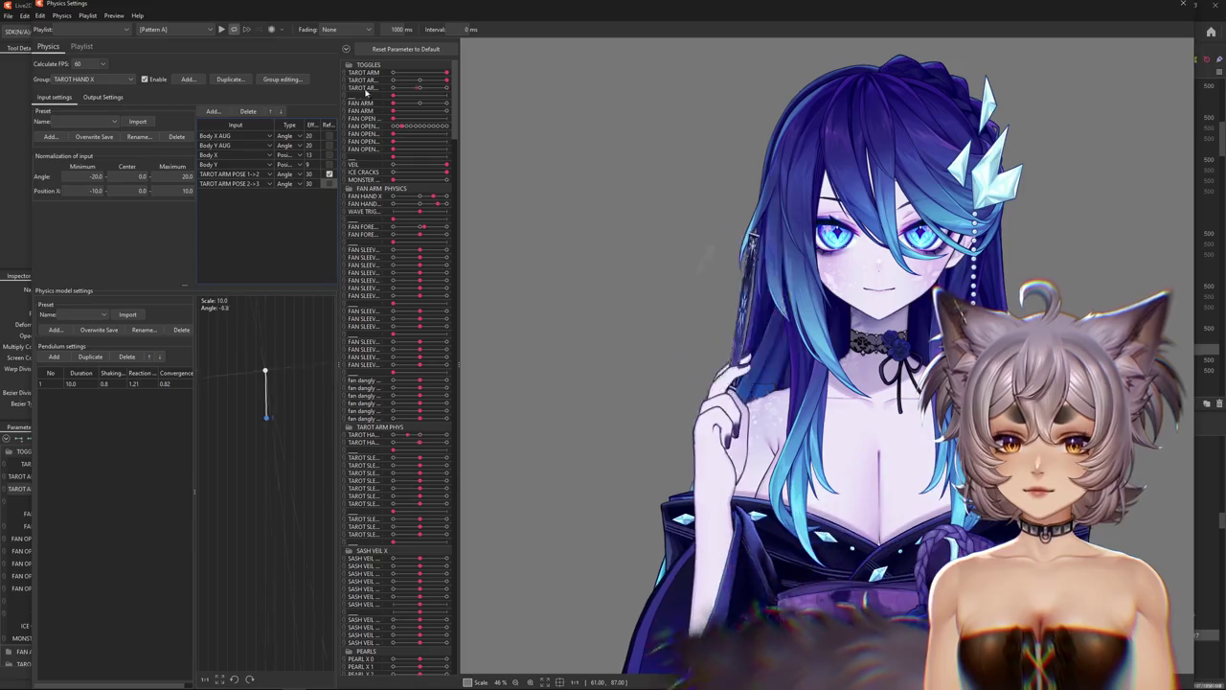
click(444, 81)
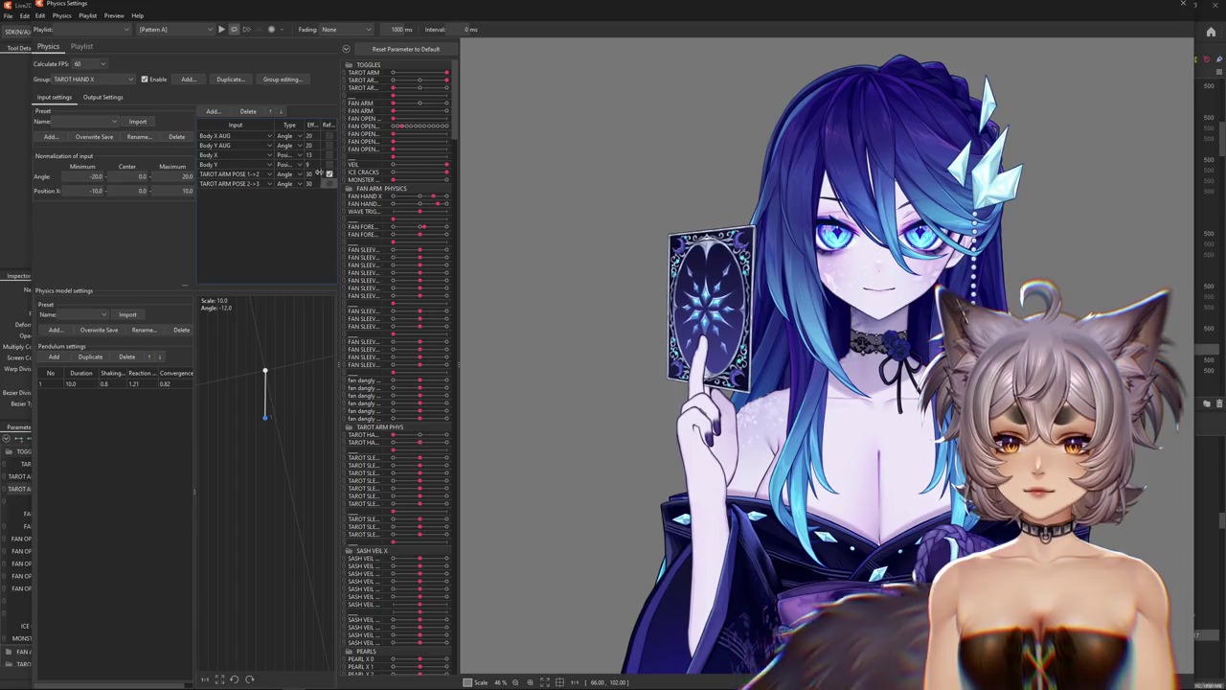
click(443, 82)
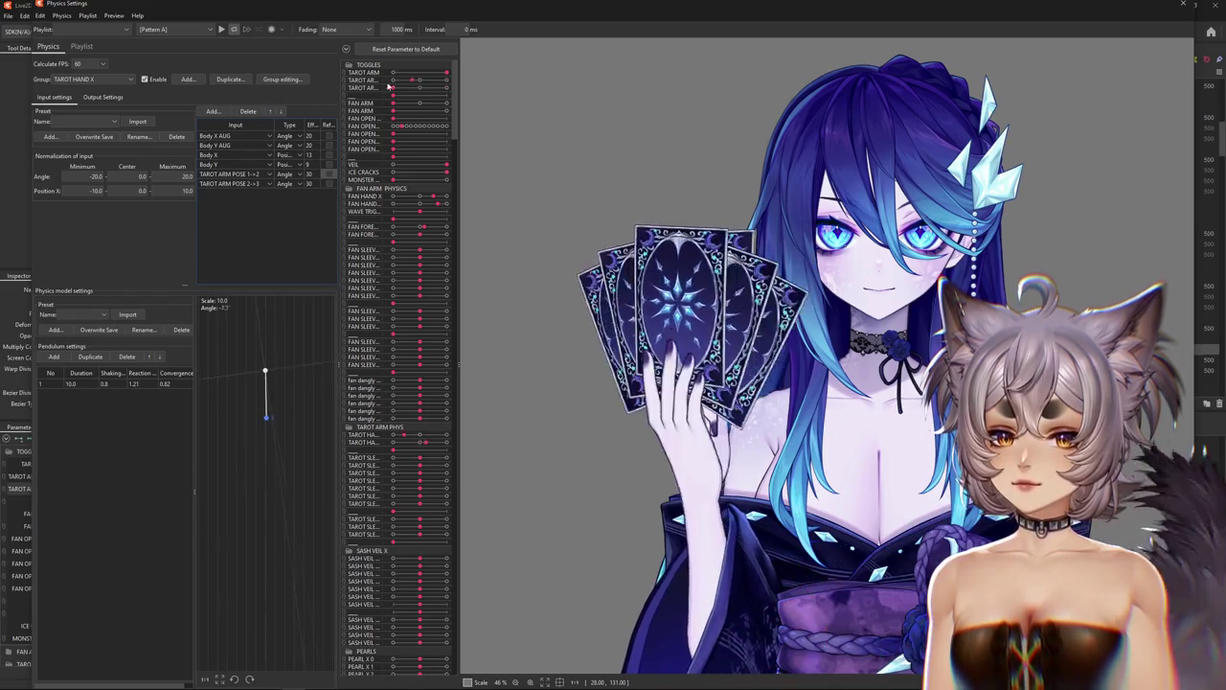
Toggle Ref on the TAROT ARM POSE inputs, leaving 2->3 reflected, and scrub the pose to test.
click(328, 173)
click(329, 183)
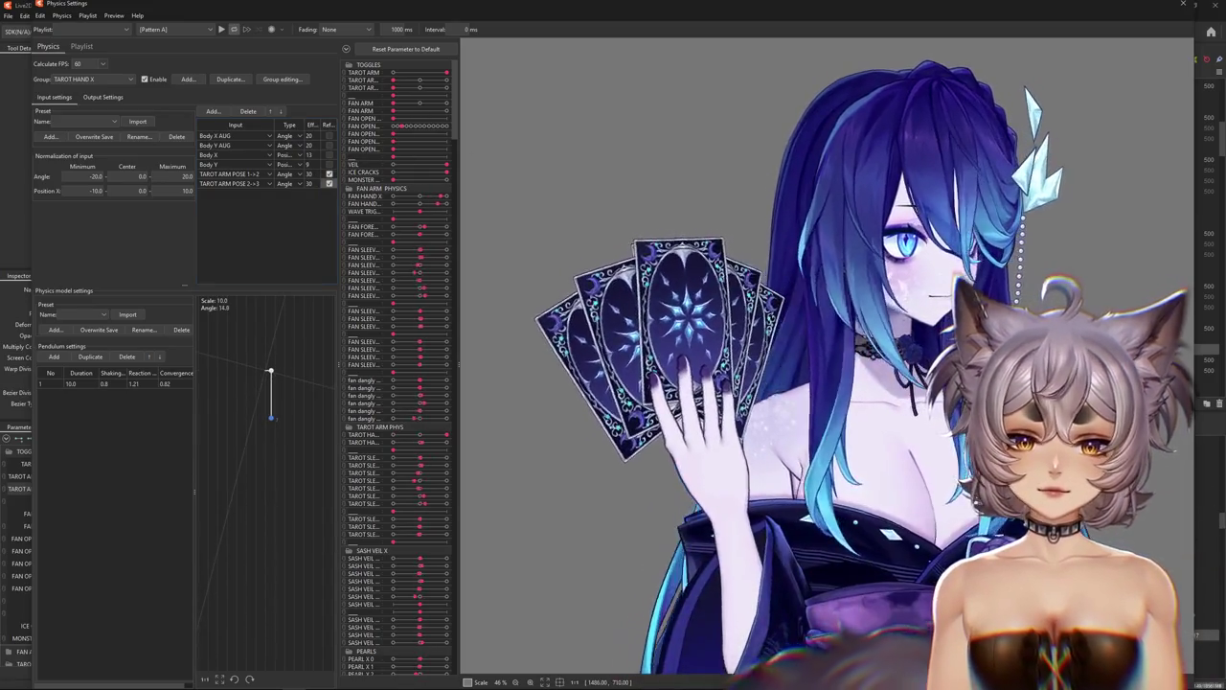
click(329, 184)
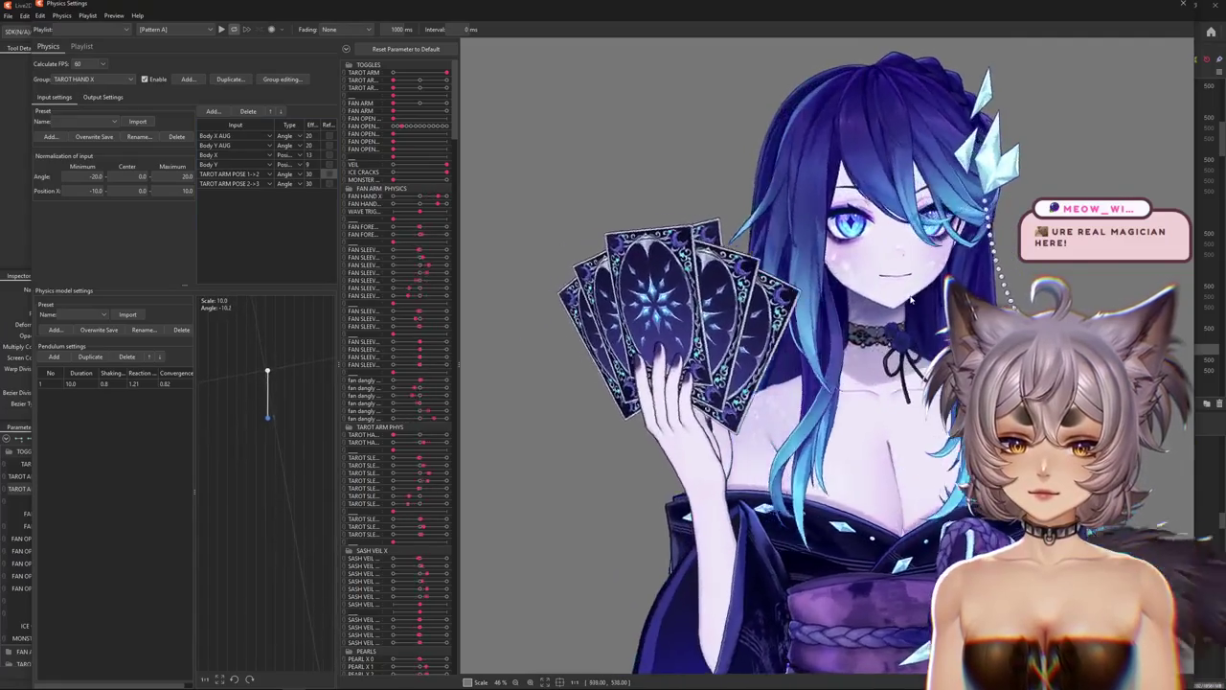
click(391, 76)
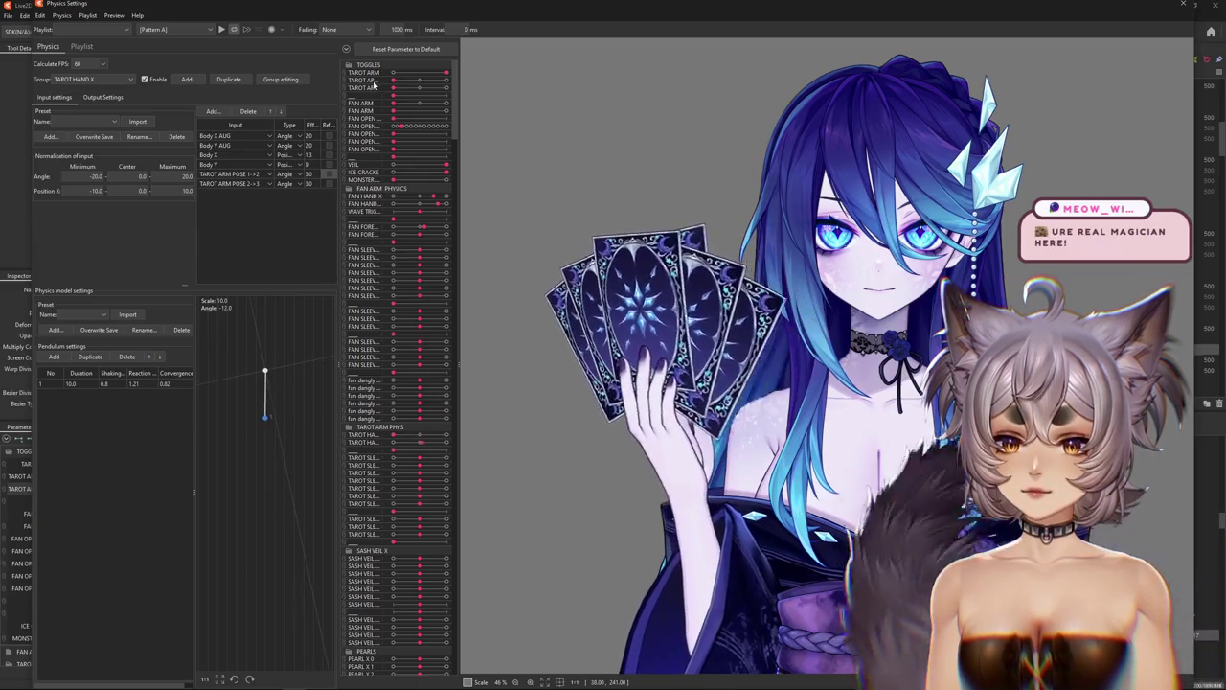
click(329, 183)
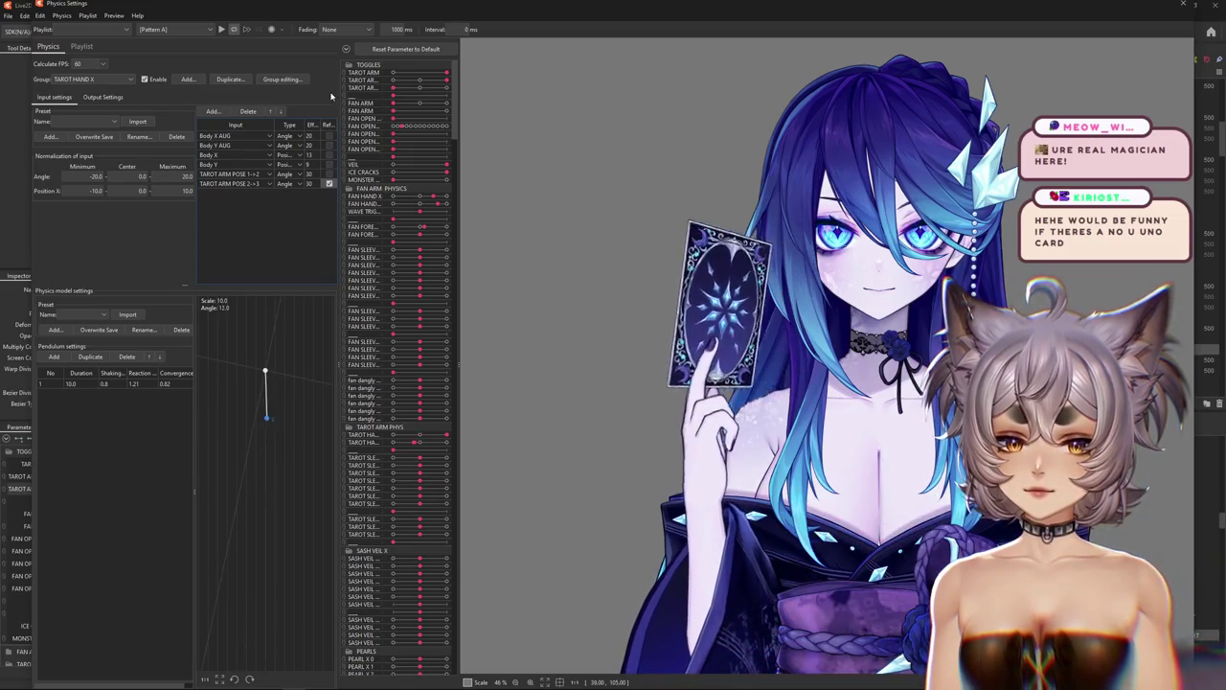
drag(431, 81, 514, 90)
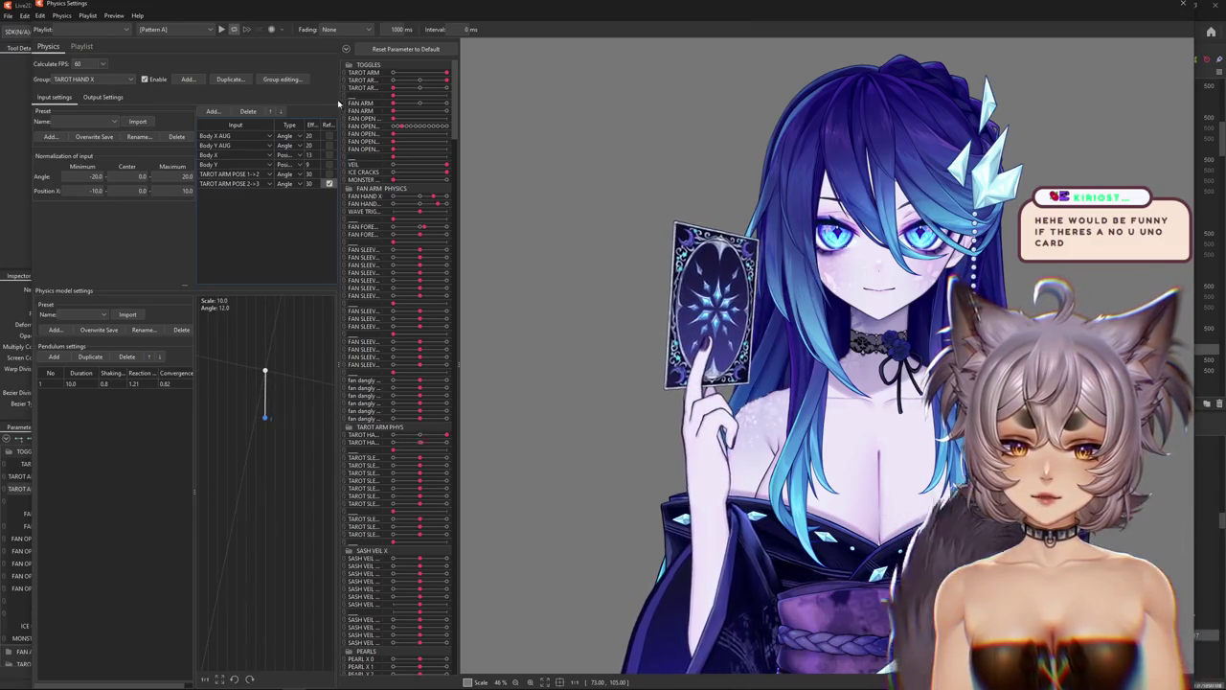
Try Position as the last input's Type, then set it back to Angle.
click(285, 183)
click(298, 193)
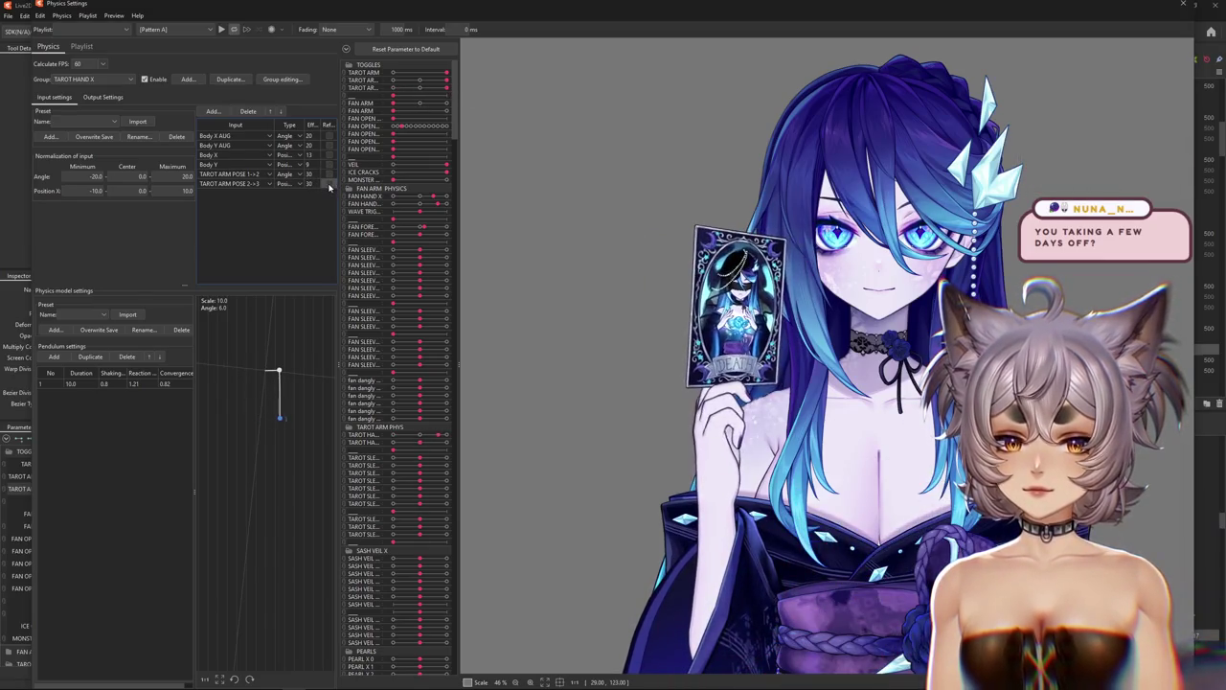
click(285, 183)
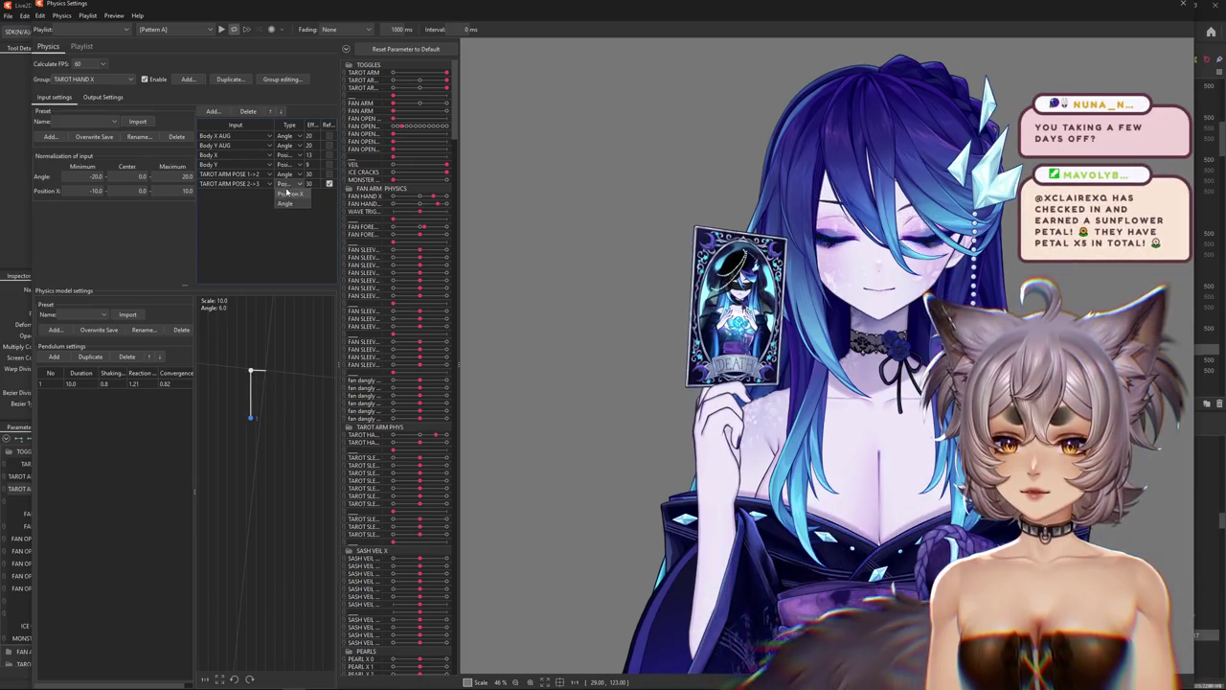
click(285, 203)
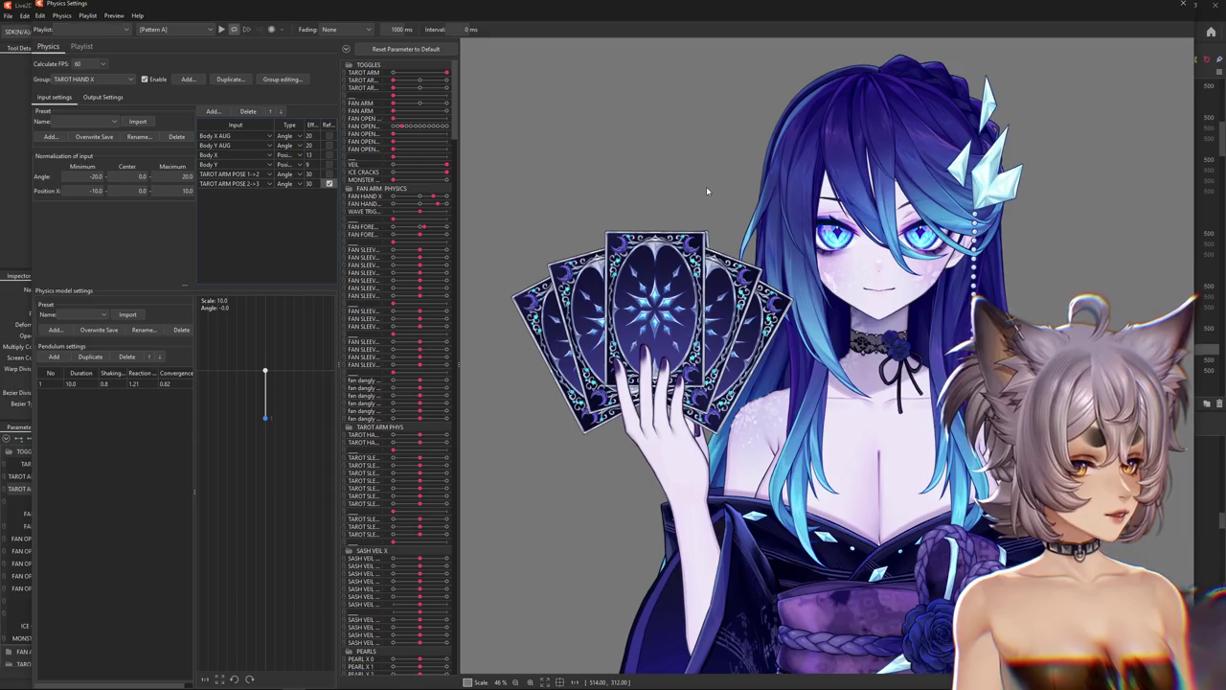
Reset the parameters so the model returns to its default pose.
click(428, 48)
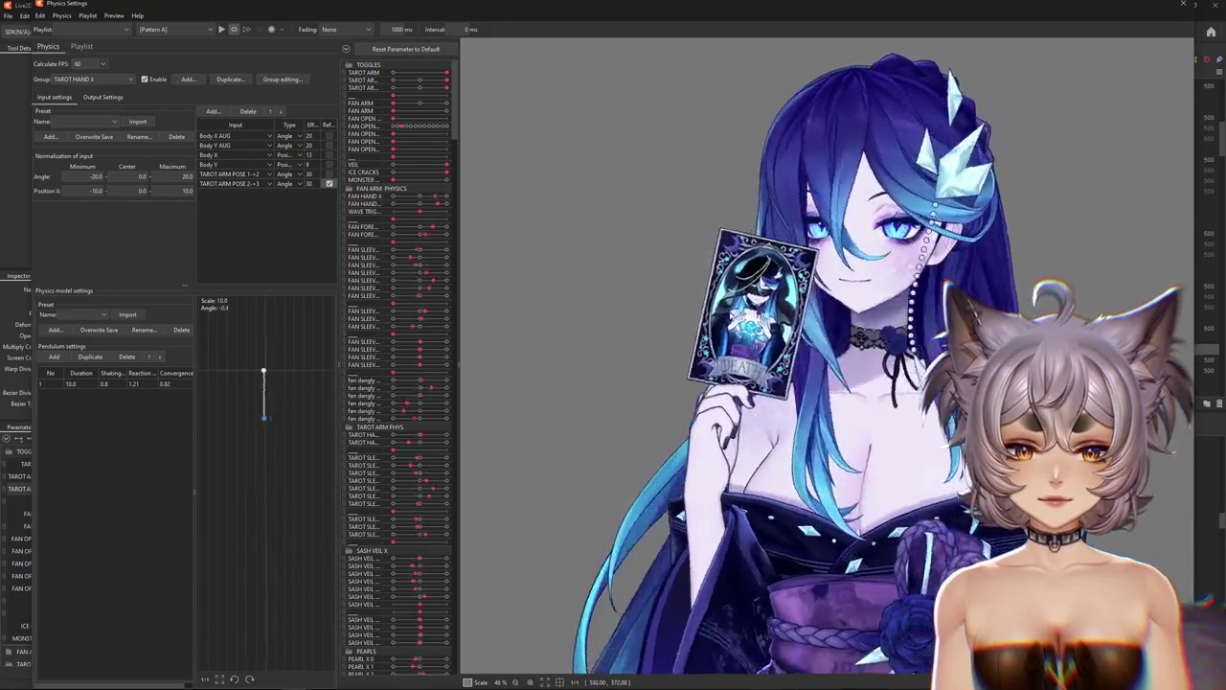
Drag the single-card preview model around to test its physics swing.
scroll(539, 317, down, 3)
scroll(528, 499, up, 3)
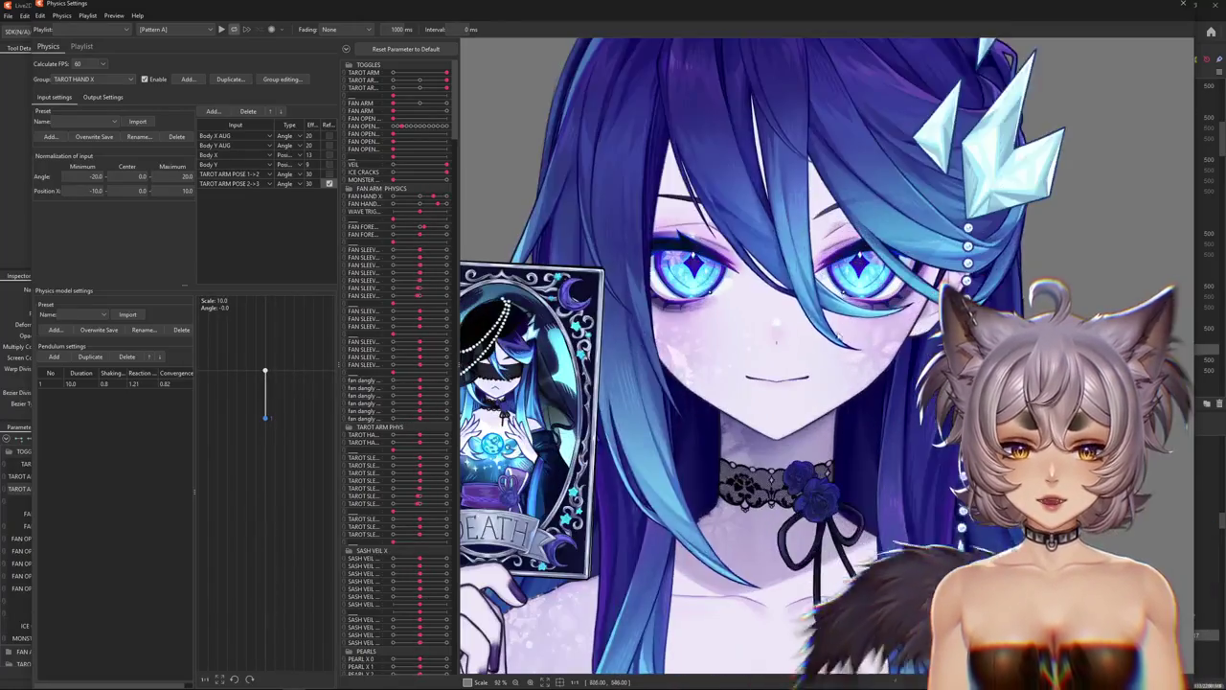
scroll(529, 499, down, 2)
scroll(529, 499, up, 2)
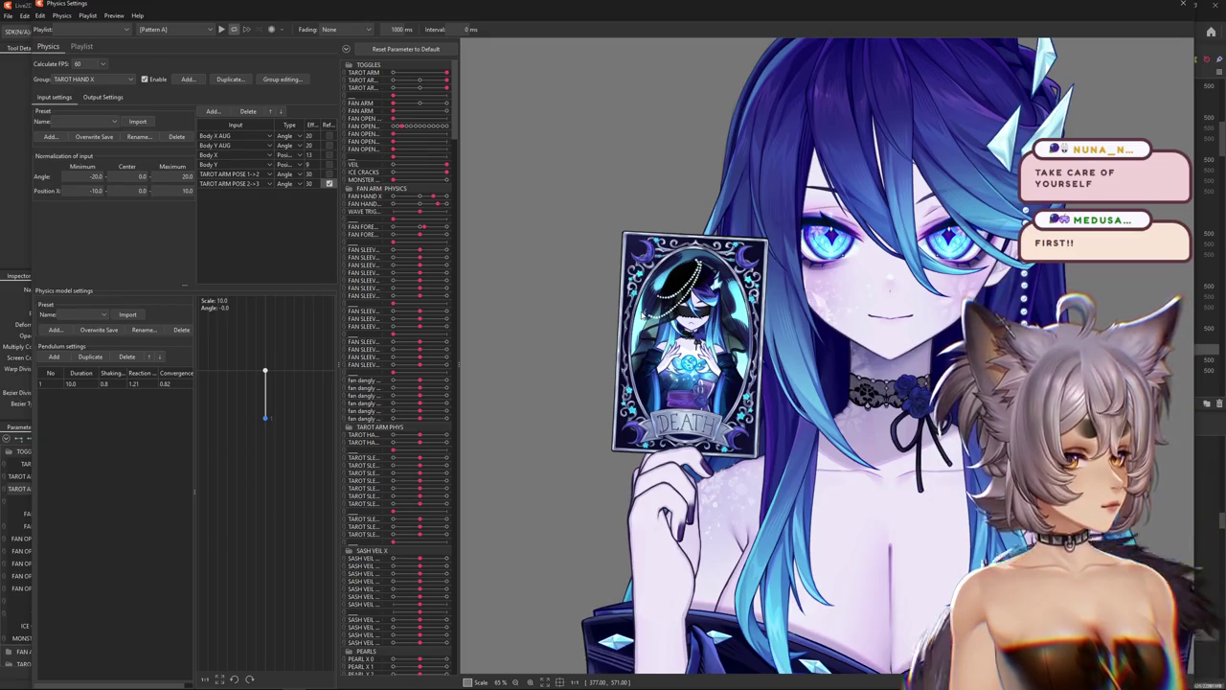
drag(564, 242, 895, 560)
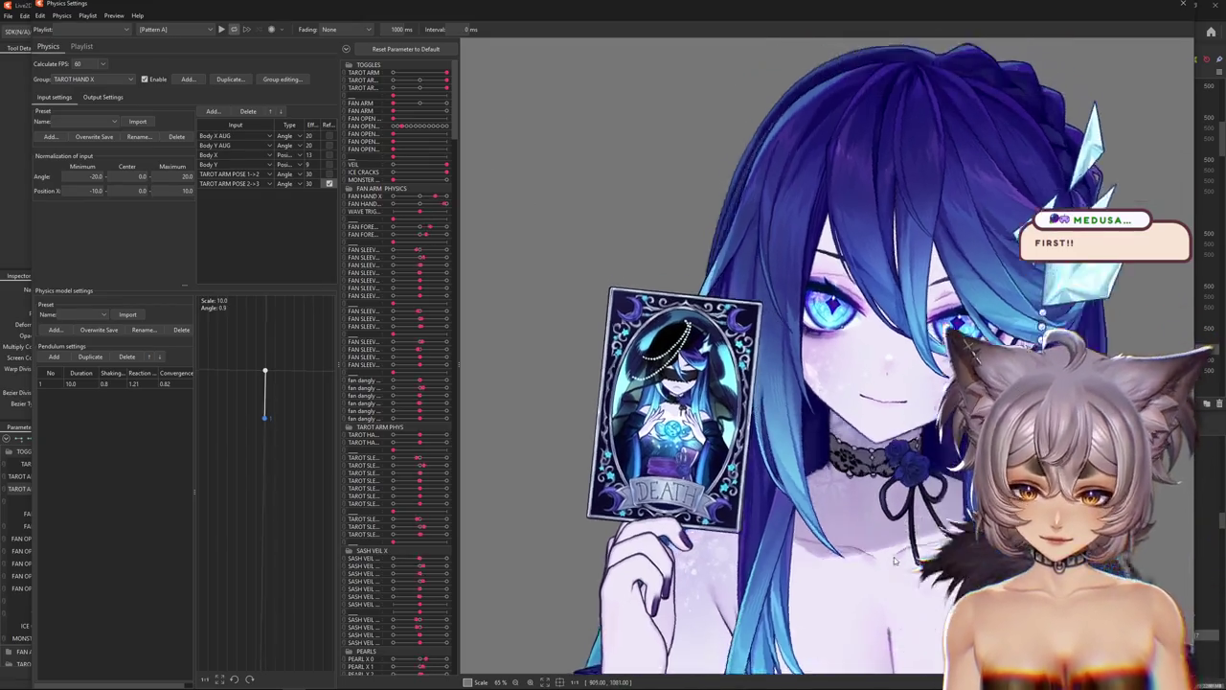
scroll(895, 561, down, 2)
scroll(863, 527, down, 2)
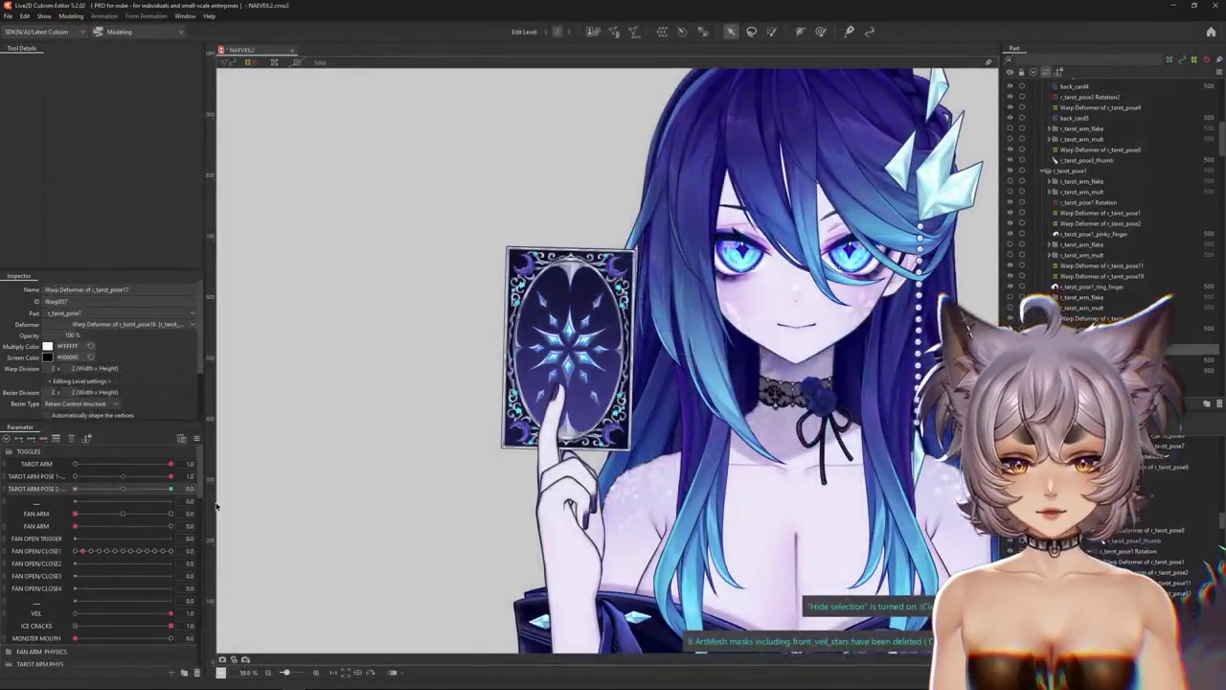
Lower TAROT ARM POSE 1->2 to fan the cards, leaving the 2->3 settings unchanged.
click(196, 439)
drag(171, 477, 40, 484)
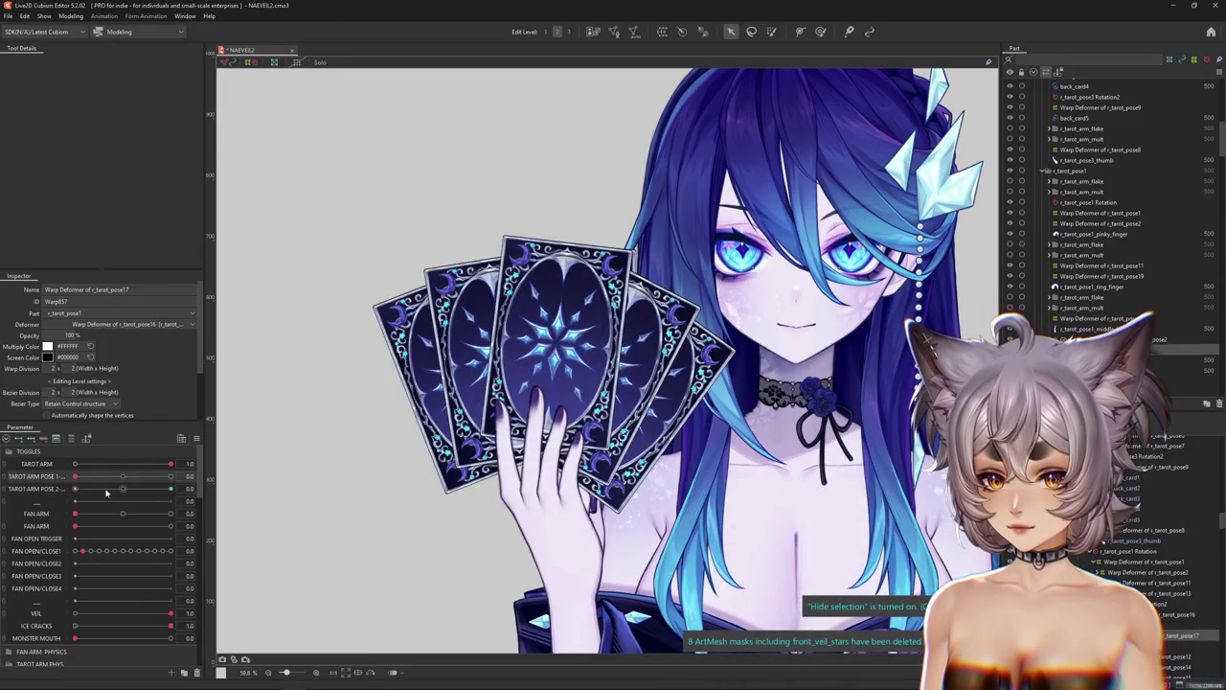
double_click(39, 488)
double_click(634, 331)
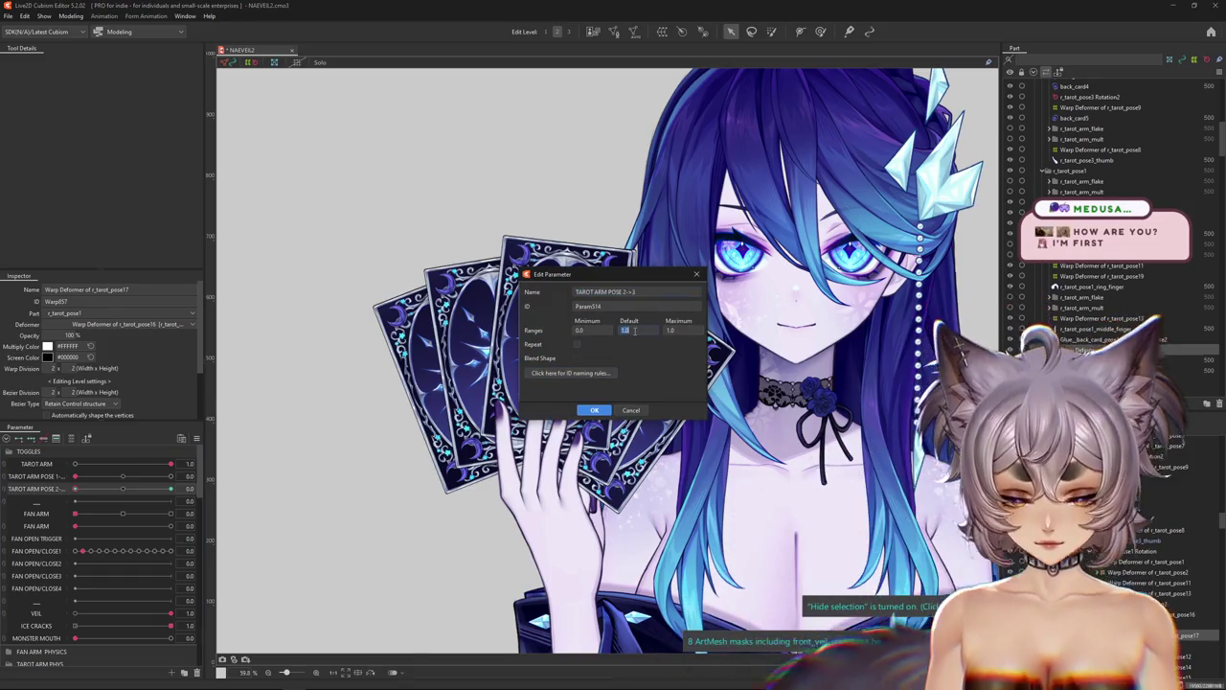
text(0)
click(594, 410)
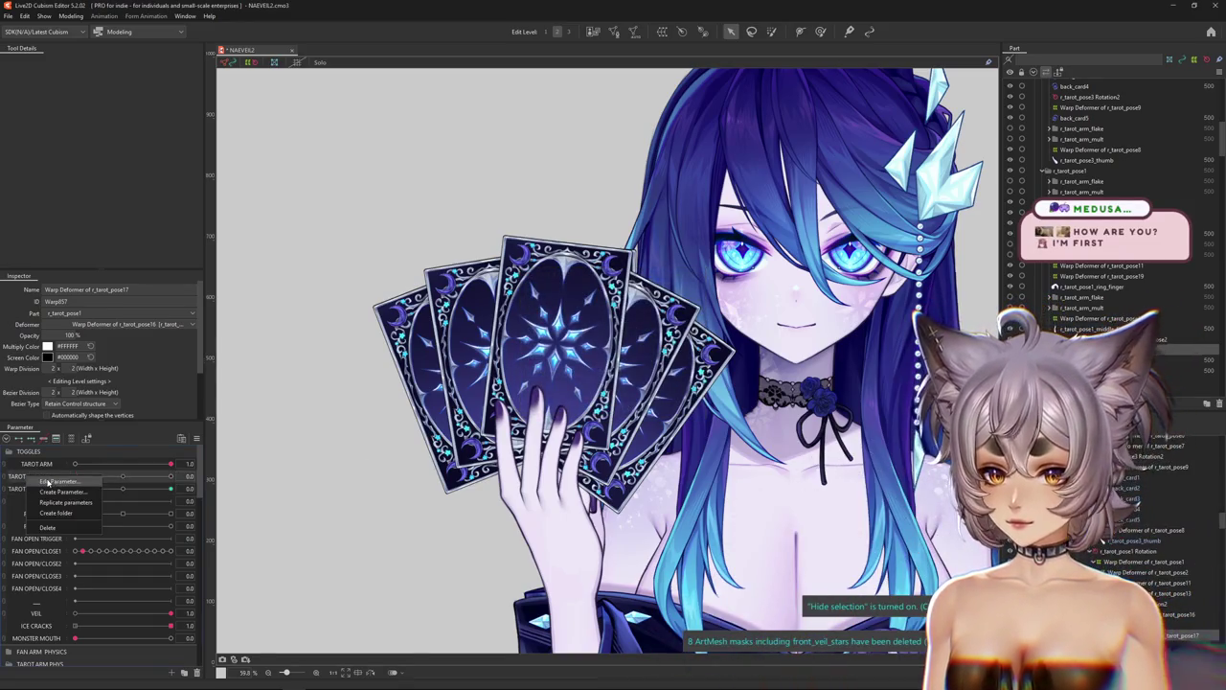
Change the TAROT ARM POSE 1->2 default value to 0.
click(56, 481)
double_click(624, 331)
text(0)
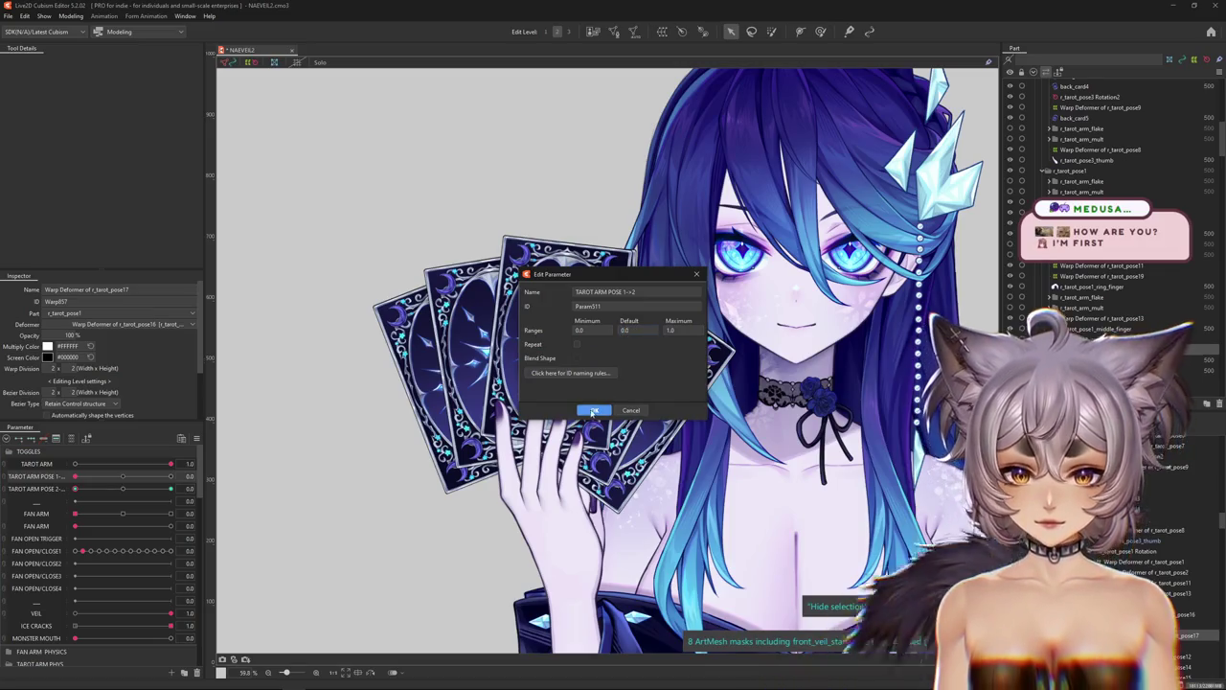
click(594, 410)
scroll(596, 519, up, 5)
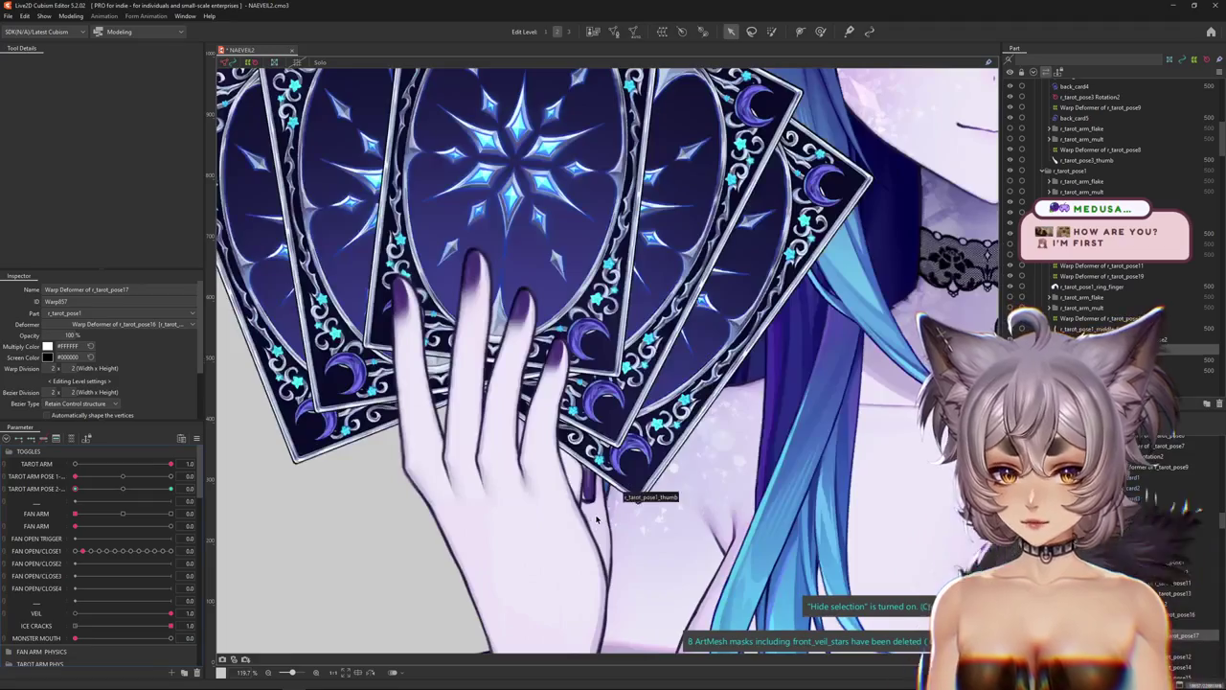
Select the r_tarot_pose1_thumb mesh and switch to its parent rotation deformer.
right_click(614, 372)
click(555, 498)
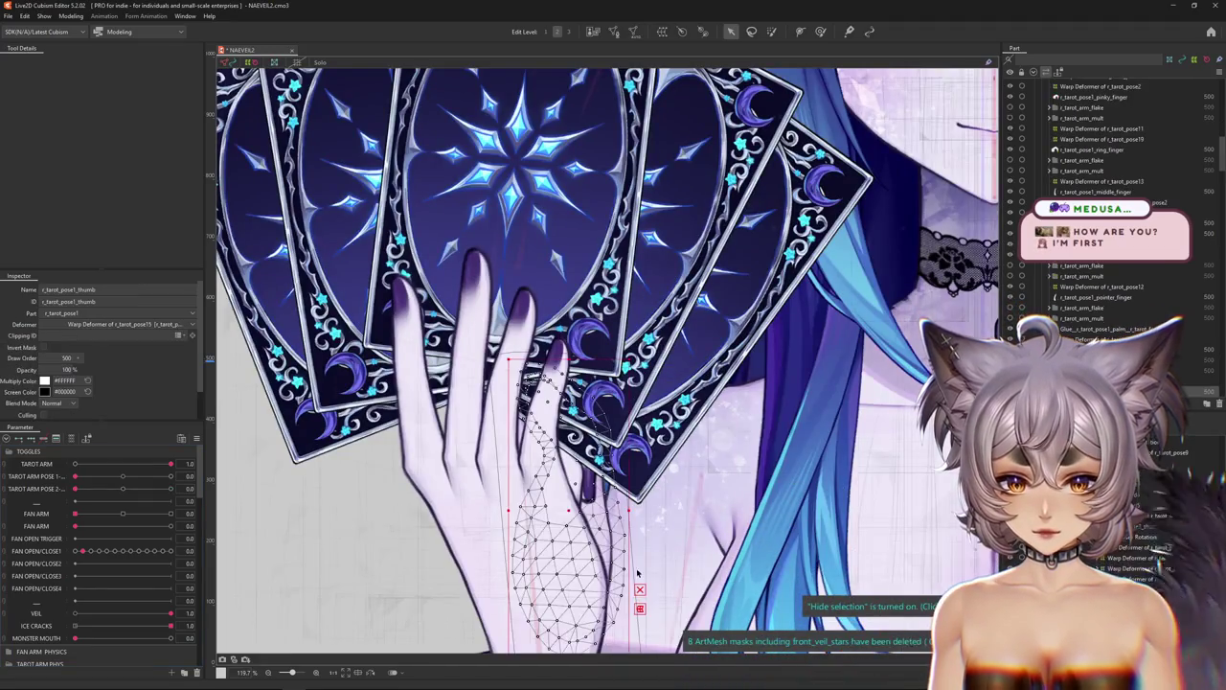
scroll(575, 432, down, 2)
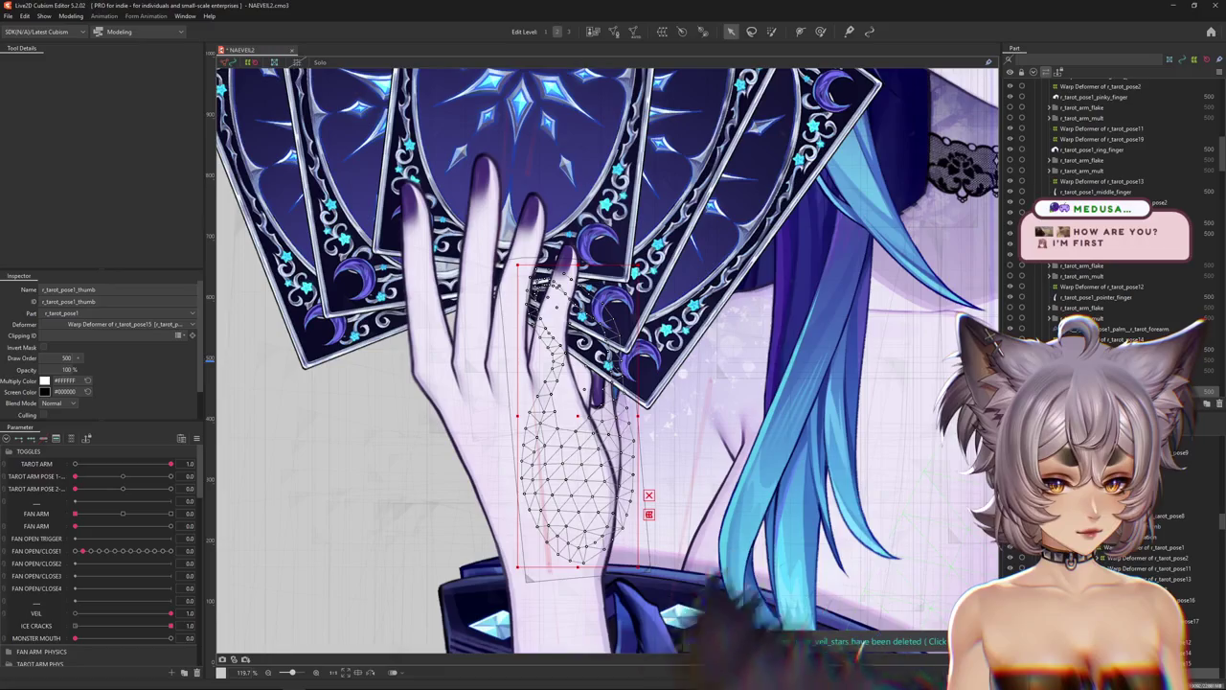
key(ctrl+h)
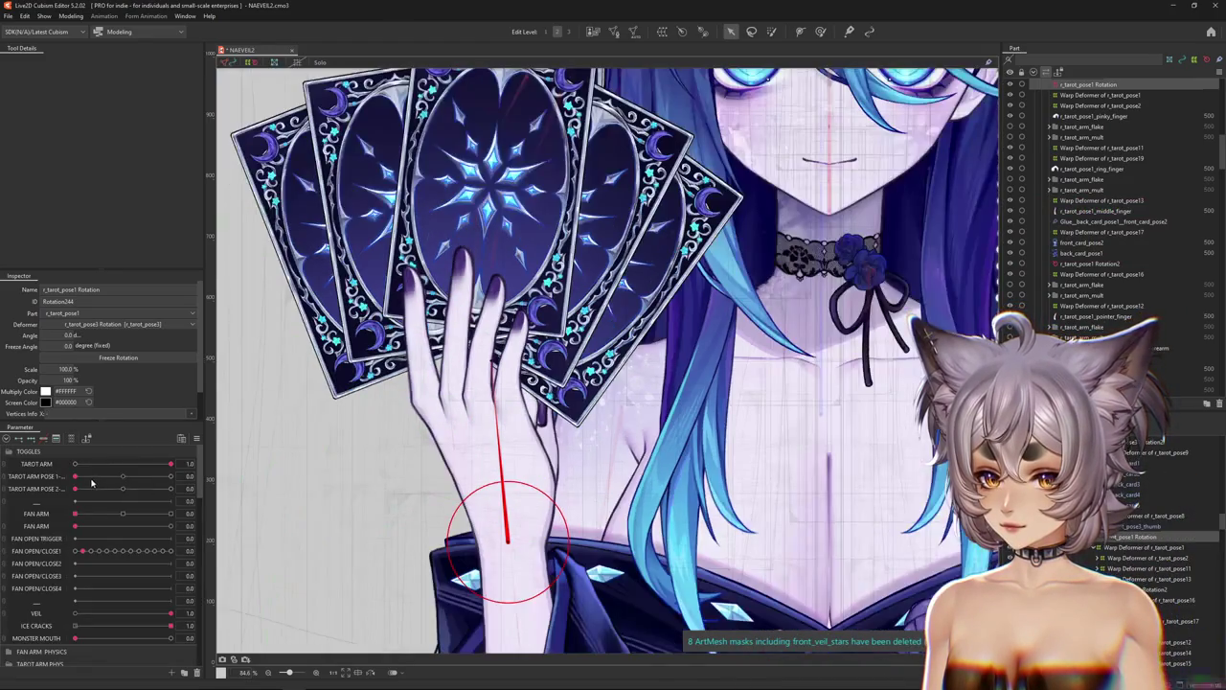
Sweep TAROT ARM POSE 1->2 between the fanned and single-card poses.
drag(123, 476, 16, 482)
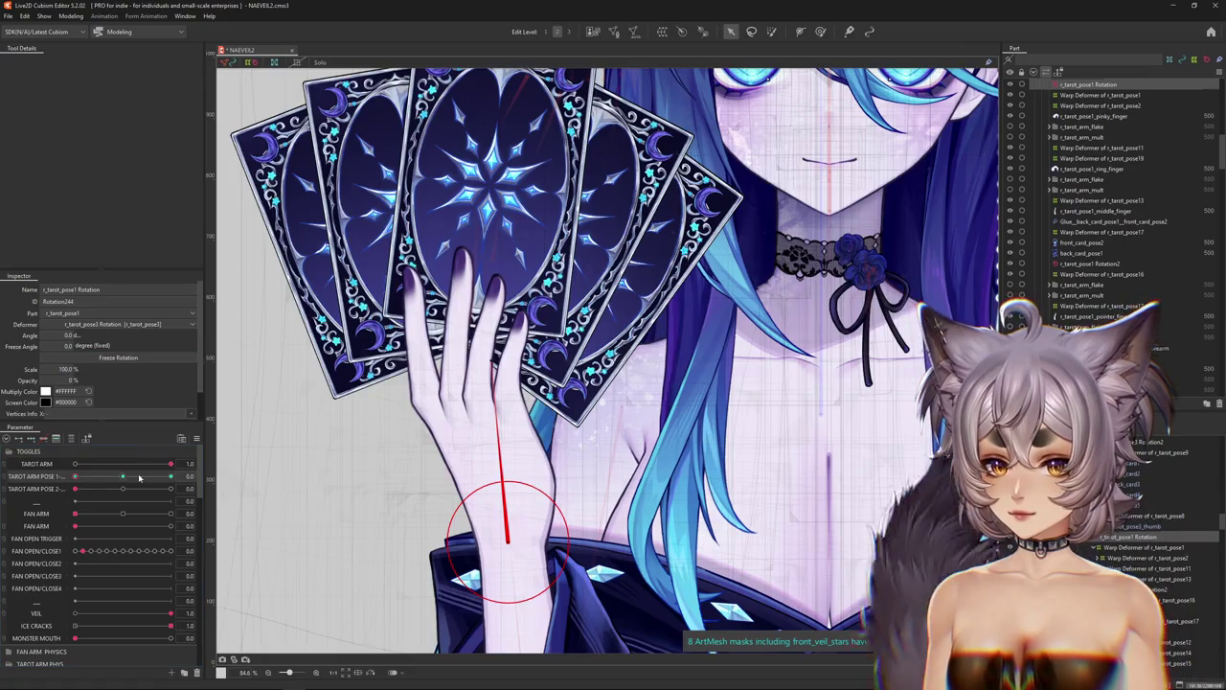
mouse_move(139, 476)
mouse_down()
mouse_move(238, 486)
mouse_move(87, 464)
mouse_up()
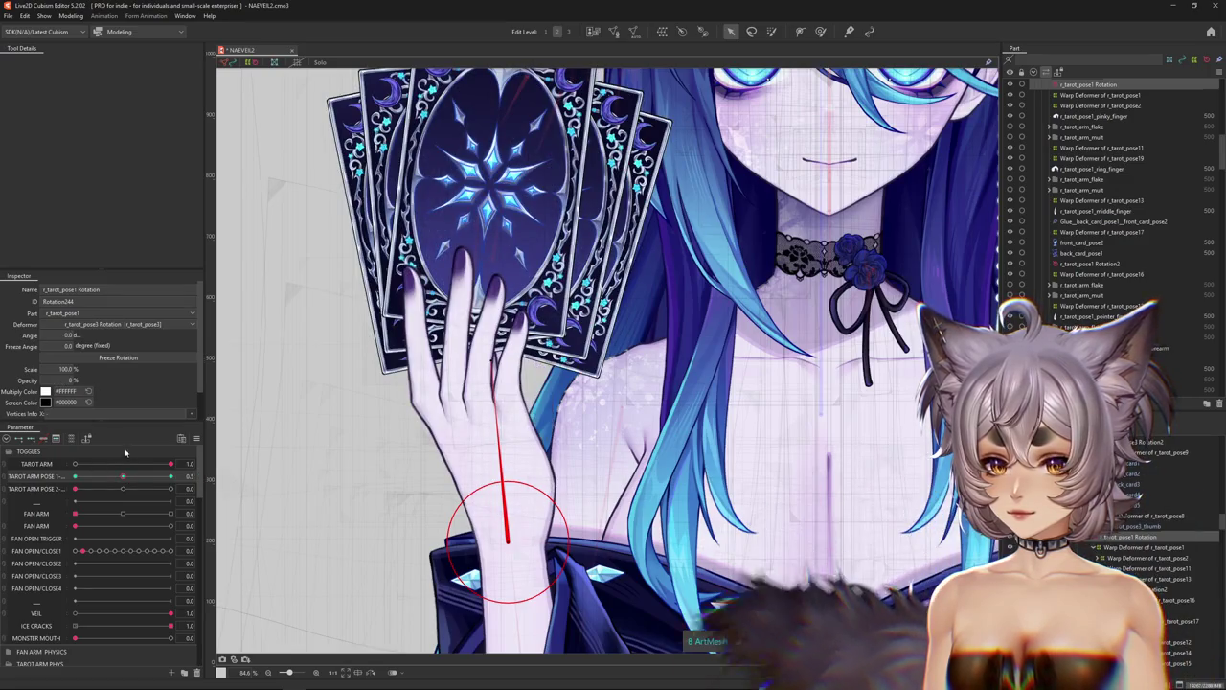
mouse_move(219, 476)
mouse_down()
mouse_move(127, 482)
mouse_move(216, 479)
mouse_up()
click(142, 477)
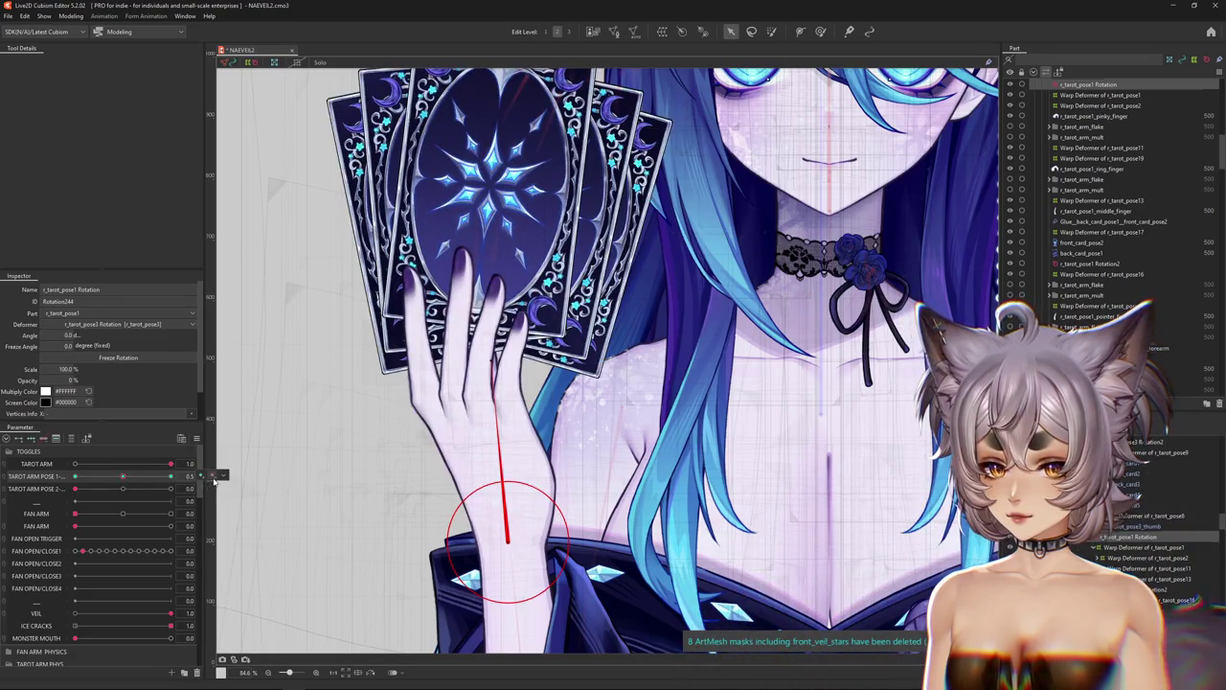
drag(133, 480, 138, 481)
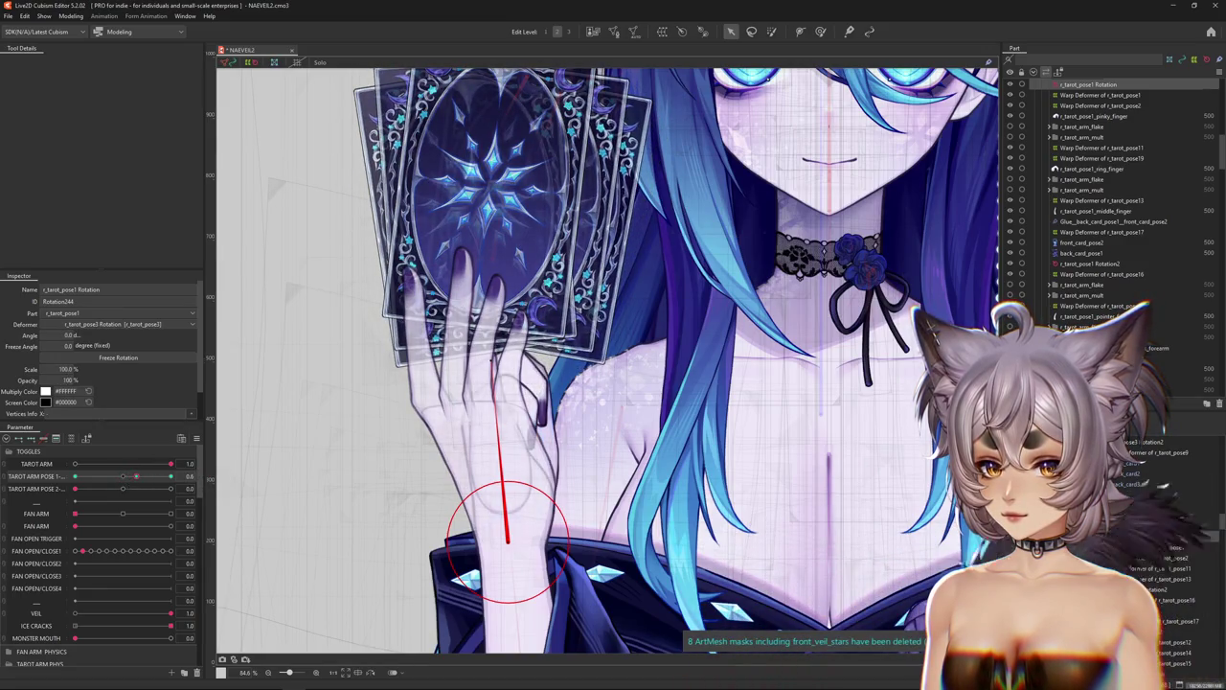
drag(136, 476, 224, 476)
click(71, 16)
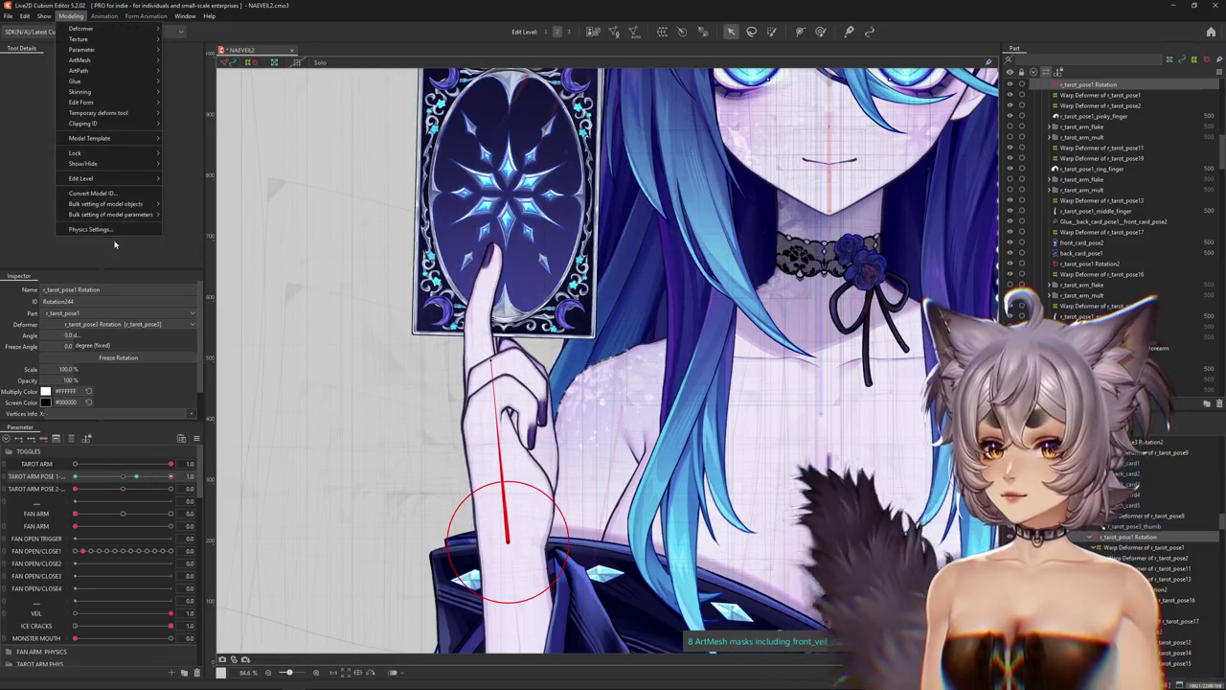
Reopen Physics Settings on TAROT HAND X and preview the Death-face card.
click(96, 206)
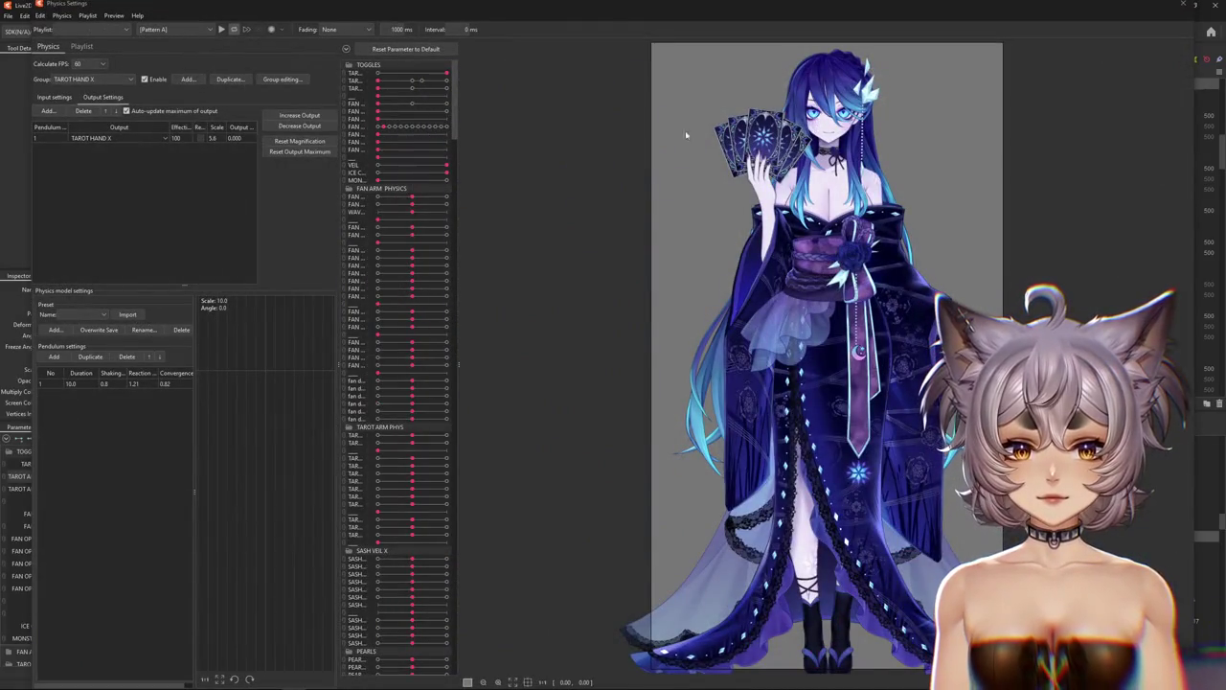
scroll(686, 135, up, 3)
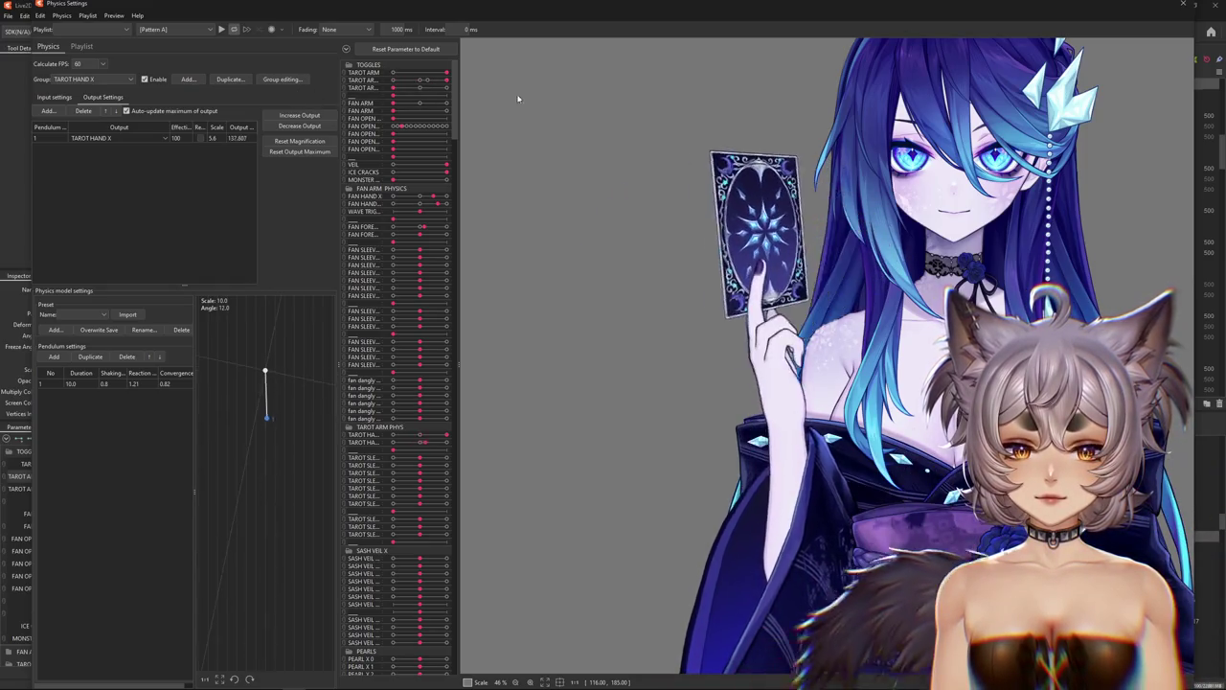
drag(402, 88, 544, 87)
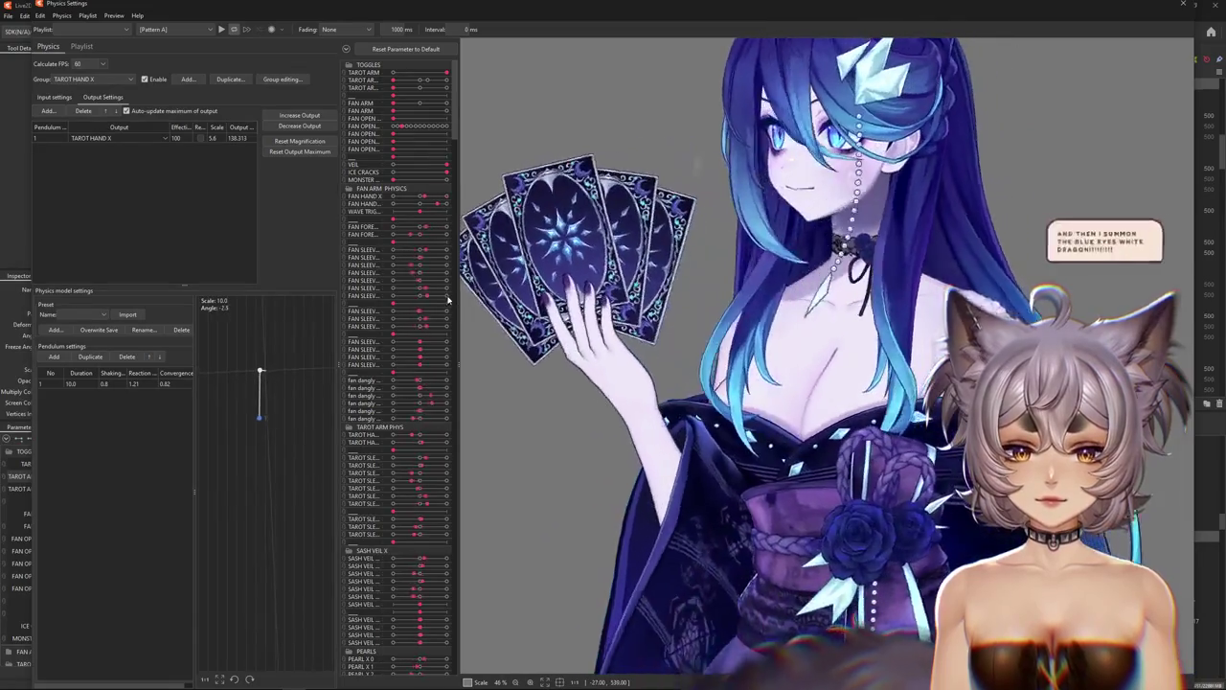
click(109, 81)
click(109, 81)
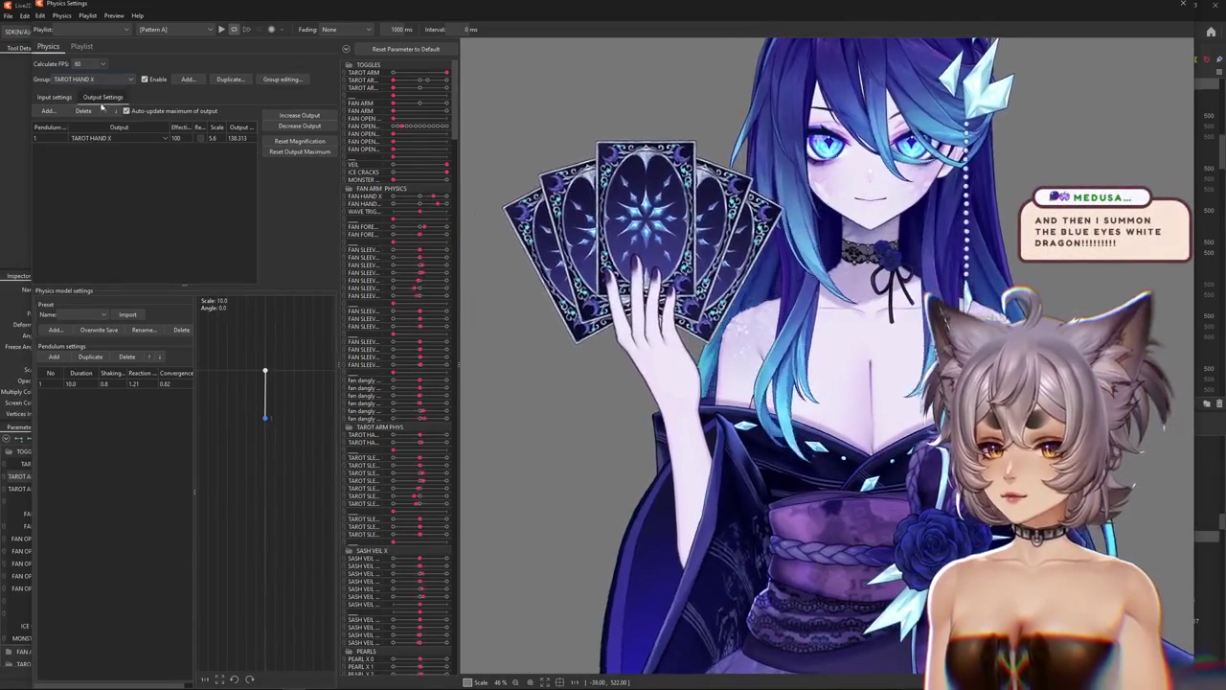
click(55, 97)
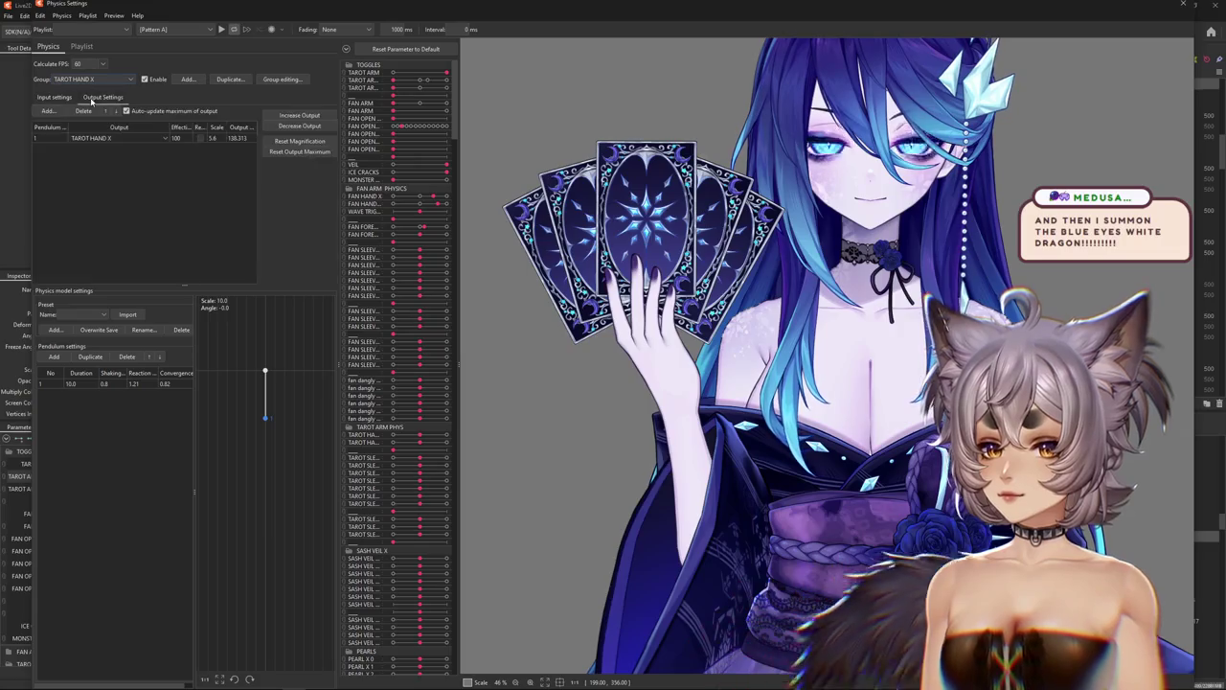
click(103, 97)
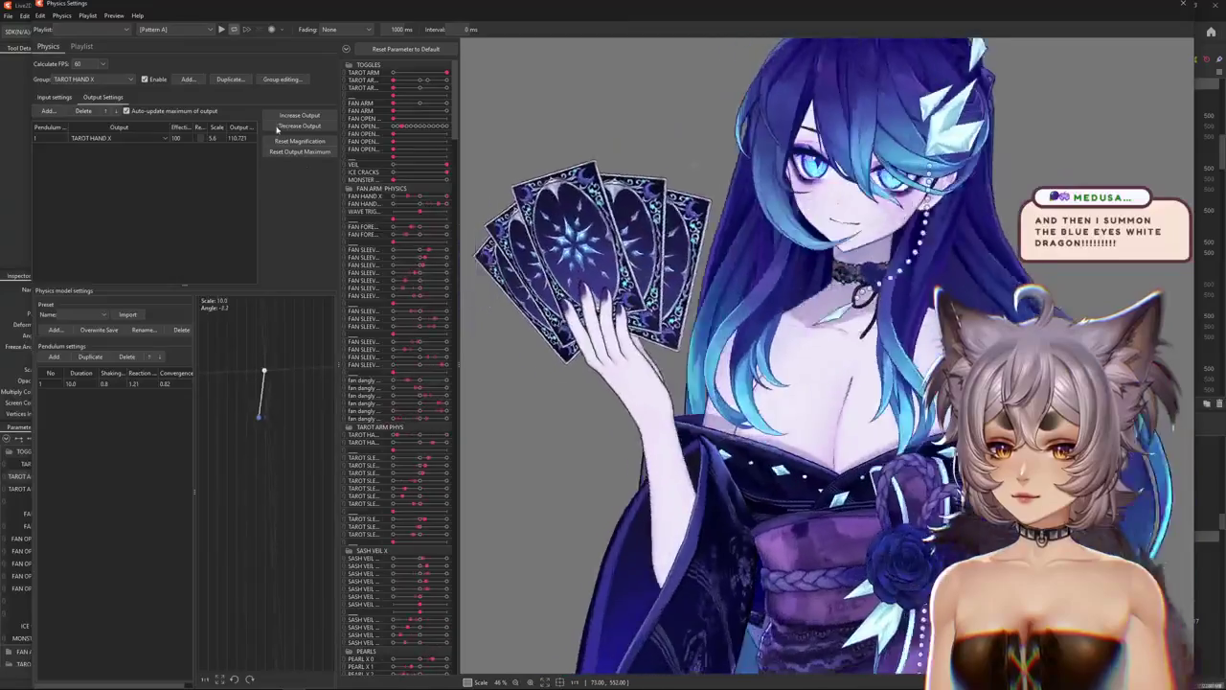
Fit the pendulum output to the parameter range and tick Ref on a TAROT ARM POSE input.
click(300, 141)
click(647, 362)
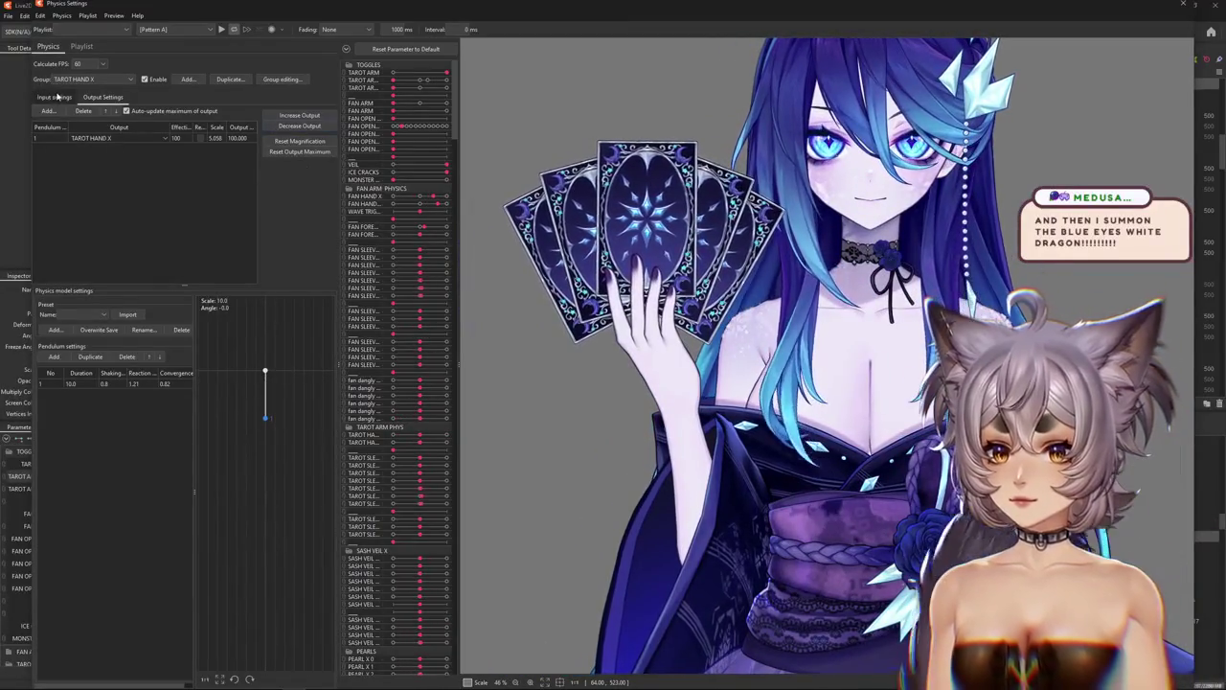
click(54, 97)
click(330, 174)
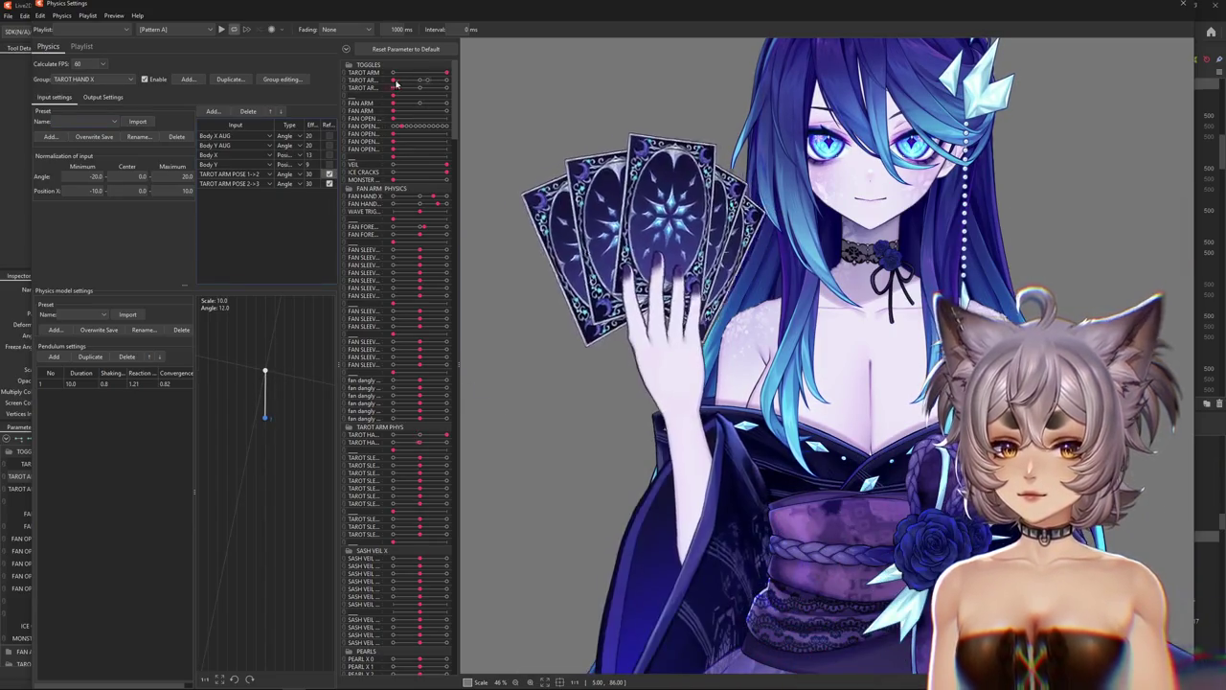
Test the single-card, Death-face and fanned poses, then tick Ref on TAROT ARM POSE 2->3.
drag(393, 84, 524, 87)
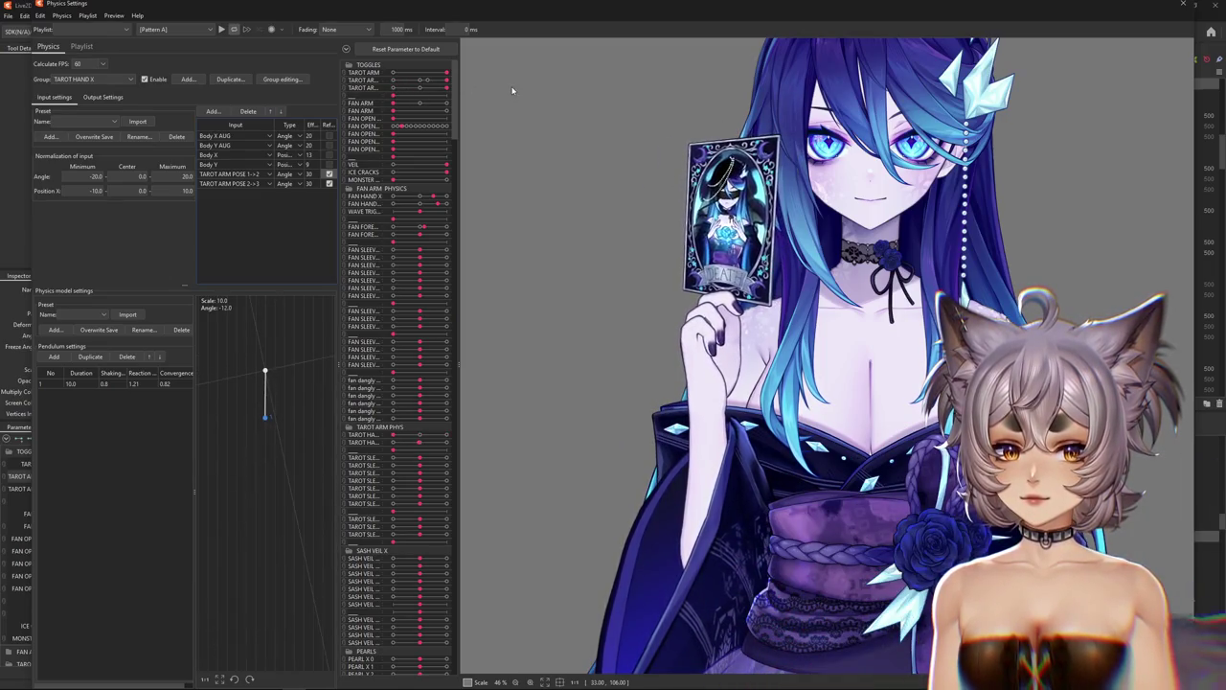
drag(393, 87, 547, 95)
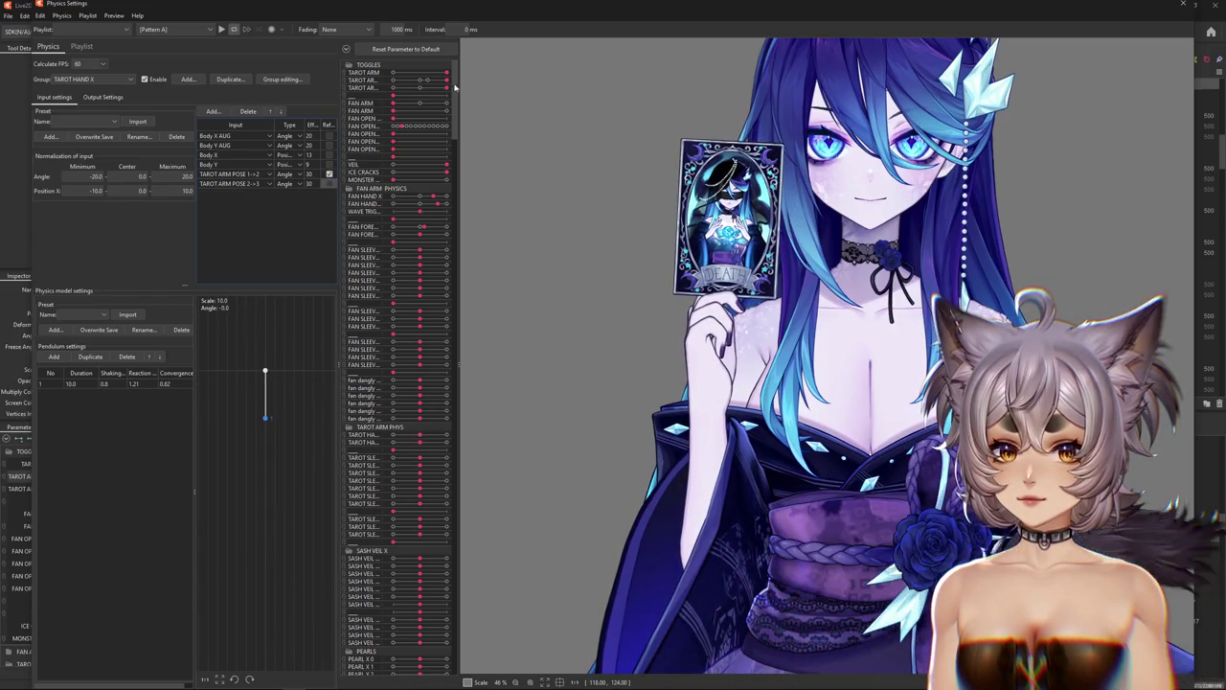
drag(446, 87, 308, 92)
drag(426, 80, 330, 174)
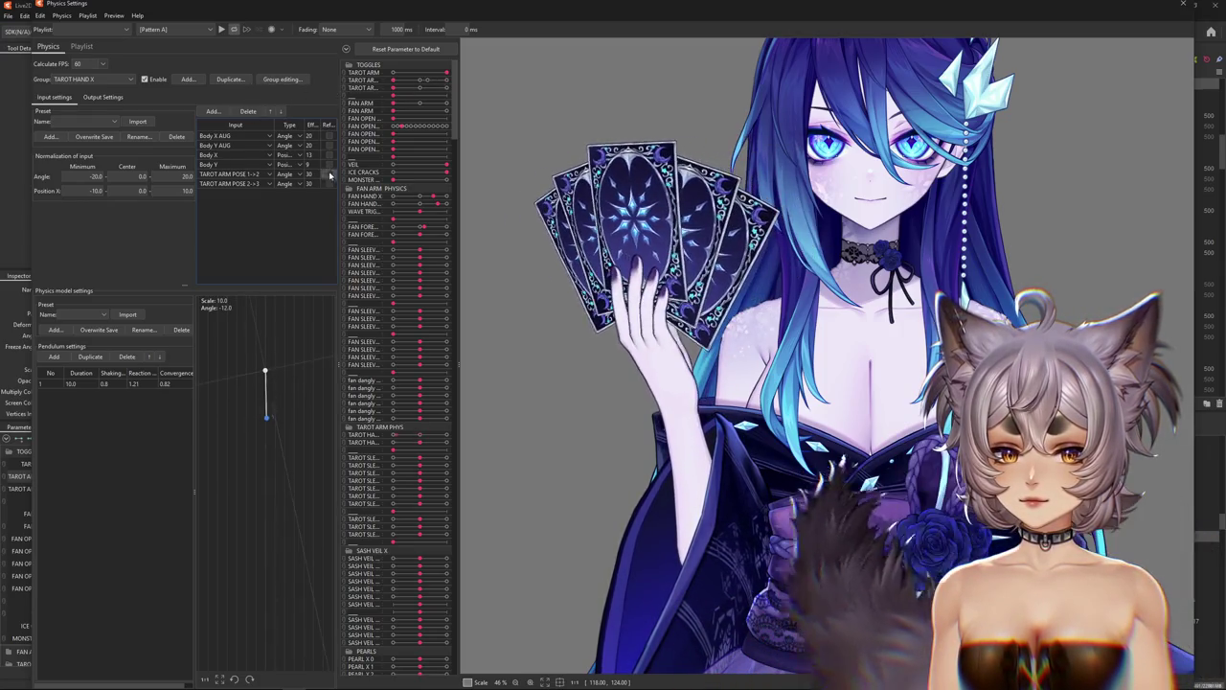
drag(405, 82, 534, 81)
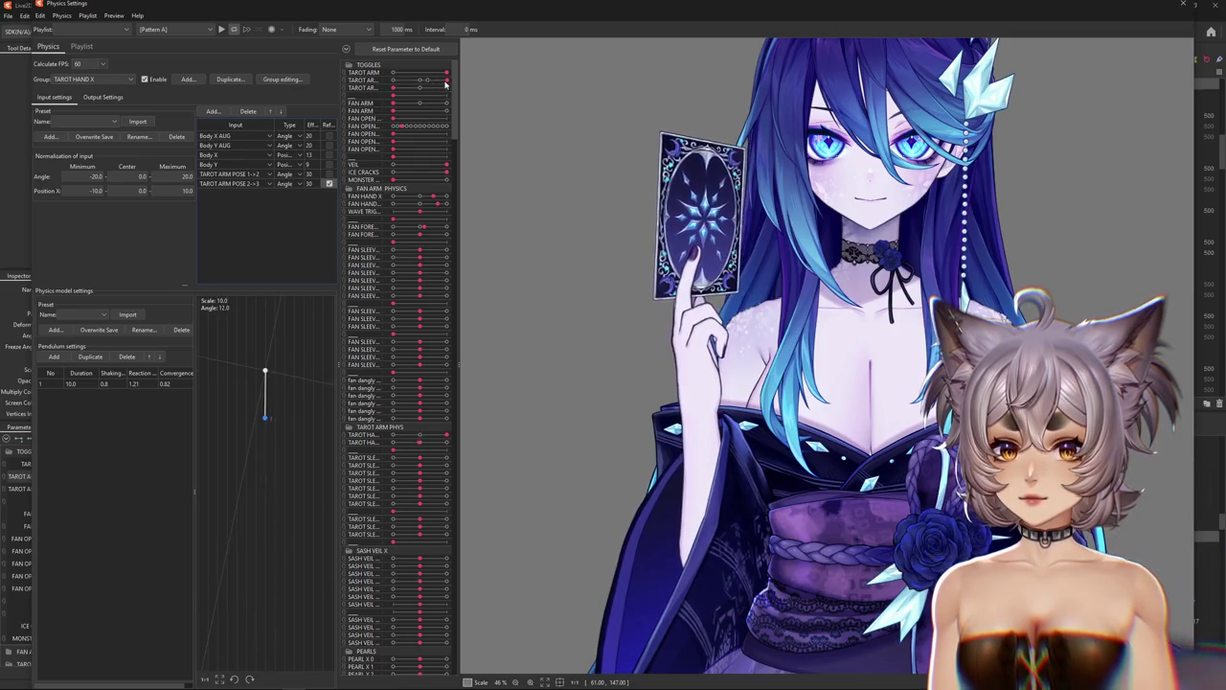
drag(446, 81, 392, 81)
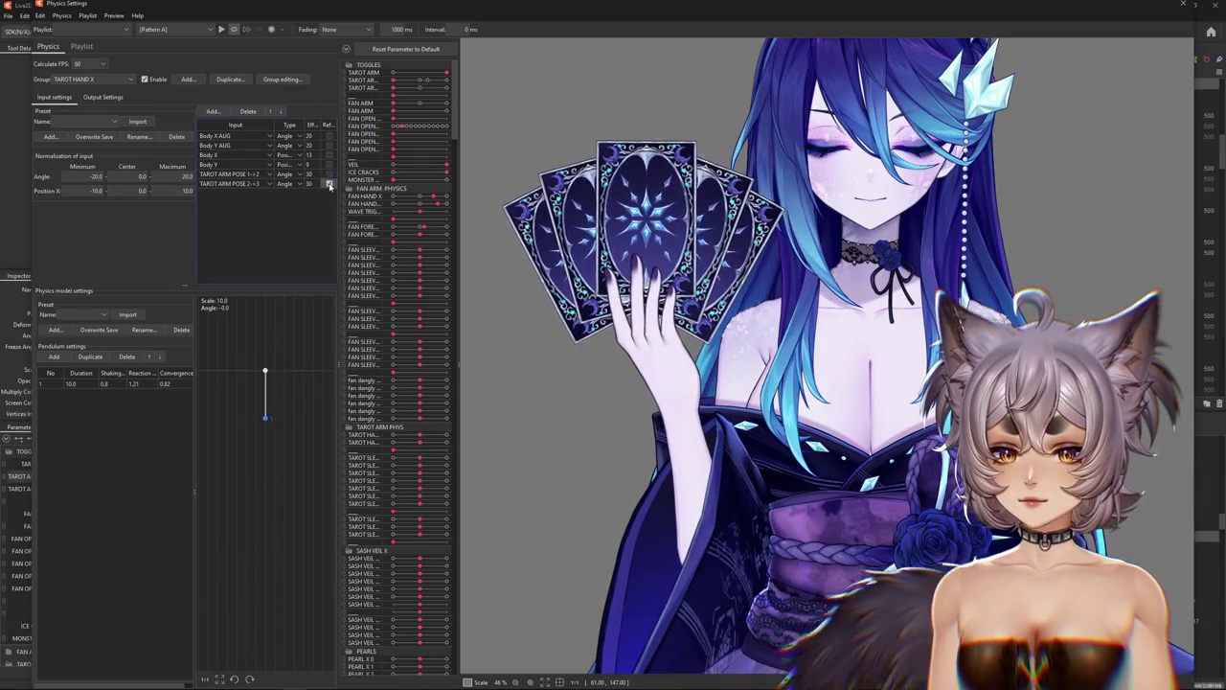
click(329, 183)
text(25)
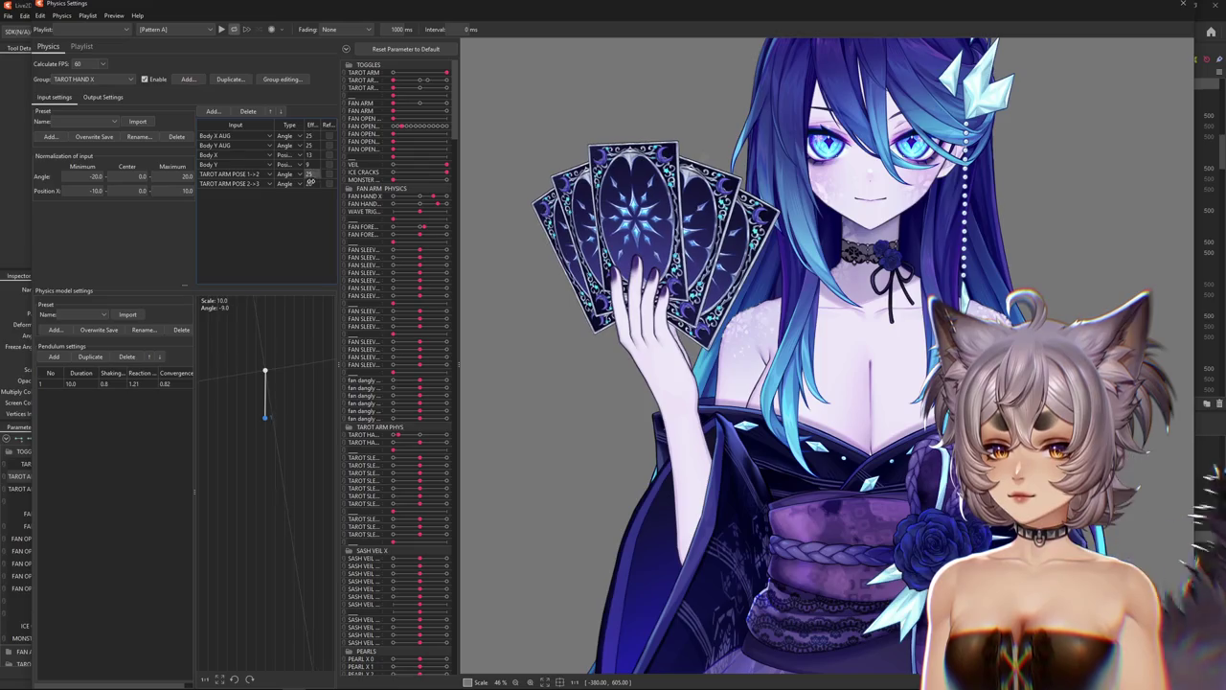
Make Body X AUG the reference and delete the plain Body X and Body Y inputs.
click(104, 96)
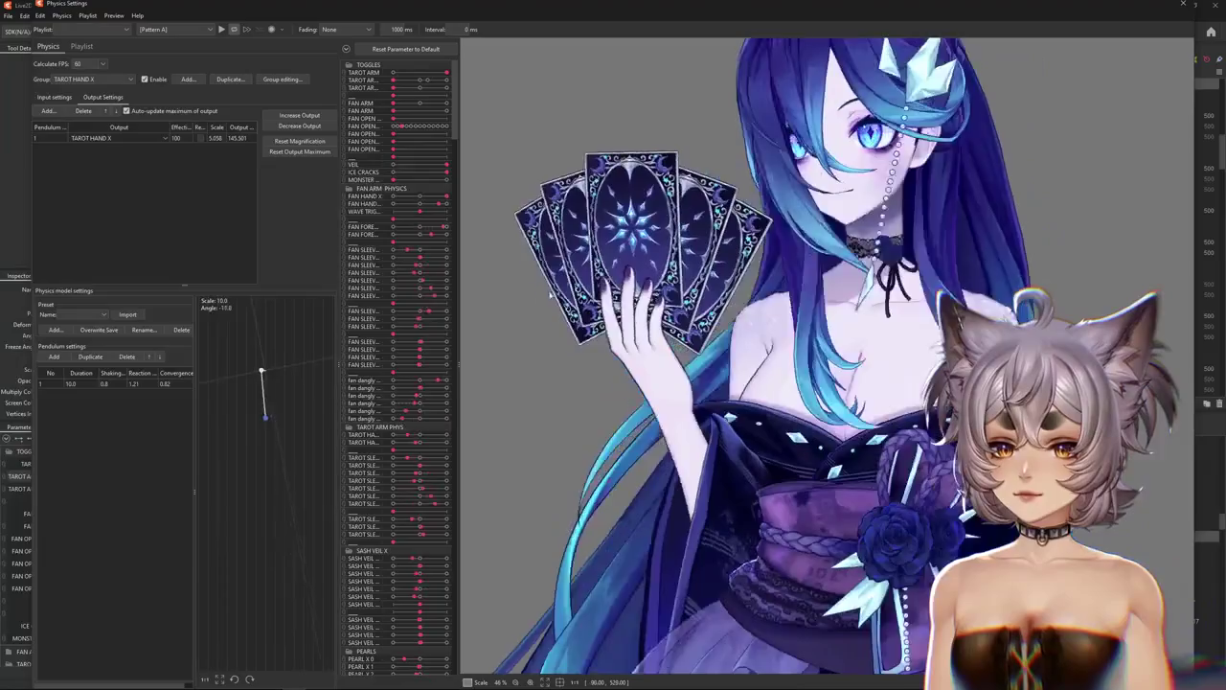
click(54, 97)
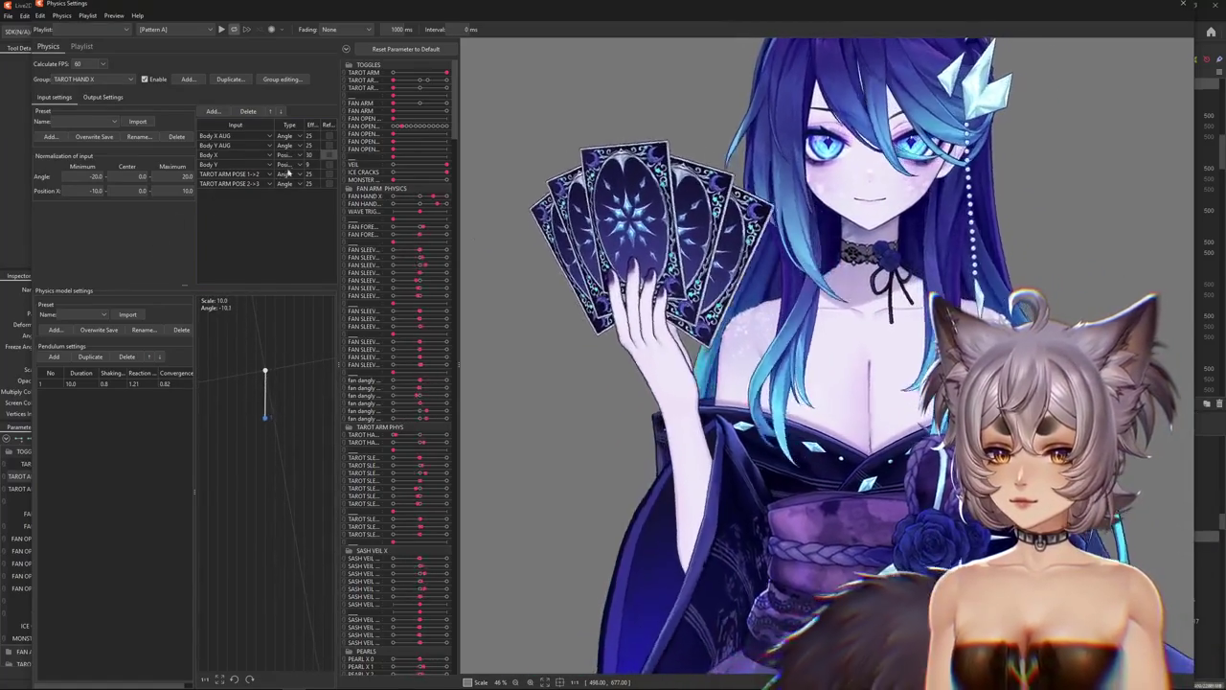
click(329, 136)
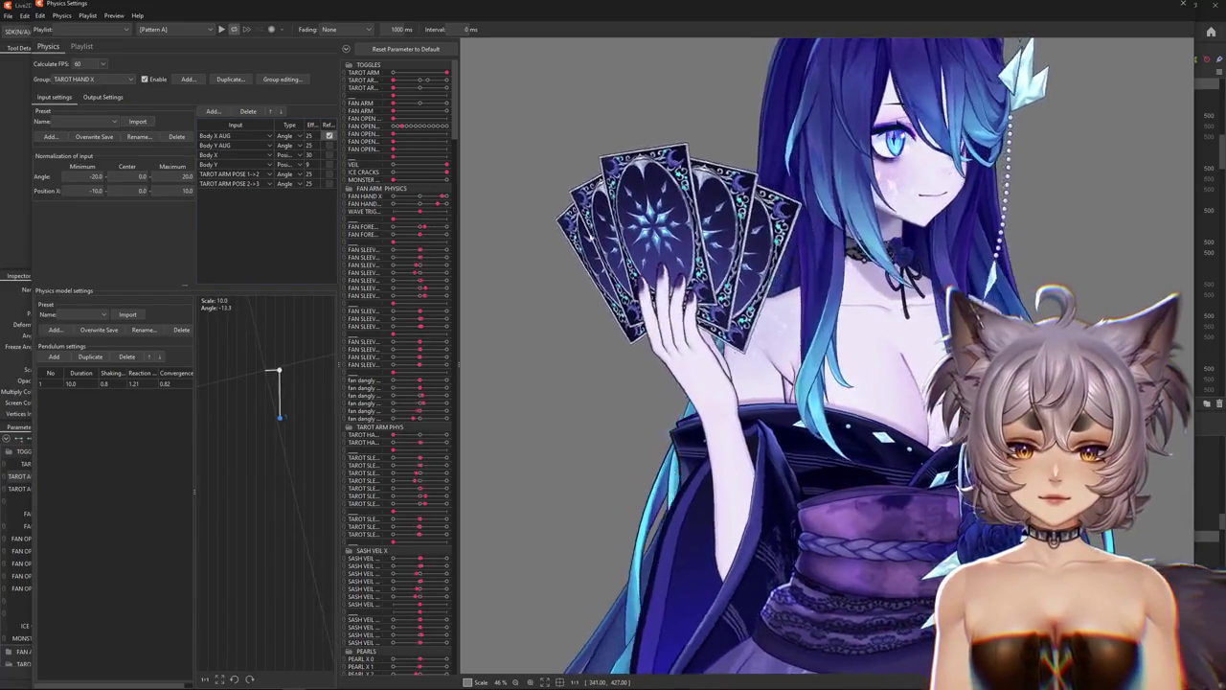
click(221, 164)
click(216, 165)
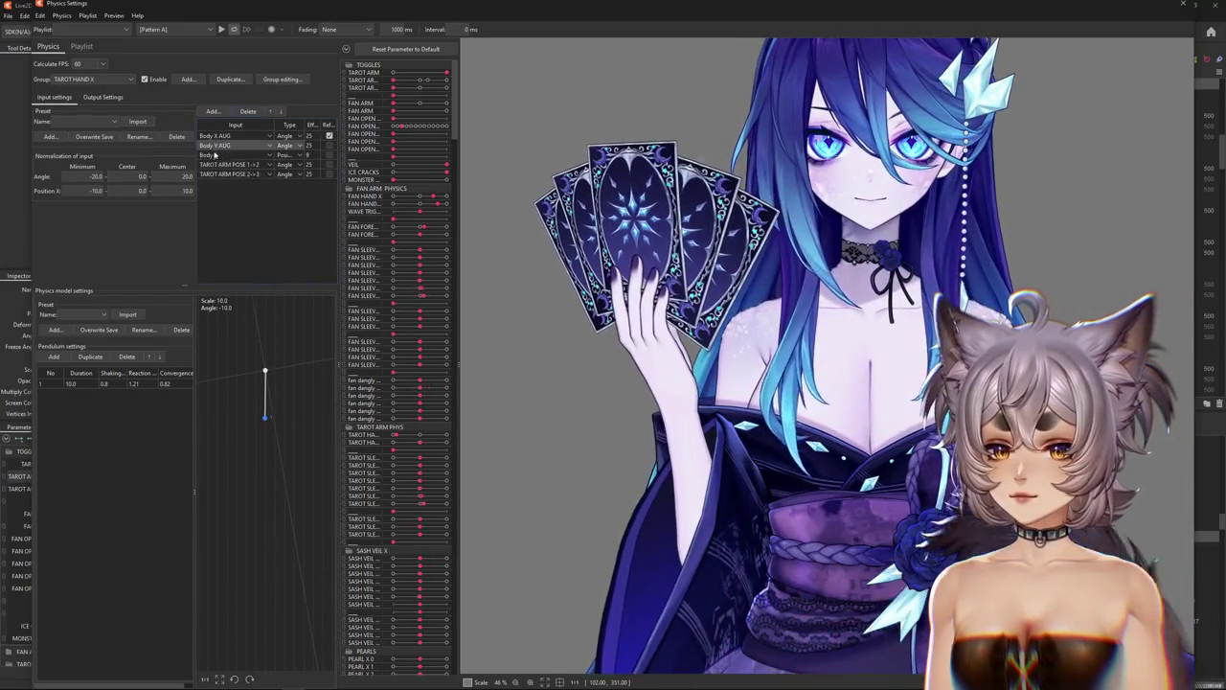
click(230, 154)
click(220, 165)
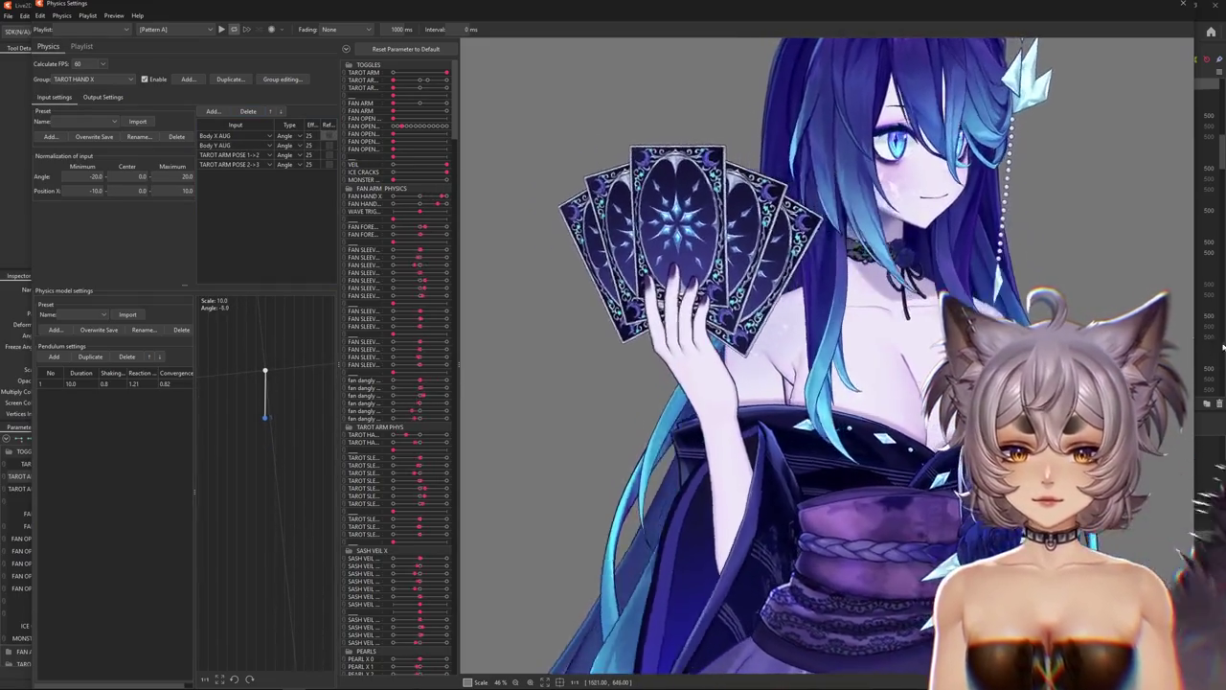
Check the pendulum's output scaling options, then return to the input list.
click(103, 97)
right_click(268, 111)
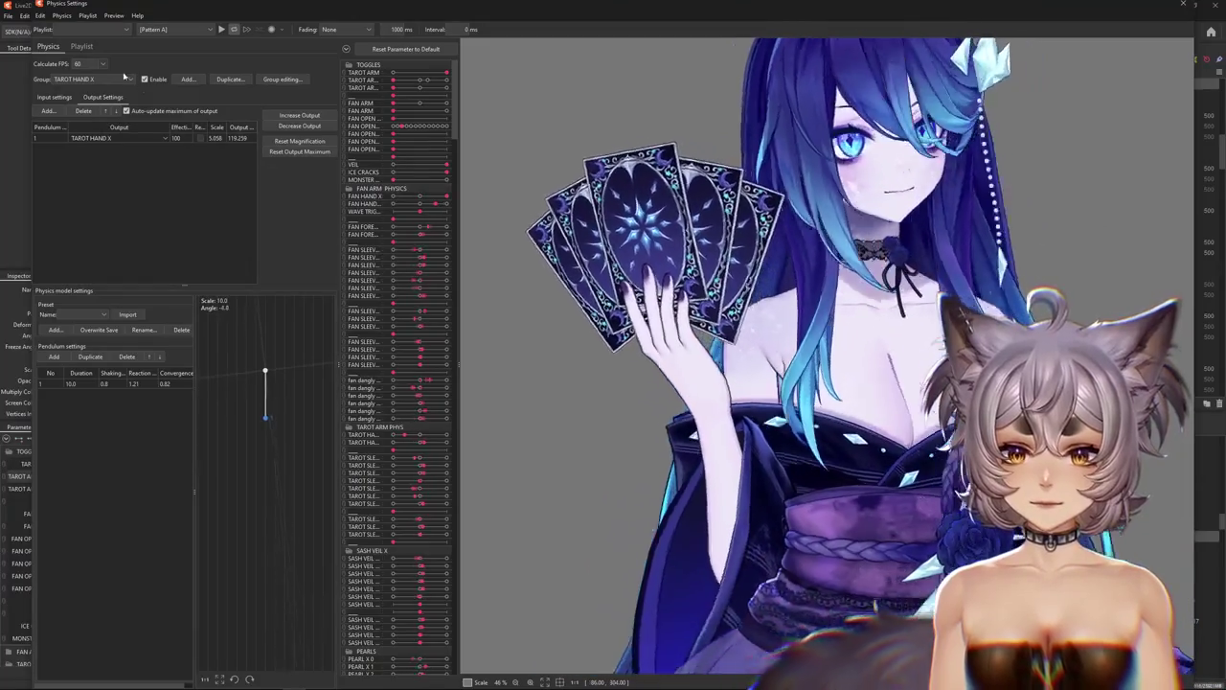
click(54, 97)
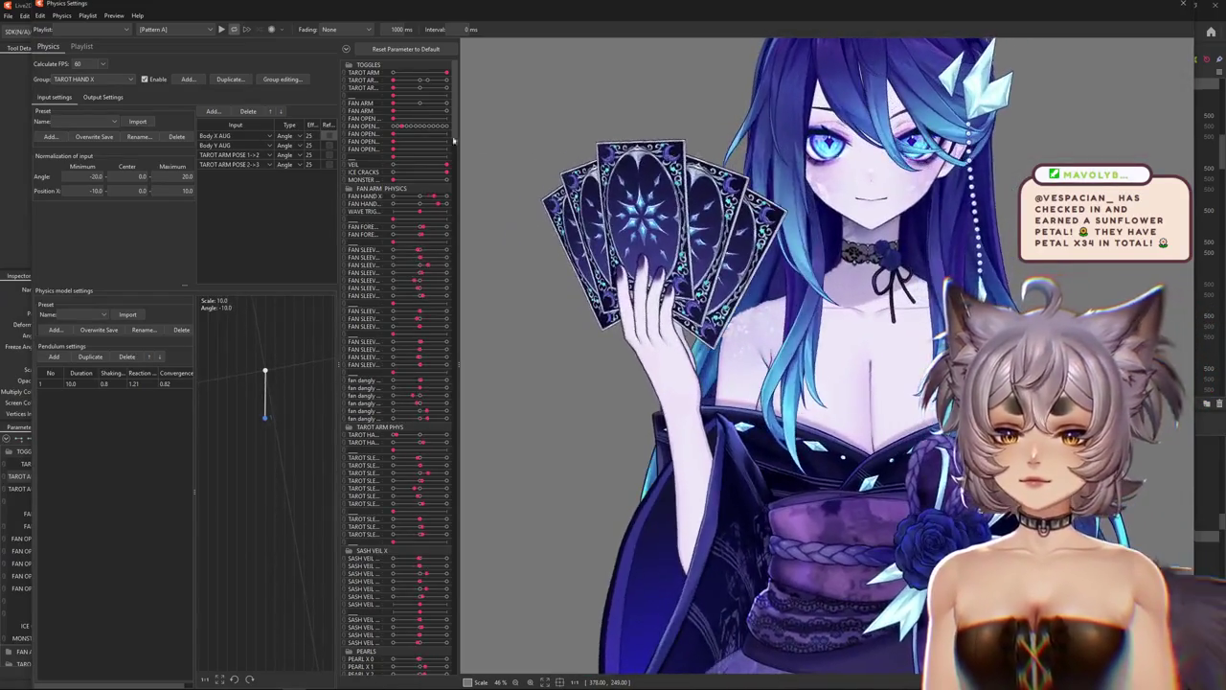
scroll(537, 115, down, 3)
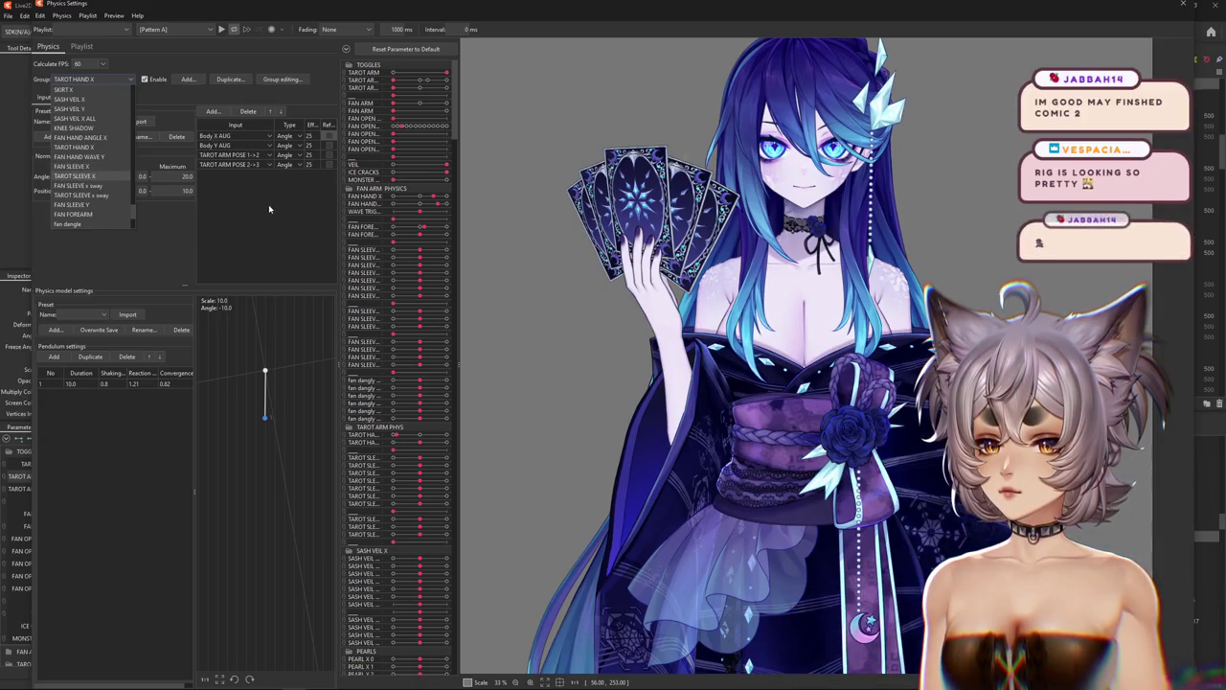
Keep the TAROT HAND X group and toggle Ref on TAROT ARM POSE 1->2.
click(293, 213)
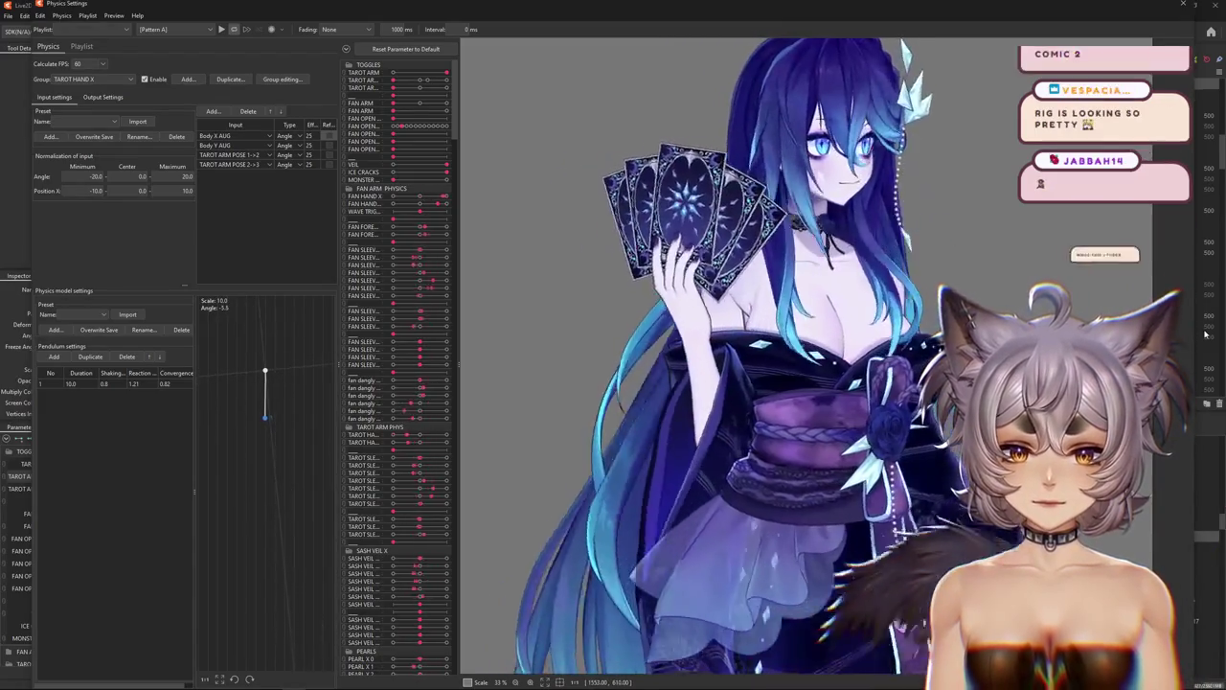
click(103, 97)
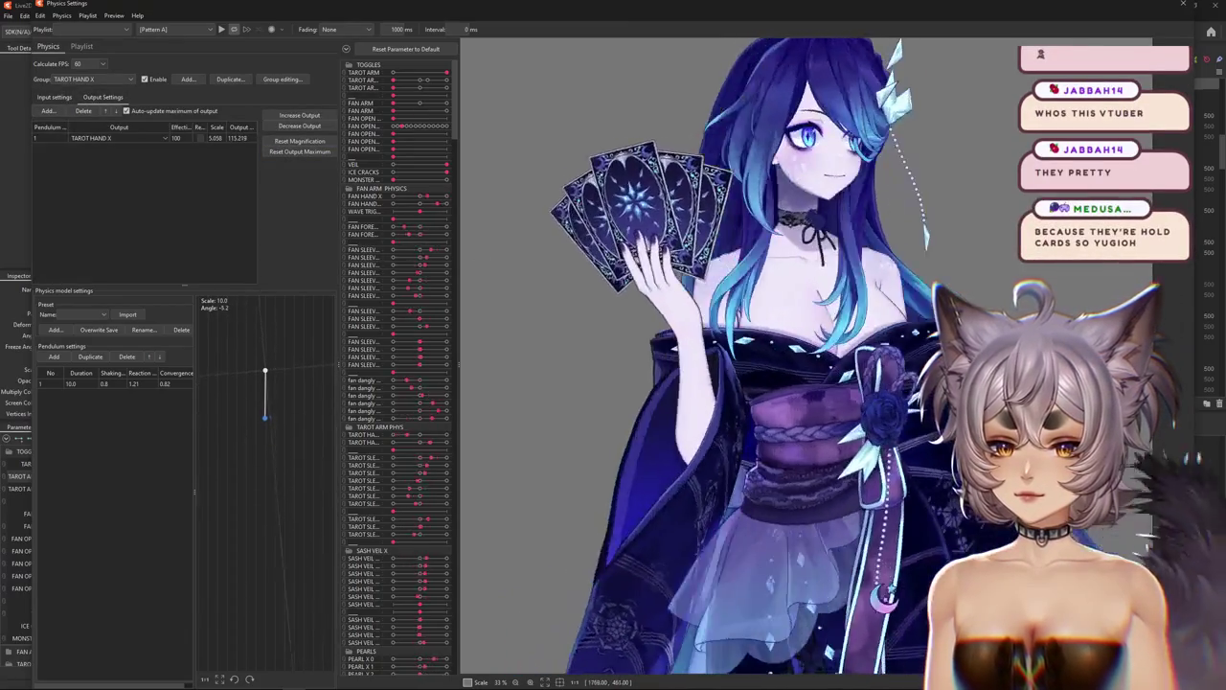
click(60, 97)
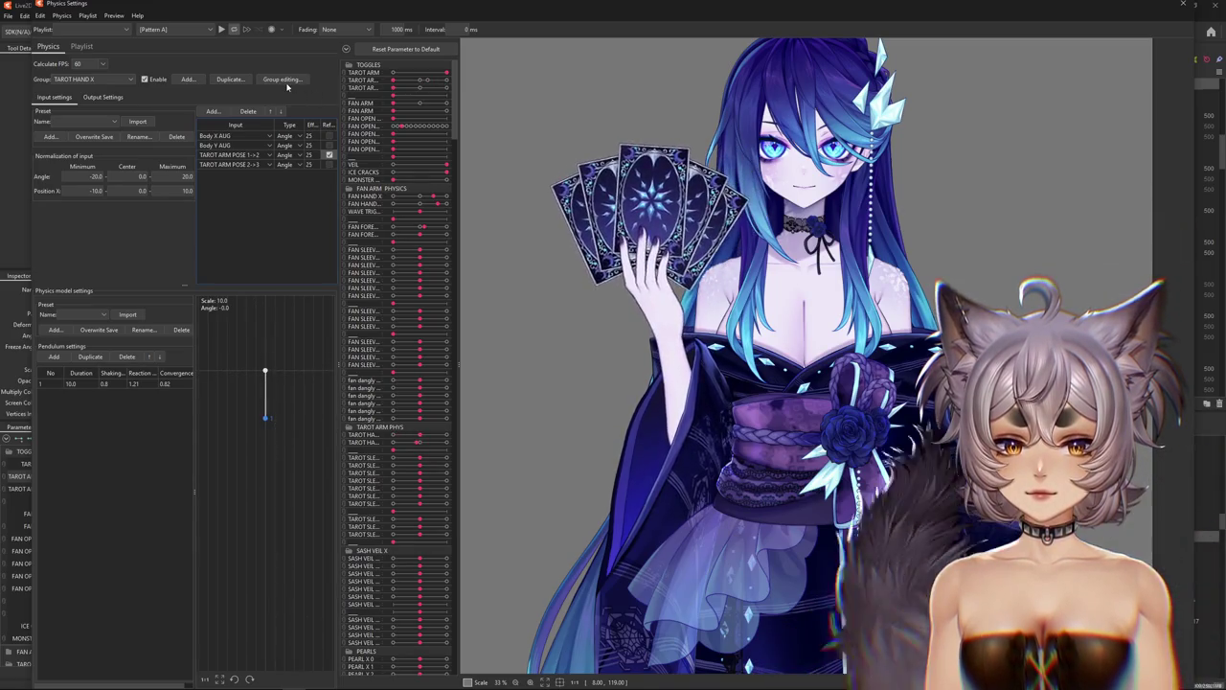
click(328, 155)
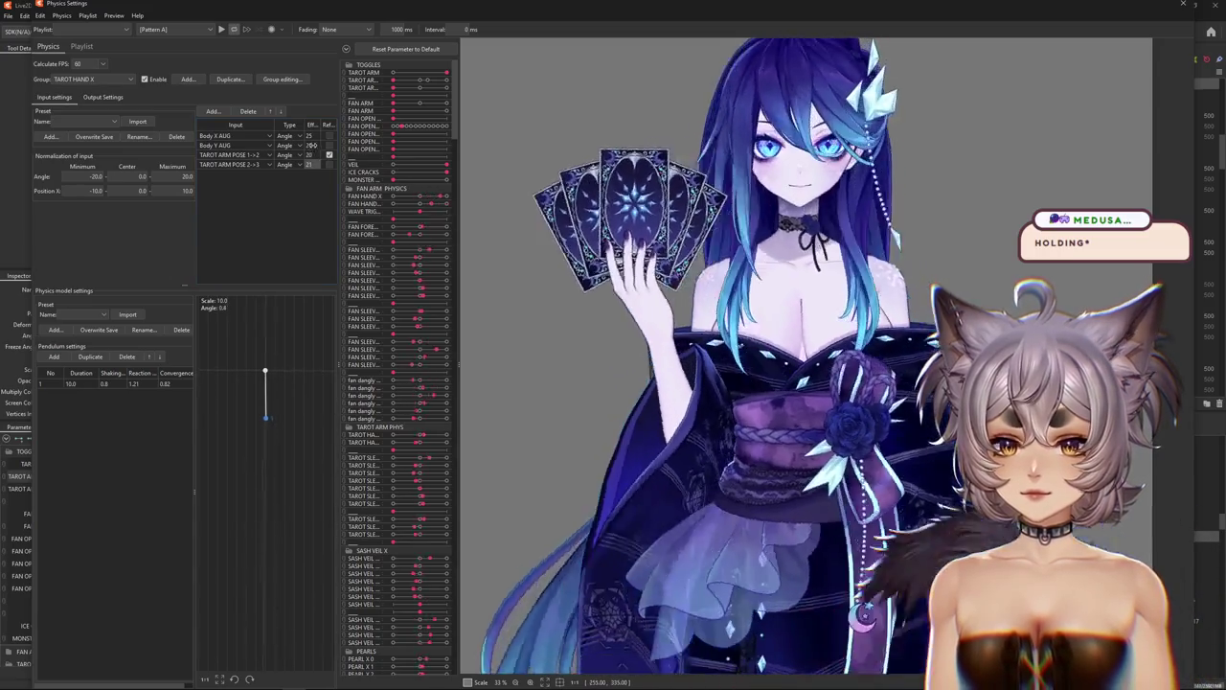
click(247, 145)
Make Body Y AUG a Position input and set the TAROT ARM POSE 1->2 effect to 40.
click(235, 145)
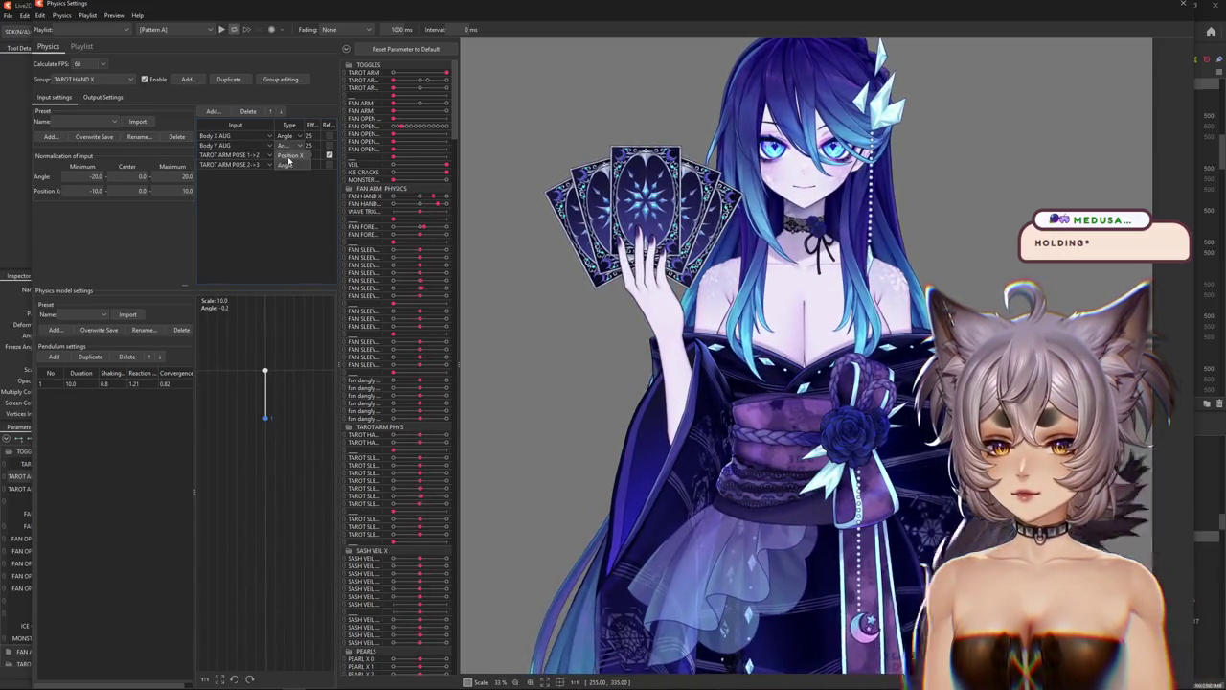
scroll(309, 145, down, 1)
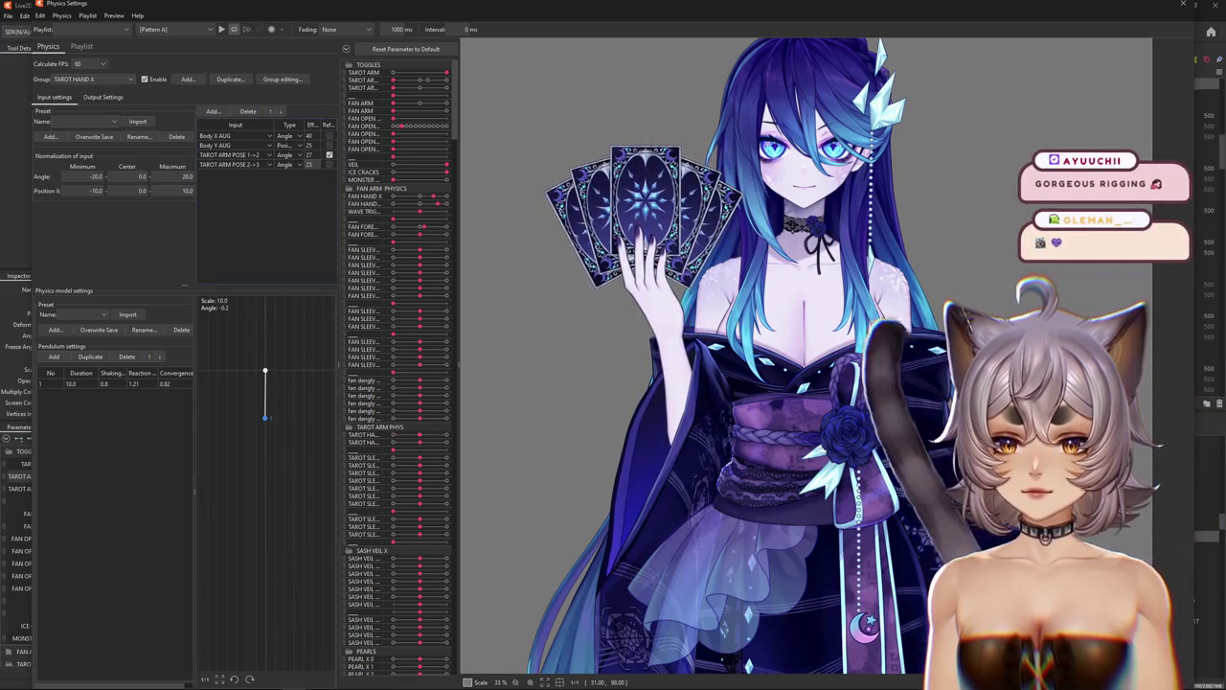
drag(311, 155, 318, 154)
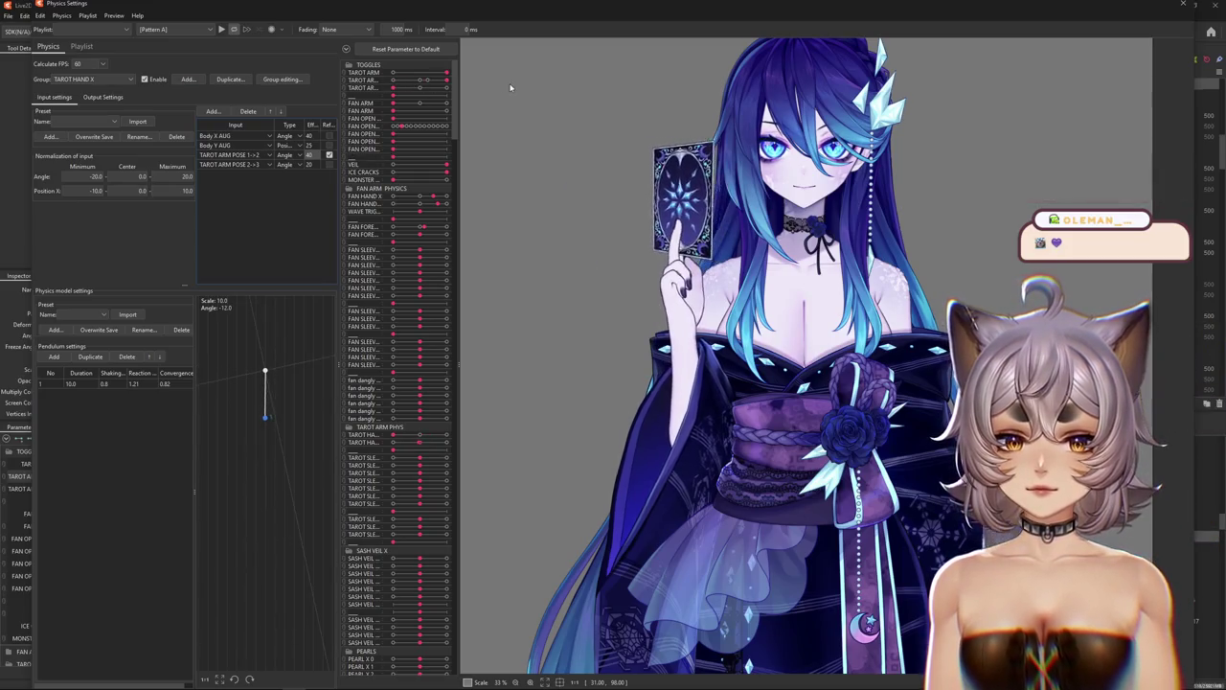
click(329, 164)
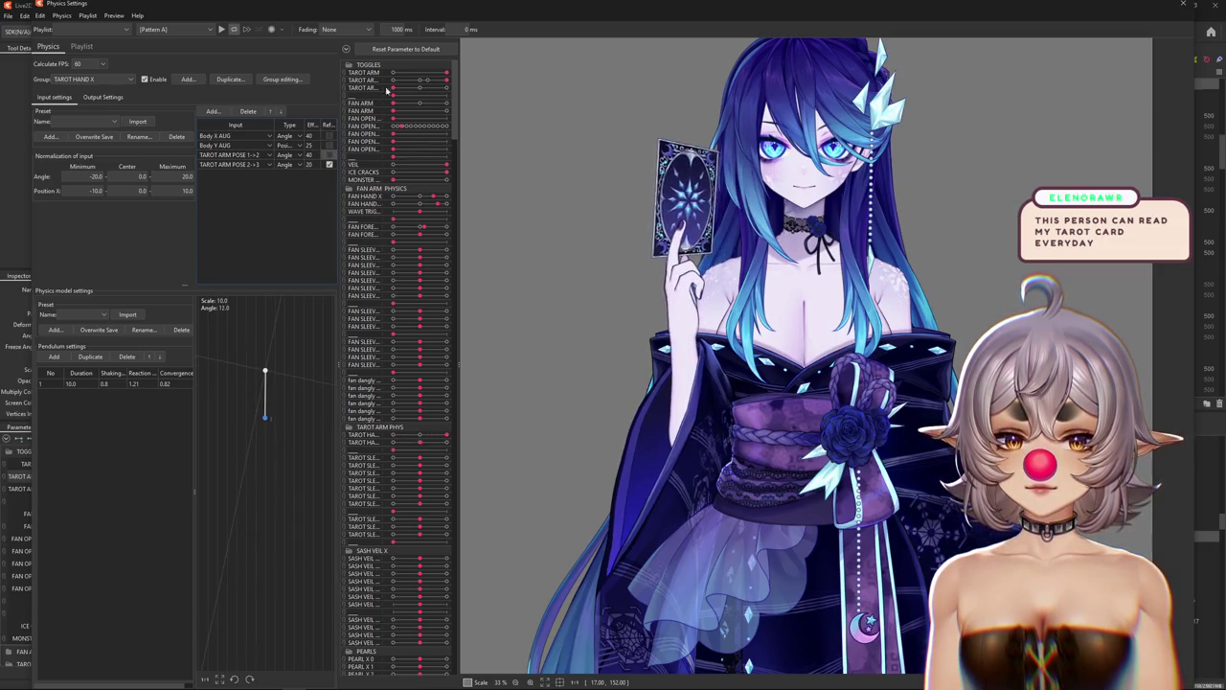
Move the reference to TAROT ARM POSE 1->2 and test the fanned cards' swing.
click(419, 87)
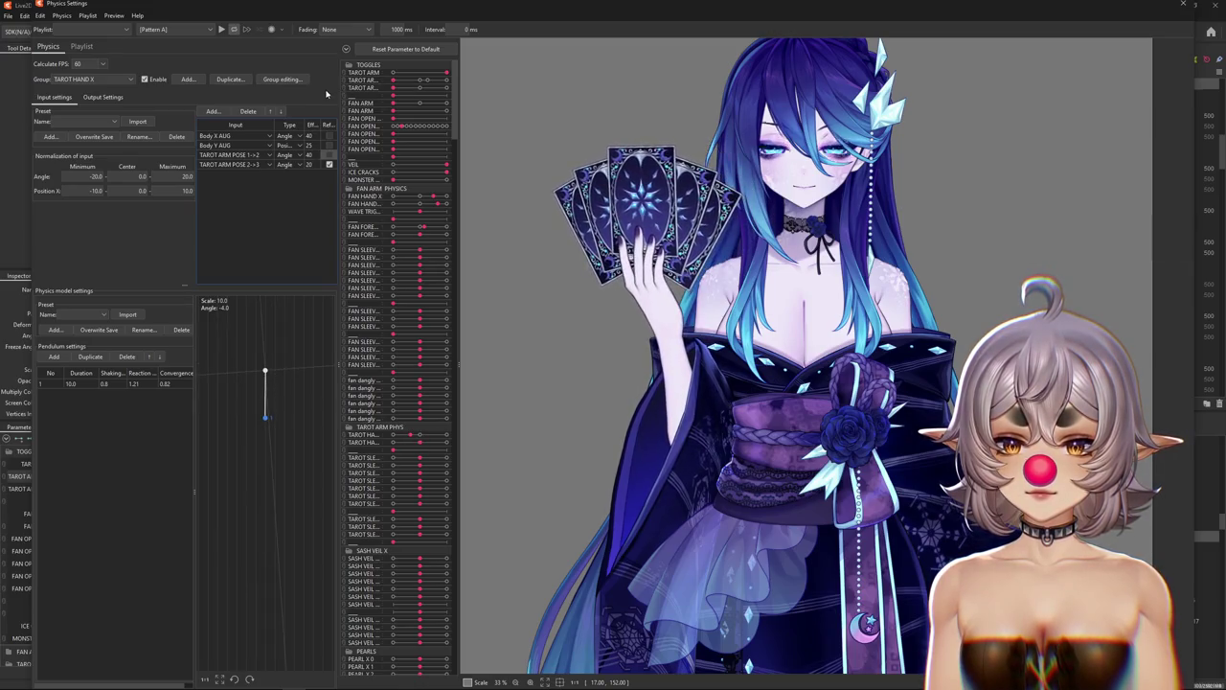
click(330, 154)
click(330, 164)
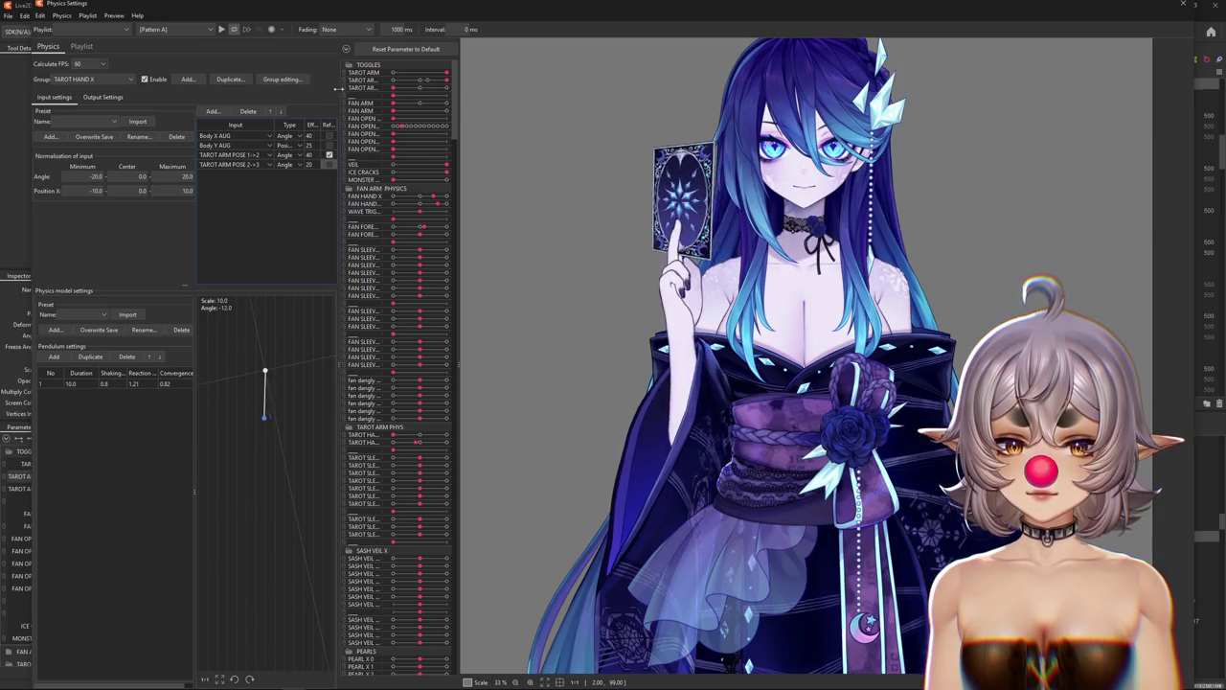
click(450, 85)
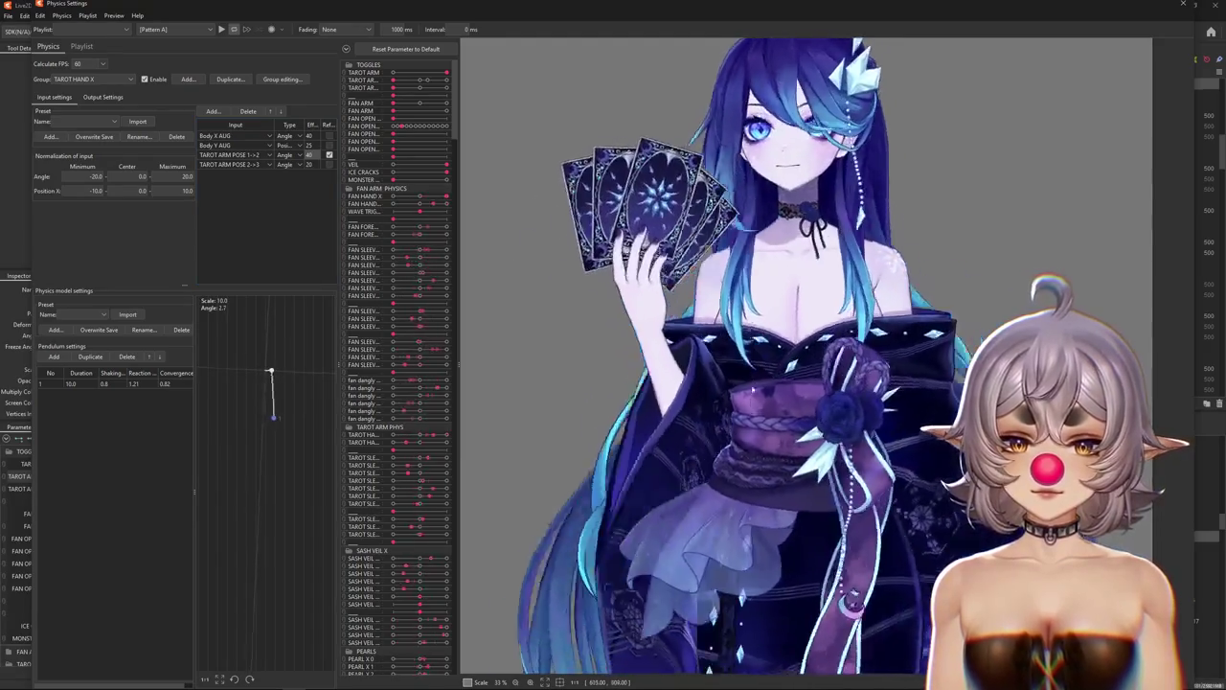
click(213, 111)
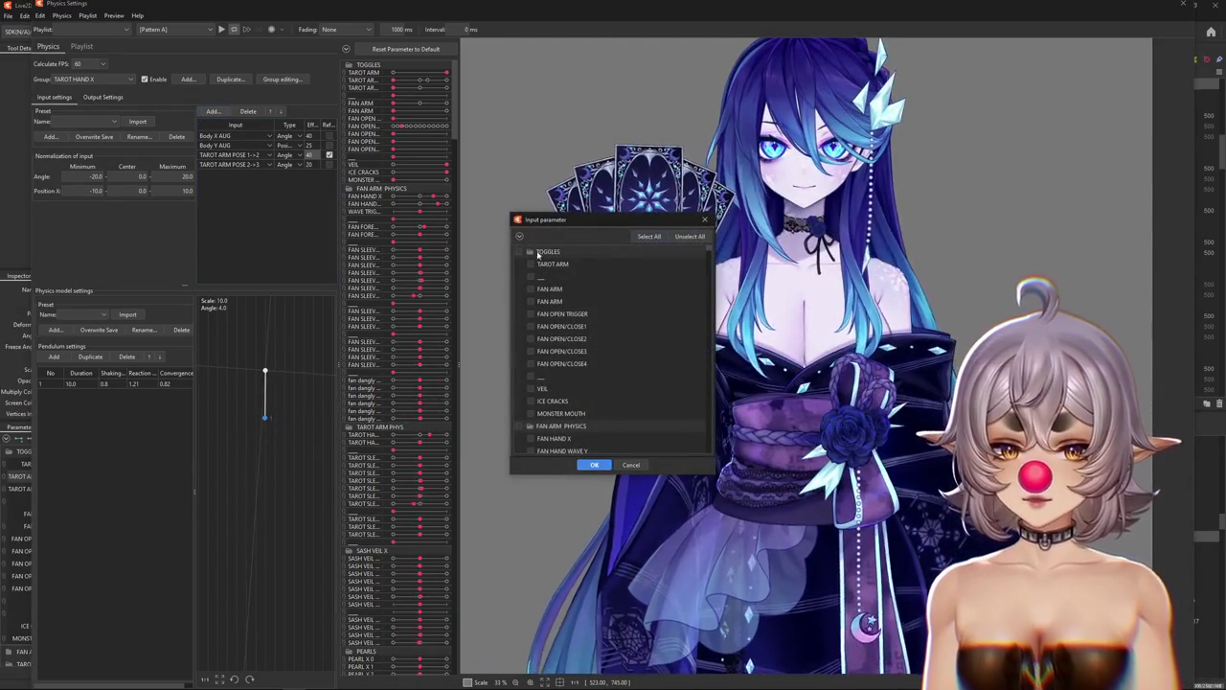
Add Body X as a fifth input to the TAROT HAND X physics group.
click(520, 237)
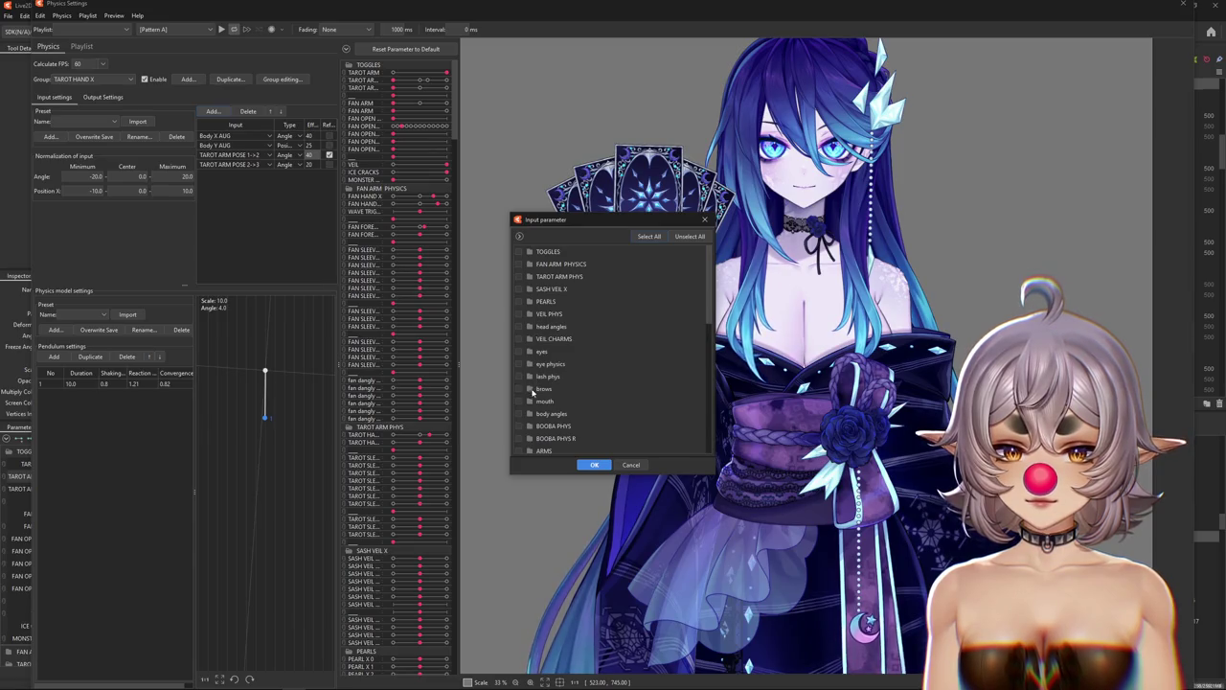
click(593, 464)
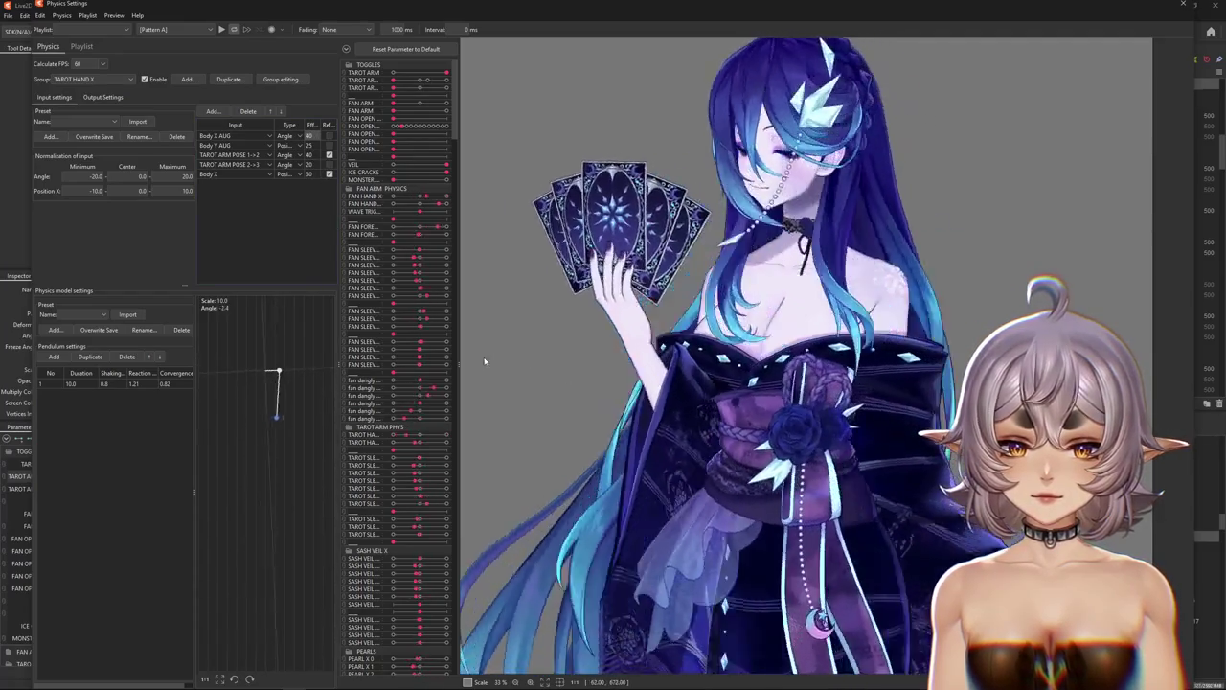
click(106, 97)
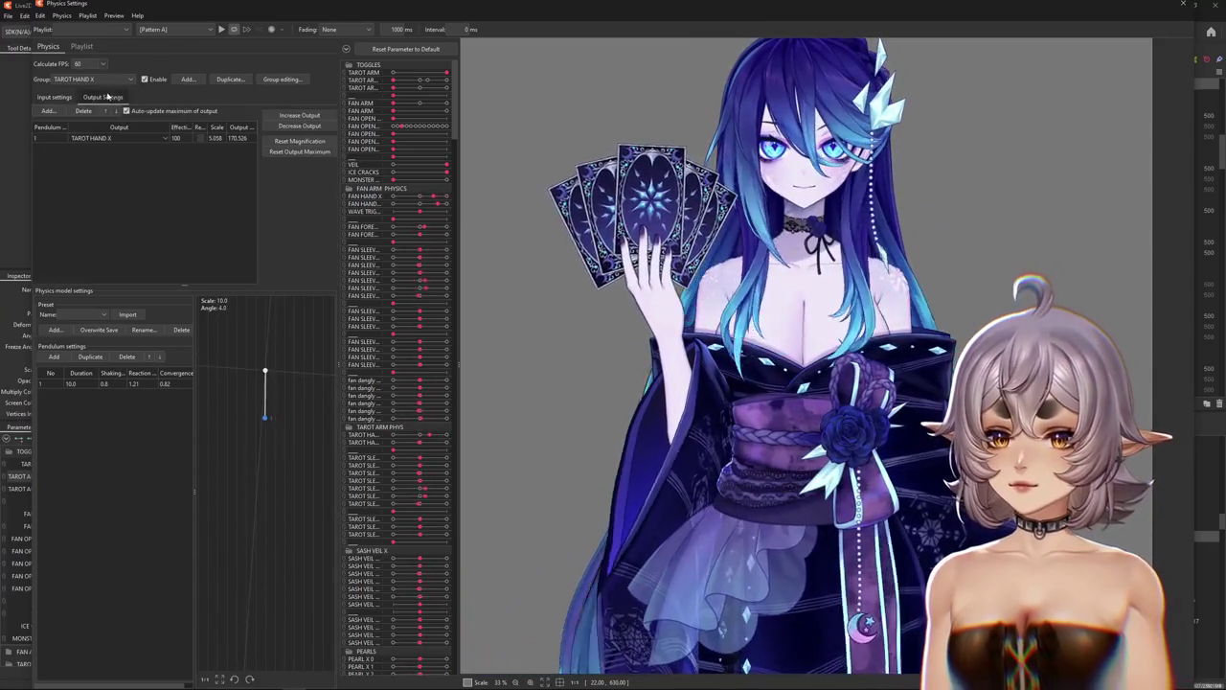
Return to the TAROT HAND X input settings table.
click(55, 96)
click(103, 97)
click(54, 97)
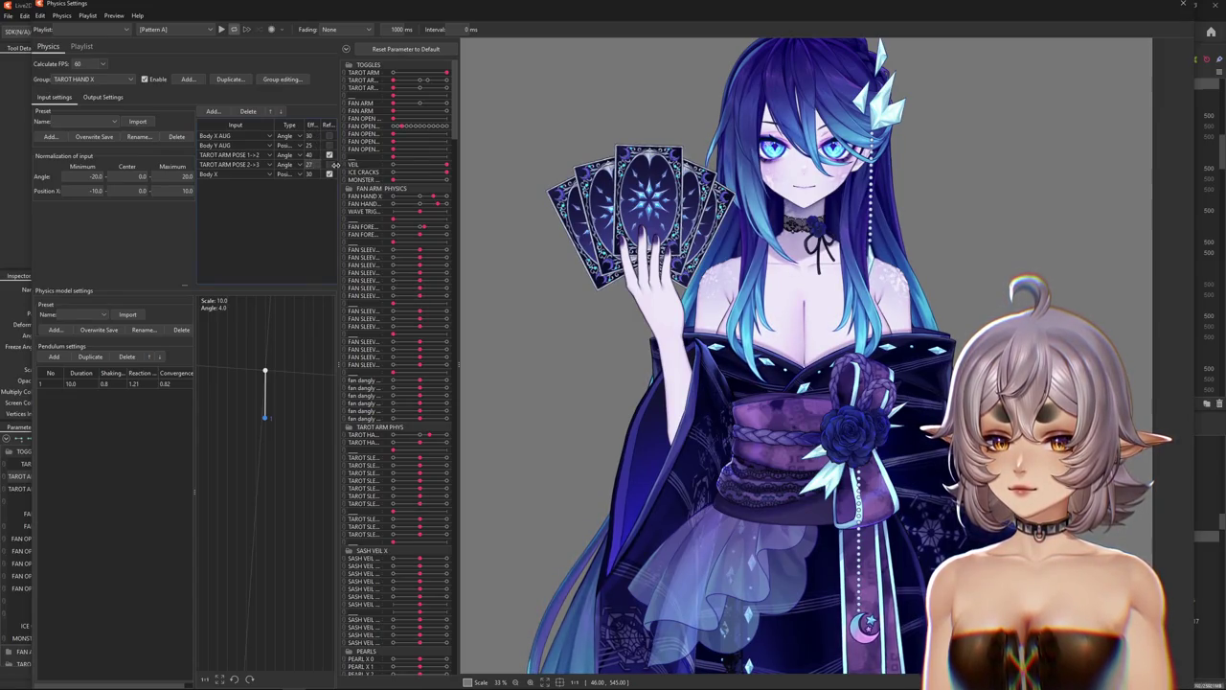
Set the TAROT ARM POSE toggle so the hand holds a single card.
mouse_move(418, 80)
mouse_down()
mouse_move(486, 82)
mouse_move(321, 84)
mouse_up()
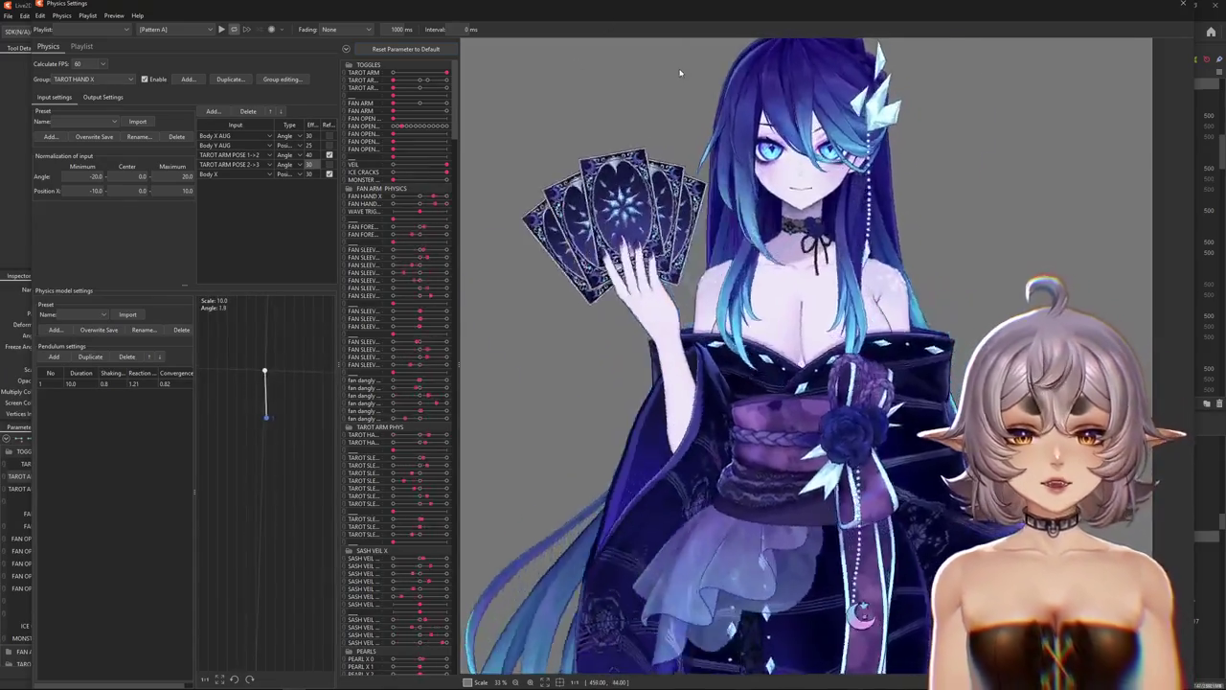
scroll(567, 129, up, 2)
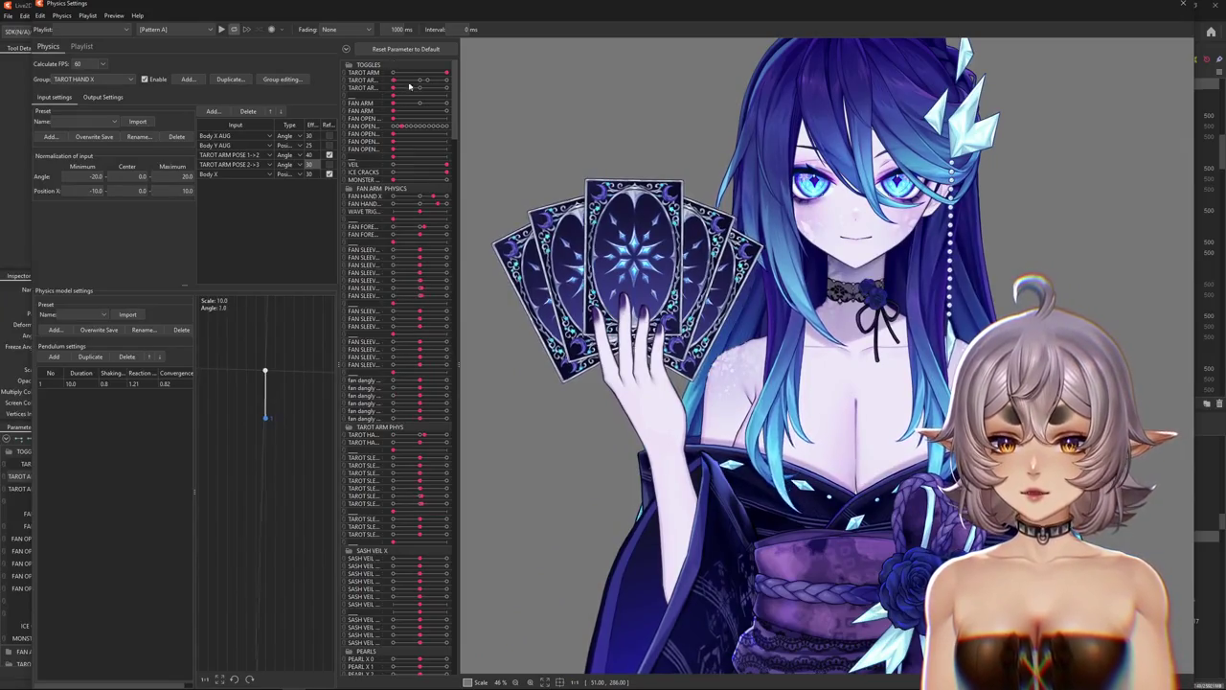
click(391, 88)
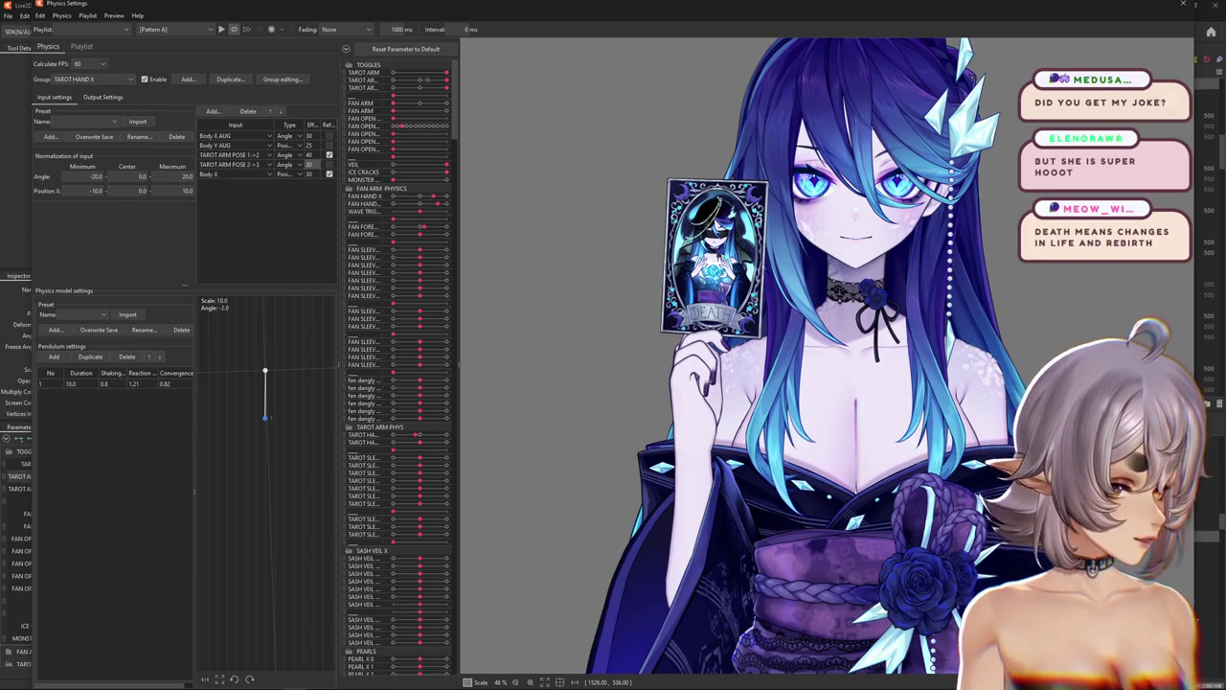
Swing and zoom the model in the physics preview to watch the card hand, sash and skirt sway.
scroll(885, 372, down, 5)
scroll(884, 372, up, 2)
drag(884, 372, 560, 421)
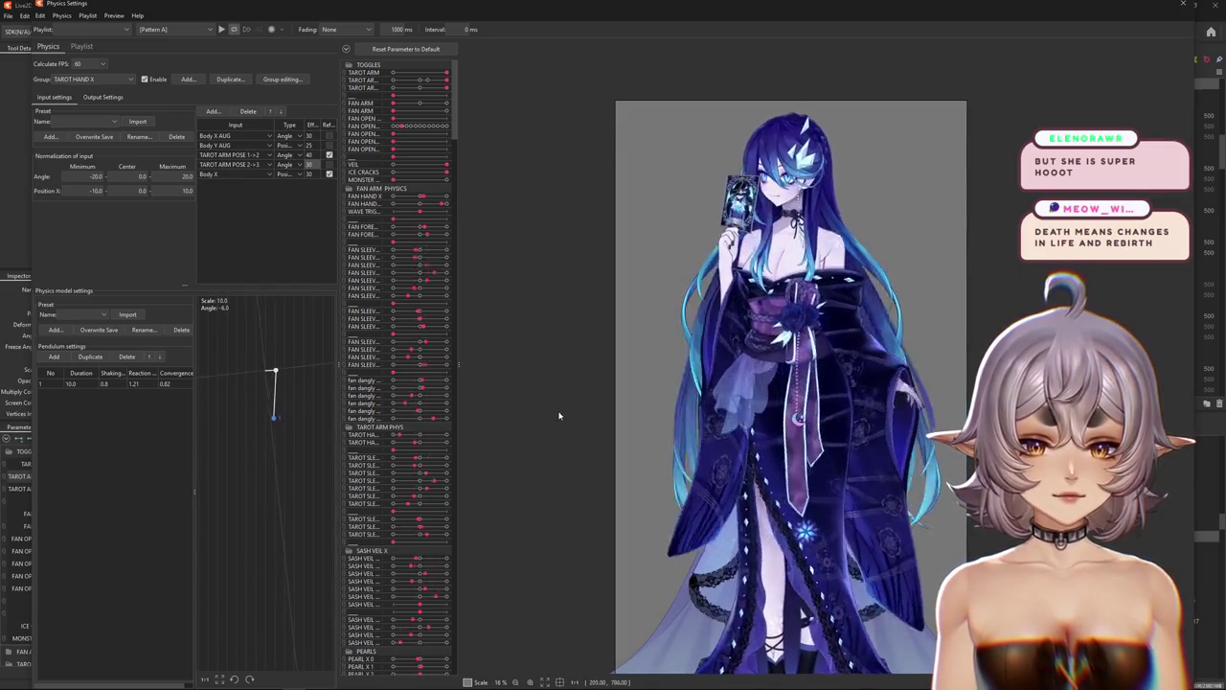
drag(560, 421, 588, 377)
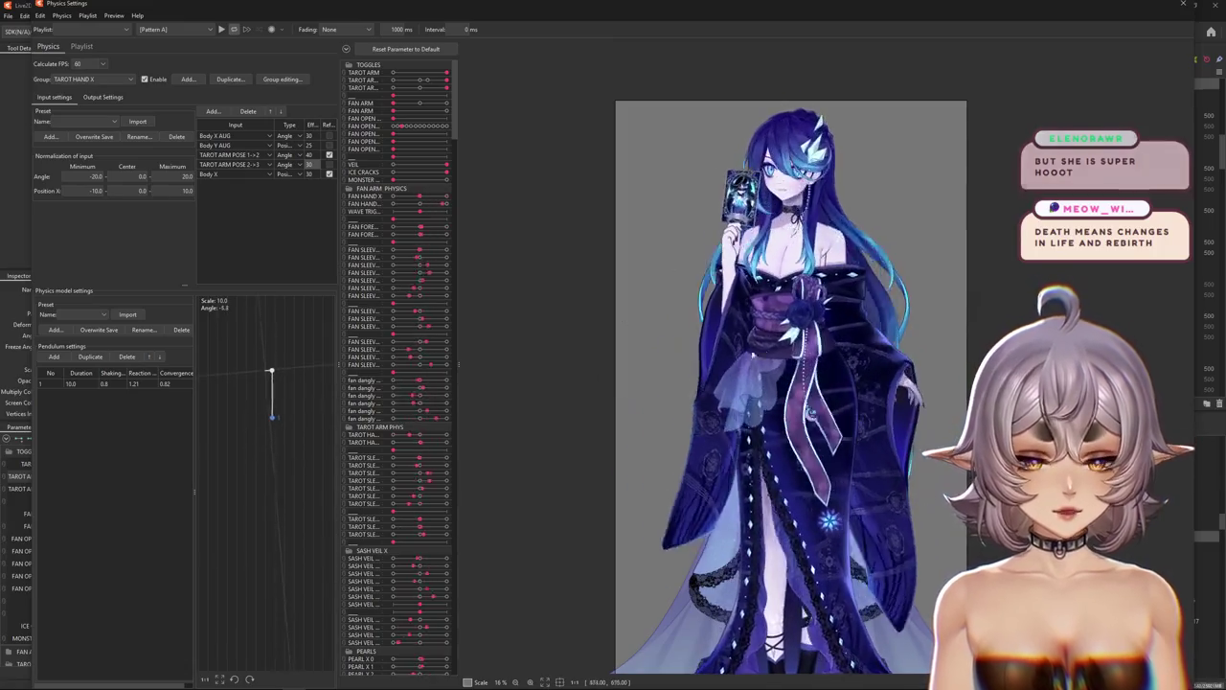
scroll(855, 388, up, 1)
drag(826, 390, 811, 446)
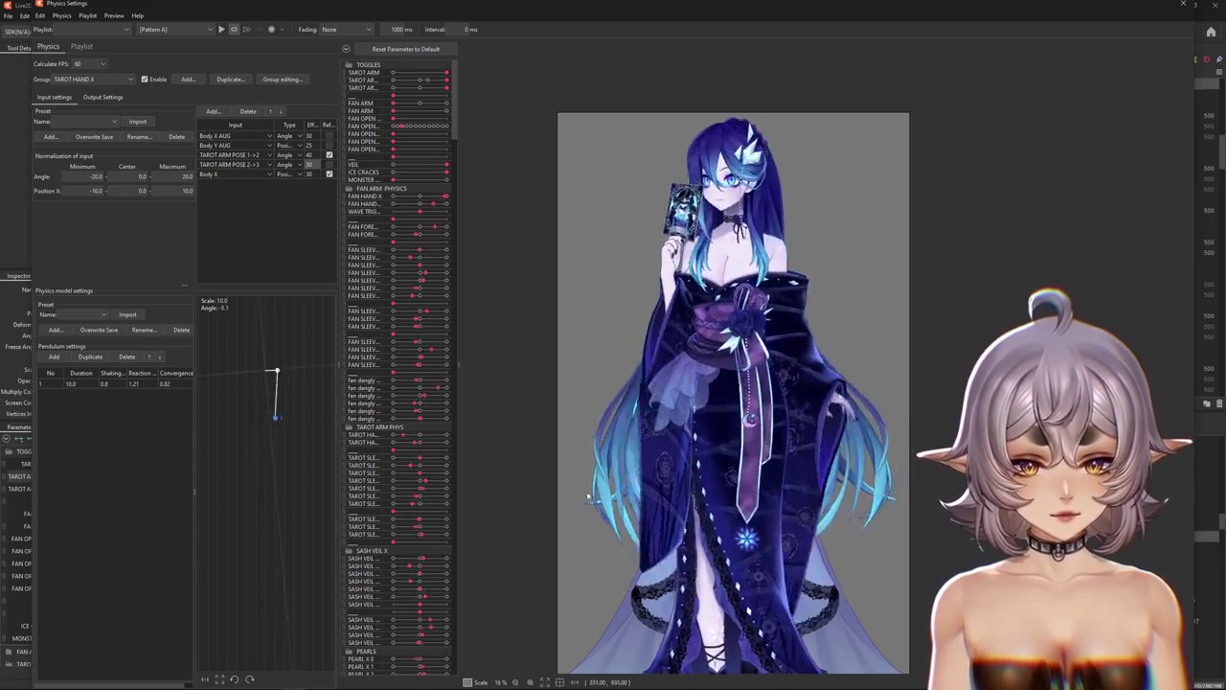
scroll(637, 426, up, 5)
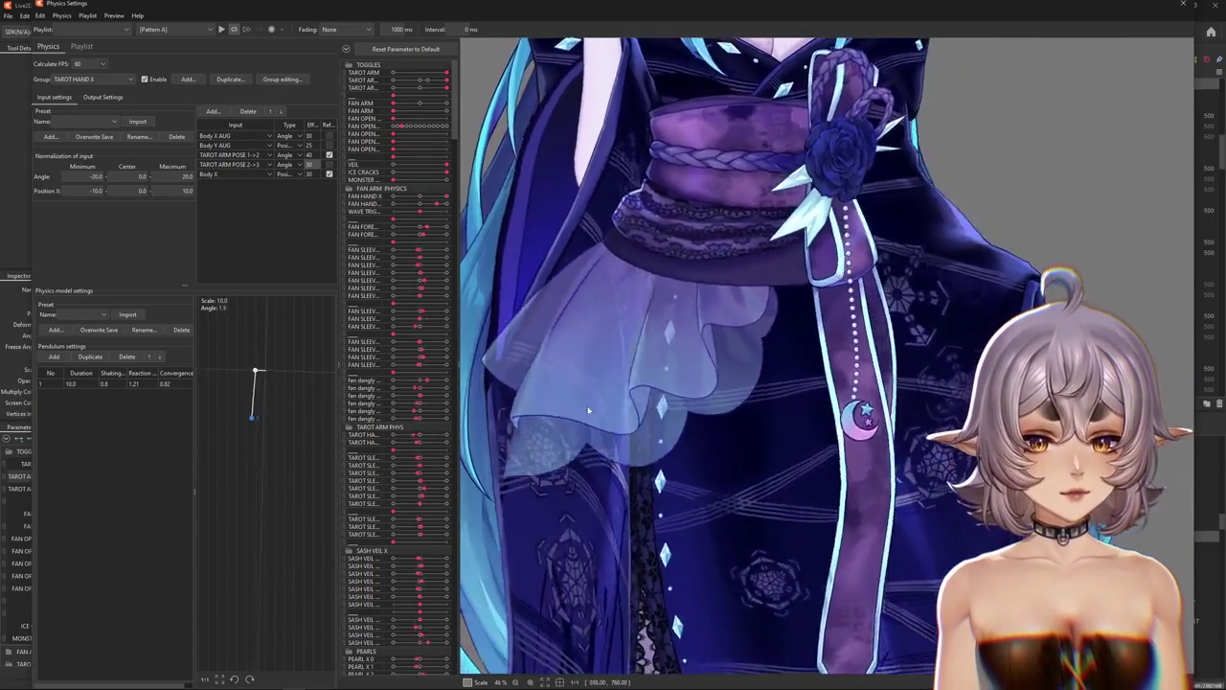
drag(588, 410, 762, 205)
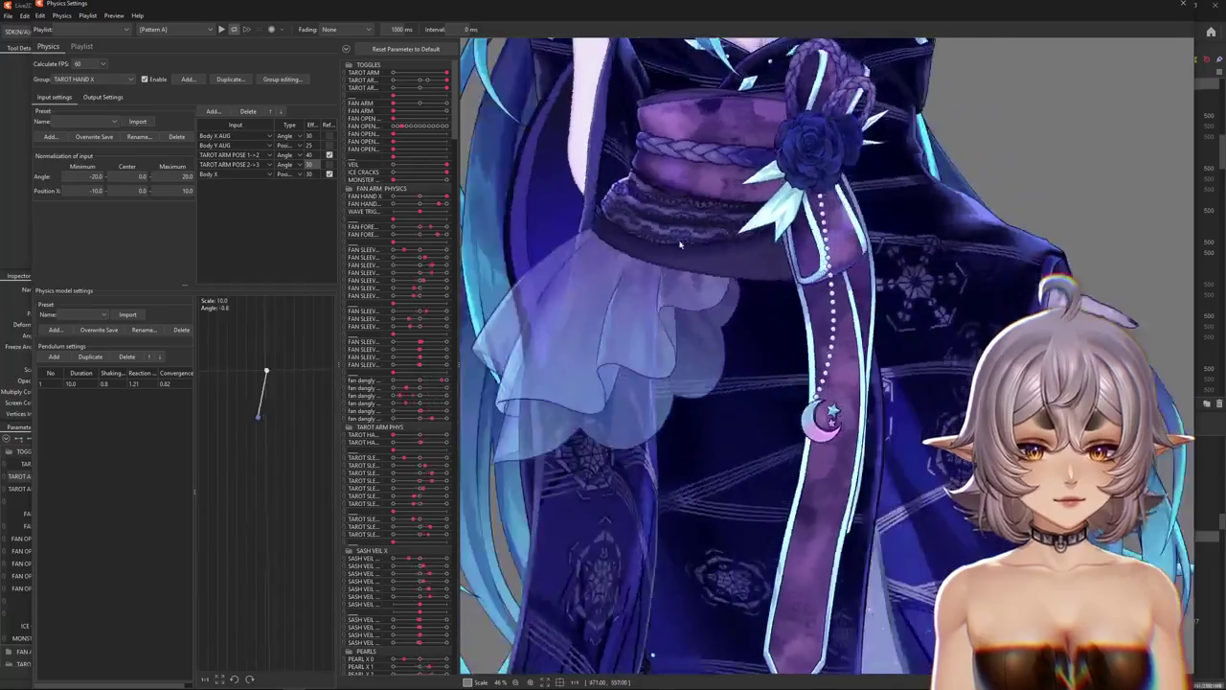
scroll(761, 205, down, 5)
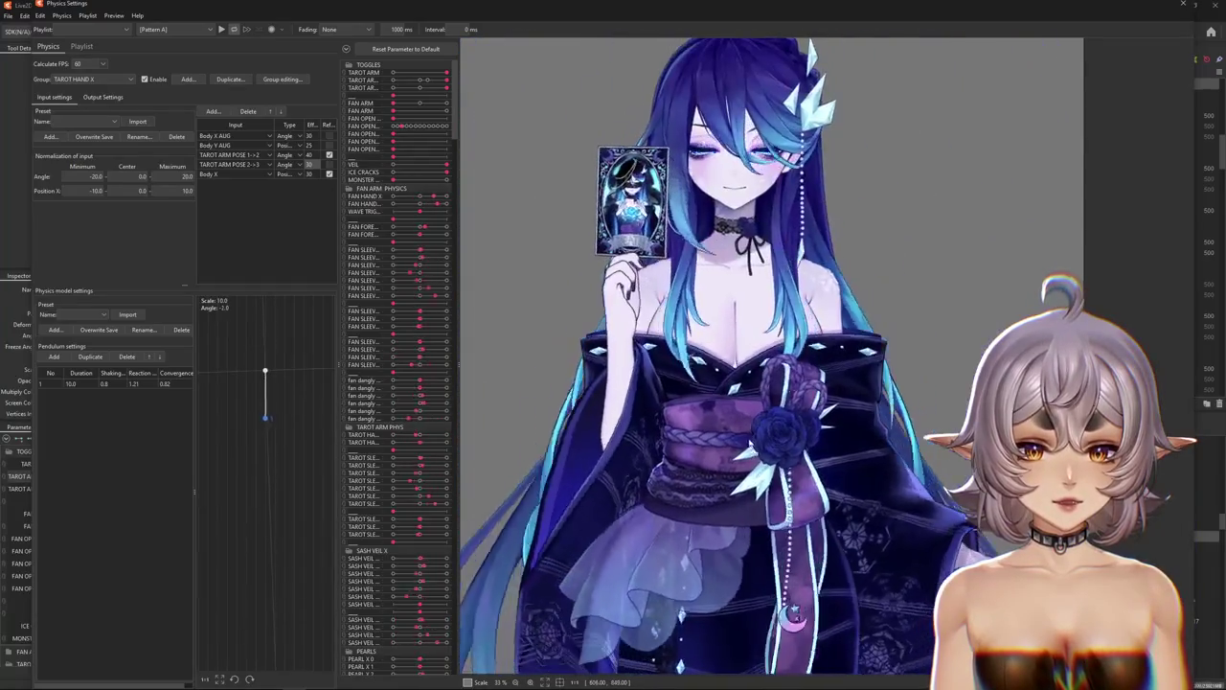
scroll(709, 235, up, 5)
drag(709, 234, 725, 429)
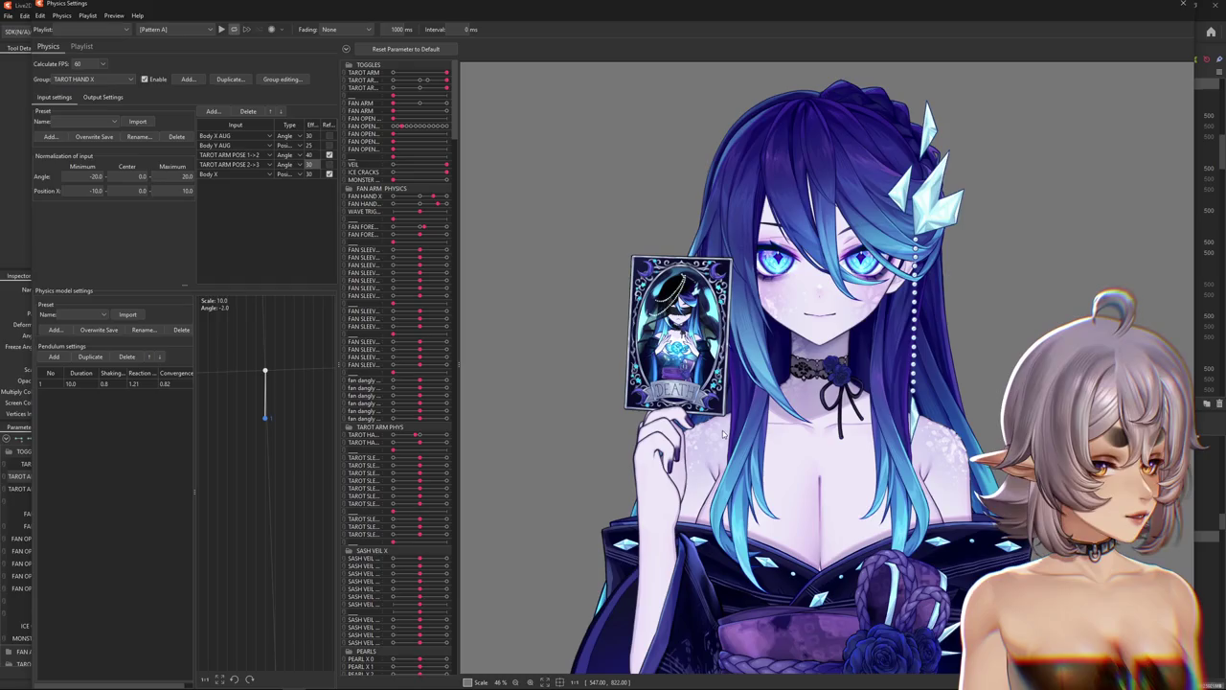
drag(723, 433, 926, 389)
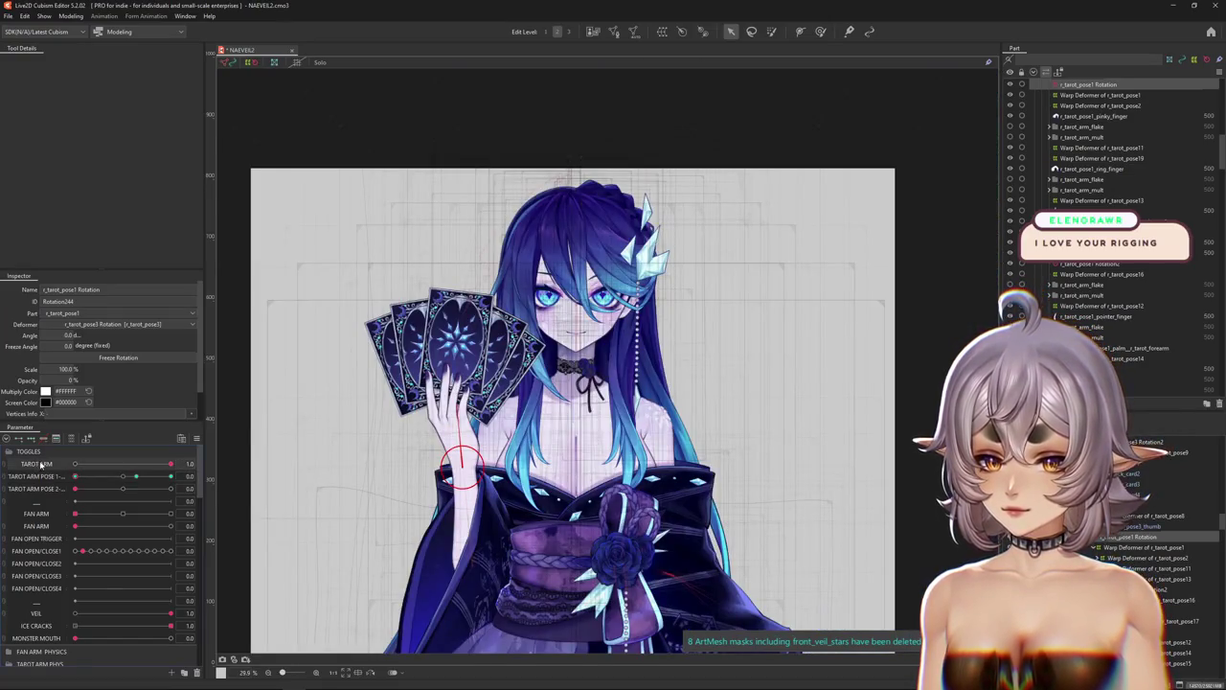
Change the TAROT ARM default so it resets to hidden, then reset all parameters.
double_click(41, 464)
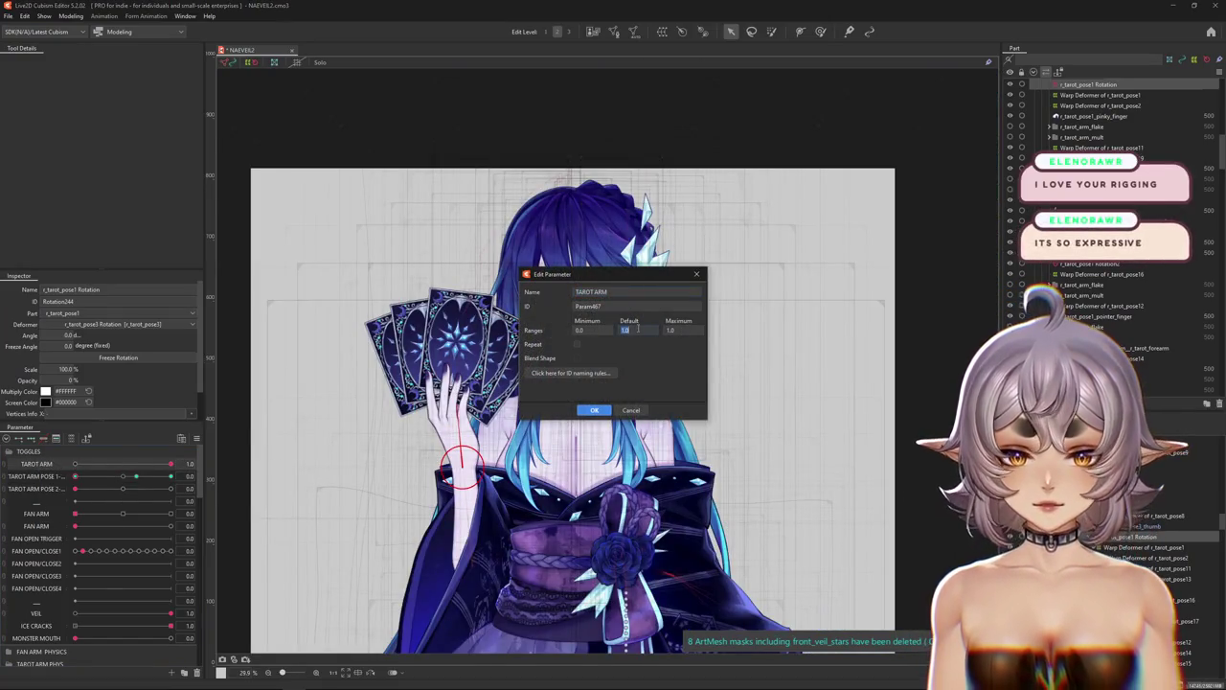
text(0)
click(590, 411)
click(196, 439)
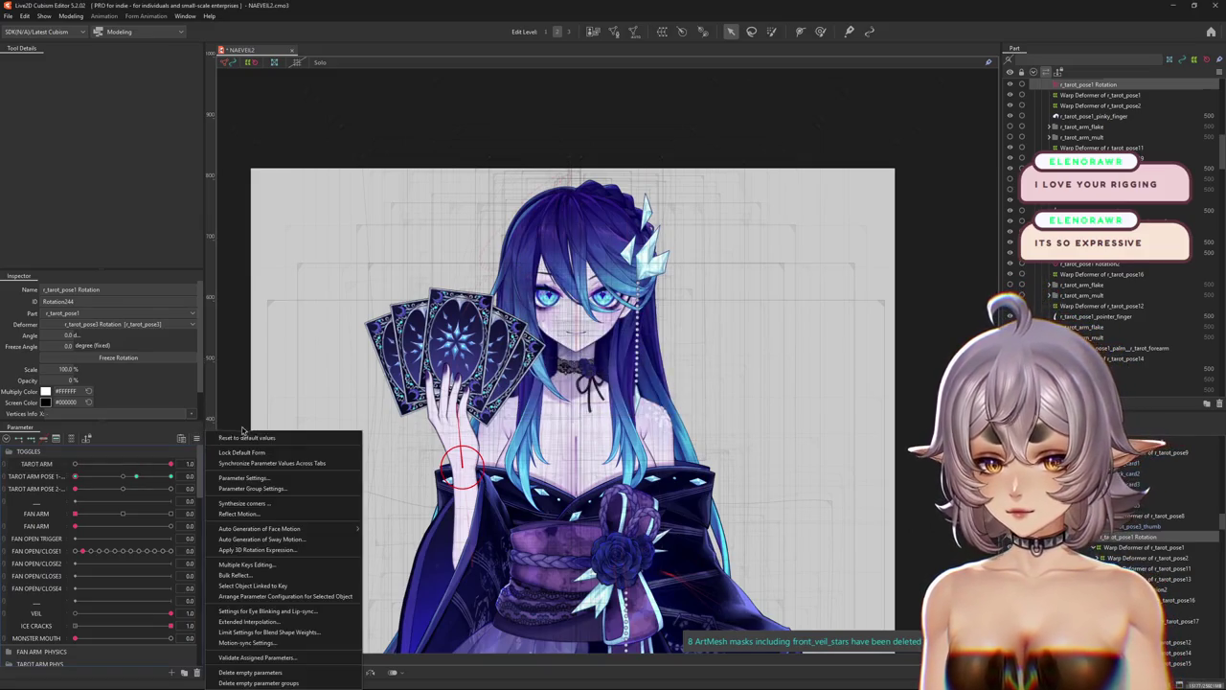
click(265, 447)
Reopen Physics Settings, switch the tarot arm back on and swing the model to test it.
click(65, 19)
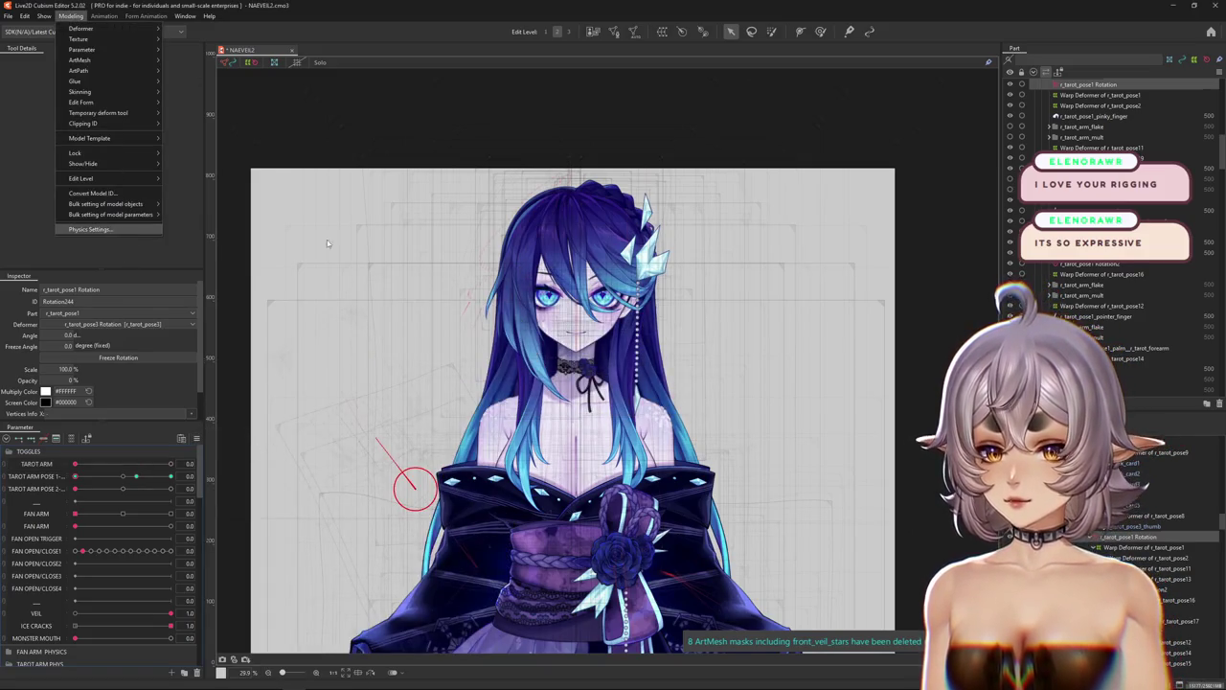
key(Return)
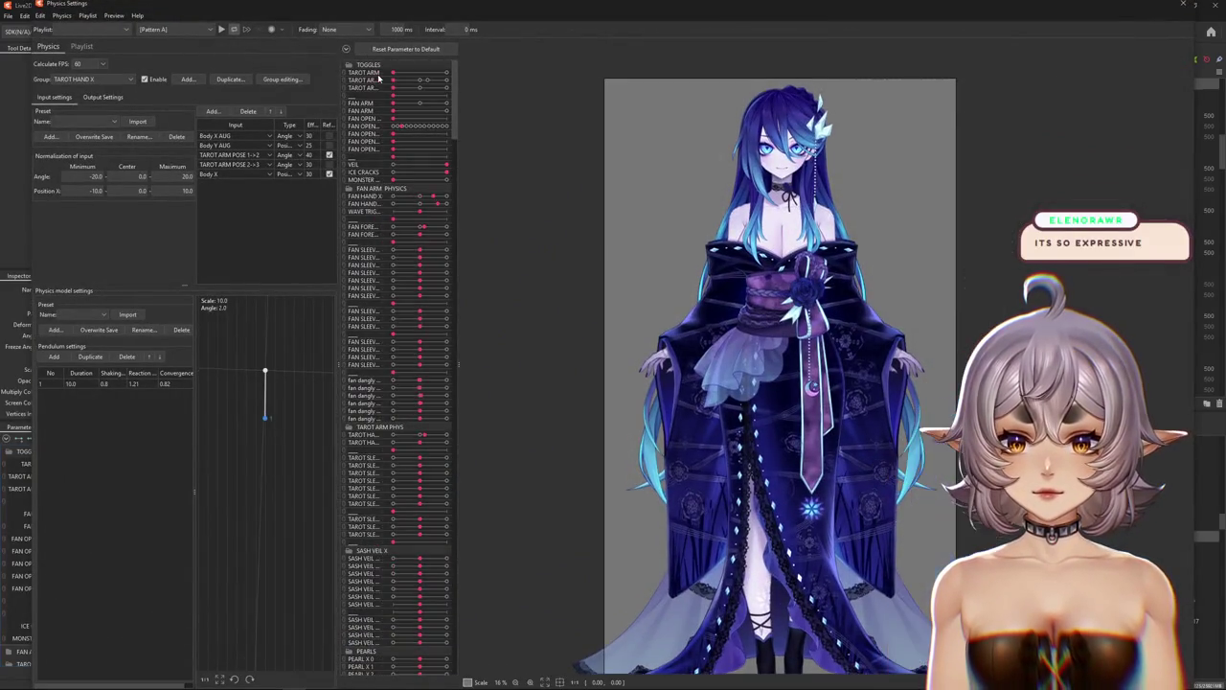
click(403, 49)
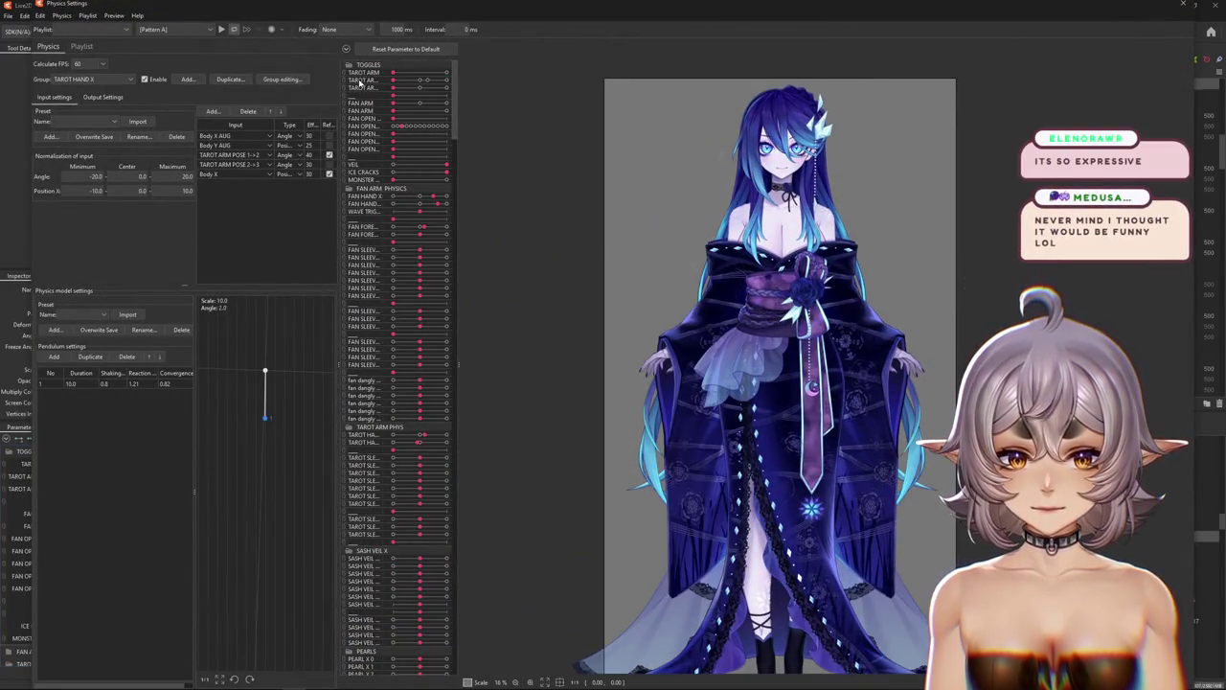
mouse_move(729, 287)
mouse_down()
mouse_move(792, 393)
mouse_move(755, 666)
mouse_up()
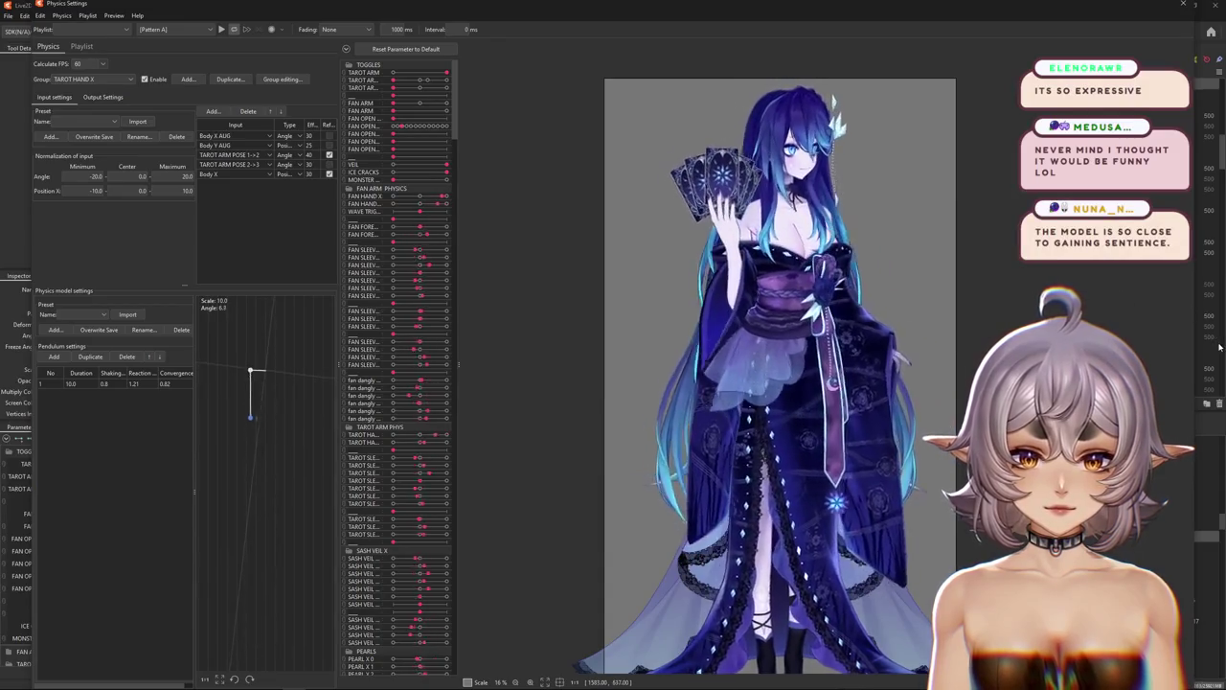
drag(728, 287, 518, 432)
scroll(709, 144, up, 5)
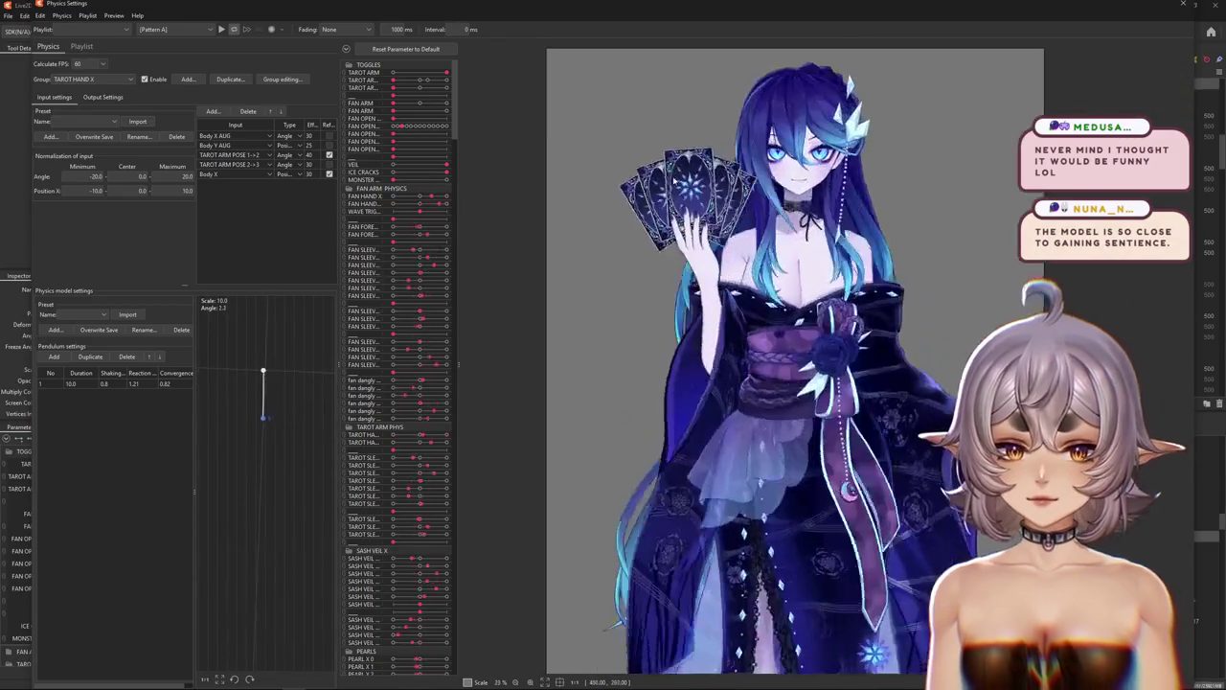
click(74, 81)
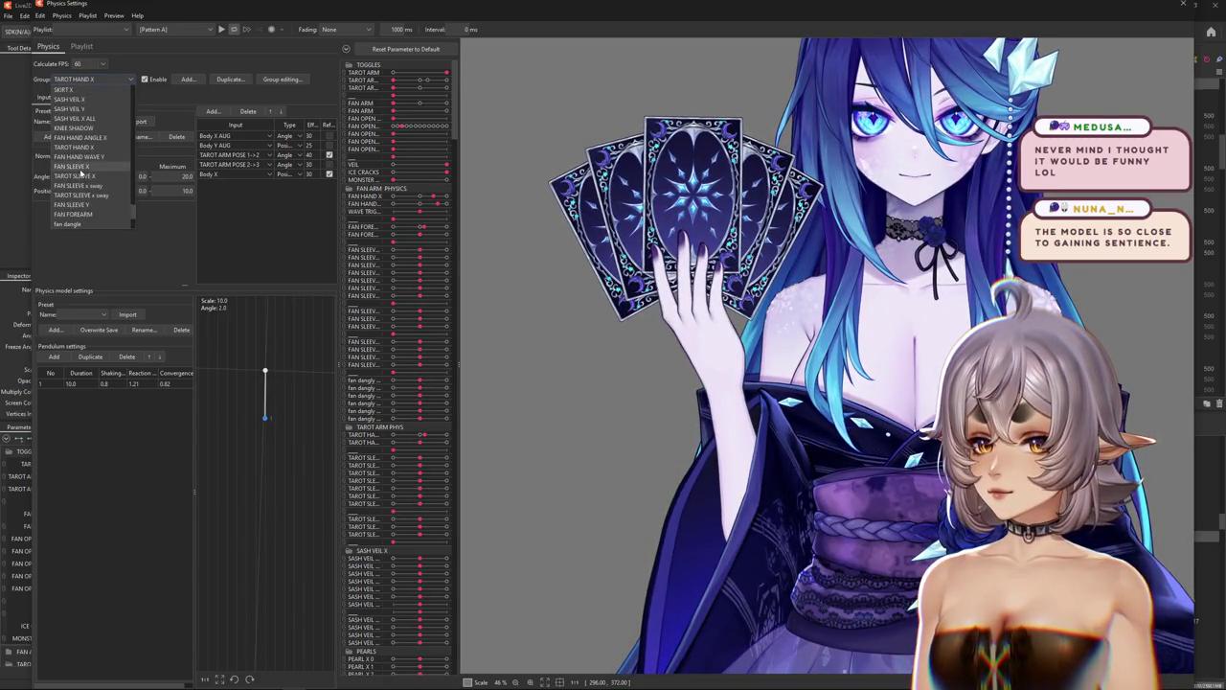
Review TAROT FINGER Z's output to TAROT HAND FINGERZ and test the hand pose.
scroll(96, 168, down, 1)
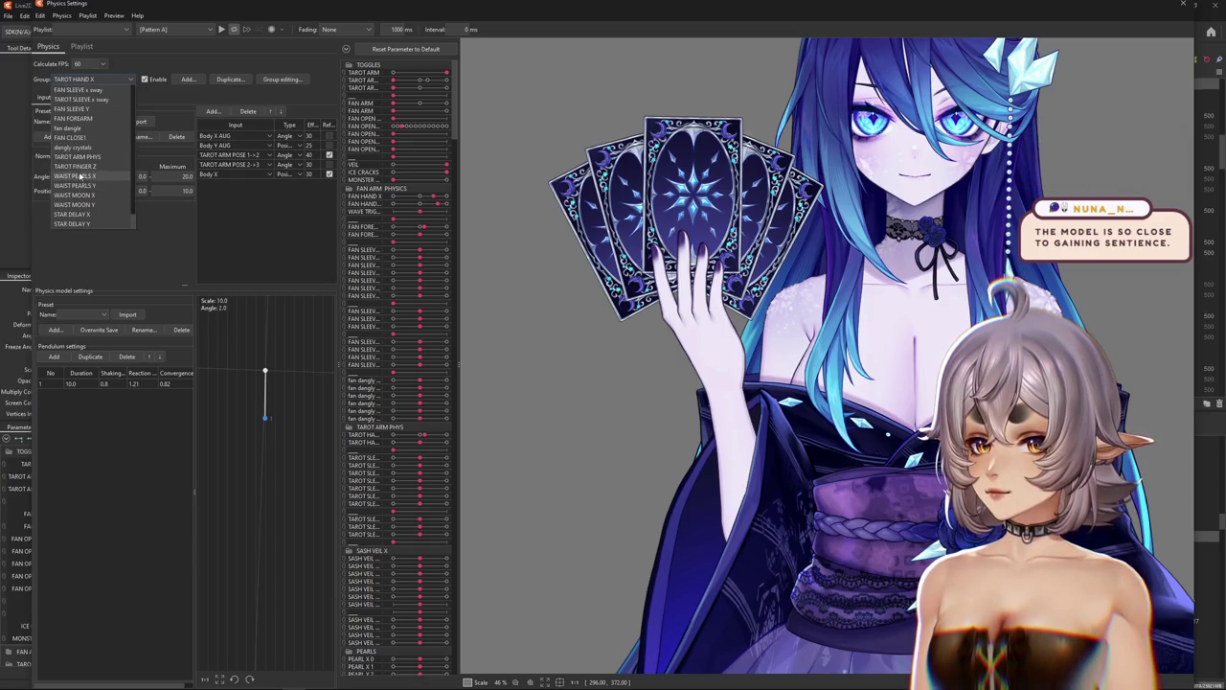
click(77, 167)
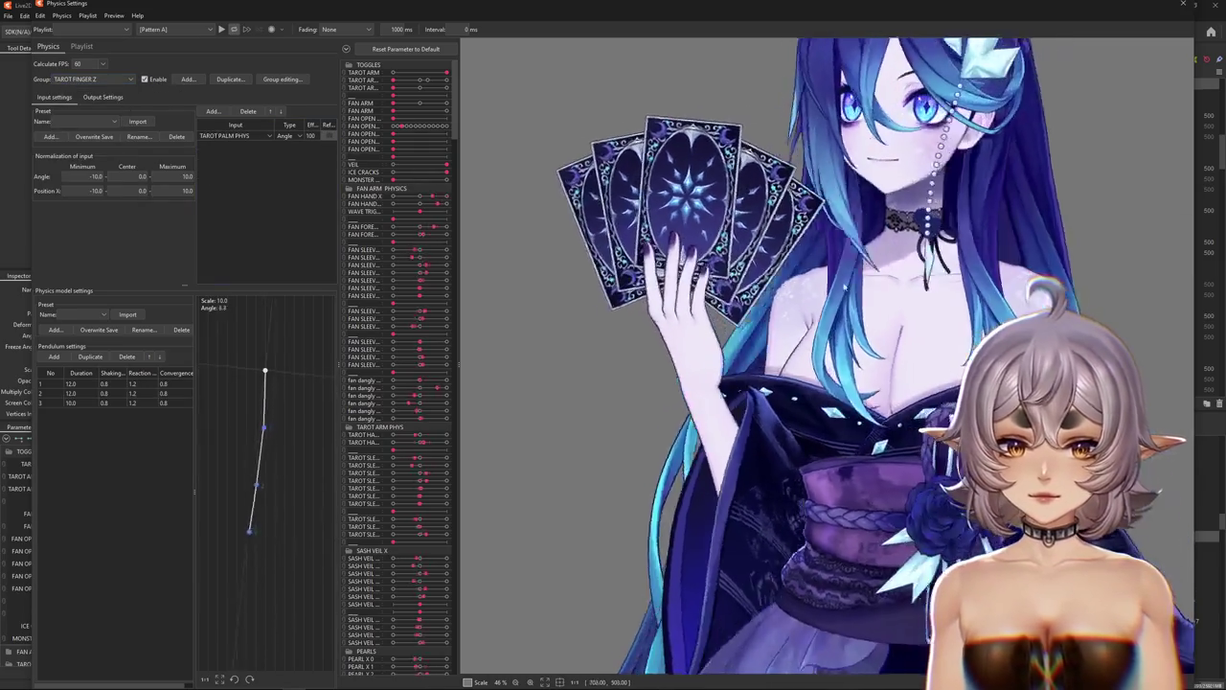
click(102, 97)
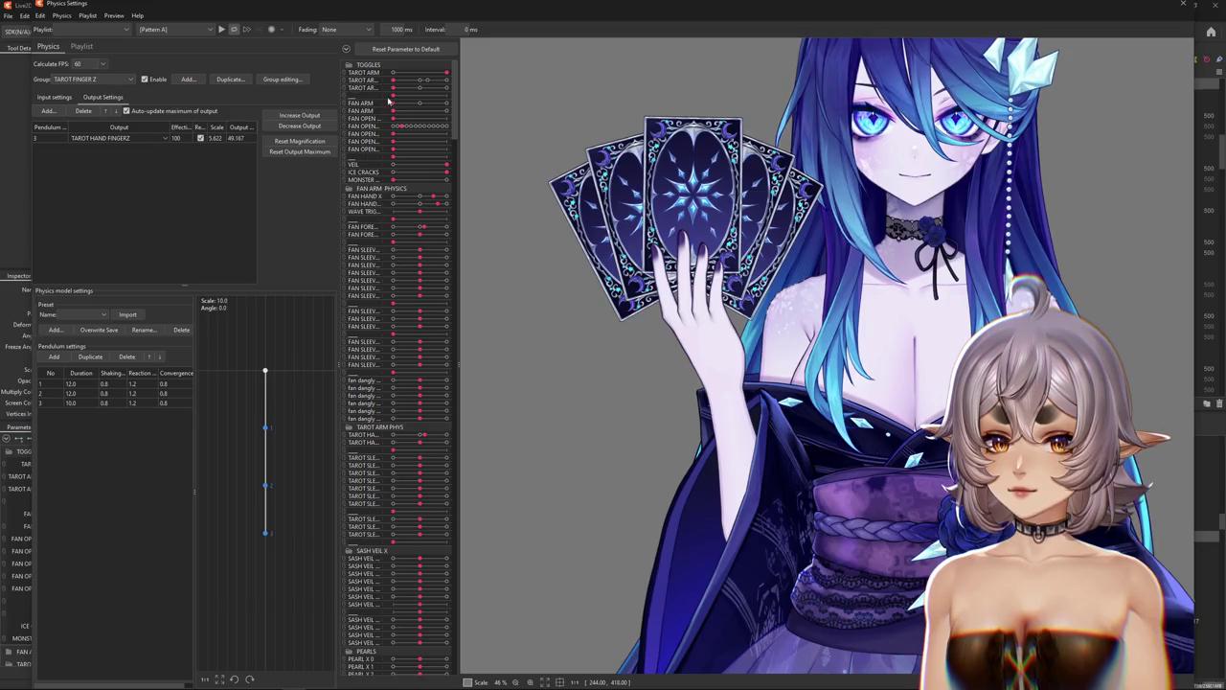
drag(380, 65, 425, 74)
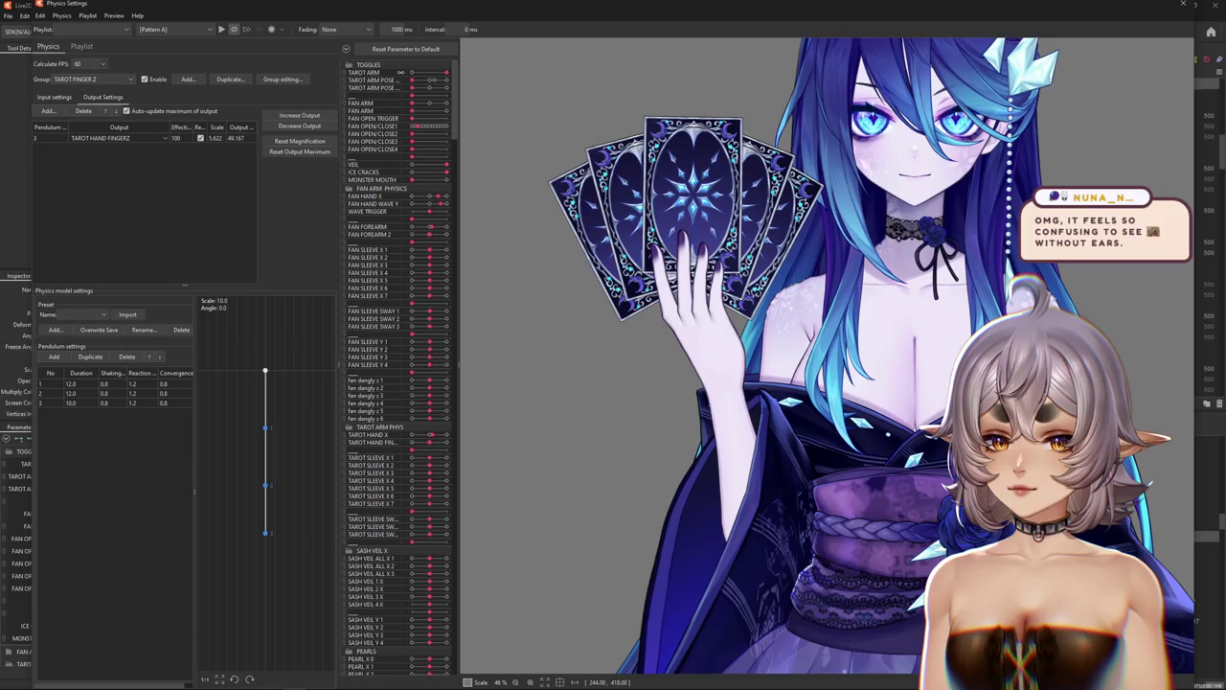
drag(393, 76, 381, 76)
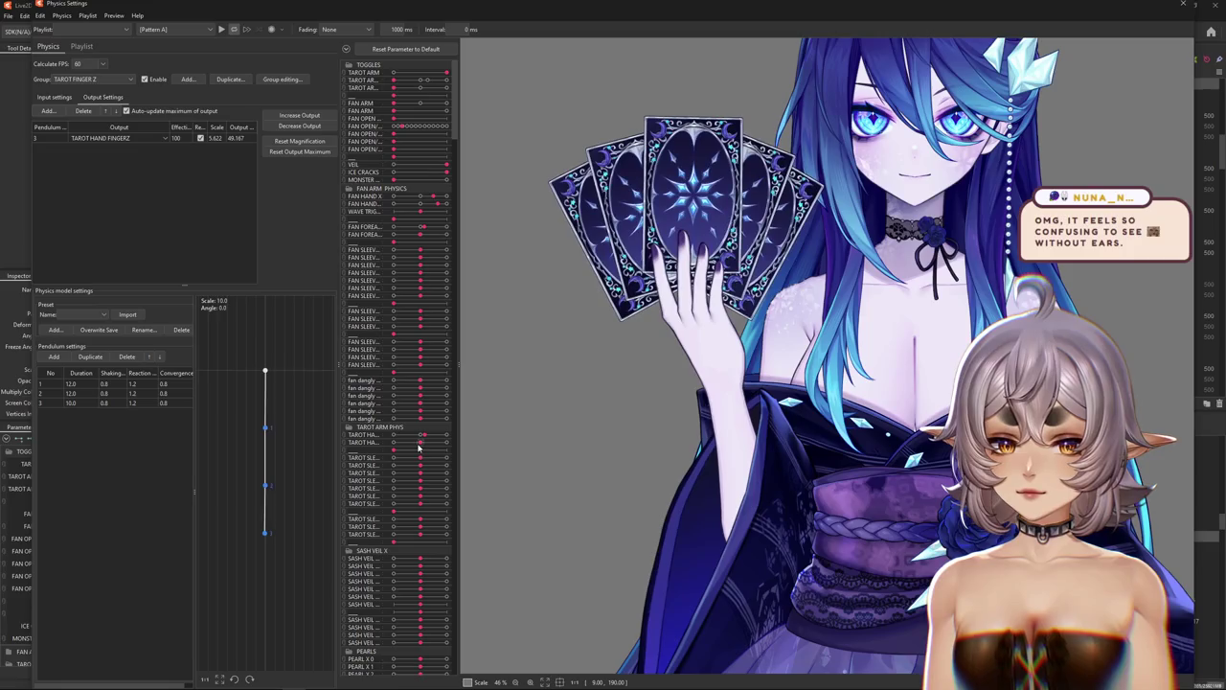
drag(439, 450, 427, 448)
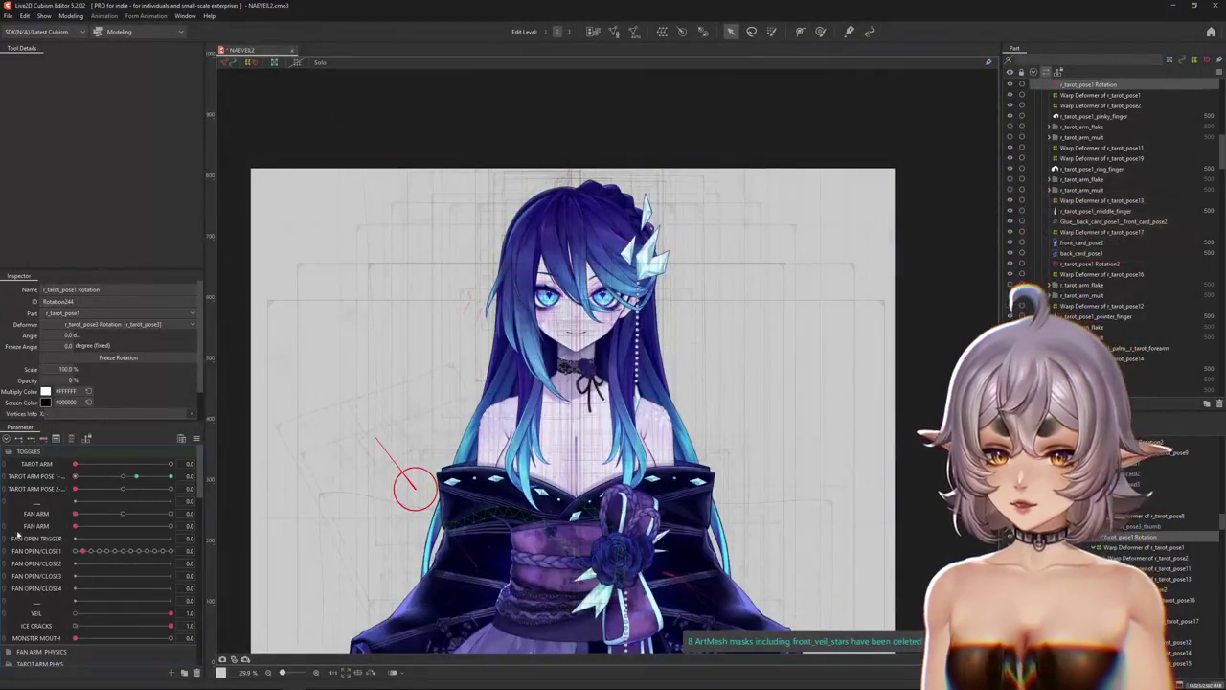
Collapse the TOGGLES parameter group and select the card-holding hand's mesh.
click(8, 452)
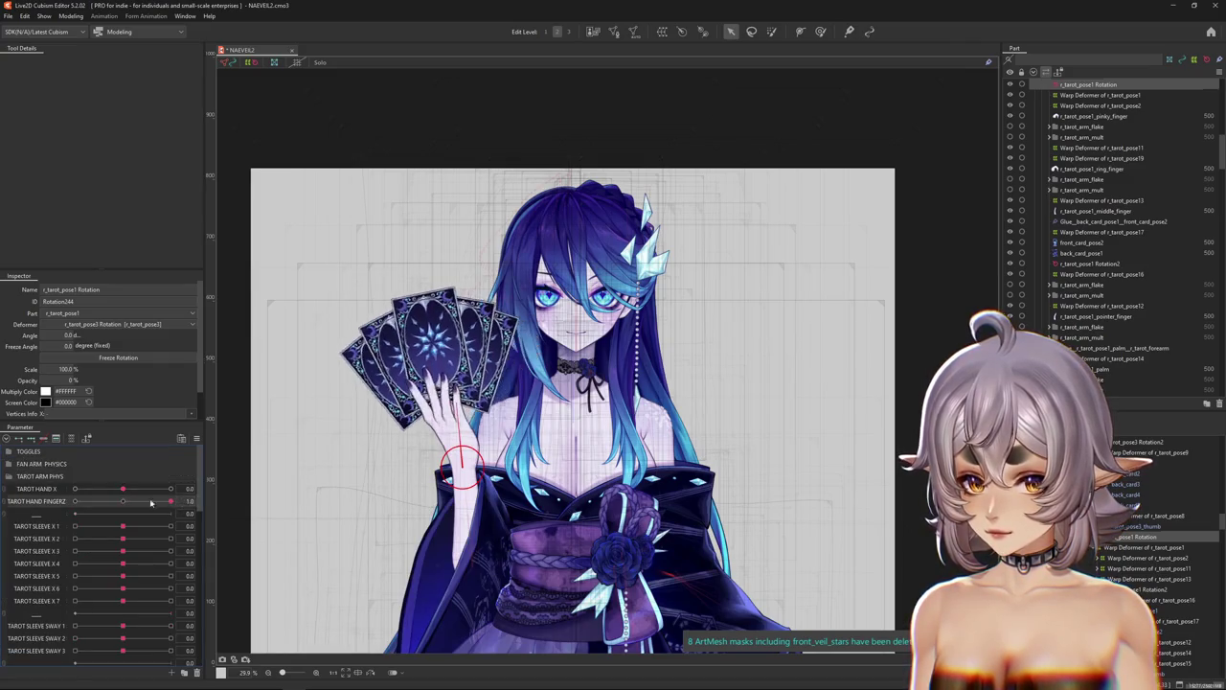
right_click(226, 500)
click(335, 420)
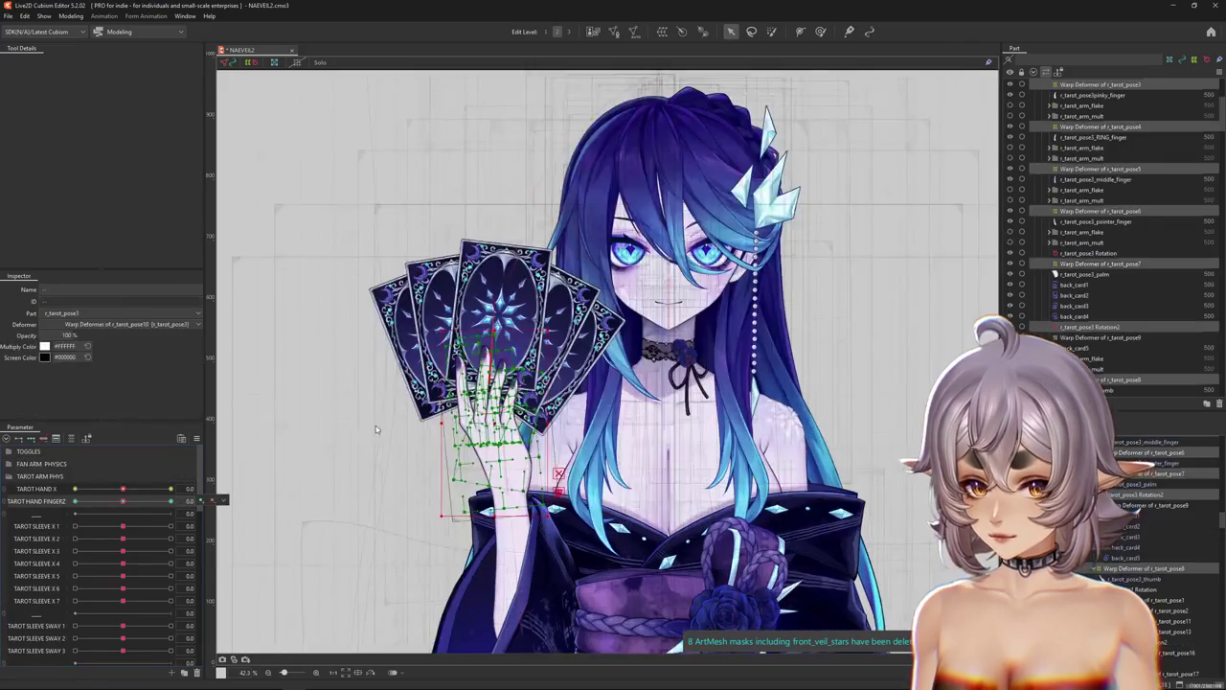
Set TAROT HAND FINGERZ's extended interpolation to SNS with 2 added points.
click(197, 438)
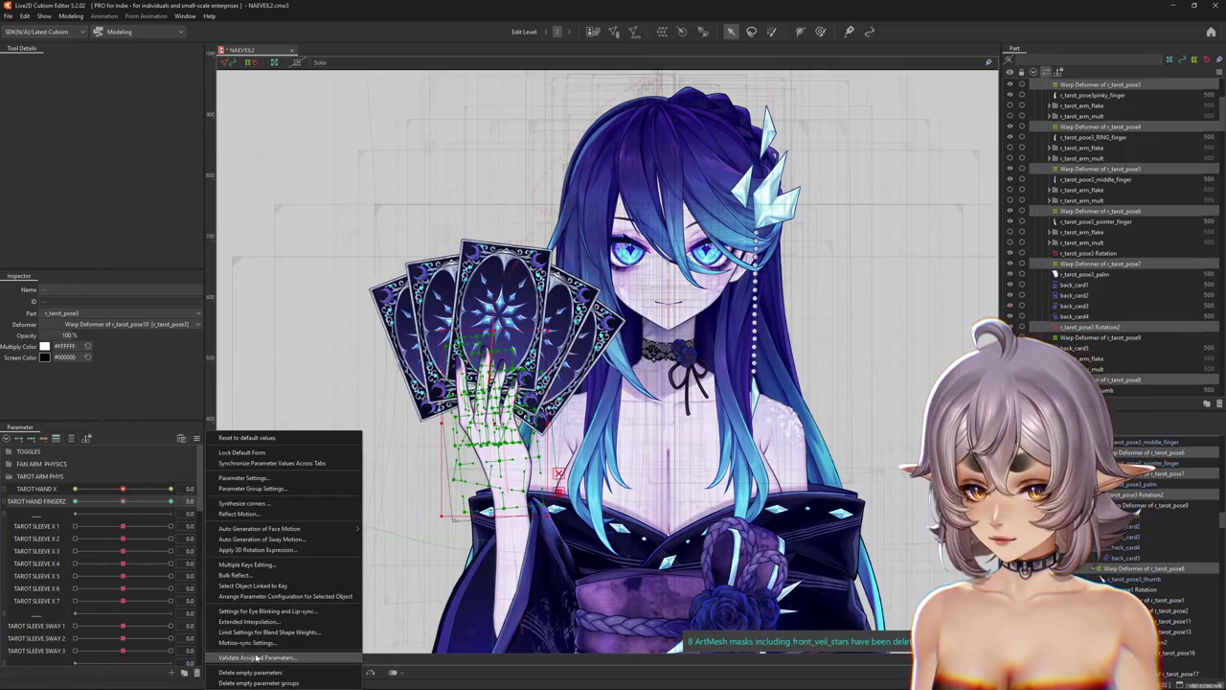
click(248, 623)
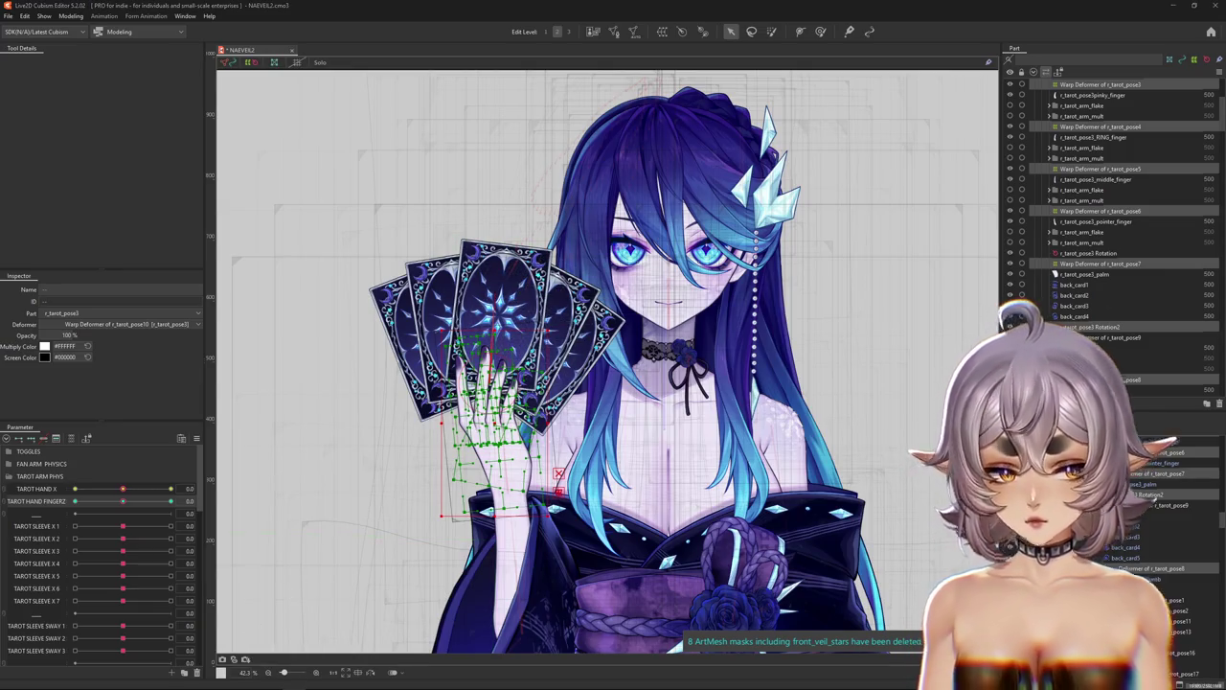
mouse_move(594, 214)
mouse_down()
mouse_move(377, 215)
mouse_move(422, 204)
mouse_up()
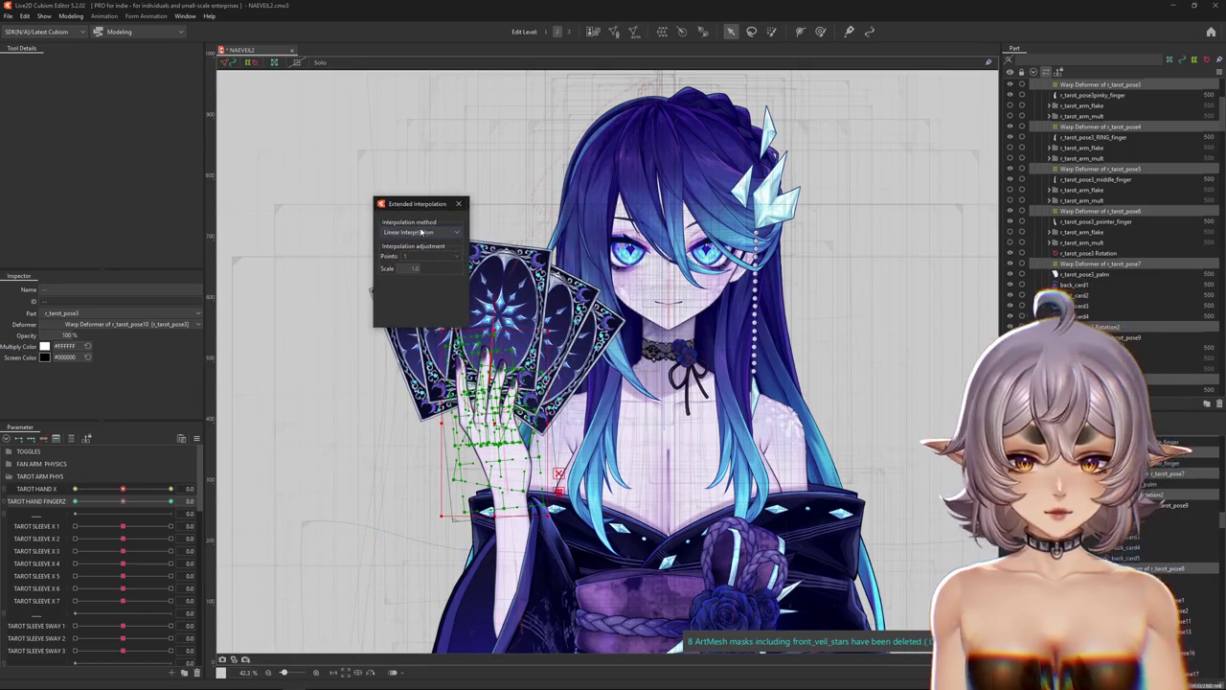
click(412, 232)
click(425, 257)
click(420, 278)
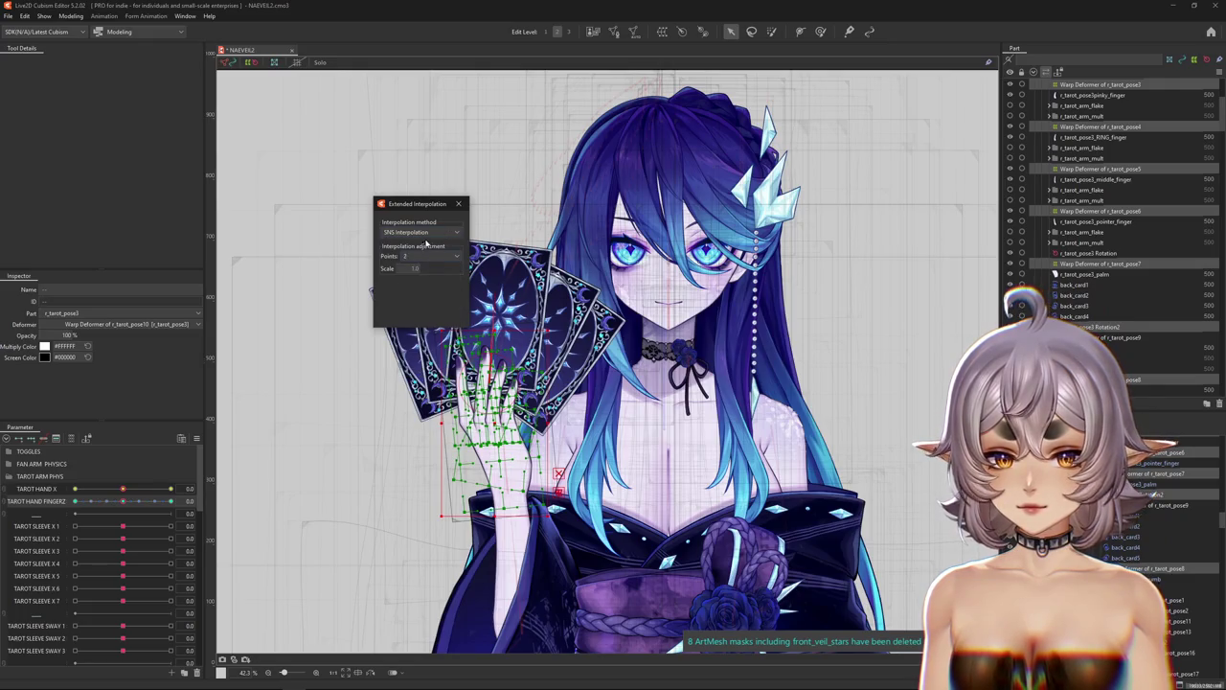
click(425, 257)
click(426, 268)
click(458, 204)
Check the card fan with TAROT HAND FINGERZ at its maximum 1.0.
key(ctrl+h)
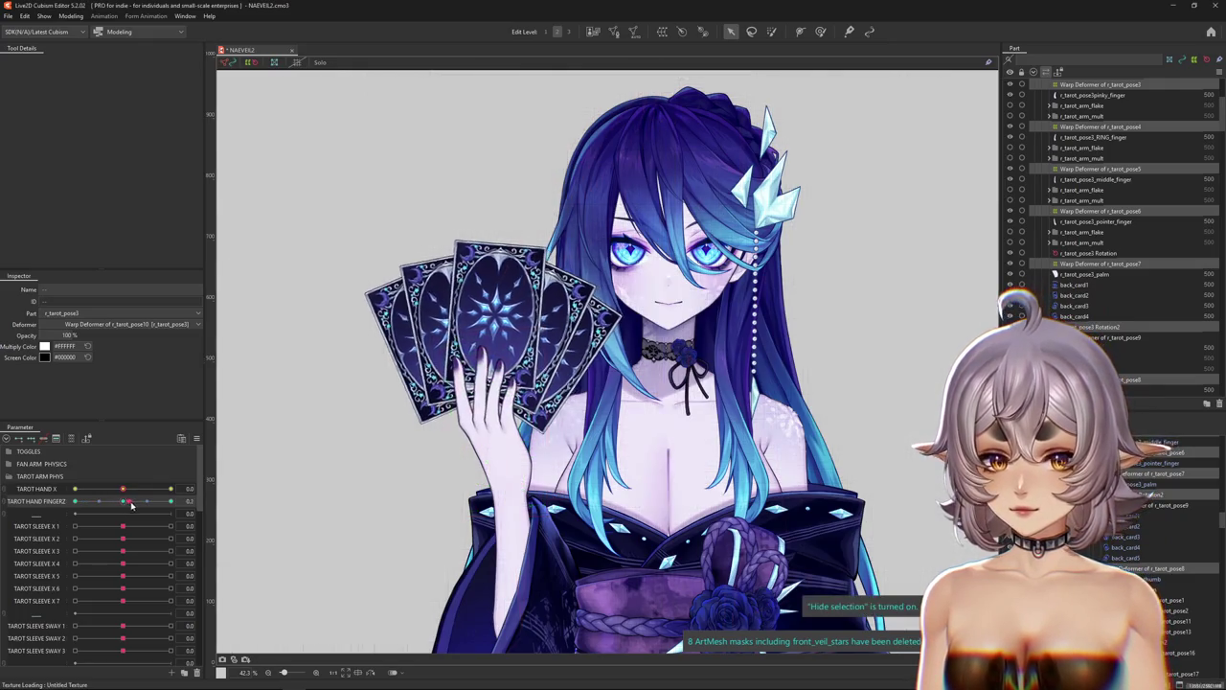
mouse_move(123, 507)
mouse_down()
mouse_move(185, 511)
mouse_move(68, 502)
mouse_up()
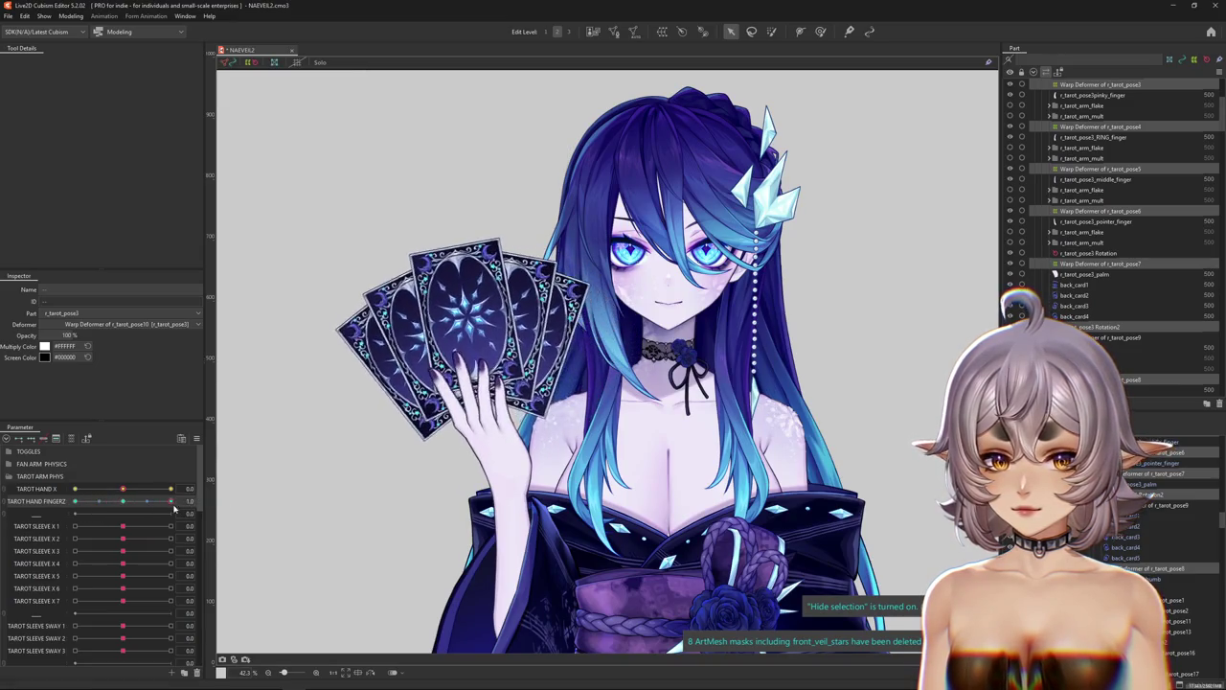
key(ctrl+h)
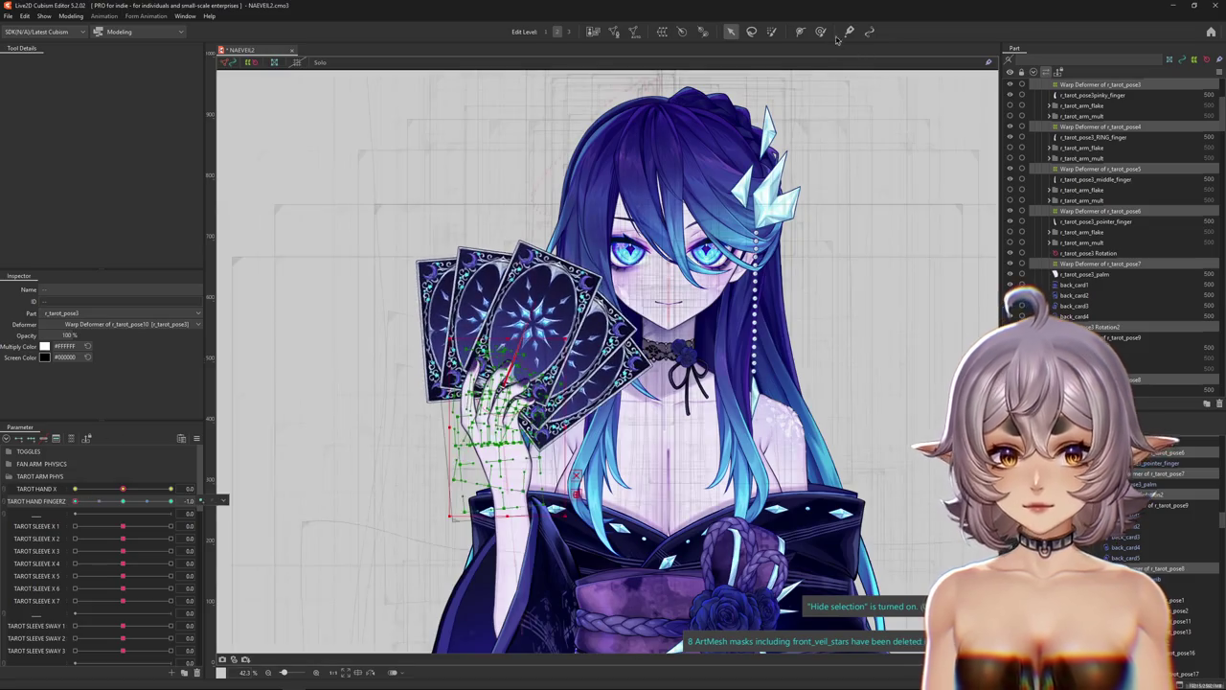
Test the card fan at TAROT HAND X 0.6 and -1.0, then open Physics Settings.
click(820, 31)
key(ctrl+h)
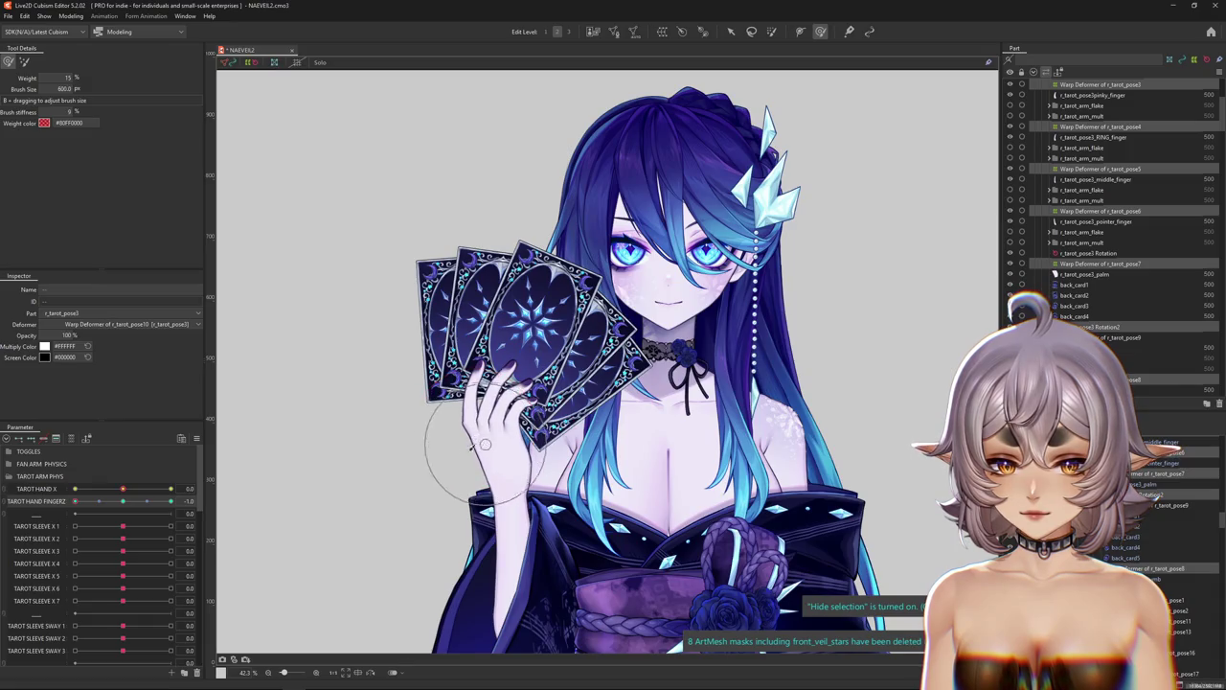
drag(131, 490, 173, 491)
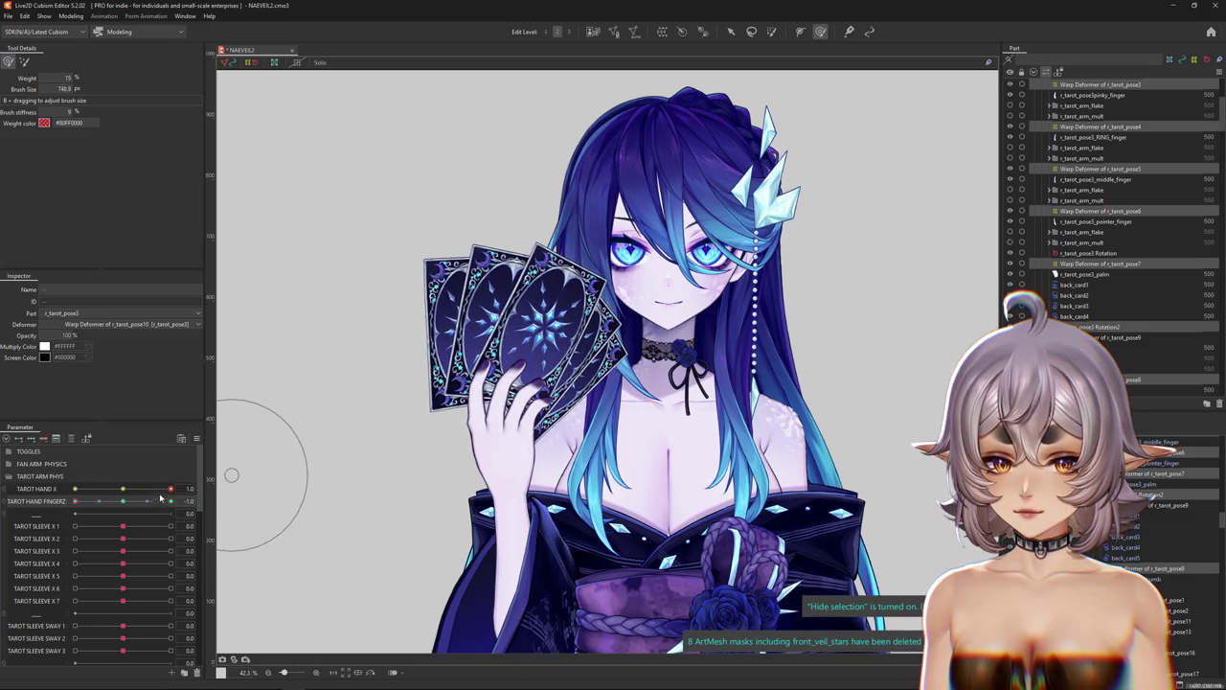
drag(161, 497, 75, 490)
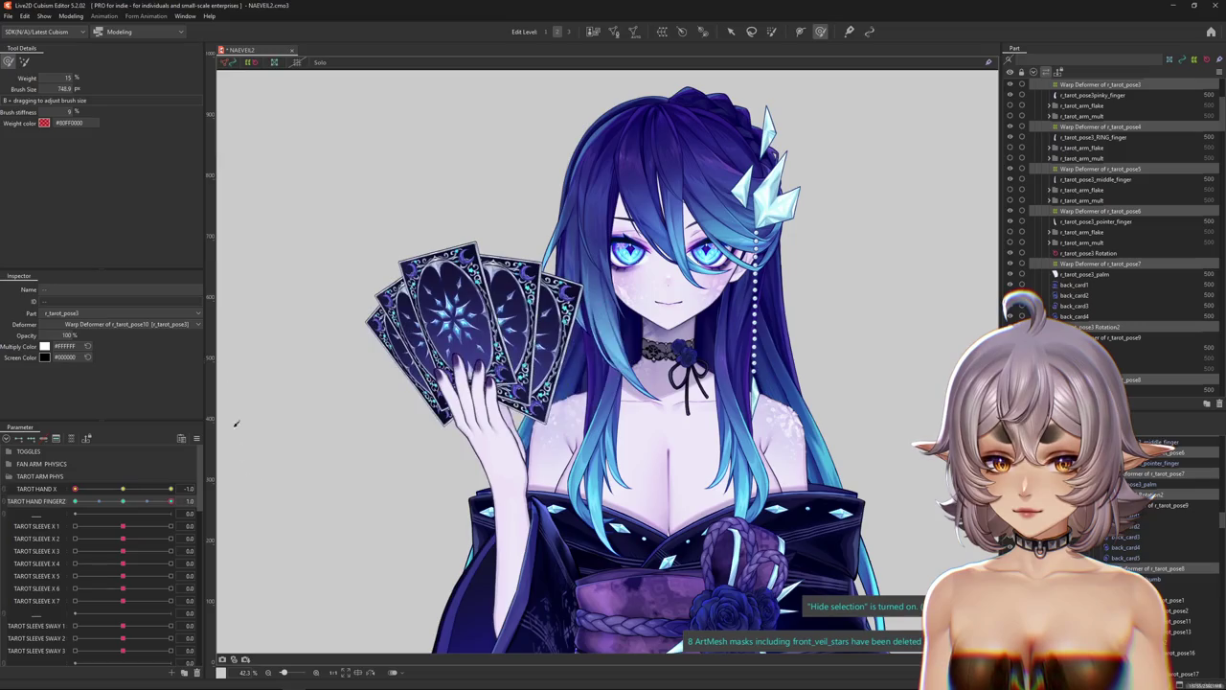
click(71, 15)
click(95, 227)
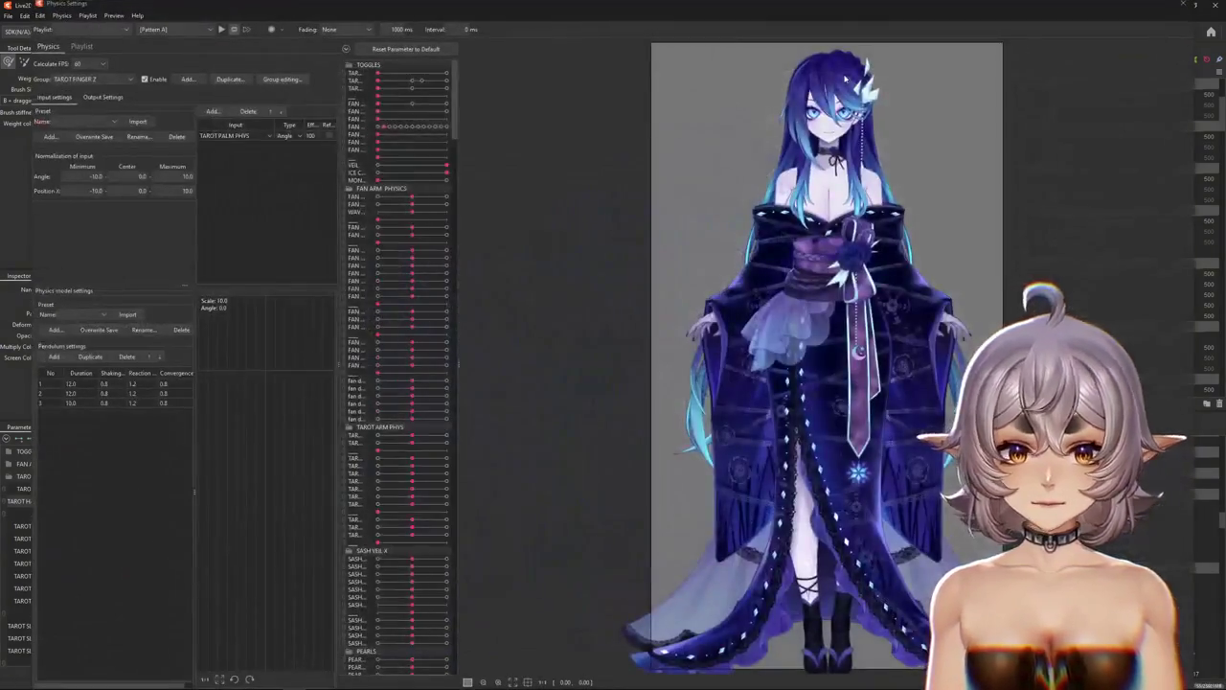
Disable the TAROT FINGER Z physics group and delete it in group editing.
scroll(767, 134, up, 2)
scroll(752, 146, up, 2)
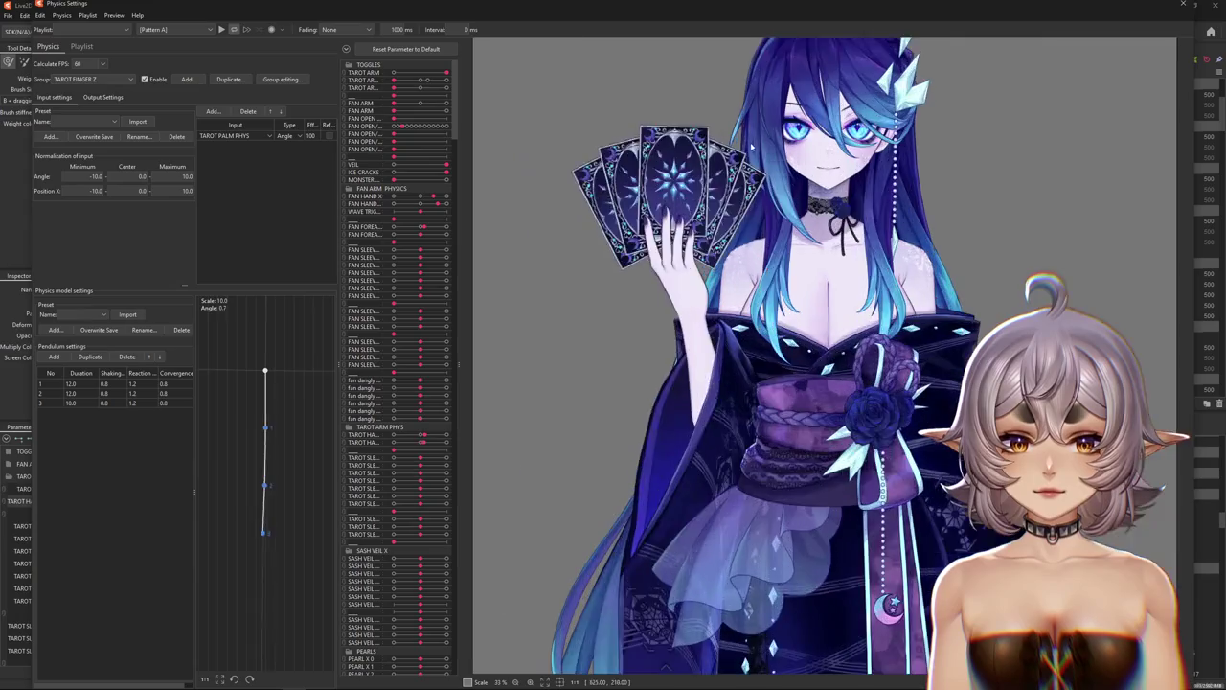
scroll(752, 147, up, 1)
scroll(814, 211, up, 1)
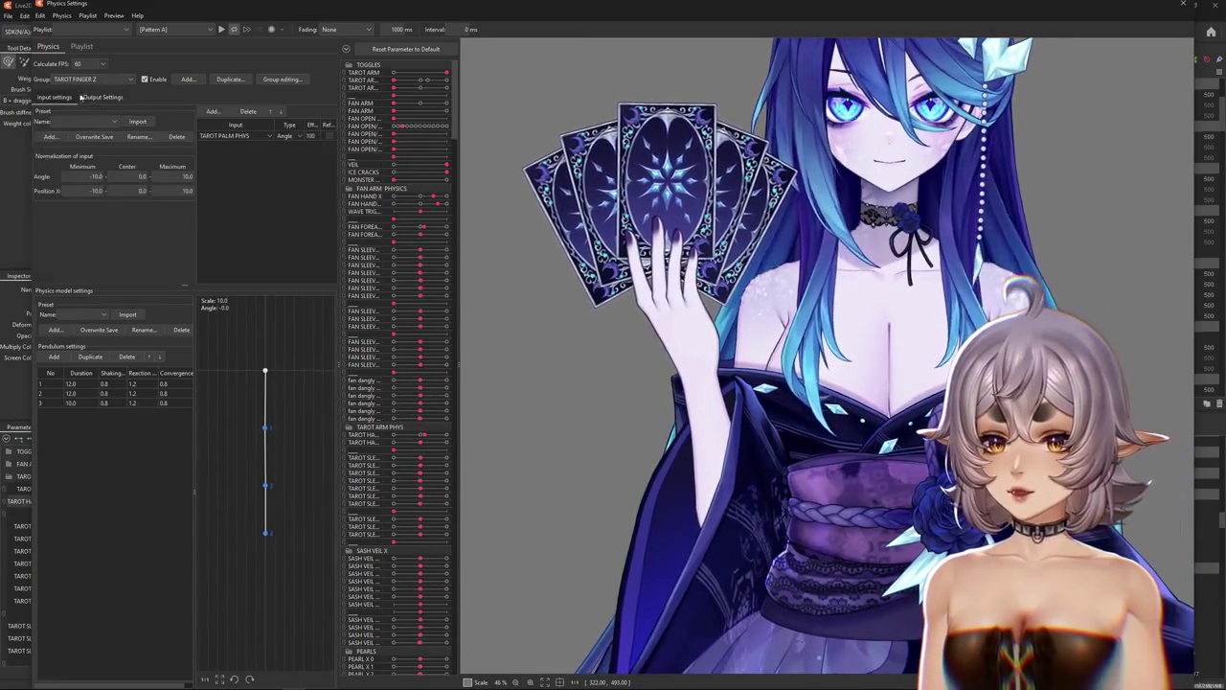
click(144, 79)
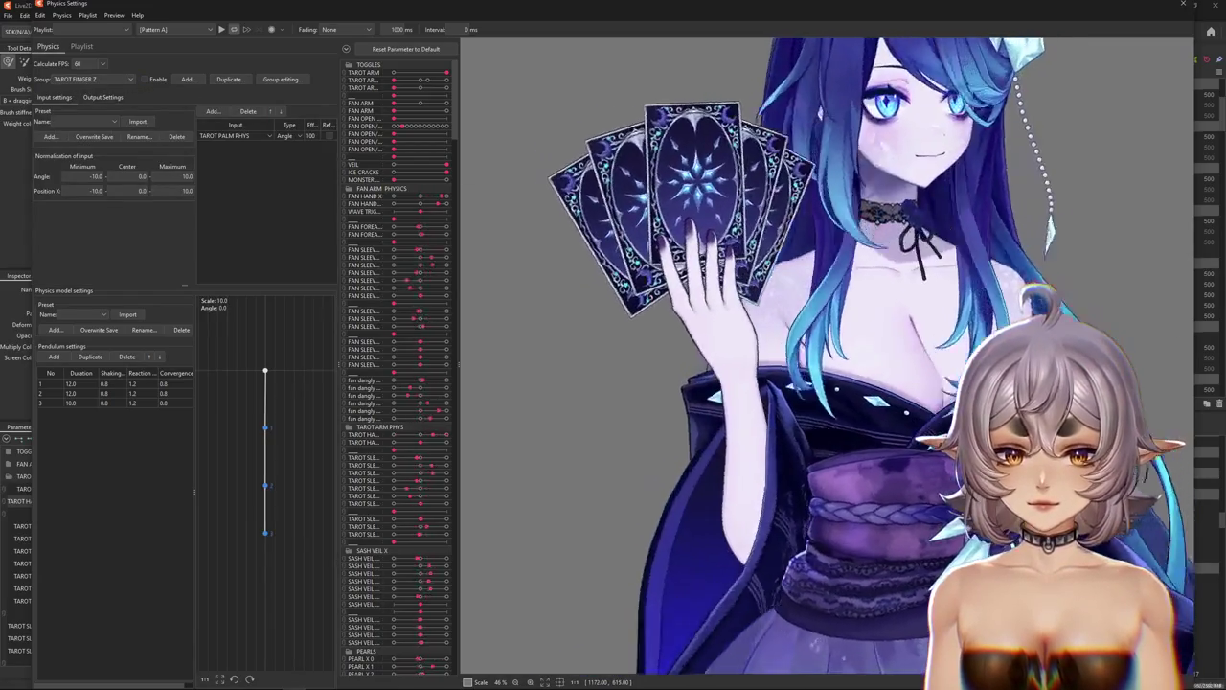
click(282, 79)
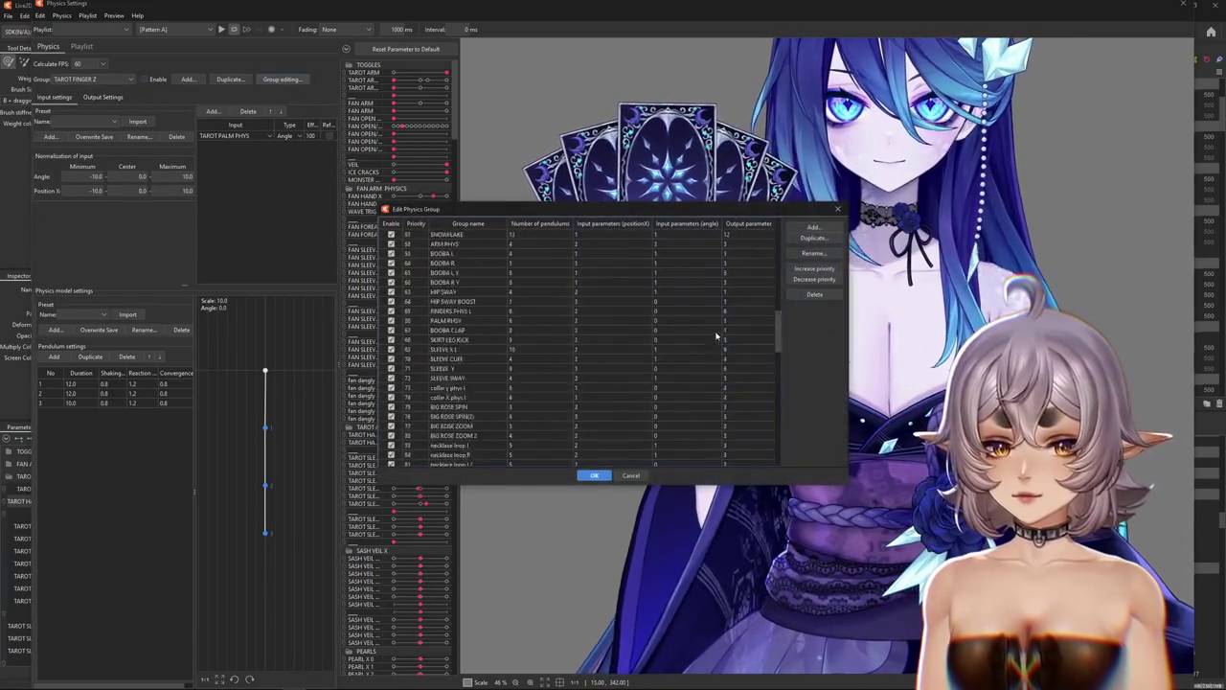
scroll(716, 335, down, 10)
click(815, 294)
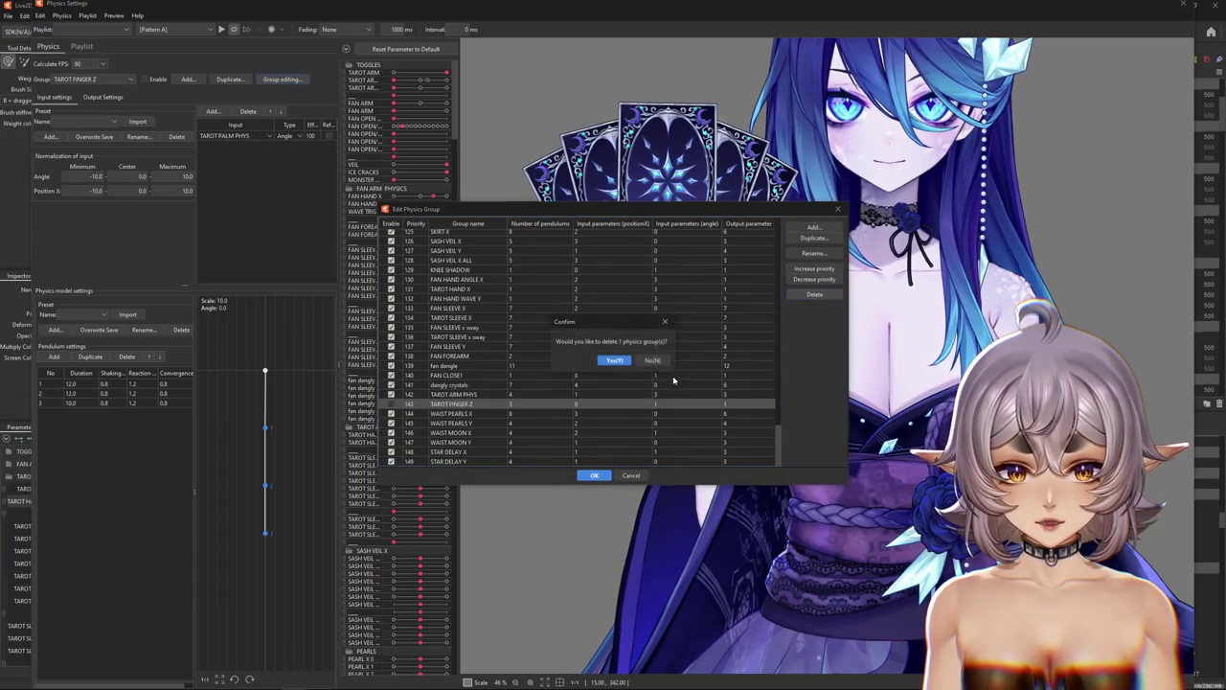
key(Return)
click(596, 475)
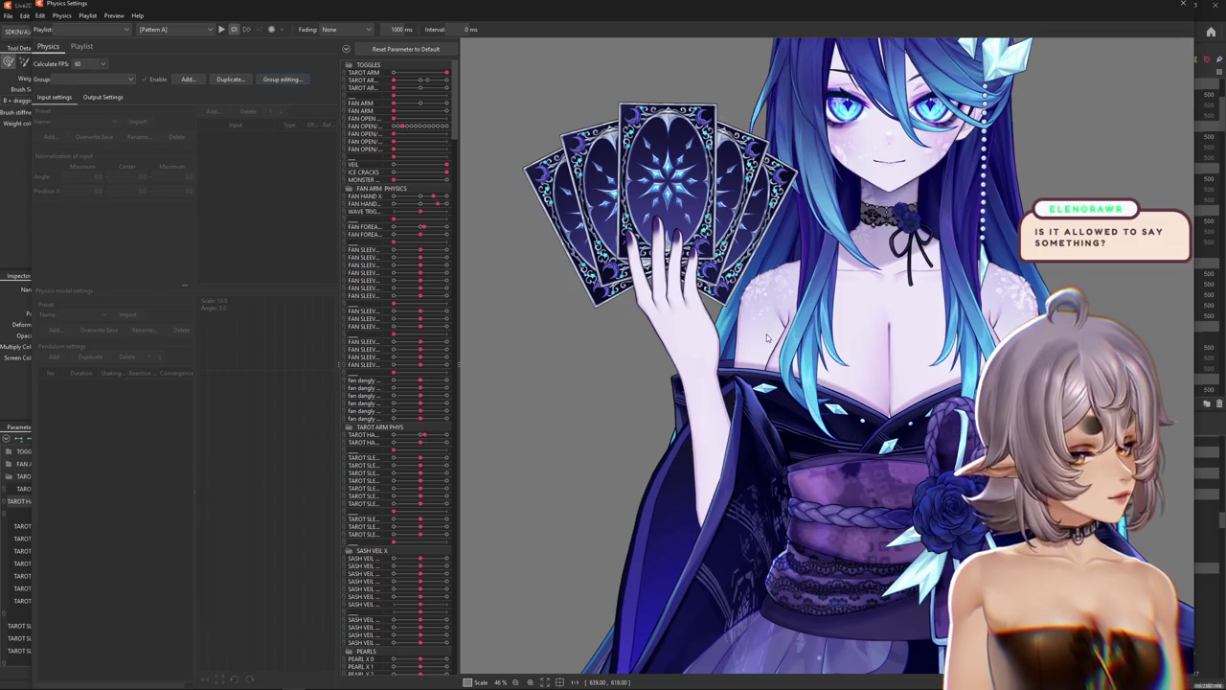
Recheck the physics group list and close Physics Settings.
scroll(774, 331, down, 2)
scroll(774, 331, down, 2)
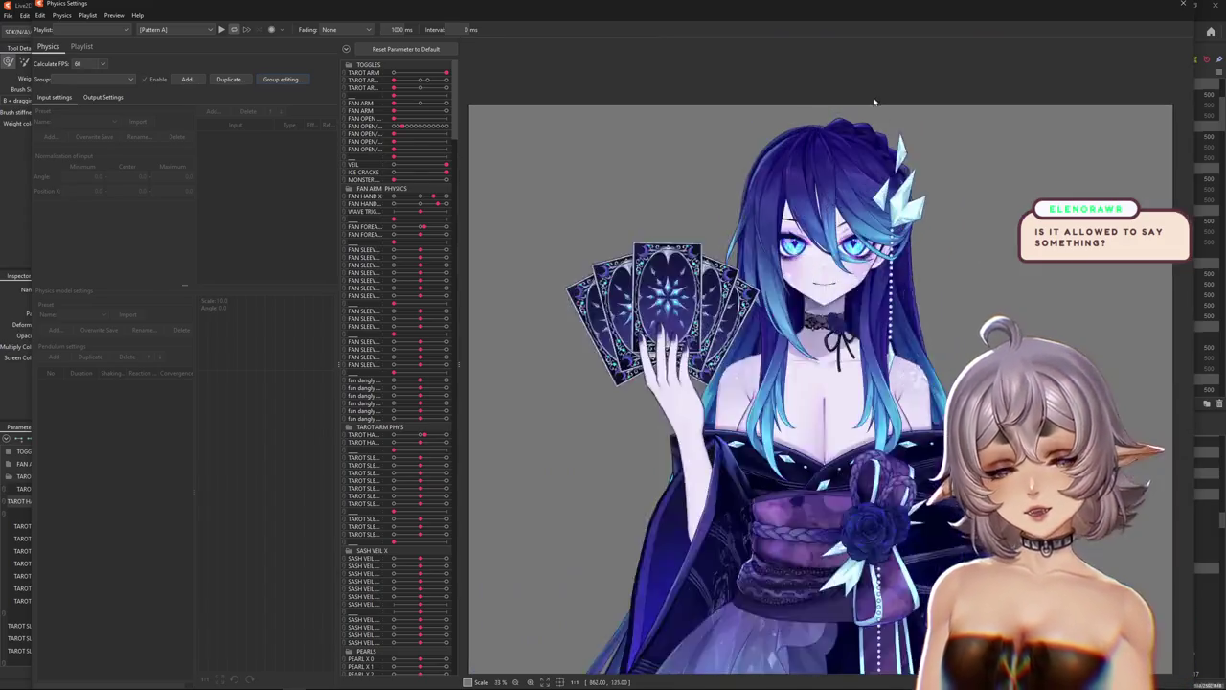
scroll(729, 431, down, 1)
scroll(667, 525, down, 1)
scroll(670, 432, up, 4)
scroll(671, 431, down, 3)
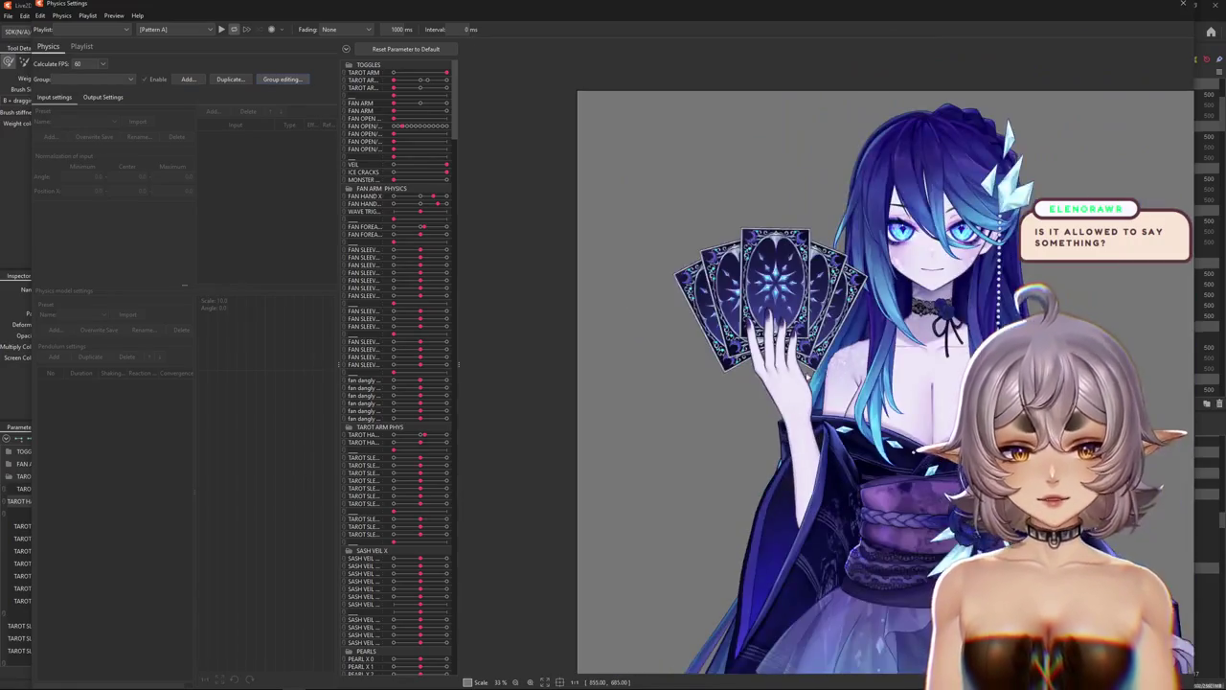
click(282, 79)
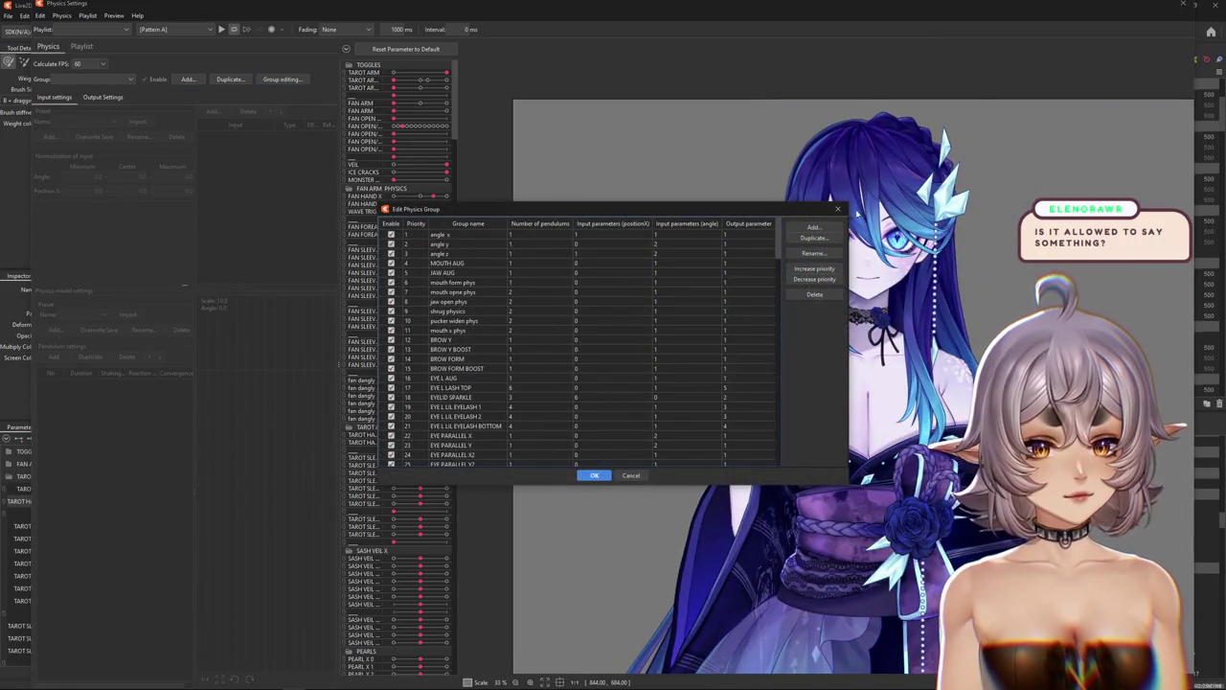
key(Escape)
click(1181, 6)
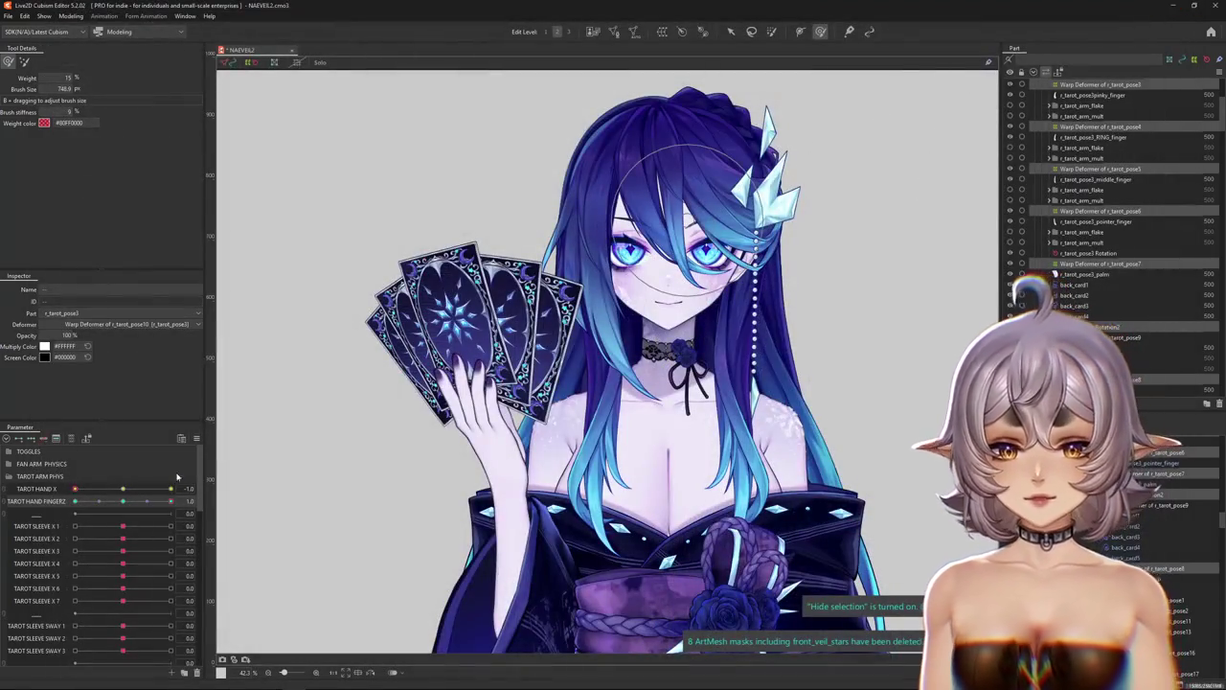
Reset all parameters to default so the tarot arm and cards vanish.
right_click(218, 436)
click(285, 433)
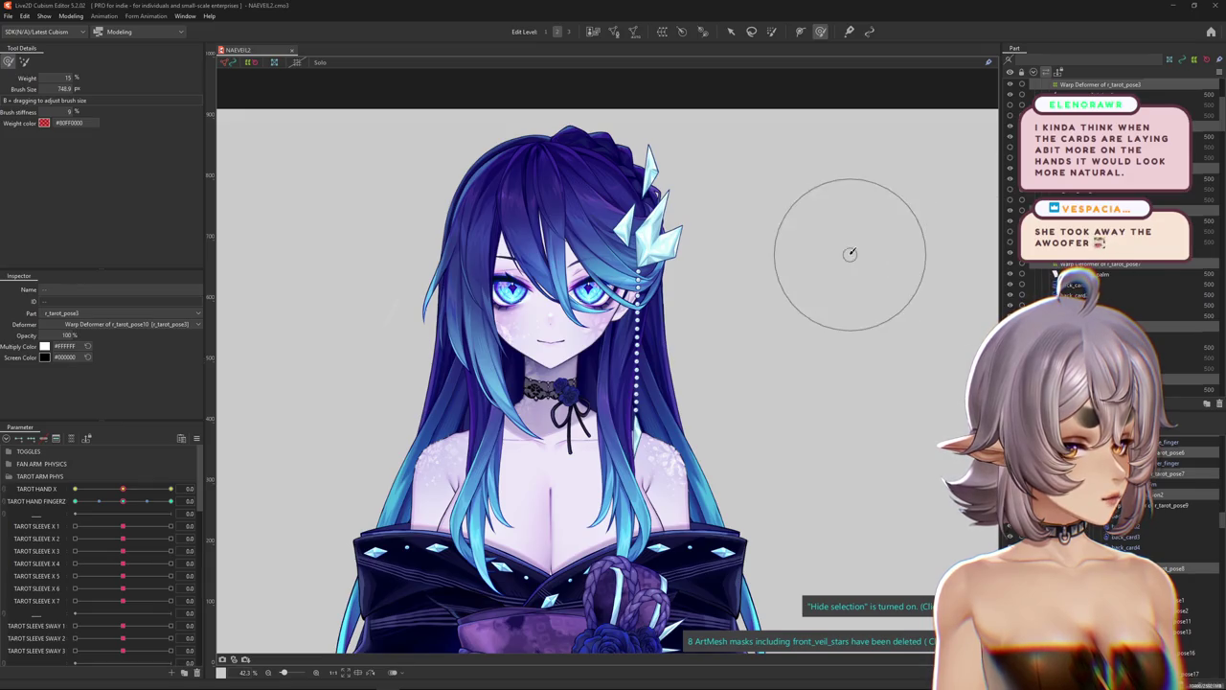
click(70, 16)
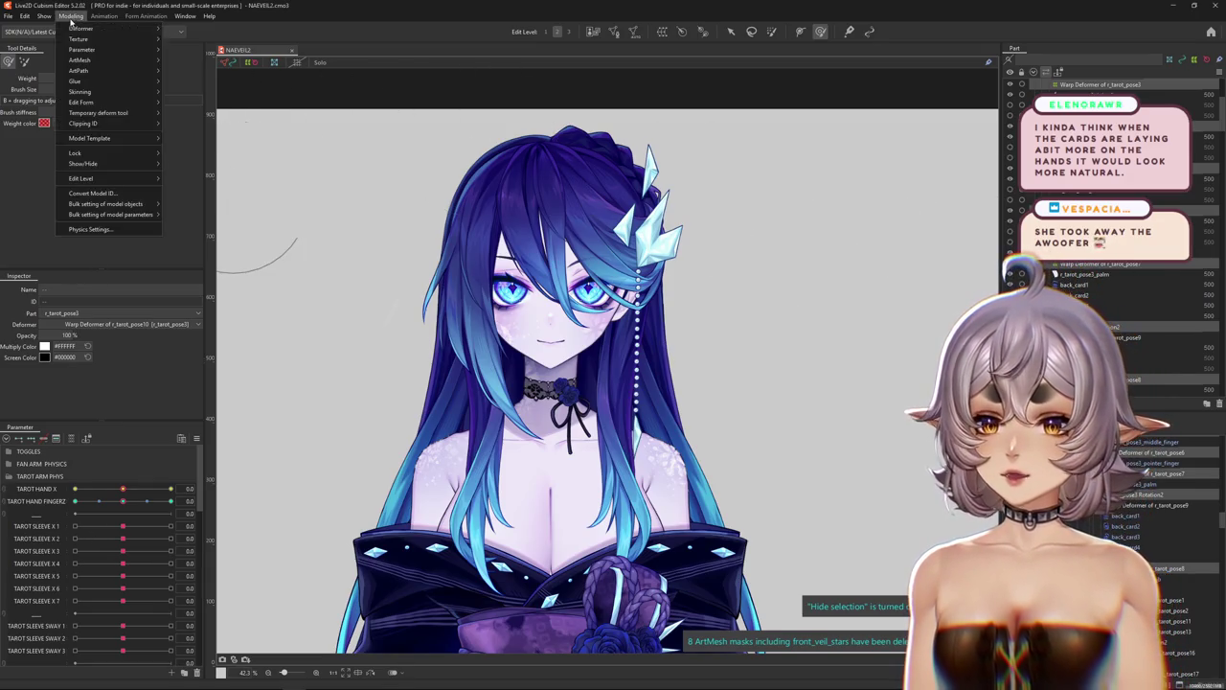
click(140, 231)
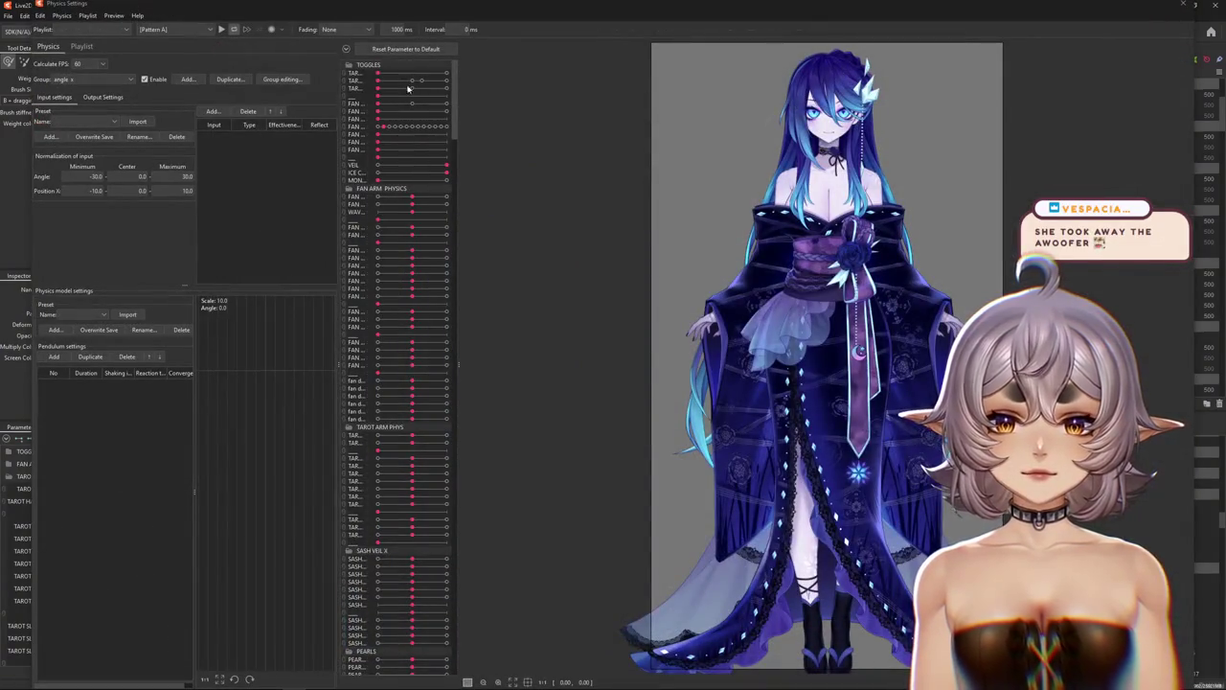
scroll(575, 191, up, 3)
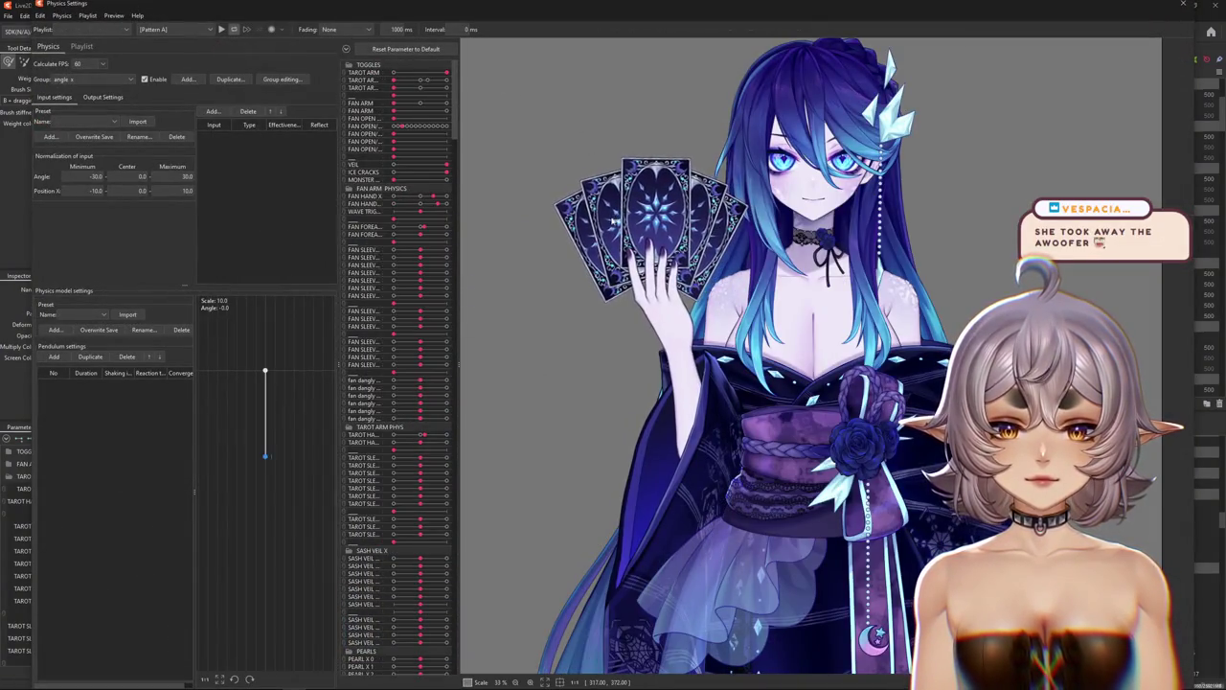
mouse_move(615, 221)
mouse_down()
mouse_move(559, 340)
mouse_move(870, 352)
mouse_up()
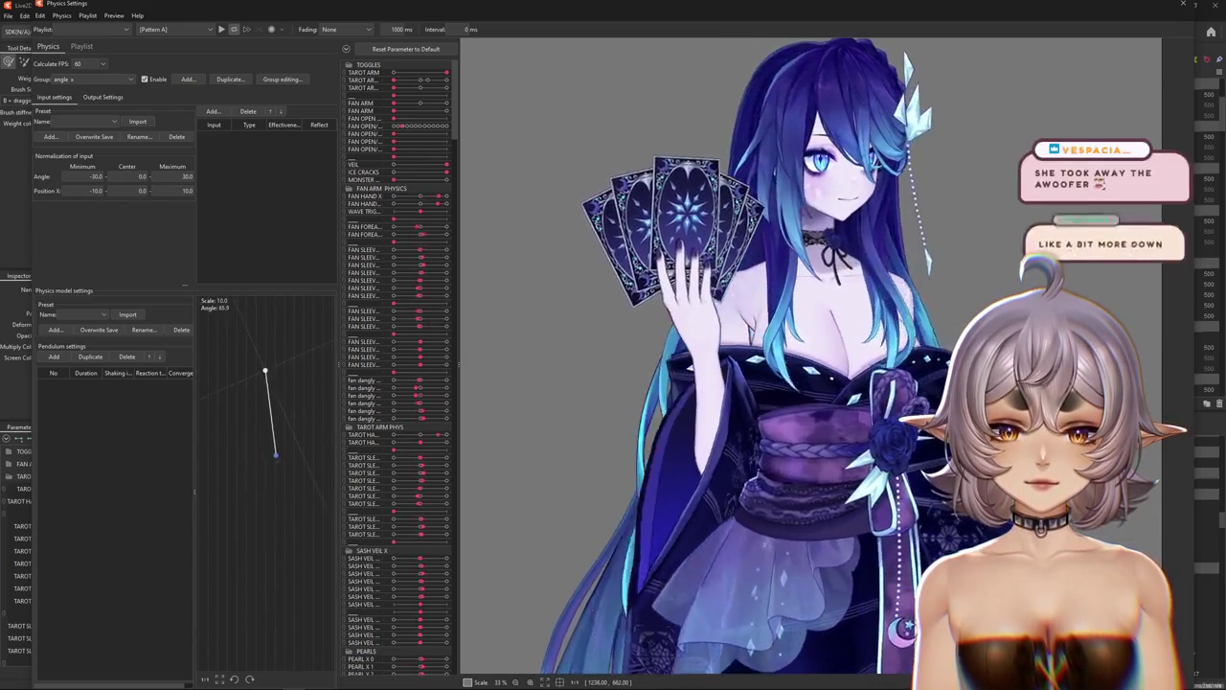
drag(998, 356, 772, 345)
scroll(619, 233, up, 2)
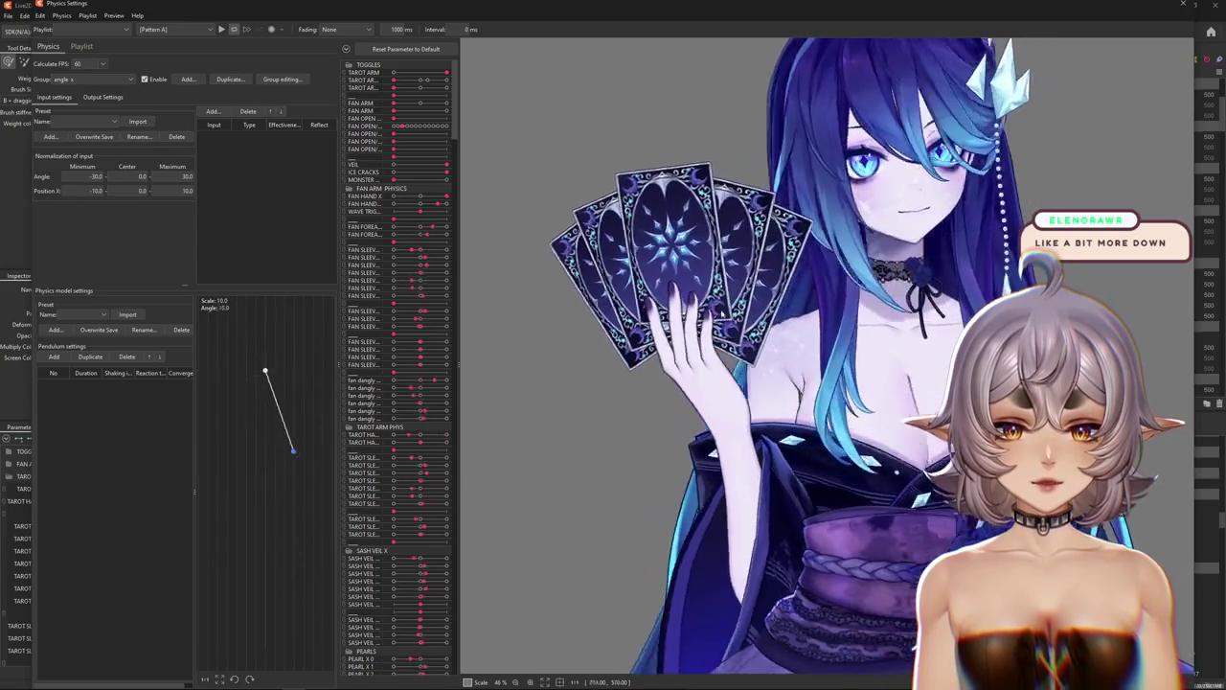
drag(1146, 320, 509, 314)
scroll(509, 313, up, 2)
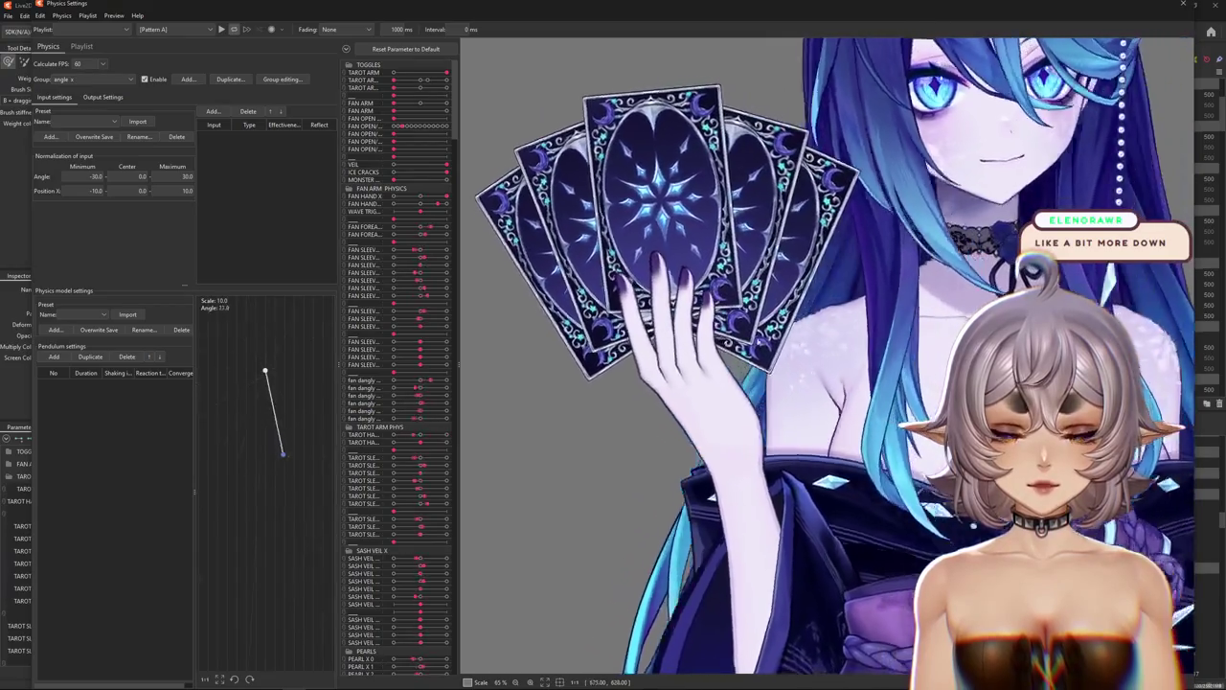
mouse_move(510, 313)
mouse_down()
mouse_move(799, 338)
mouse_move(431, 149)
mouse_up()
scroll(798, 339, down, 2)
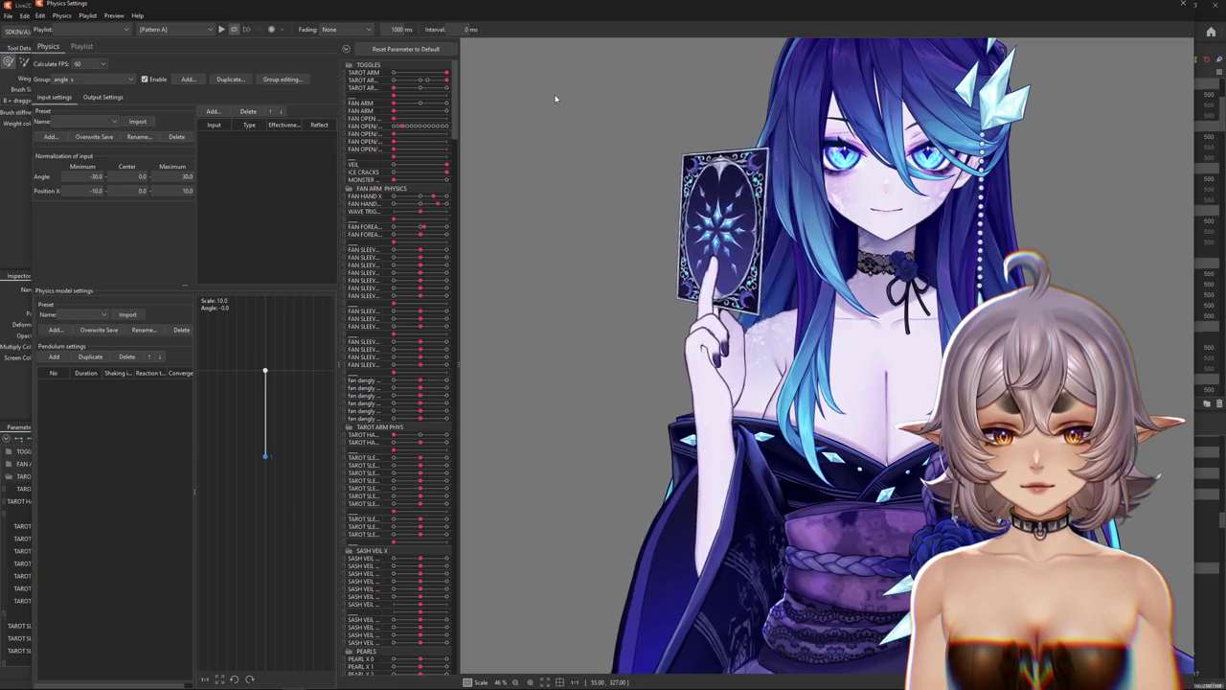
click(391, 88)
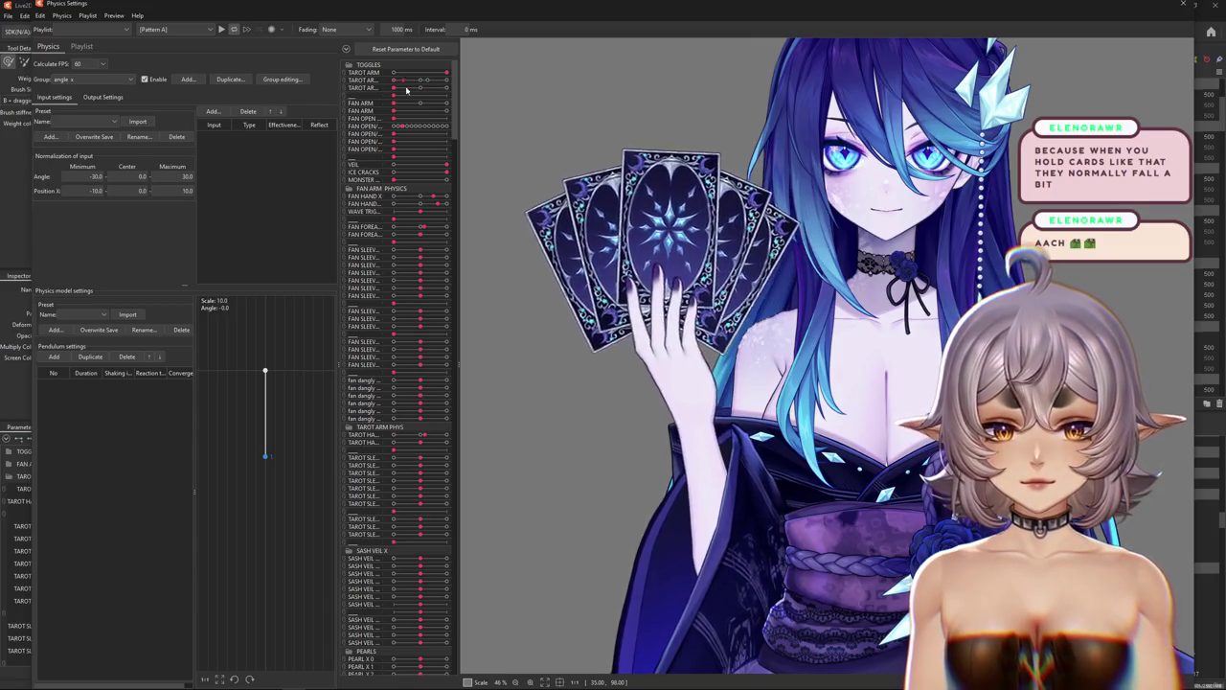
key(Escape)
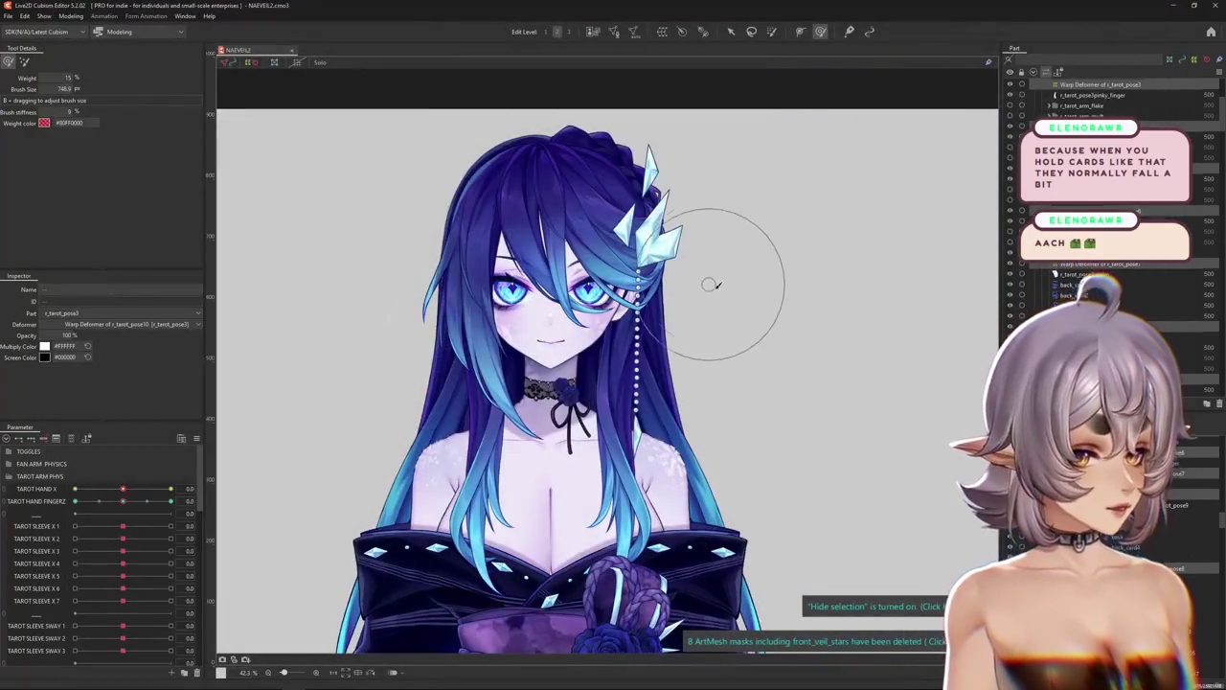
Hide the canvas mesh overlay and collapse the TAROT ARM PHYS parameters.
scroll(709, 280, up, 1)
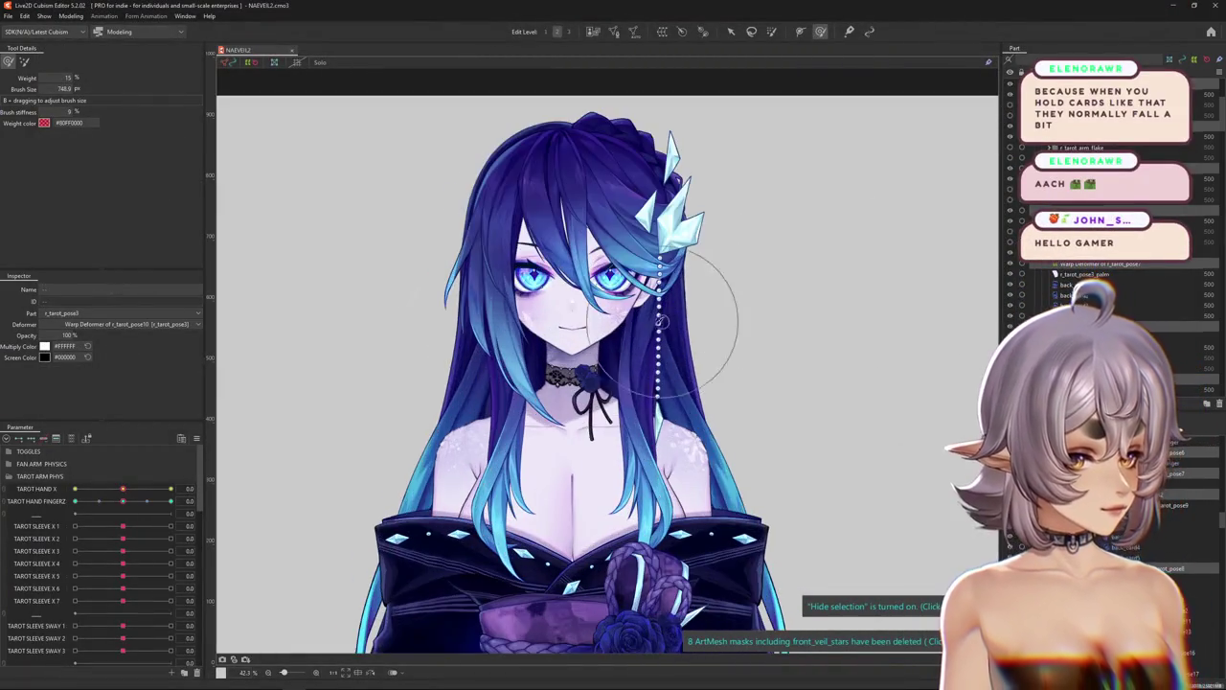
scroll(709, 280, up, 1)
scroll(774, 311, down, 2)
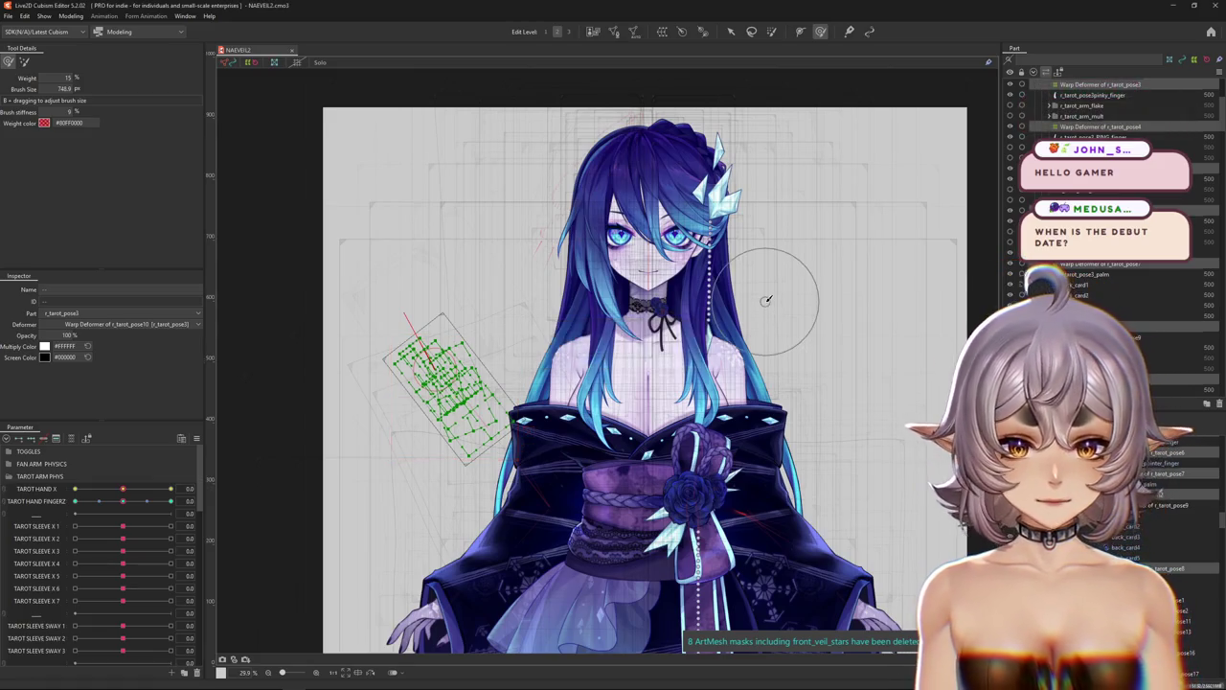
scroll(775, 323, down, 2)
key(ctrl+h)
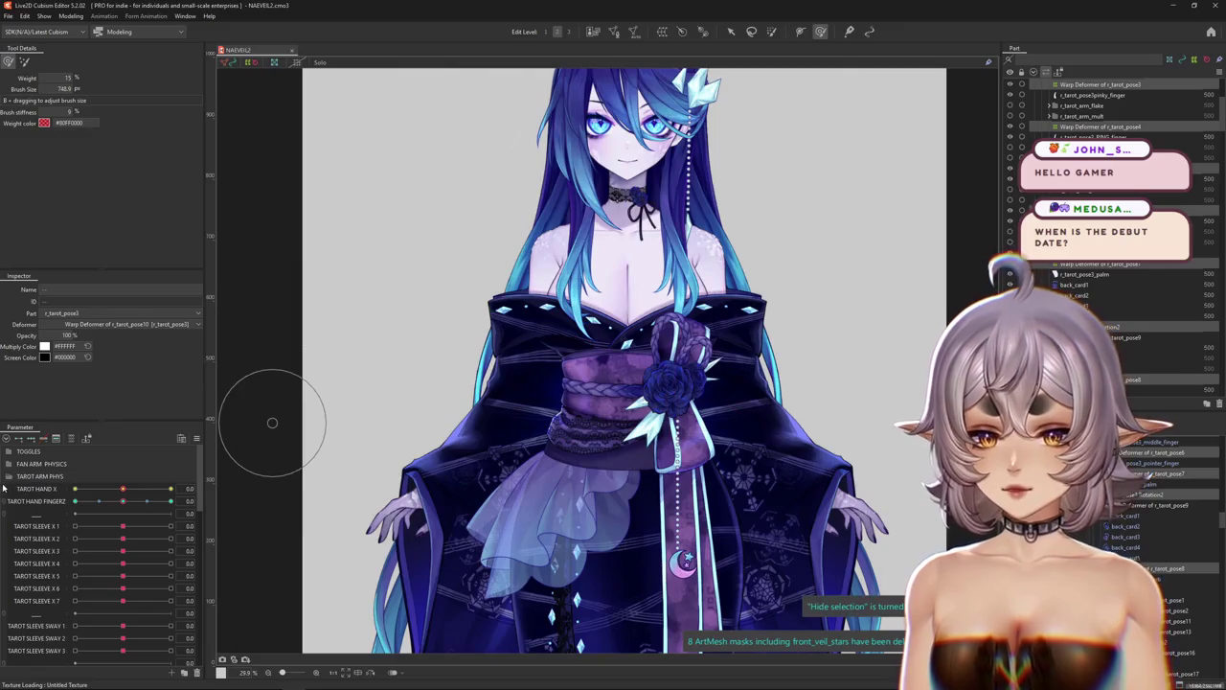
click(8, 476)
Expand TOGGLES and raise the TAROT ARM slider, then bring up the browser reference.
click(9, 451)
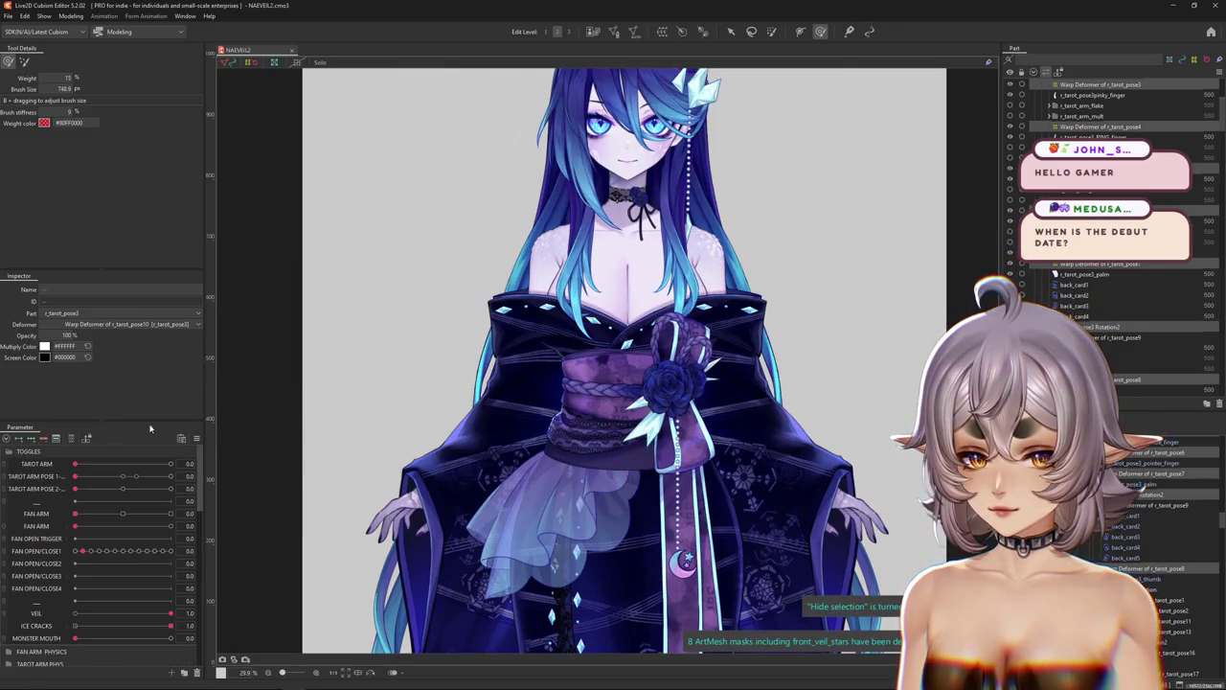
mouse_move(75, 464)
mouse_down()
mouse_move(173, 464)
mouse_move(25, 465)
mouse_up()
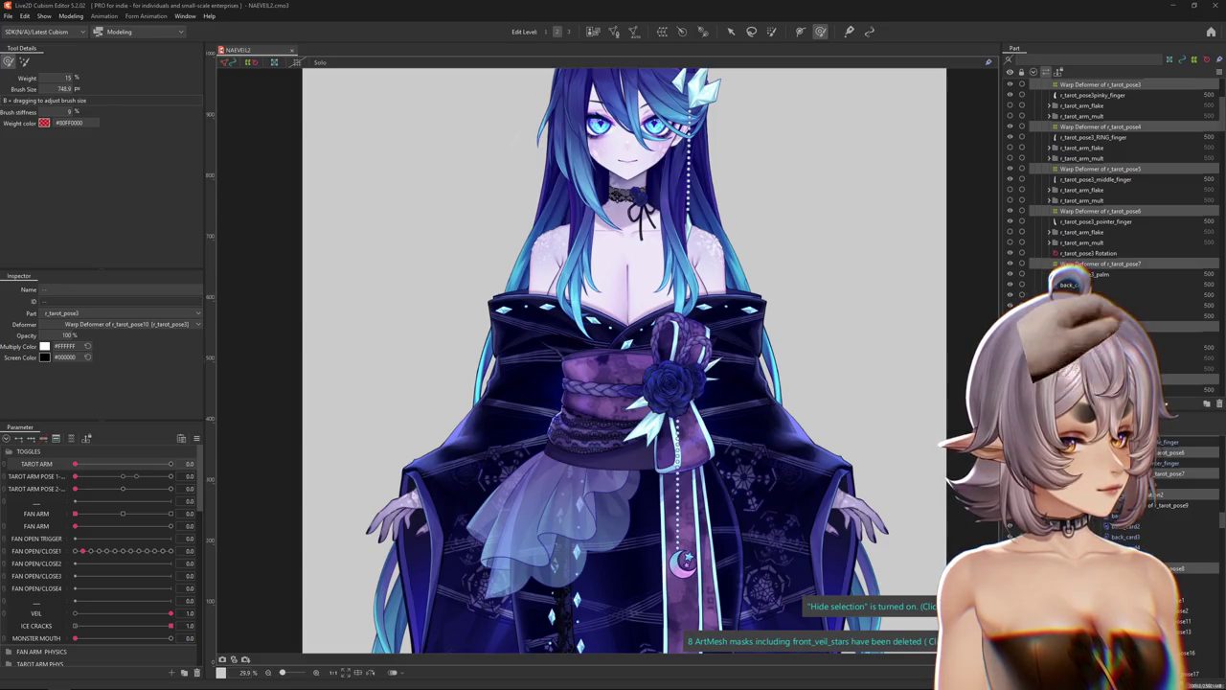
key(alt+Tab)
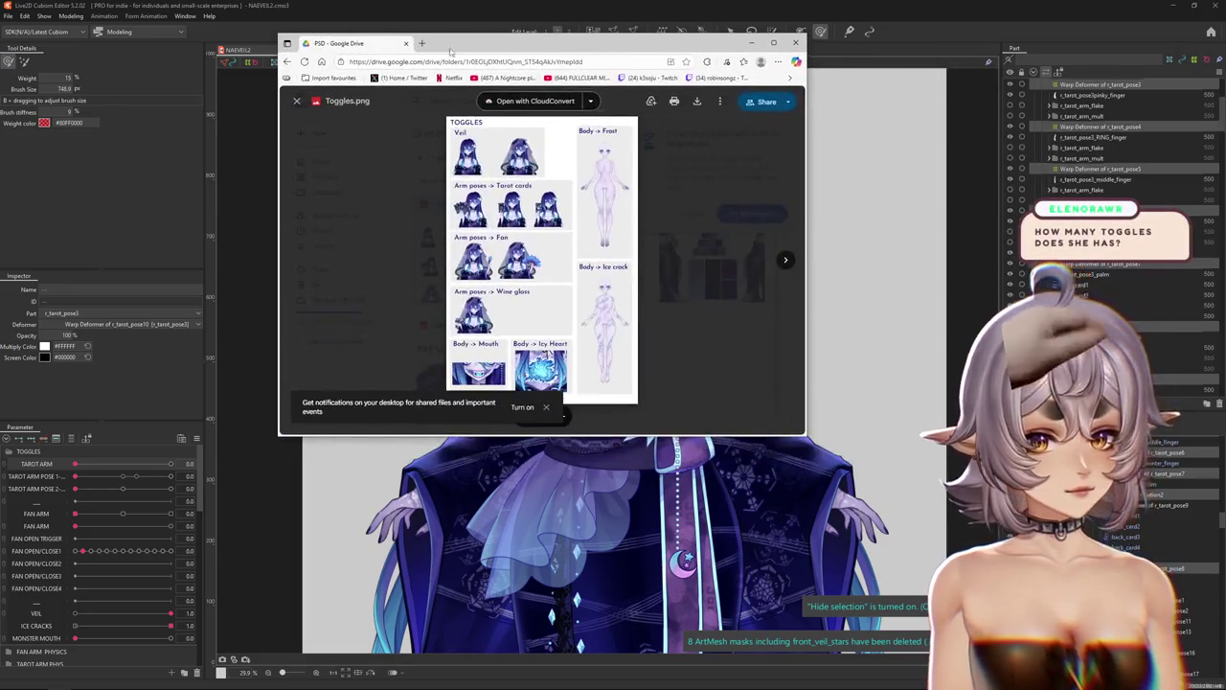
Maximize the browser and scroll through the tarot, fan and wine glass poses in Toggles.png.
double_click(524, 46)
scroll(525, 239, up, 5)
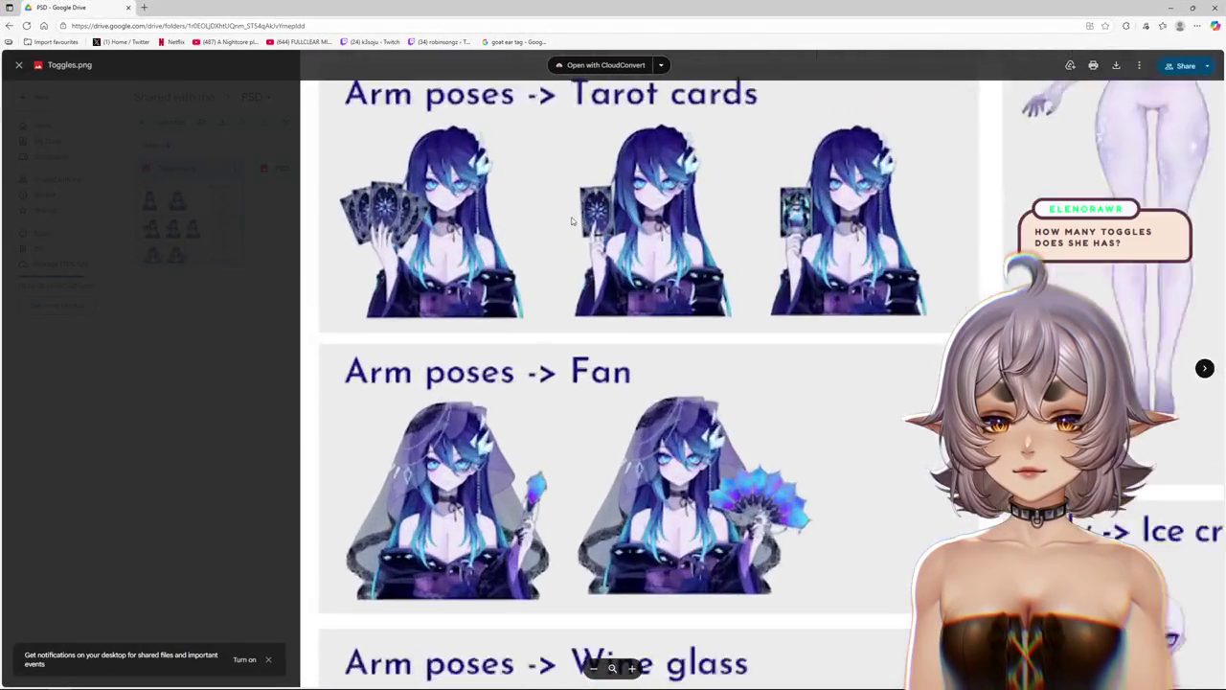
scroll(536, 288, up, 2)
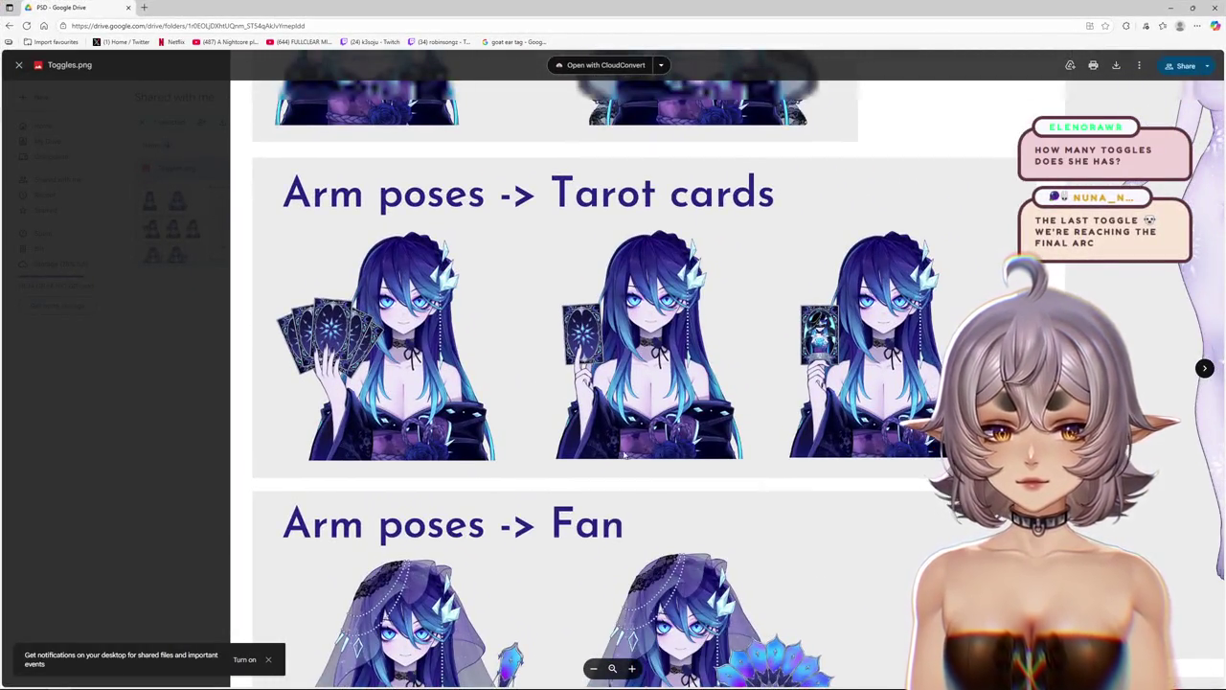
scroll(624, 464, down, 3)
scroll(665, 233, down, 1)
scroll(671, 220, down, 2)
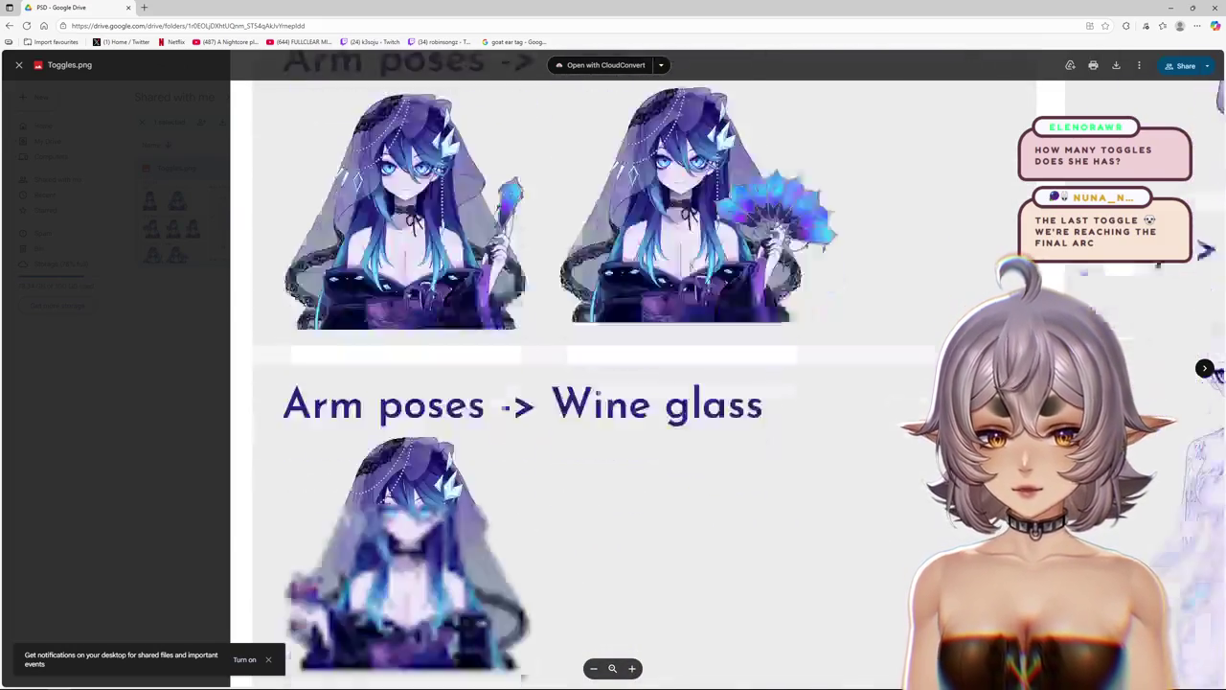
scroll(703, 201, down, 2)
scroll(345, 421, up, 2)
scroll(340, 419, down, 1)
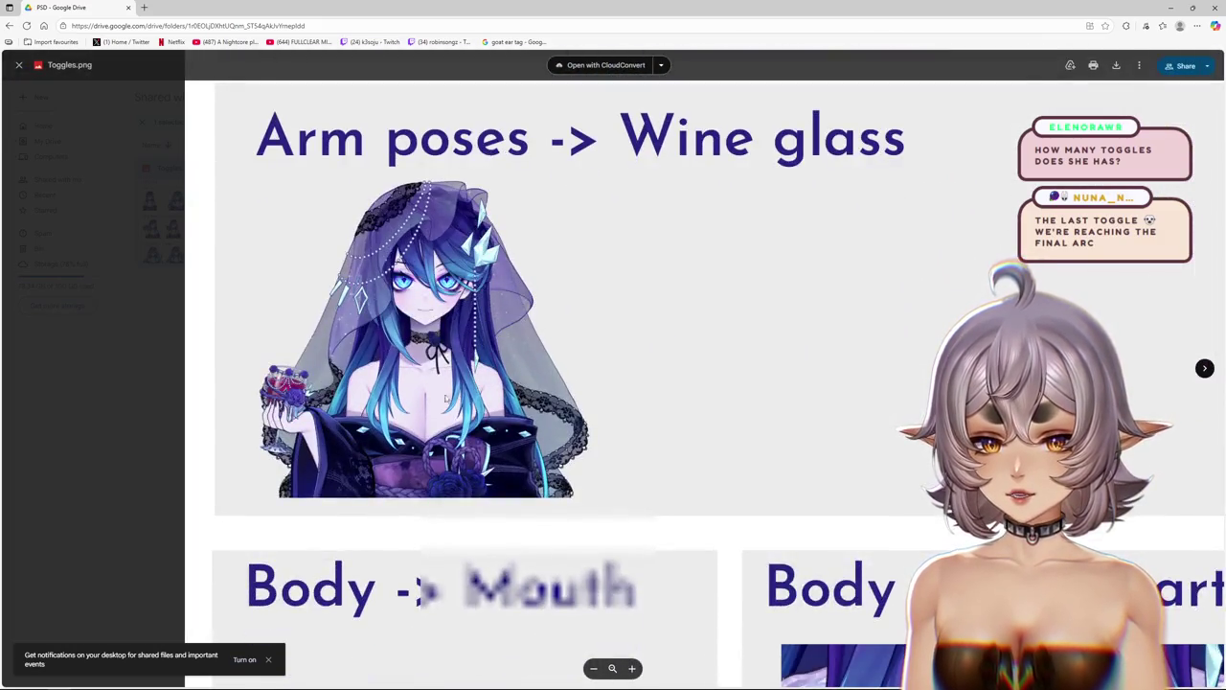
scroll(340, 419, up, 1)
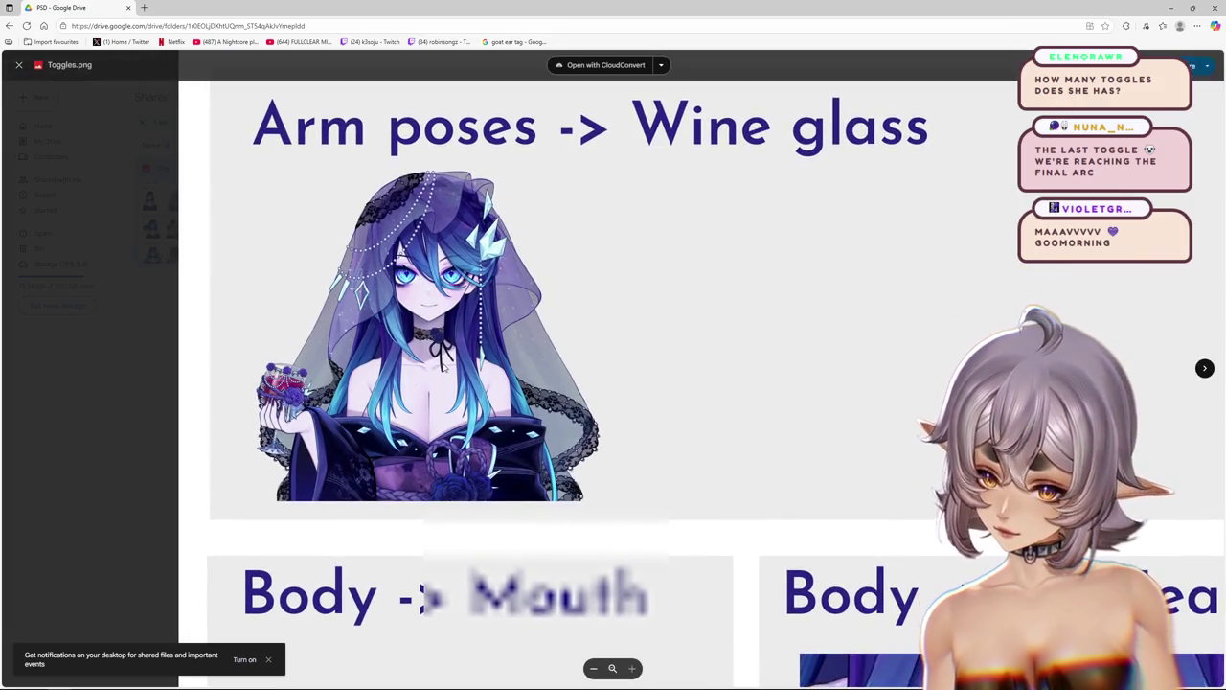
scroll(555, 419, up, 3)
scroll(559, 416, up, 2)
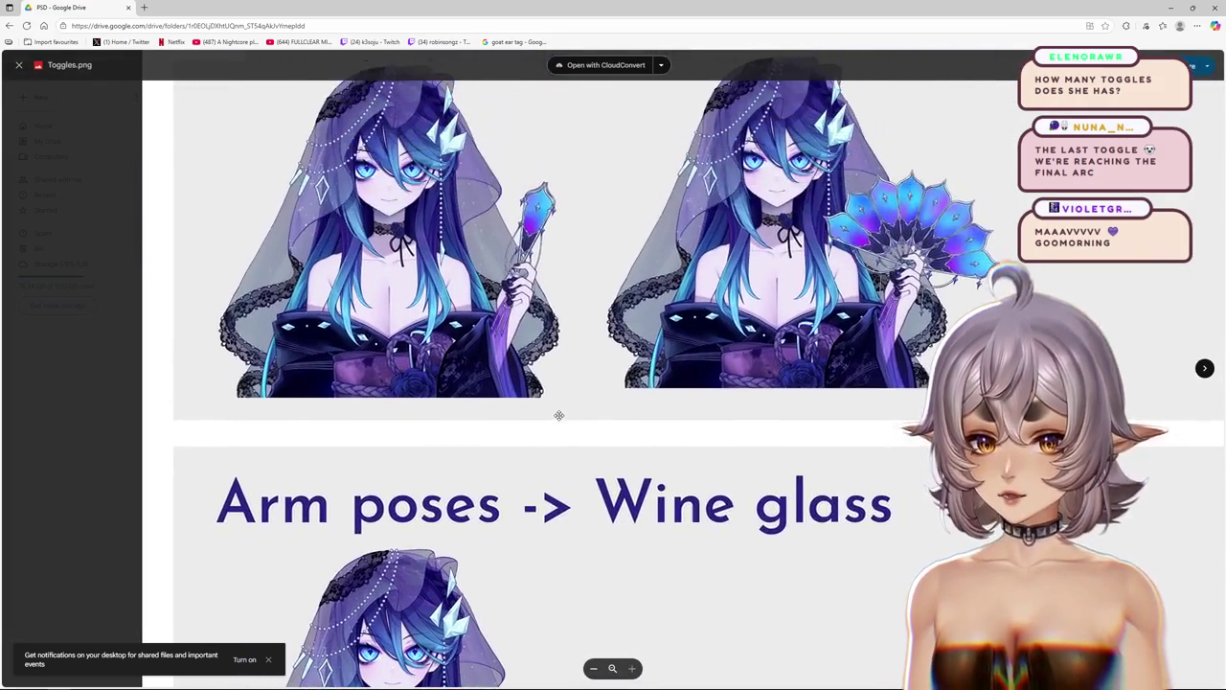
scroll(551, 441, up, 3)
scroll(537, 383, down, 5)
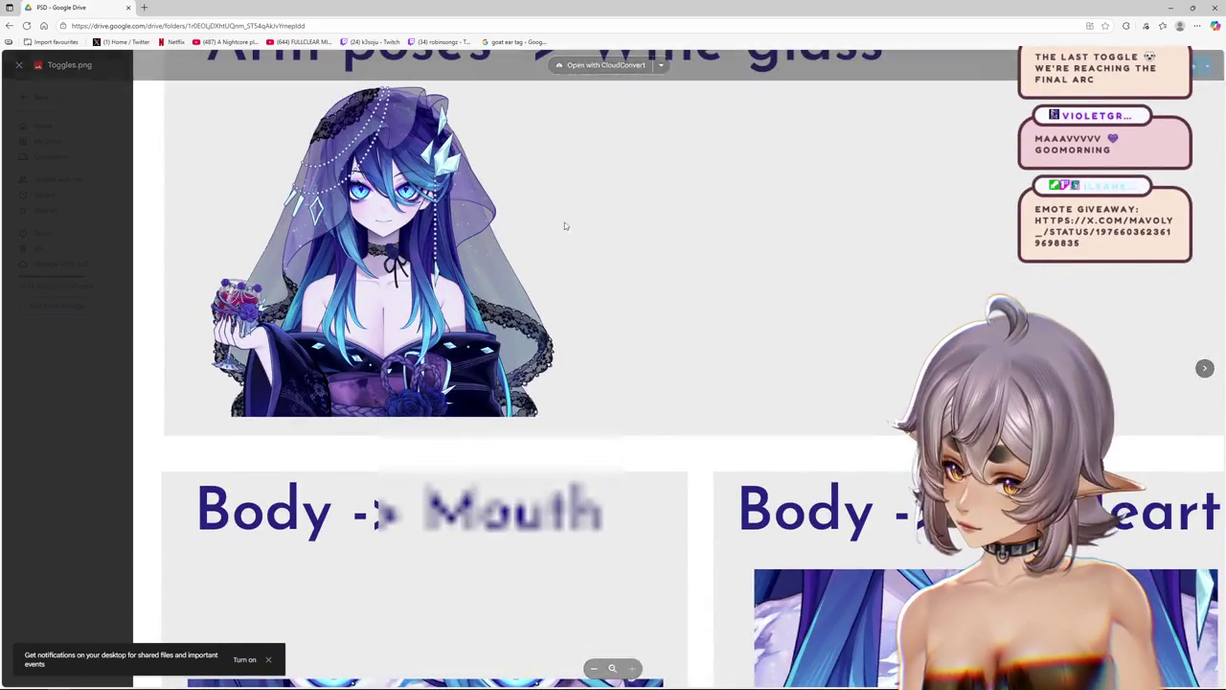
scroll(582, 431, up, 2)
scroll(582, 431, up, 4)
scroll(582, 431, up, 3)
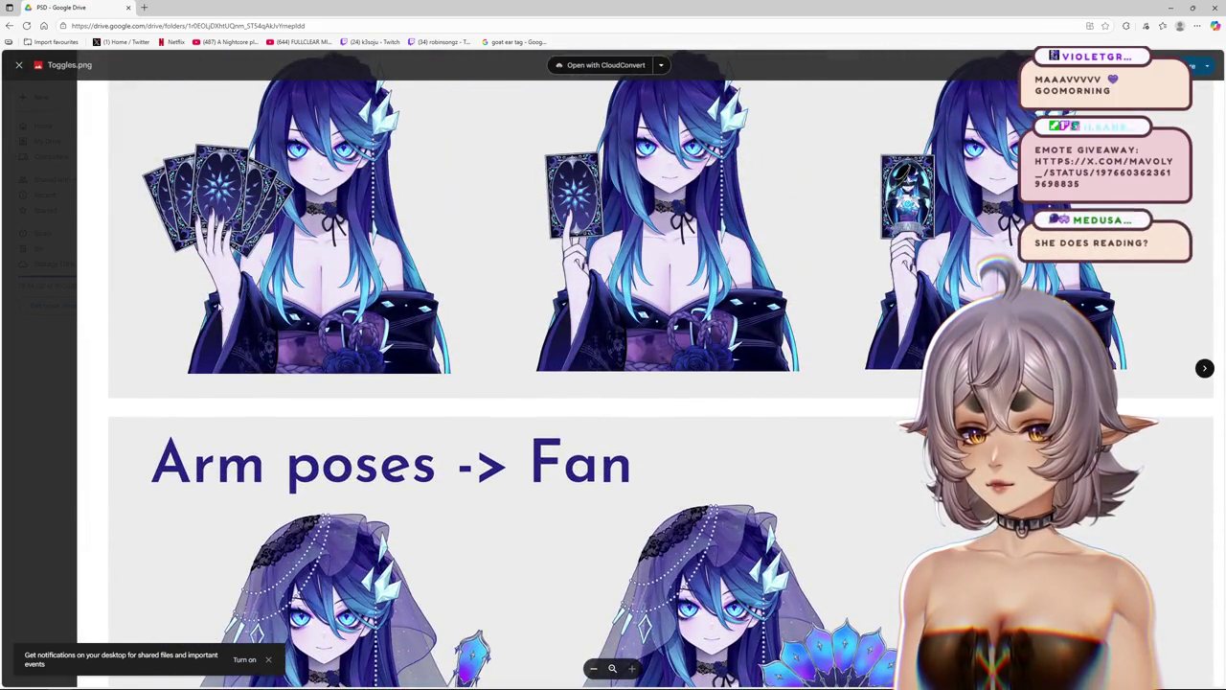
scroll(507, 501, down, 4)
scroll(536, 383, down, 4)
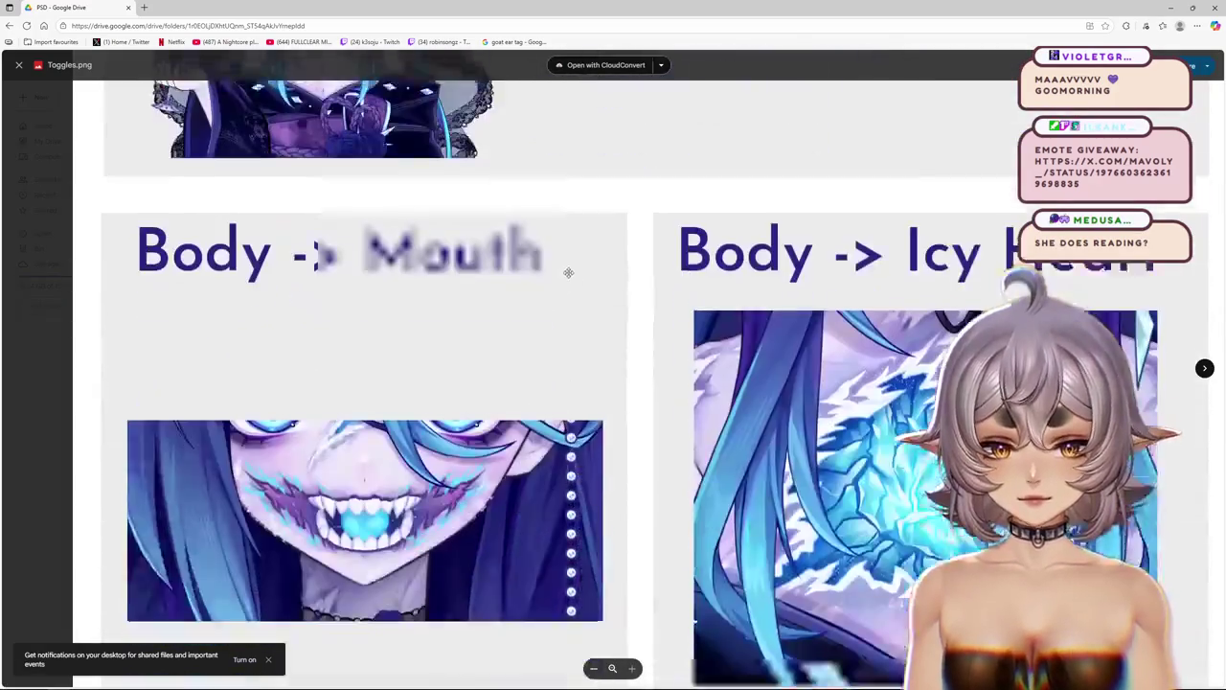
scroll(556, 383, up, 3)
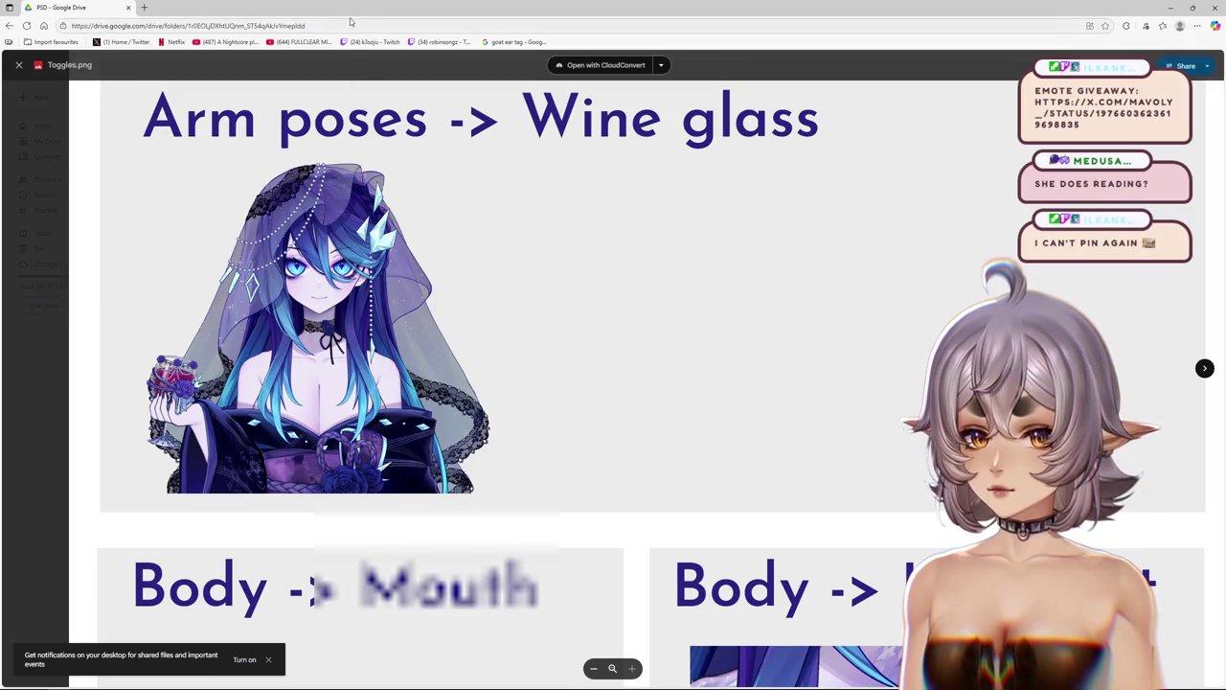
key(alt+Tab)
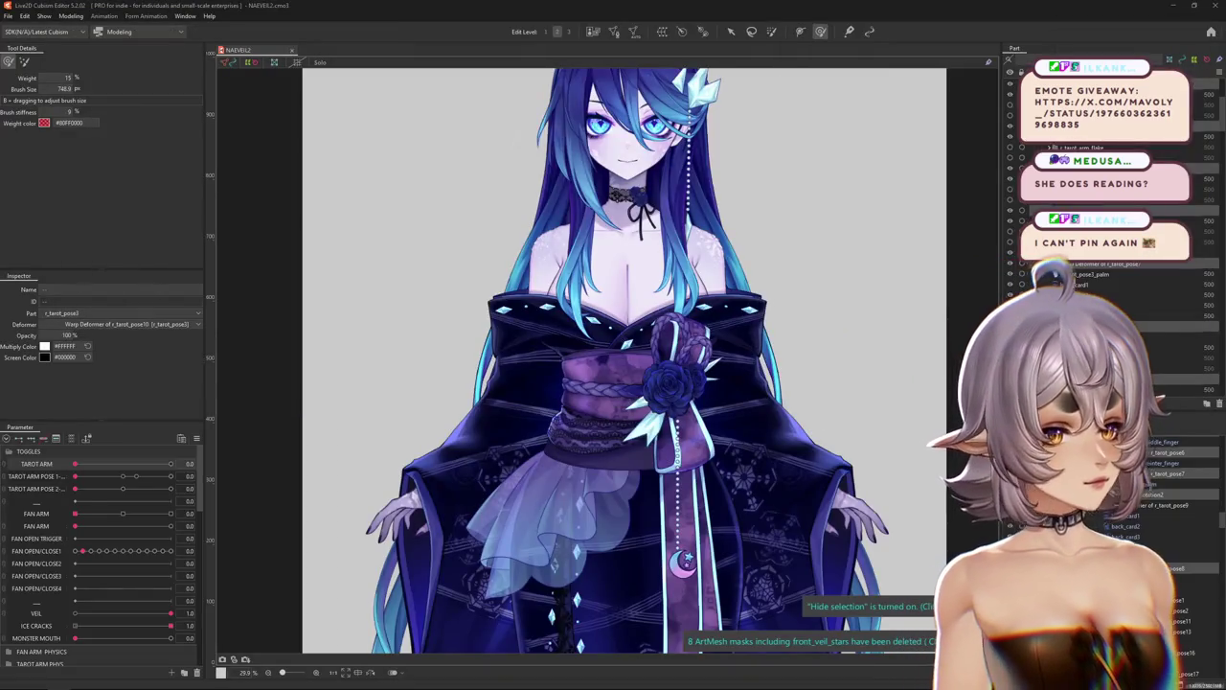
Reveal a hidden wine arm mesh from the canvas object list.
right_click(479, 347)
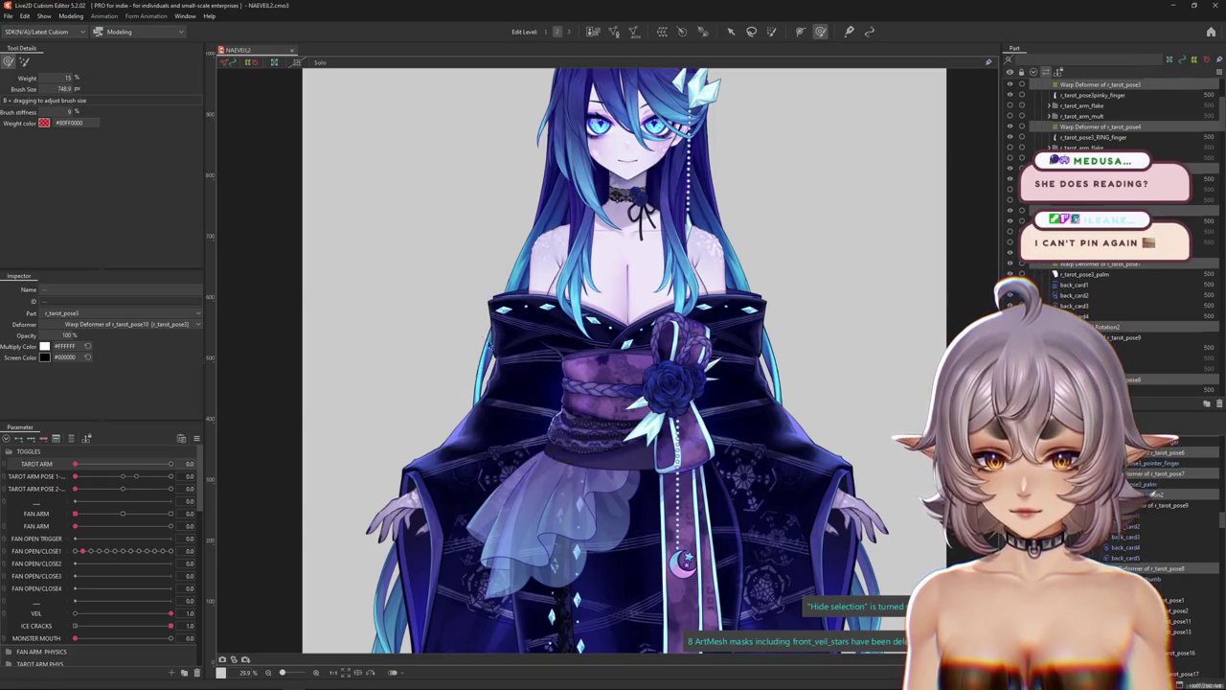
right_click(490, 351)
click(537, 500)
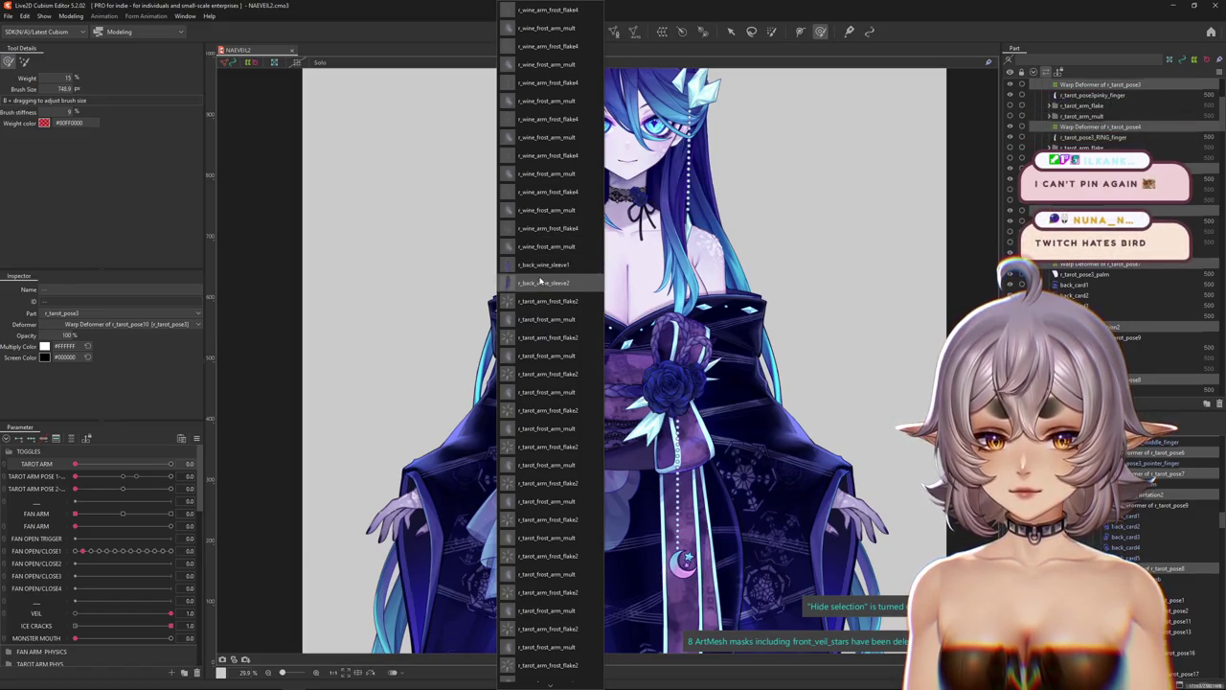
click(541, 247)
click(618, 360)
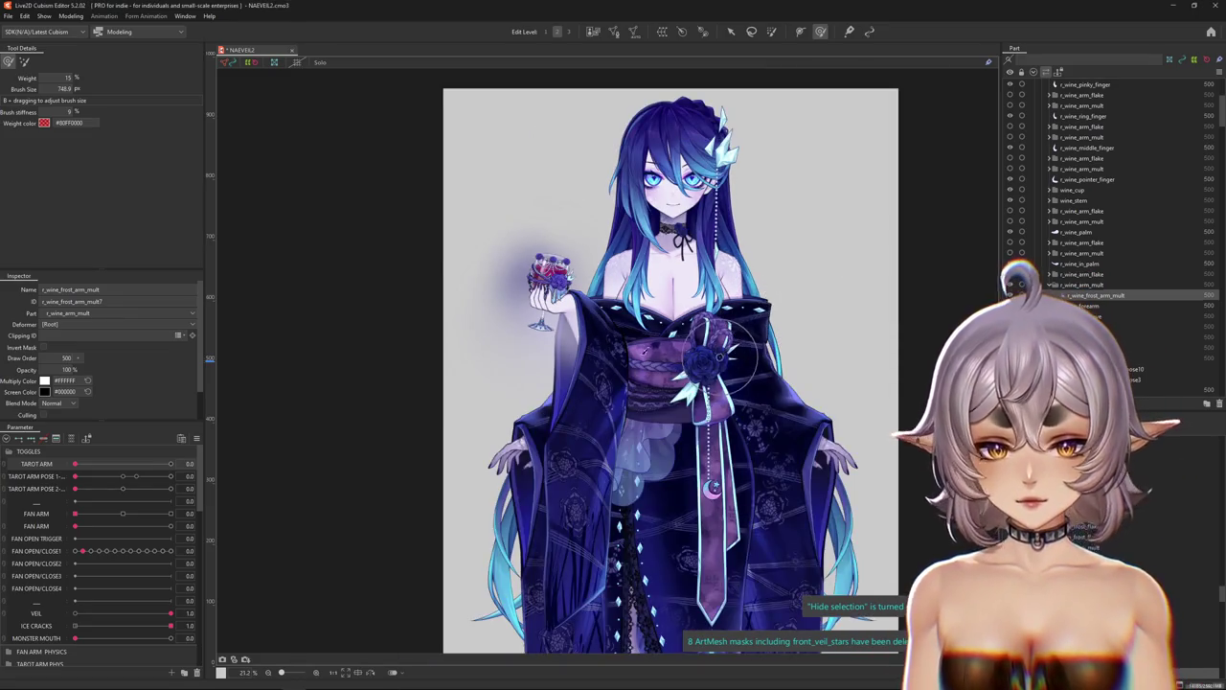
Remove the dark overlay from the wine glass.
scroll(693, 315, up, 5)
scroll(491, 290, down, 1)
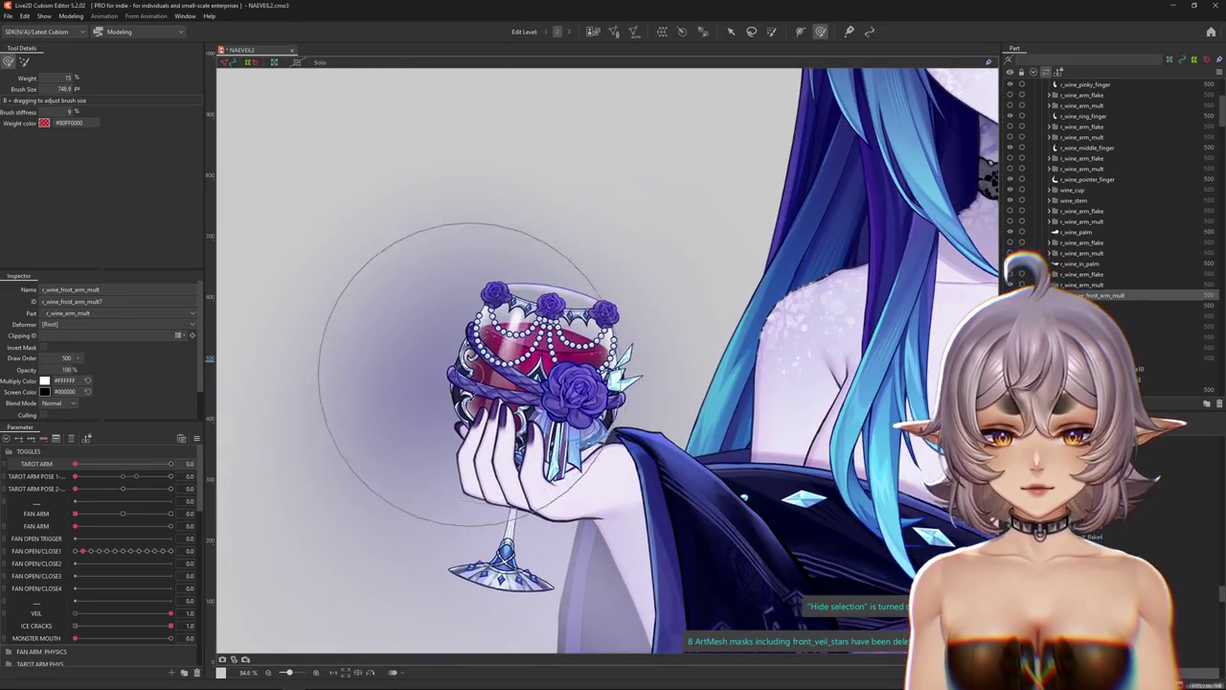
scroll(479, 317, down, 1)
scroll(455, 357, down, 1)
right_click(470, 364)
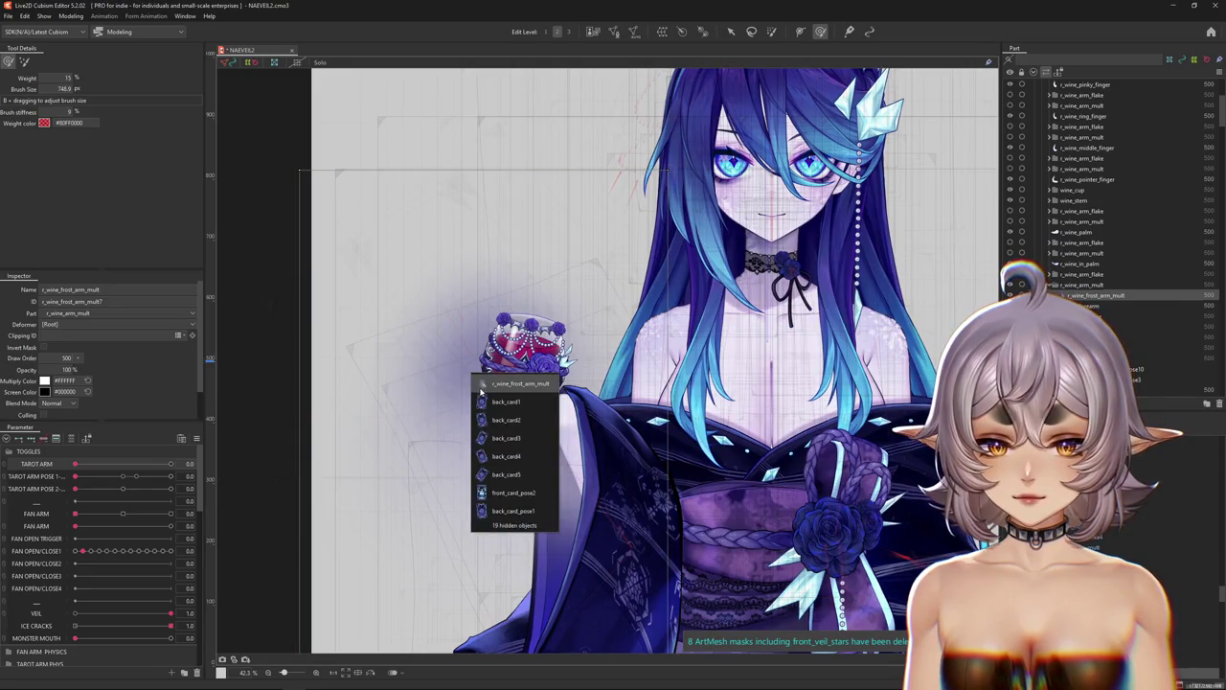
click(506, 386)
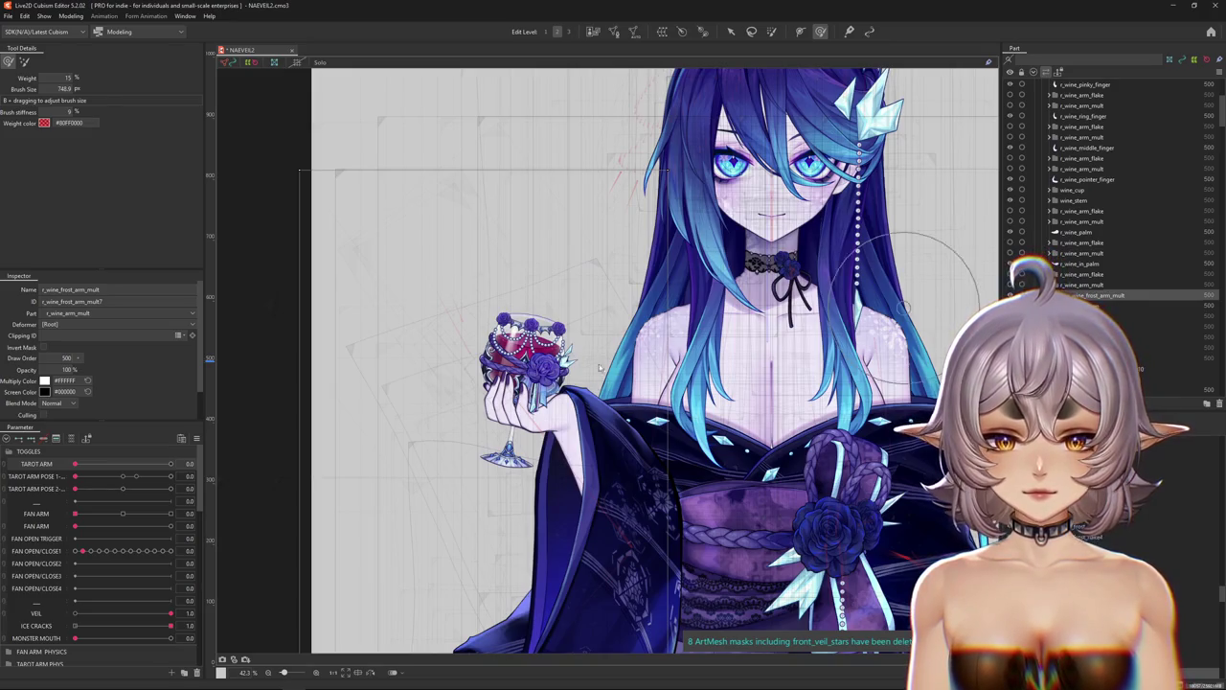
Make r_wine_sleeve1_forearm1 visible, collapse the sleeve folder, and raise TAROT ARM to 1.0.
scroll(586, 406, down, 6)
scroll(586, 406, up, 4)
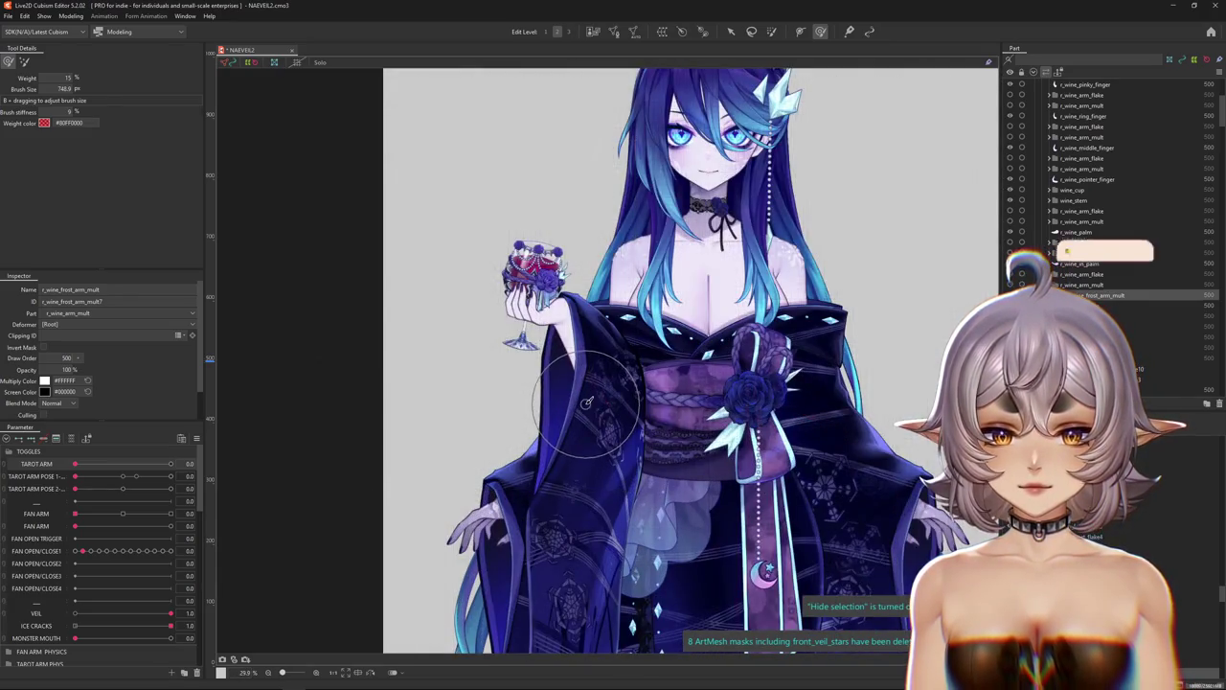
right_click(595, 388)
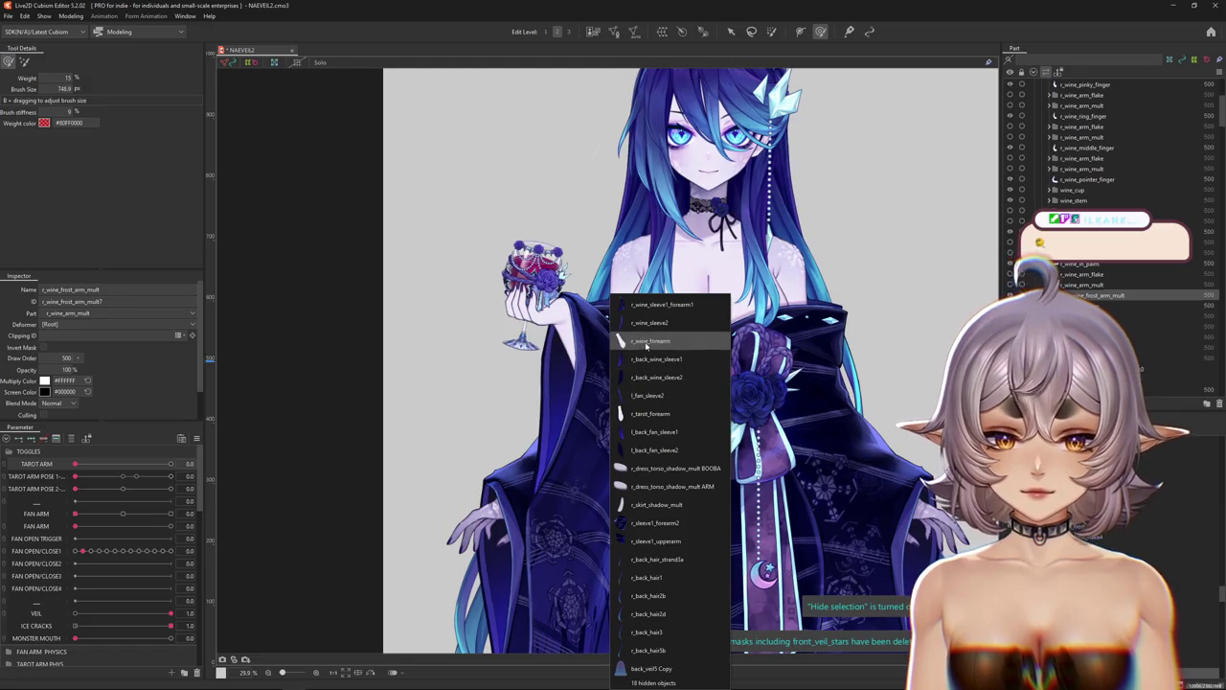
click(661, 298)
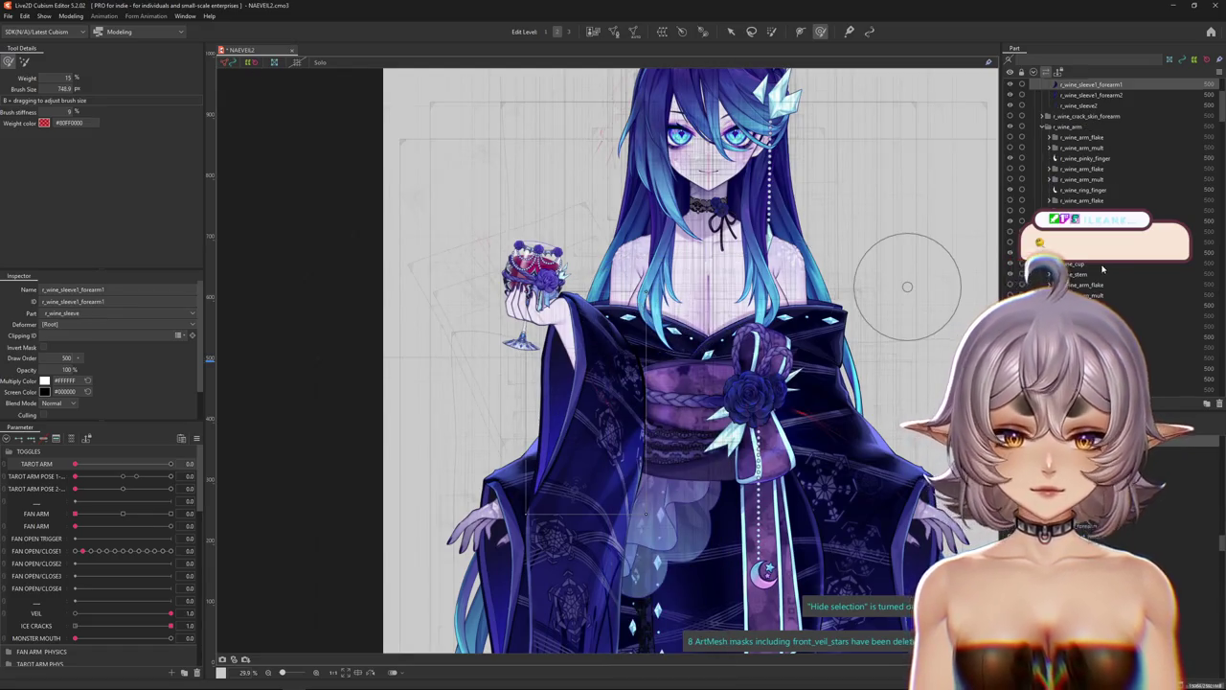
click(647, 515)
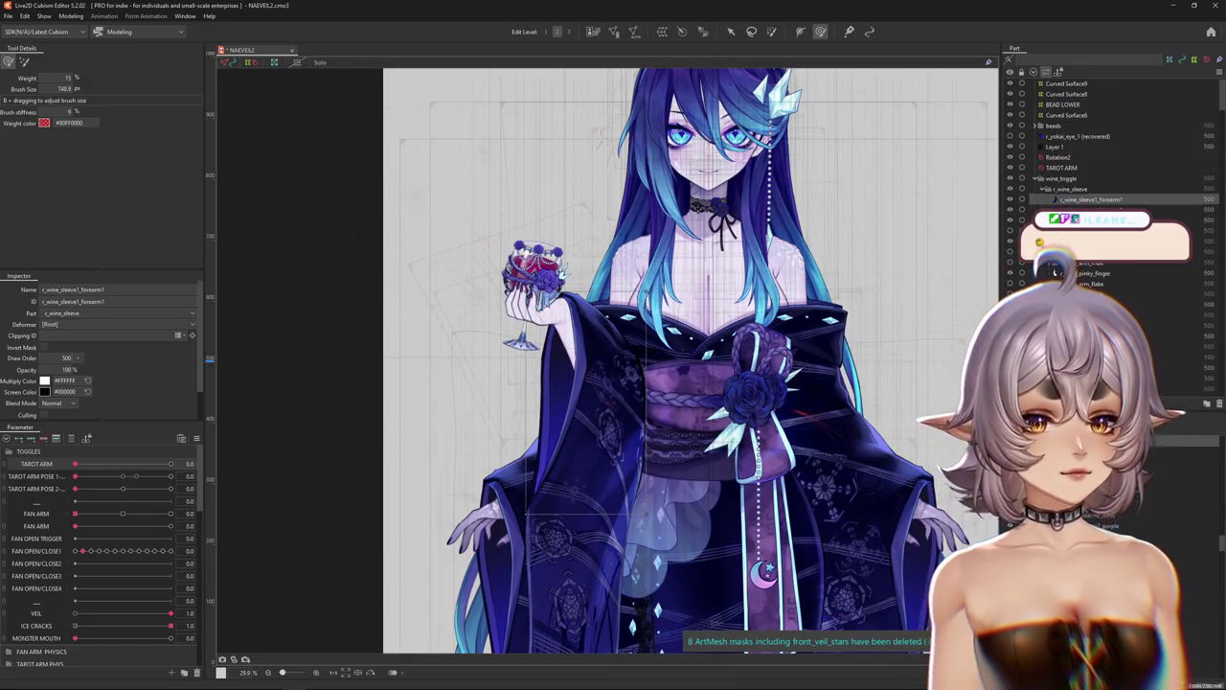
click(1011, 193)
click(1040, 189)
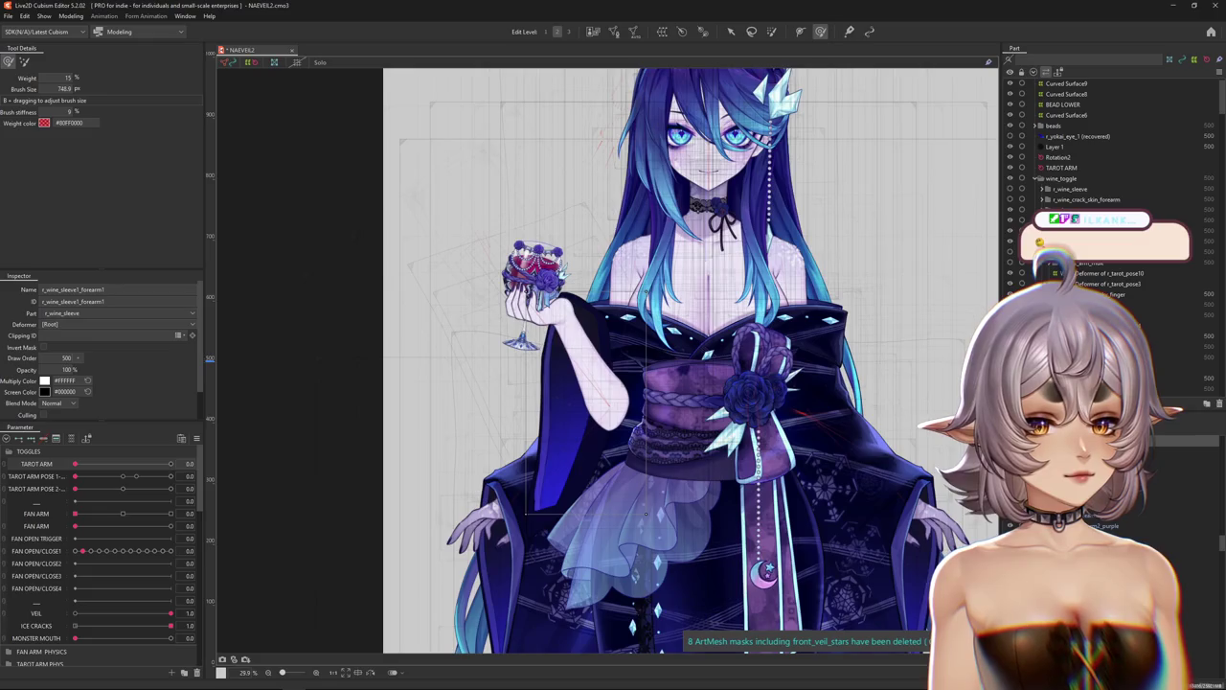
key(ctrl+h)
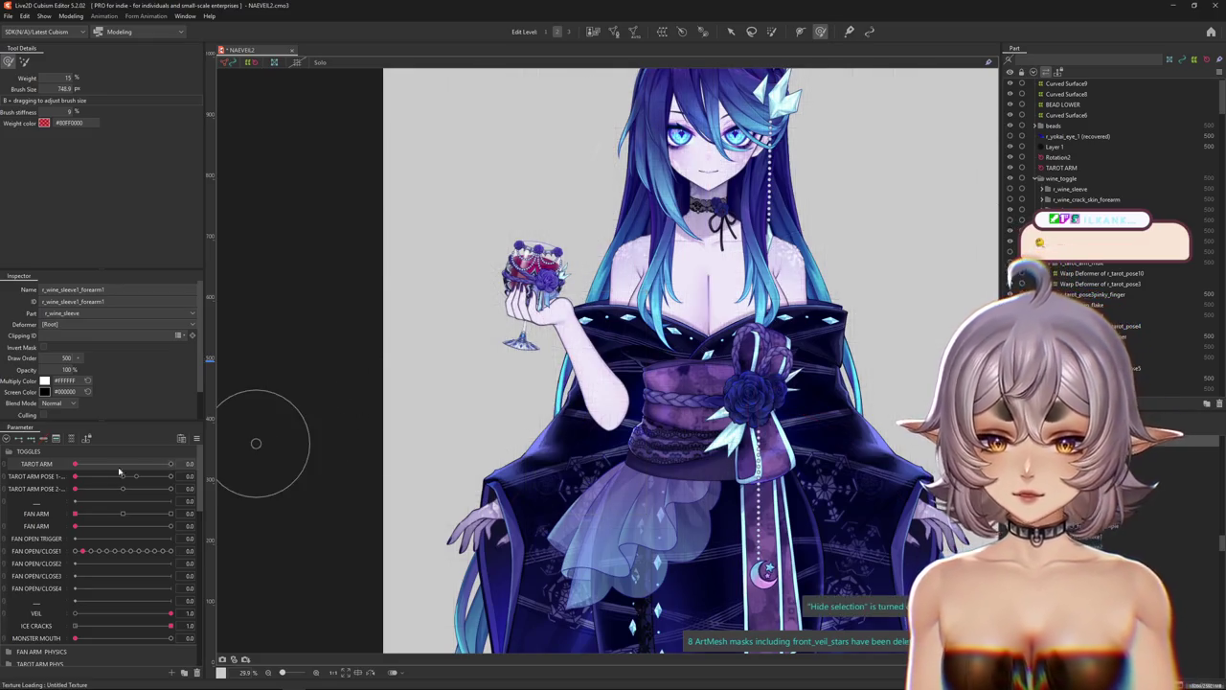
drag(83, 467, 222, 447)
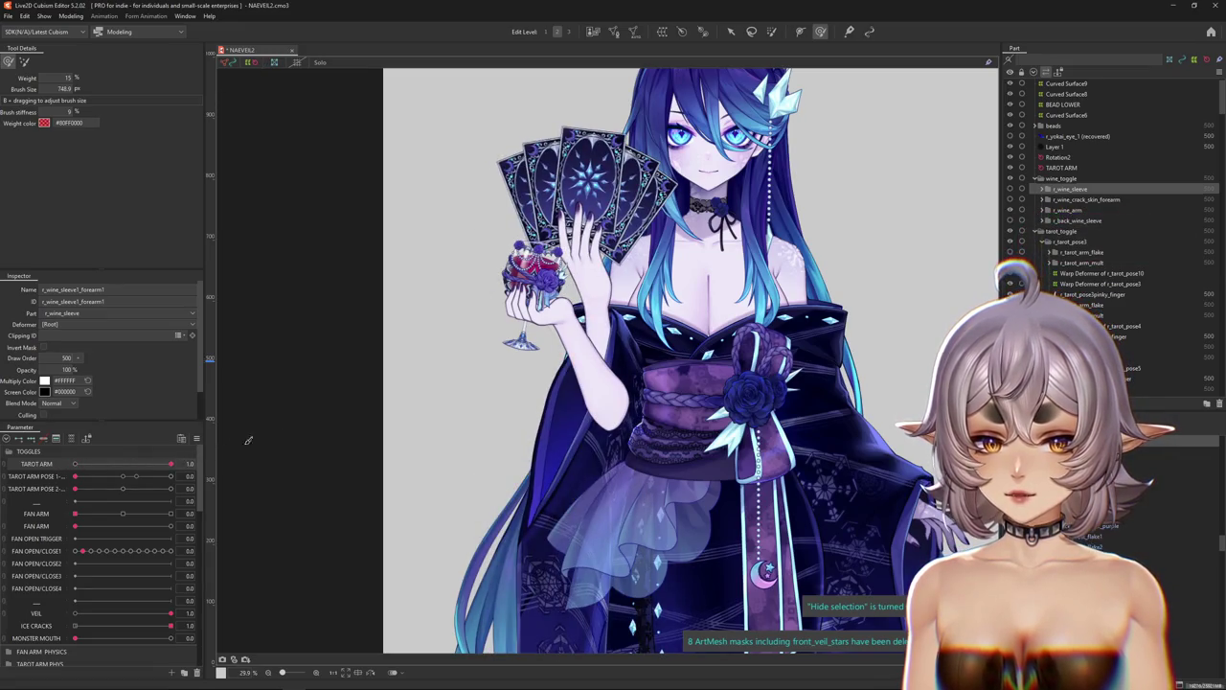
Test the TAROT ARM toggle, then lower it to 0 so the cards disappear.
scroll(551, 365, up, 3)
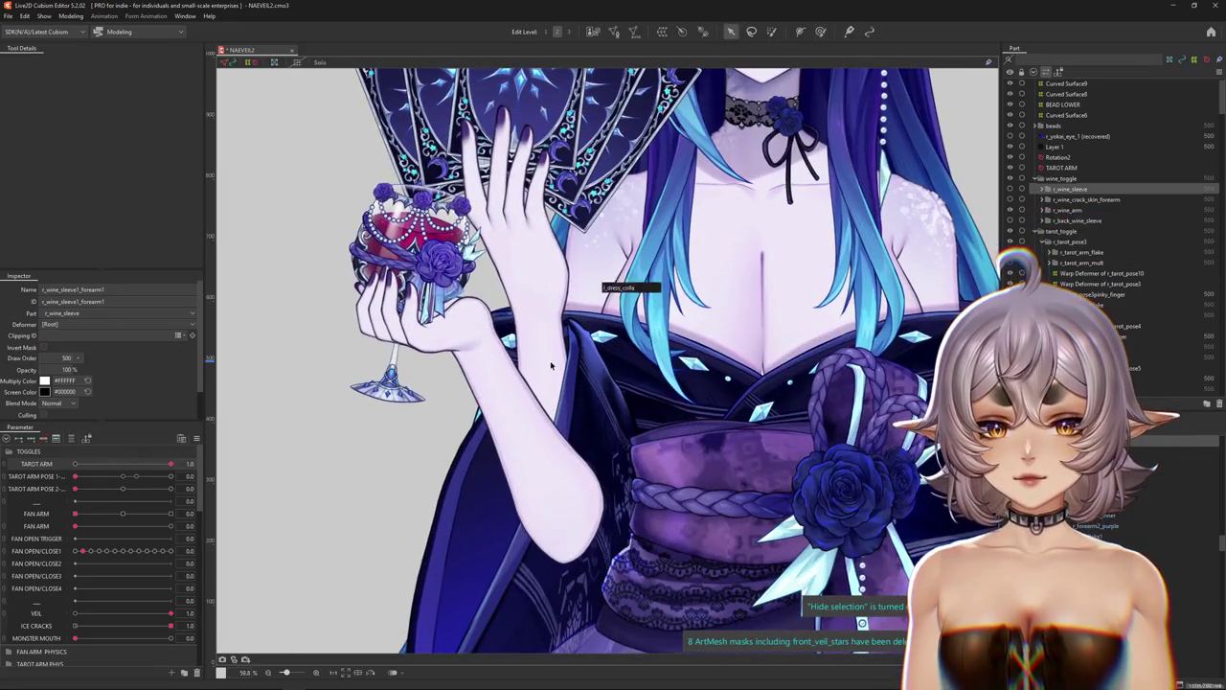
scroll(551, 365, down, 2)
drag(170, 464, 177, 460)
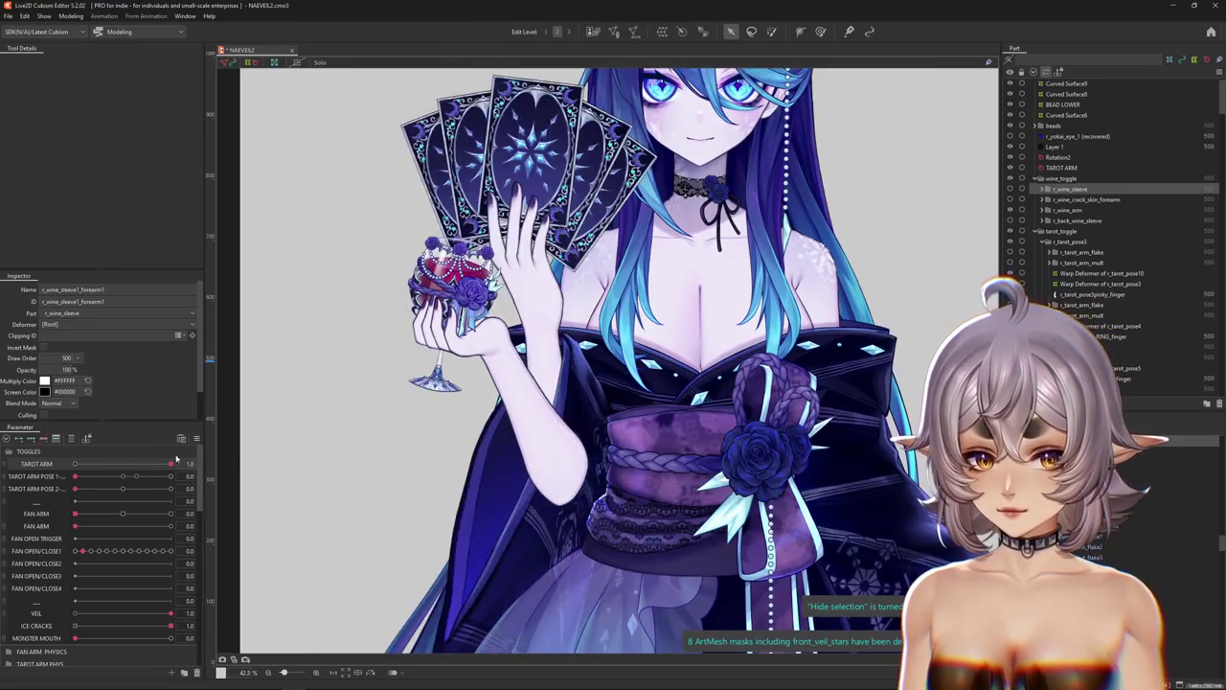
drag(176, 460, 233, 457)
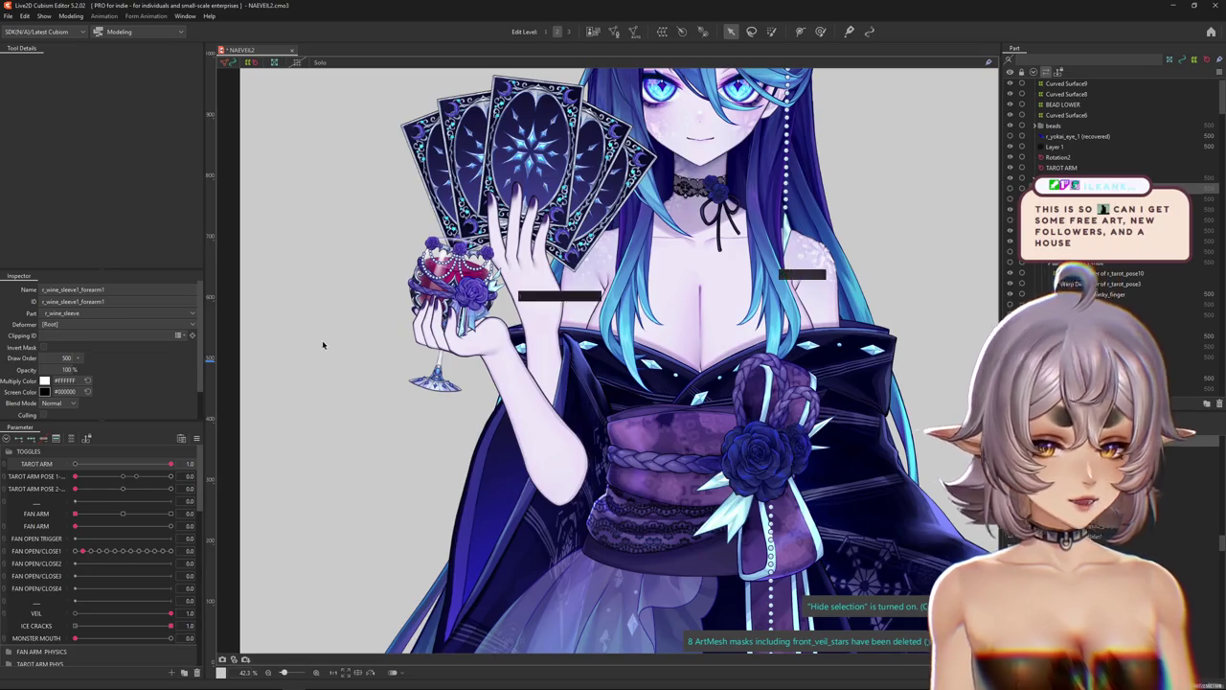
drag(171, 464, 59, 471)
Pick r_wine_pinky_finger, then select all child objects of the wine_toggle part.
scroll(482, 387, up, 1)
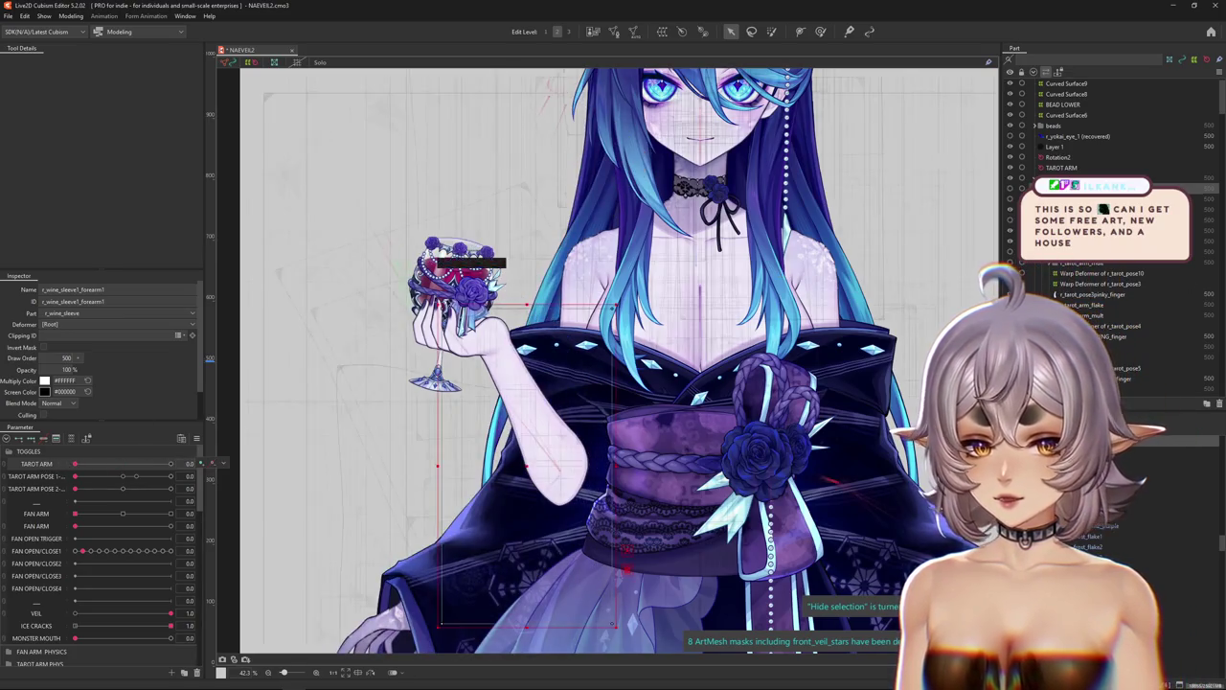
scroll(482, 386, up, 1)
scroll(482, 386, up, 1)
right_click(482, 387)
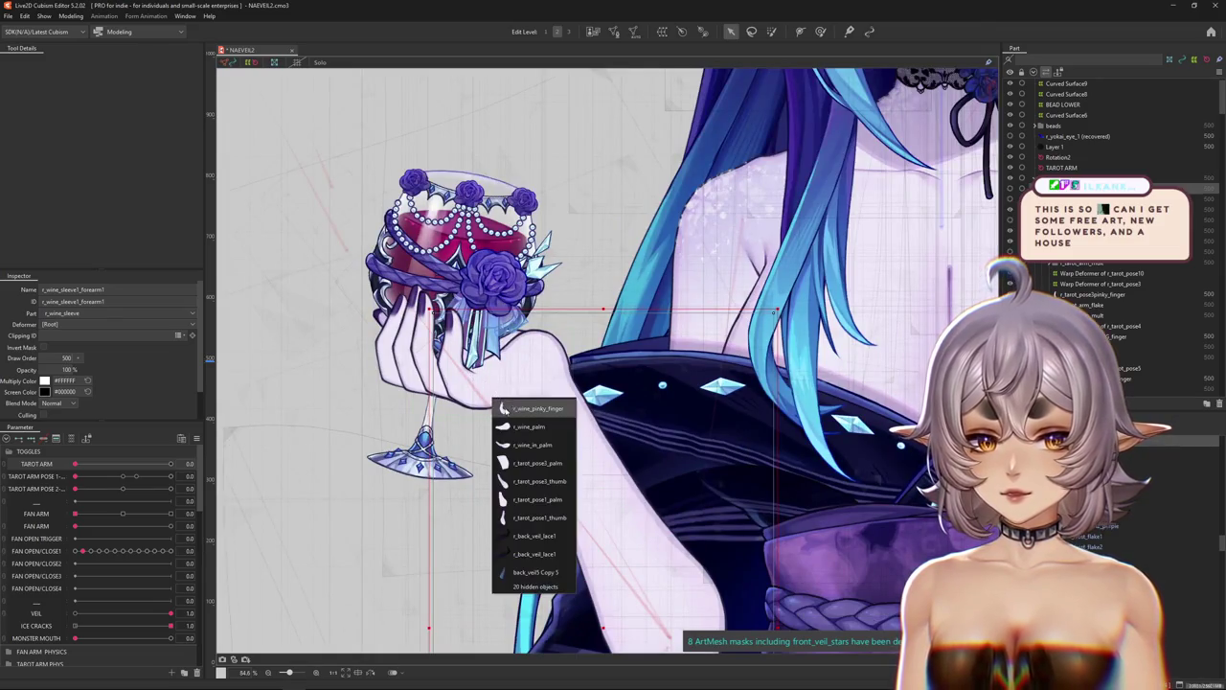
key(Return)
click(1064, 179)
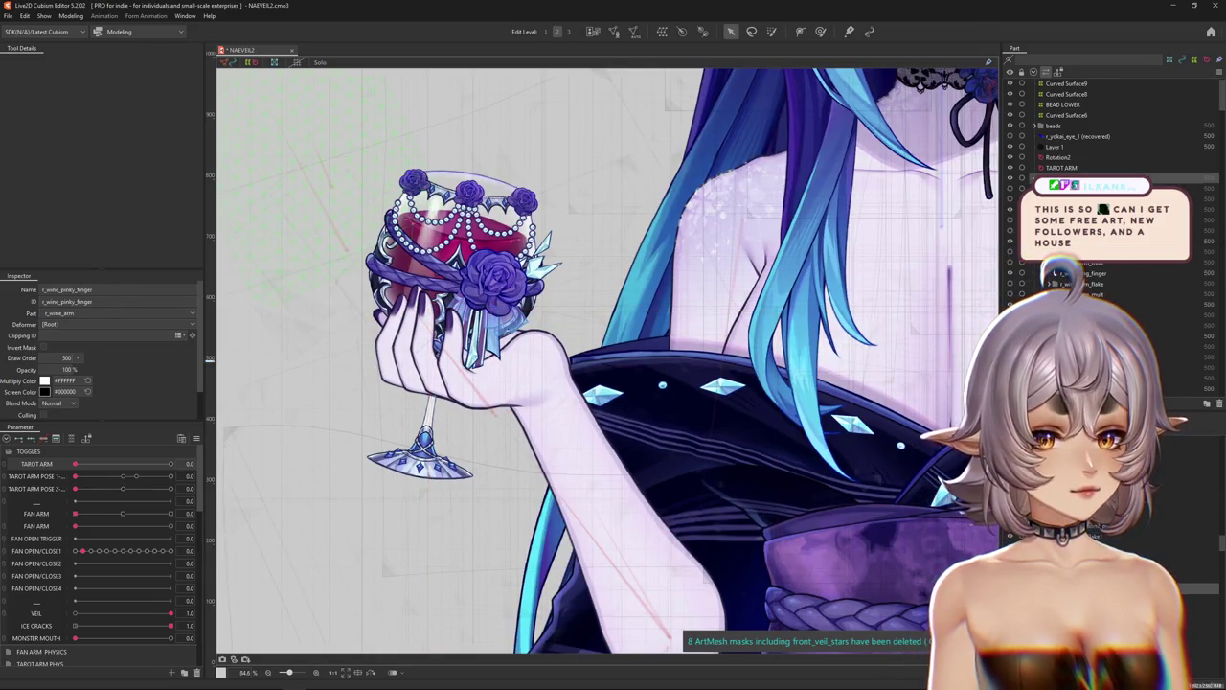
right_click(1062, 182)
mouse_move(1092, 203)
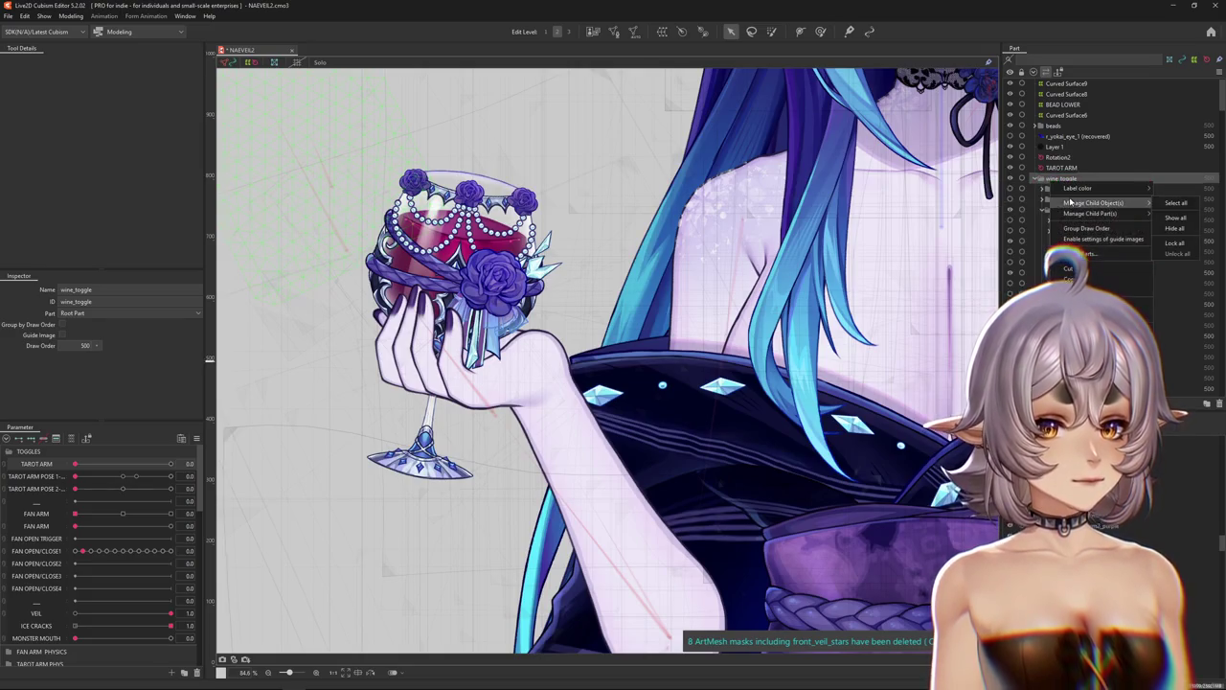
click(1175, 205)
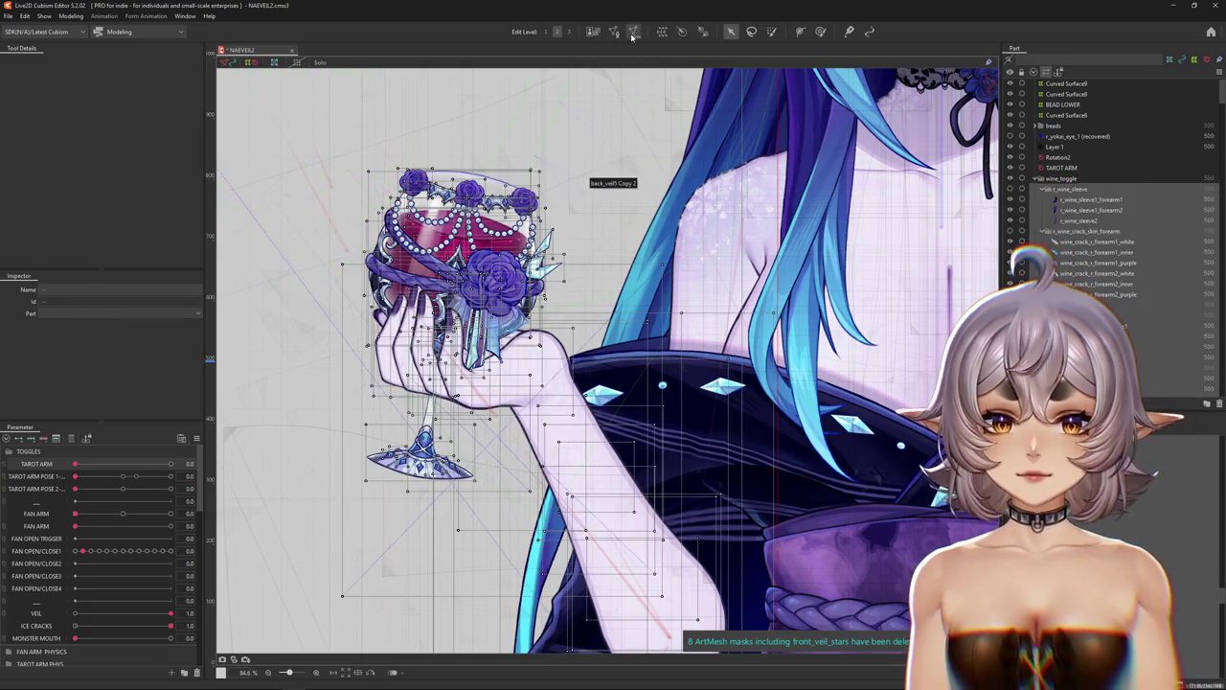
Generate the wine arm meshes using the ayaya automatic mesh preset.
click(634, 32)
click(561, 217)
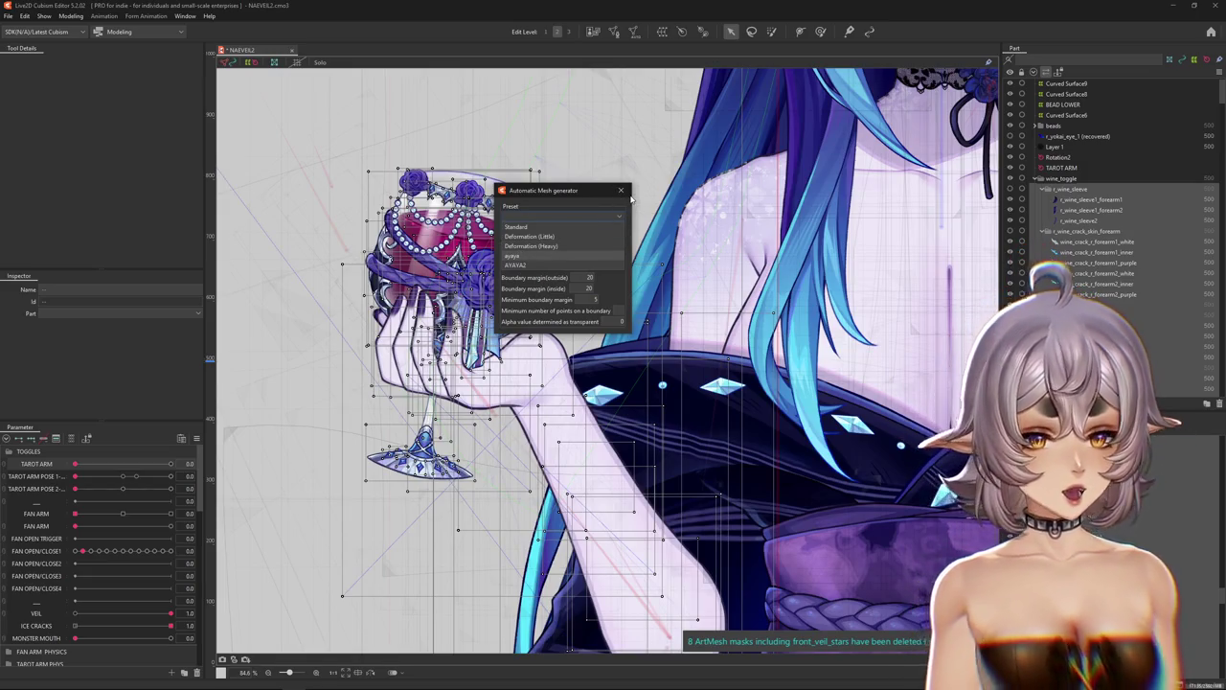
key(Return)
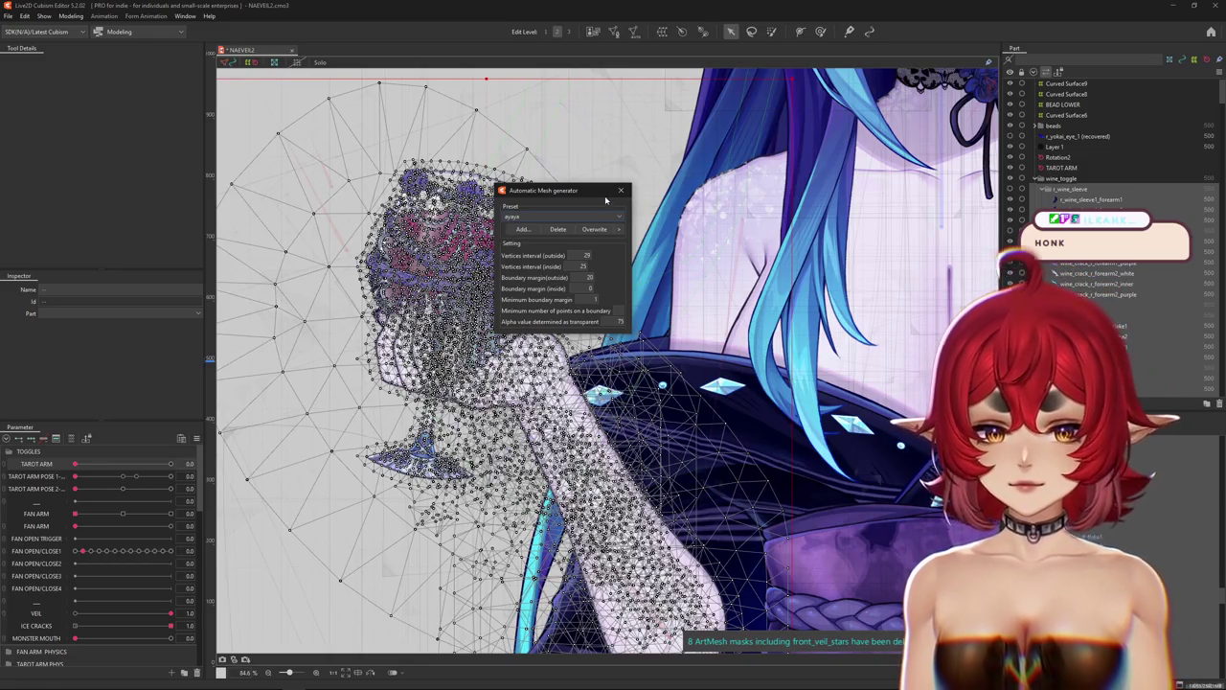
click(618, 191)
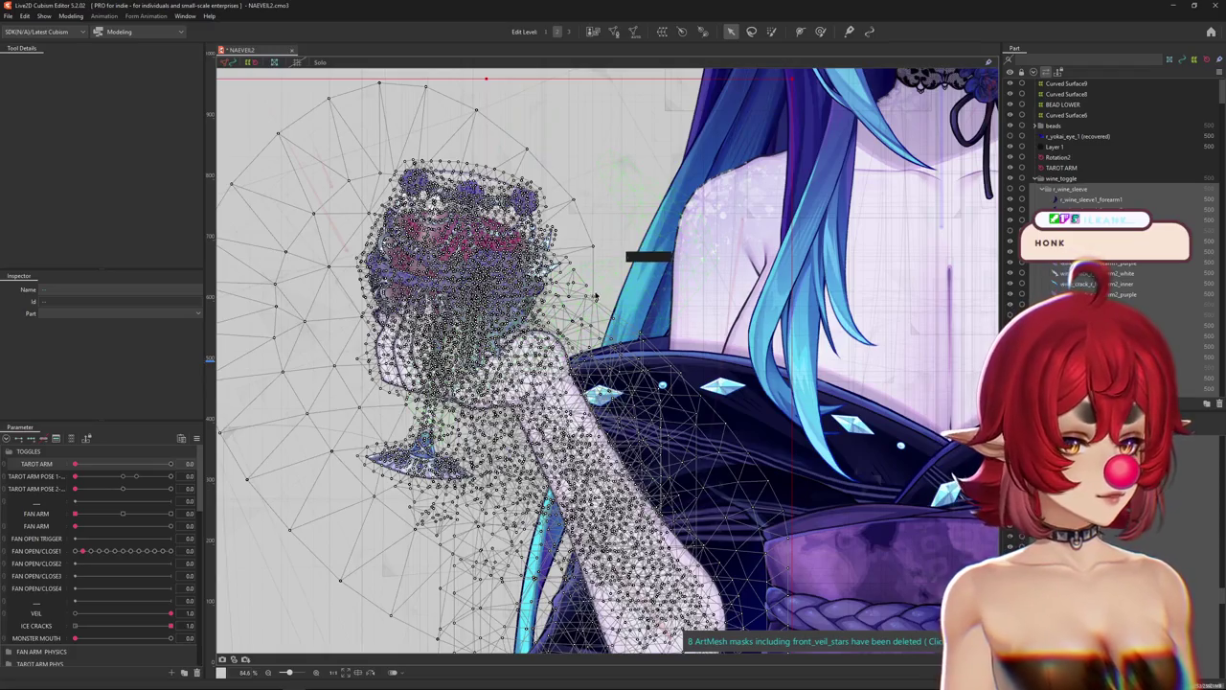
Hide the selection overlay, centre the wine glass, and zoom out in weight-paint mode.
scroll(575, 286, down, 5)
key(ctrl+h)
scroll(573, 285, up, 5)
drag(774, 69, 755, 116)
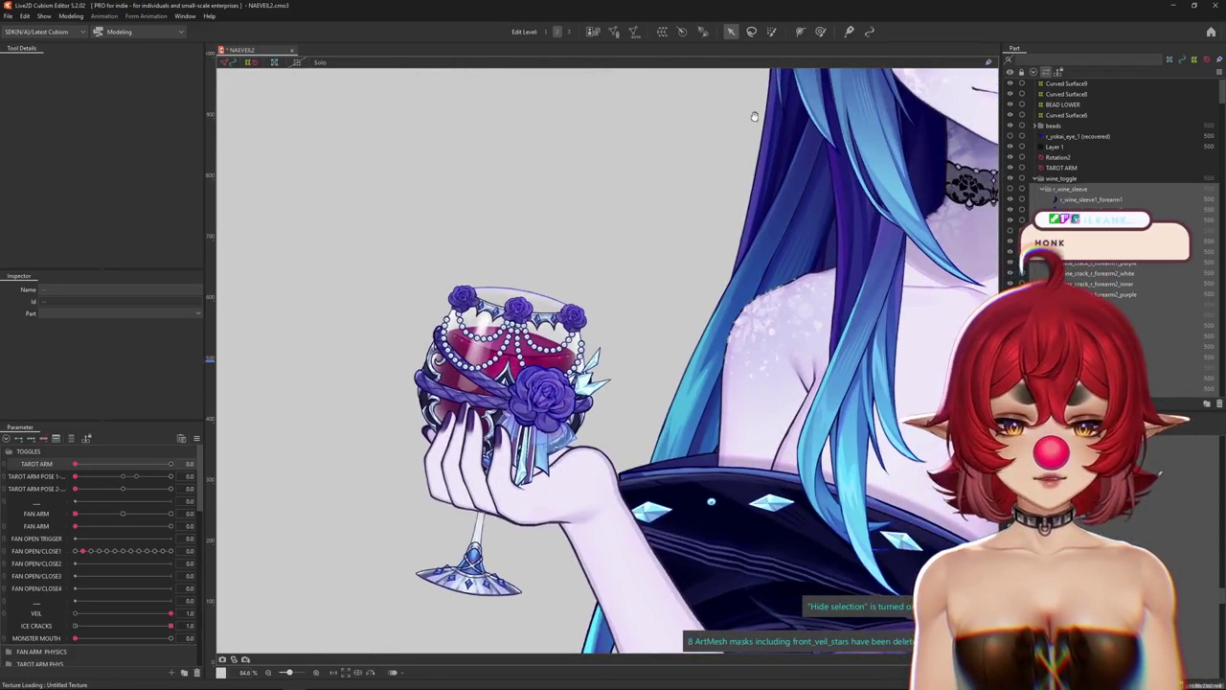
click(819, 31)
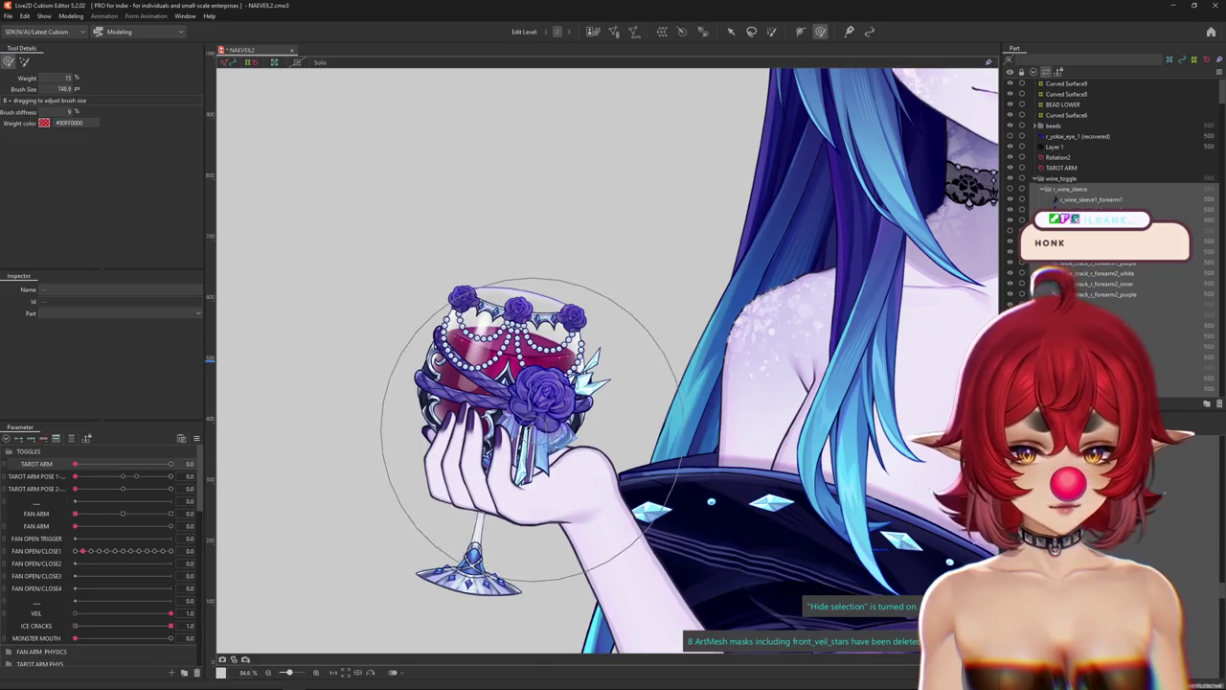
scroll(521, 429, down, 2)
scroll(513, 284, down, 2)
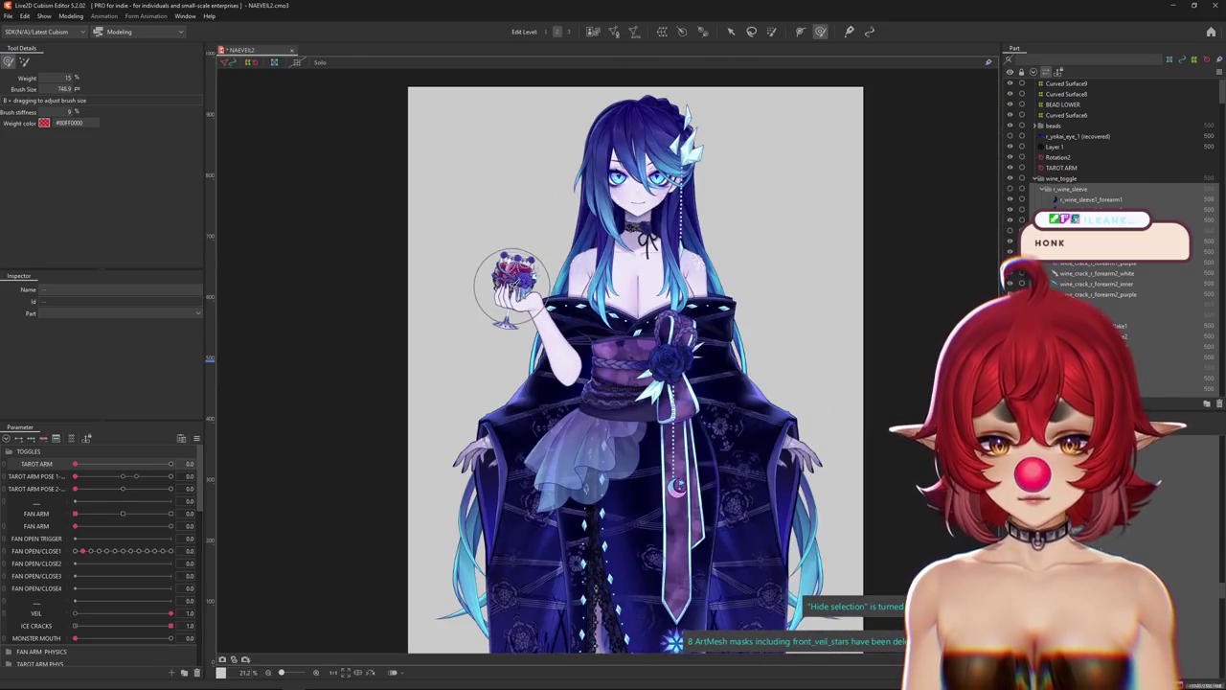
Duplicate the TAROT ARM parameter and move the divider between the two rows.
drag(75, 464, 235, 457)
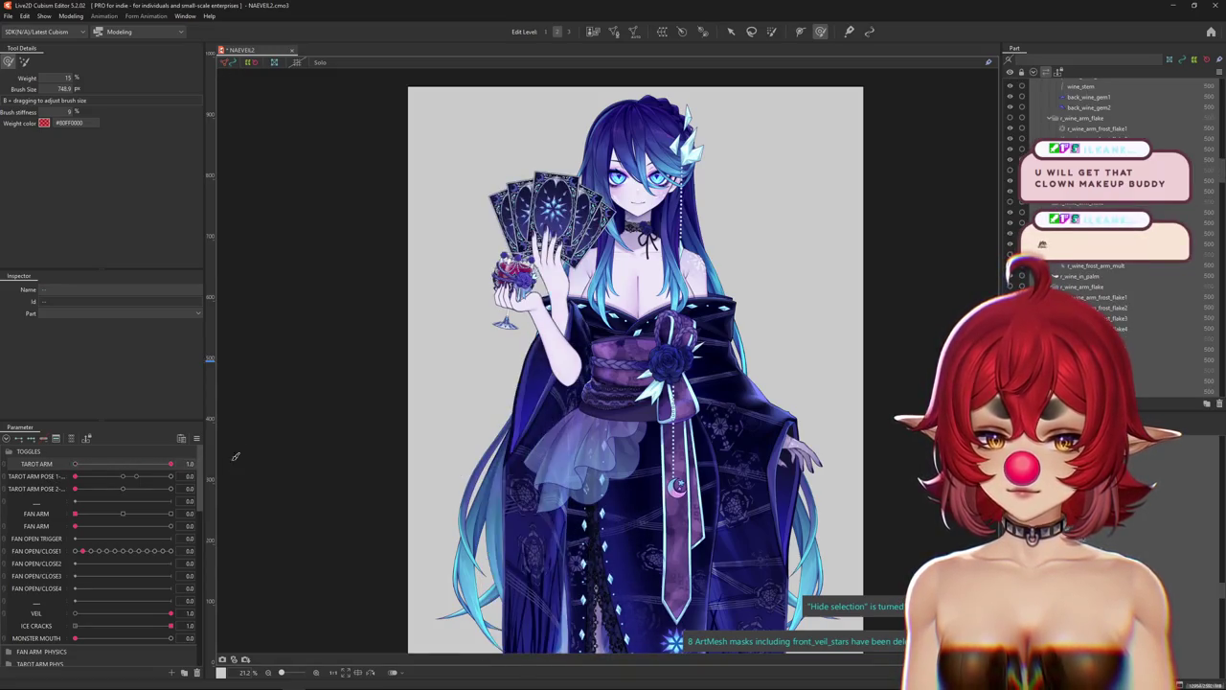
click(730, 32)
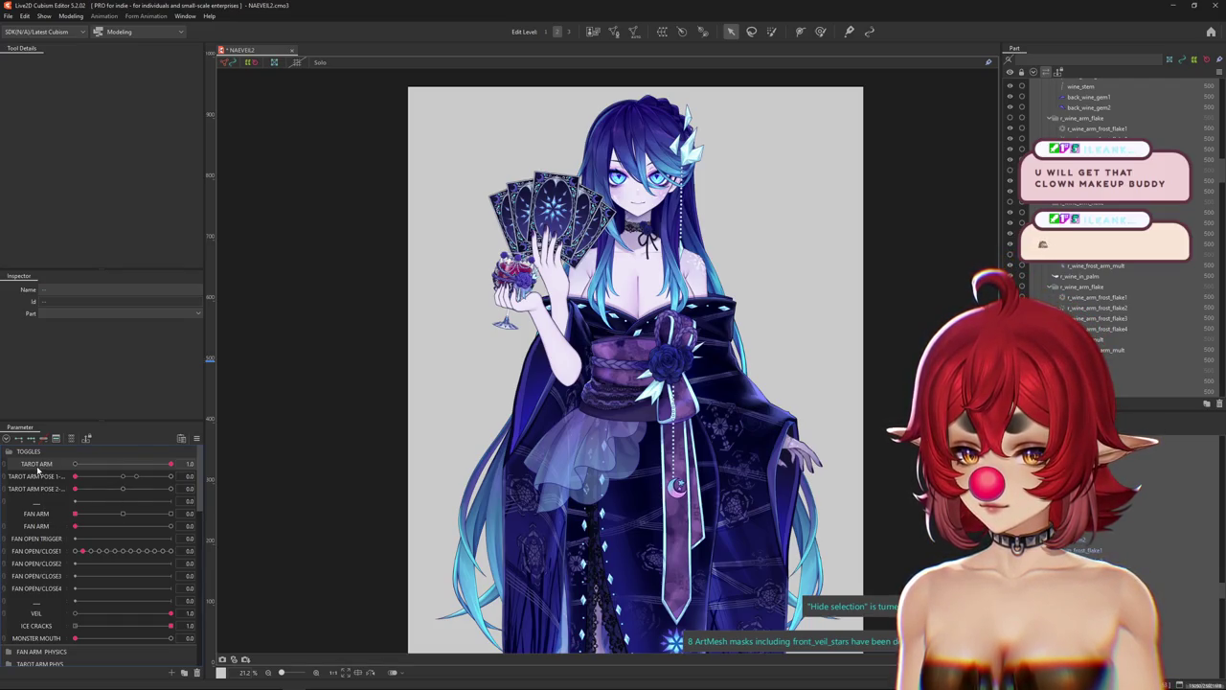
right_click(51, 464)
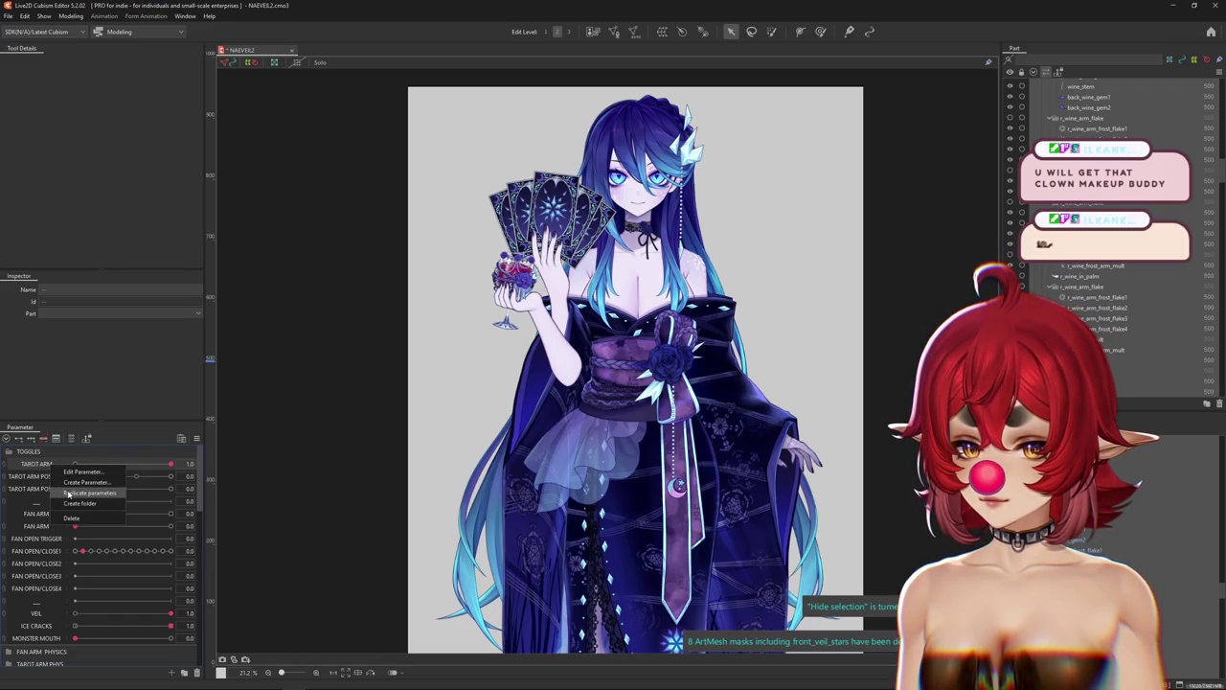
click(69, 493)
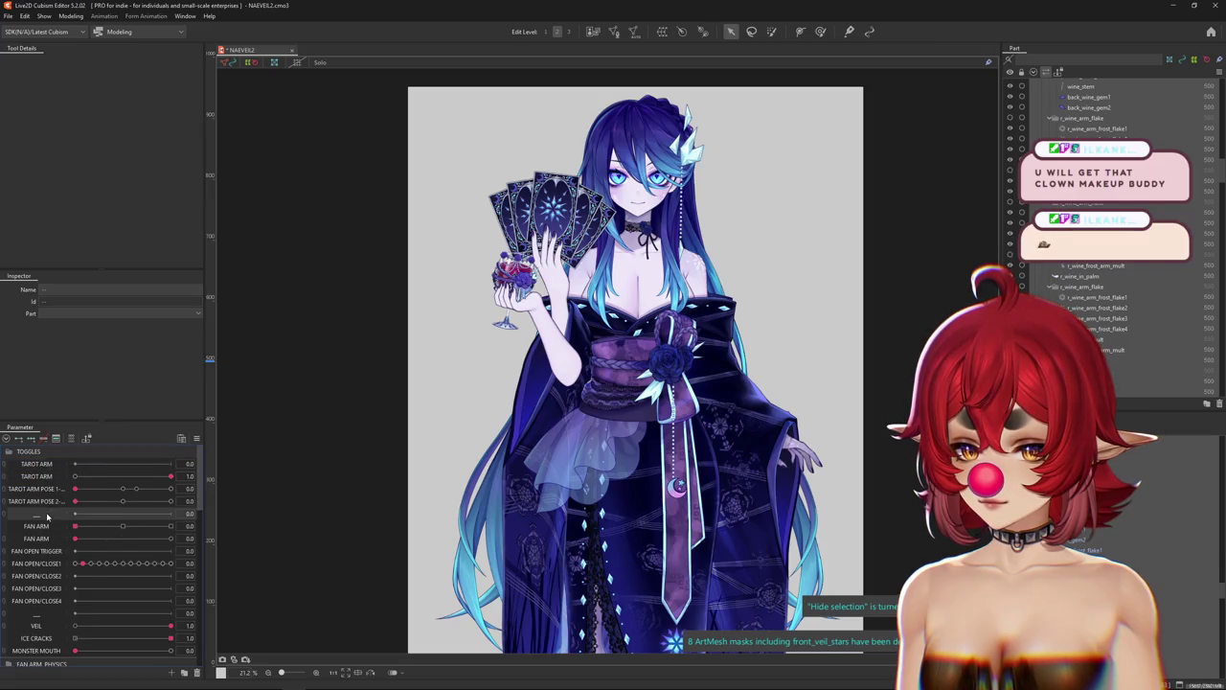
right_click(47, 517)
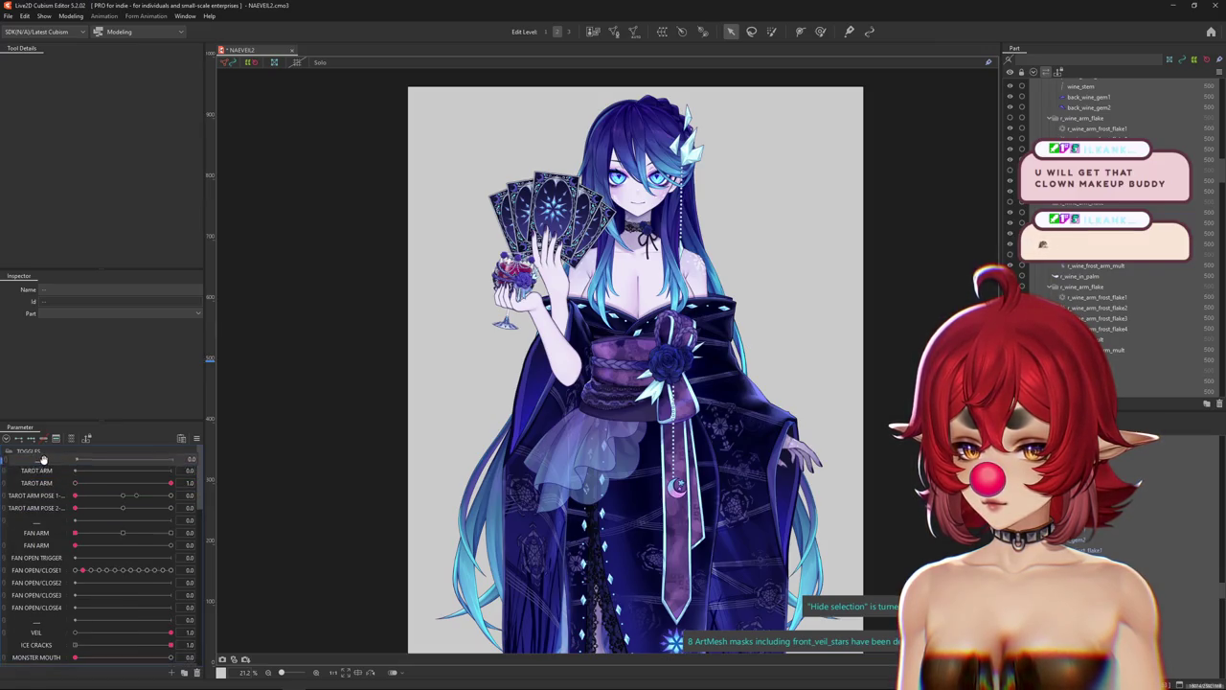
drag(41, 513, 43, 471)
Rename the duplicated parameter WINE GLASS and set TAROT ARM to 0.
right_click(43, 471)
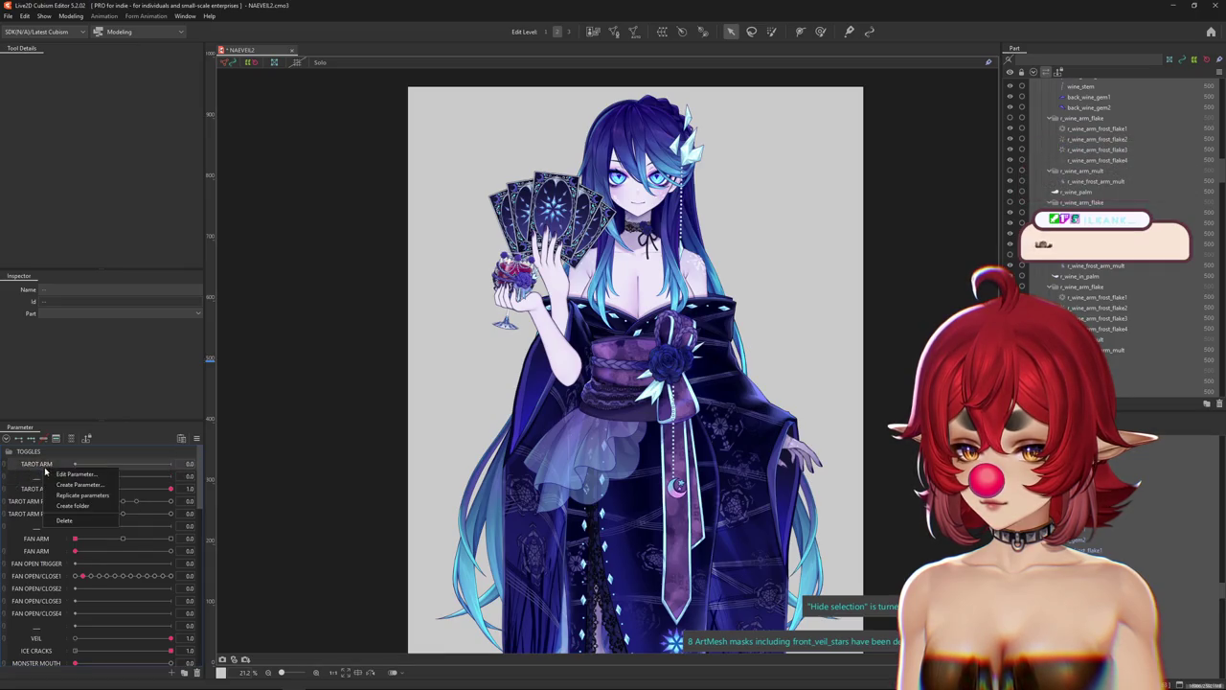
click(67, 475)
text(WINE GL)
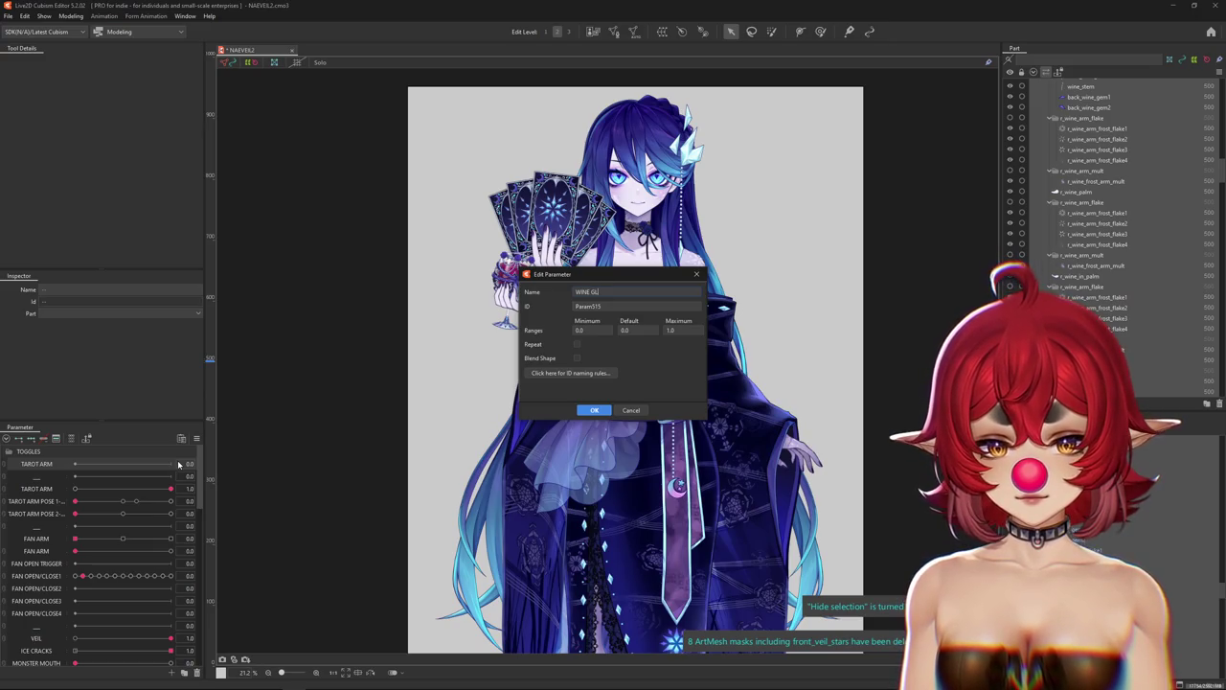
text(ASS)
key(Return)
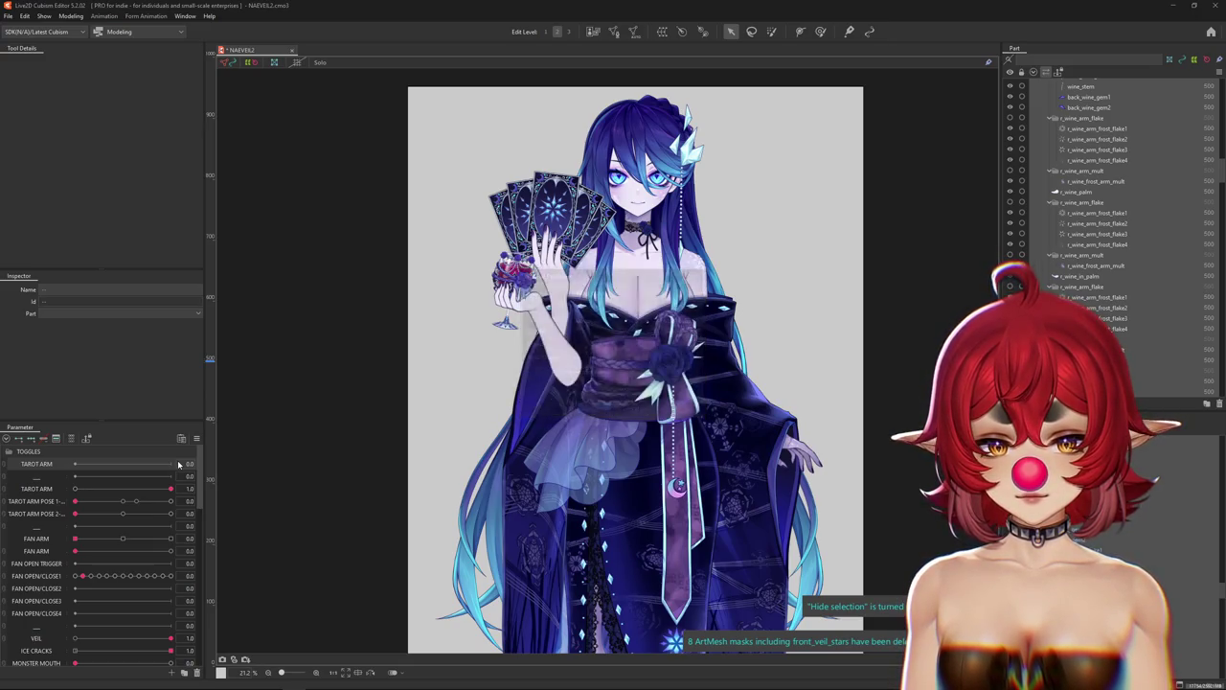
drag(160, 489, 48, 489)
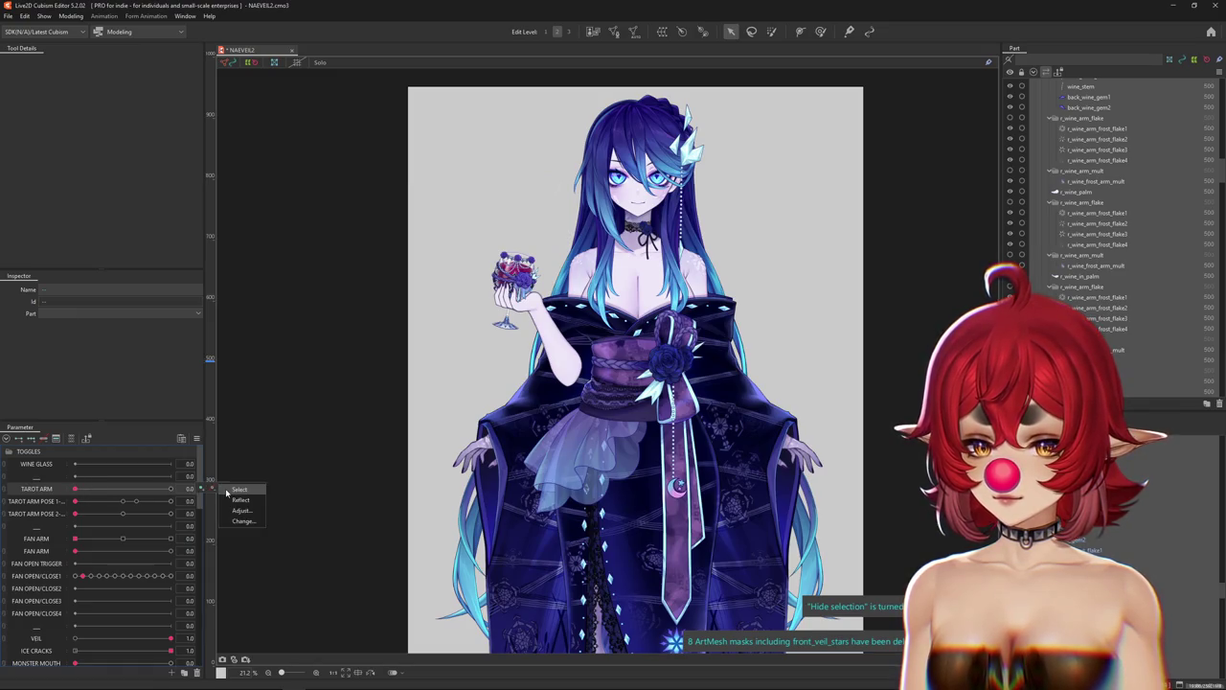
Select the forearm's Rotation2 deformer and turn TAROT ARM fully off.
drag(76, 488, 159, 496)
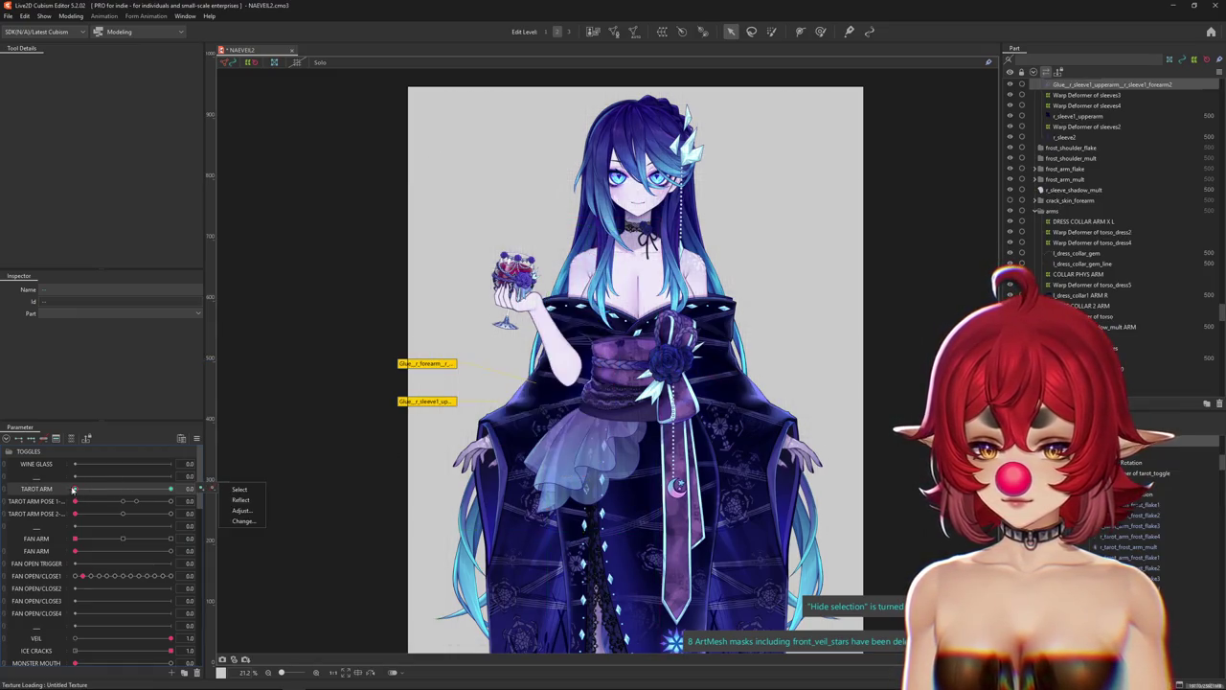
scroll(606, 367, up, 3)
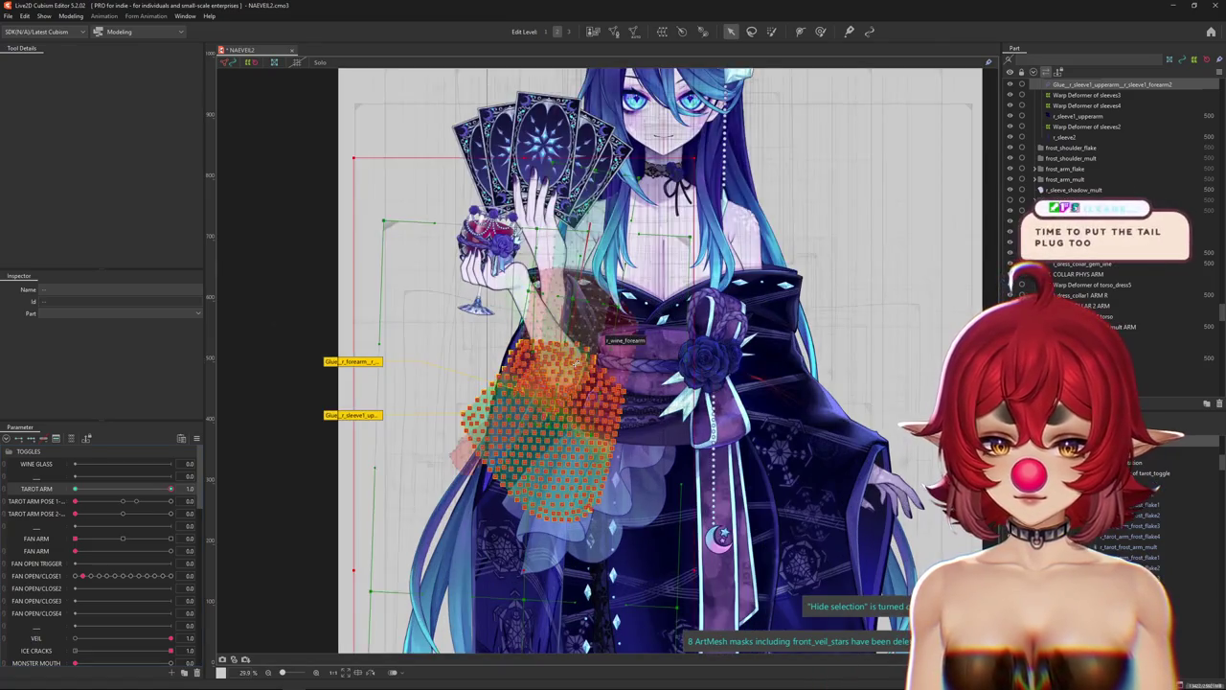
scroll(517, 202, up, 1)
scroll(518, 201, up, 1)
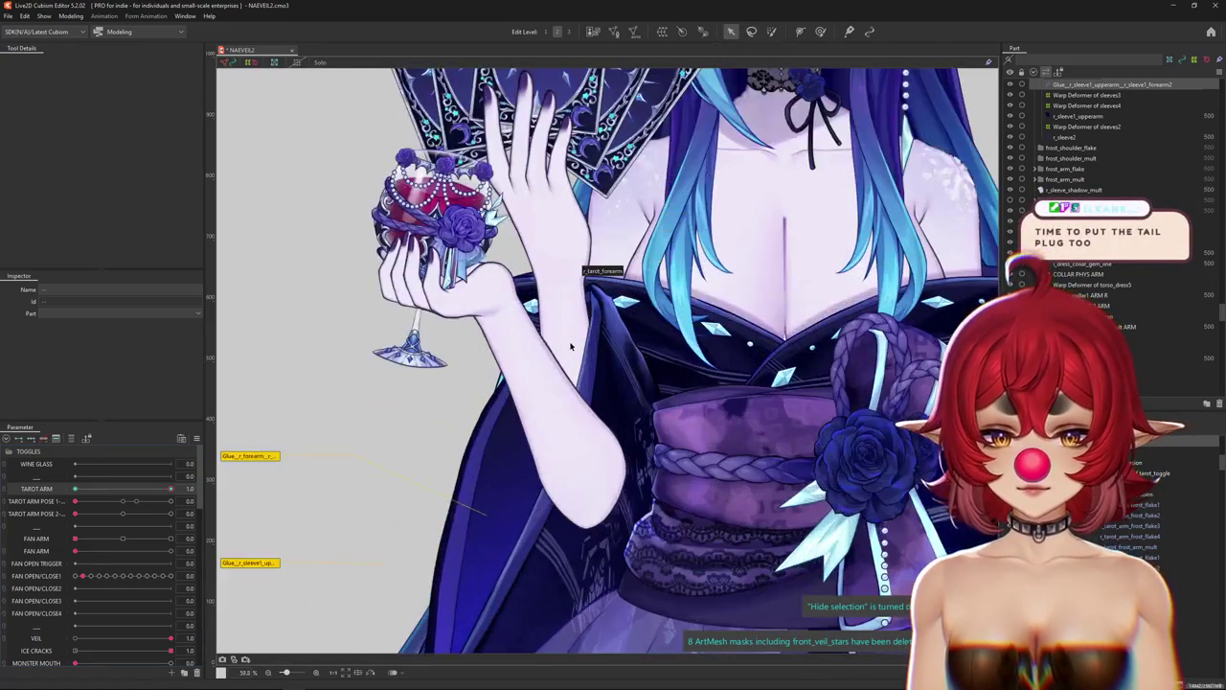
scroll(518, 201, up, 1)
drag(171, 489, 103, 489)
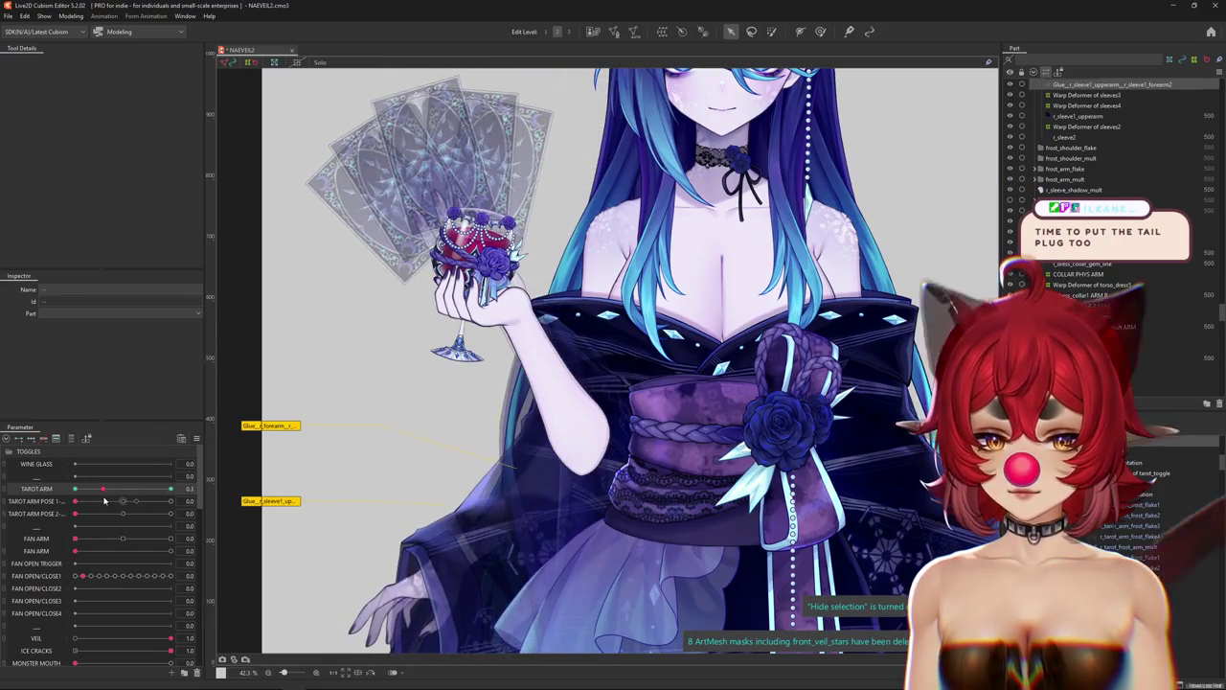
click(574, 427)
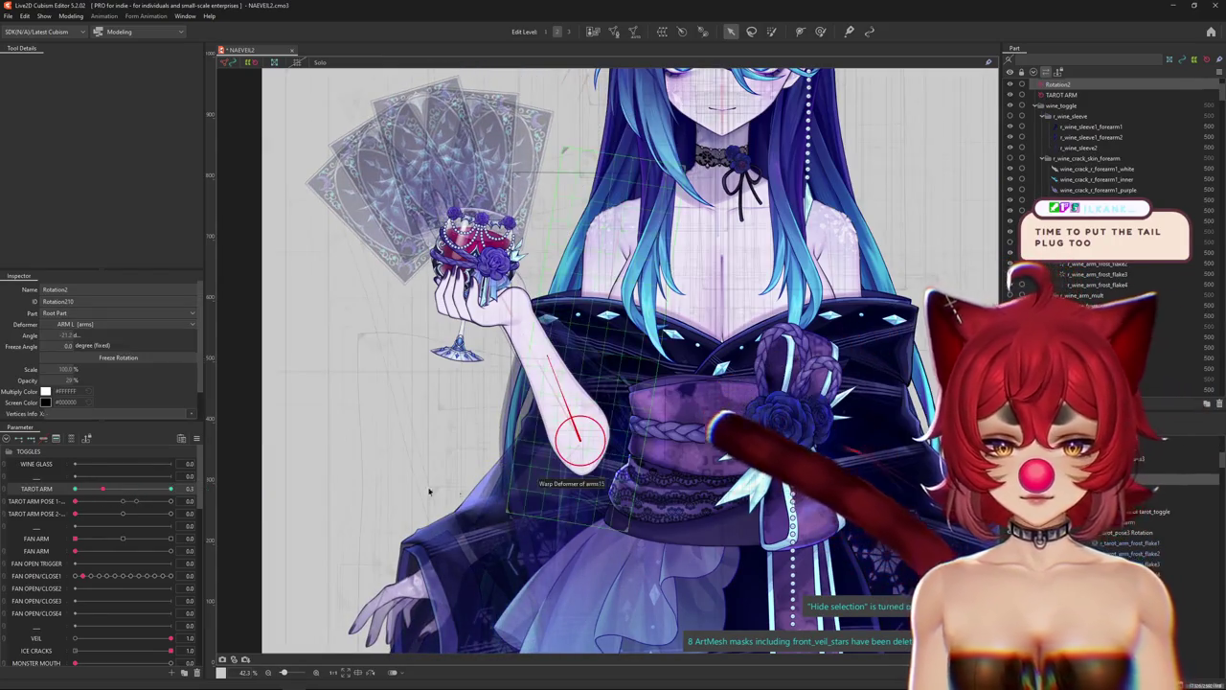
drag(84, 489, 28, 489)
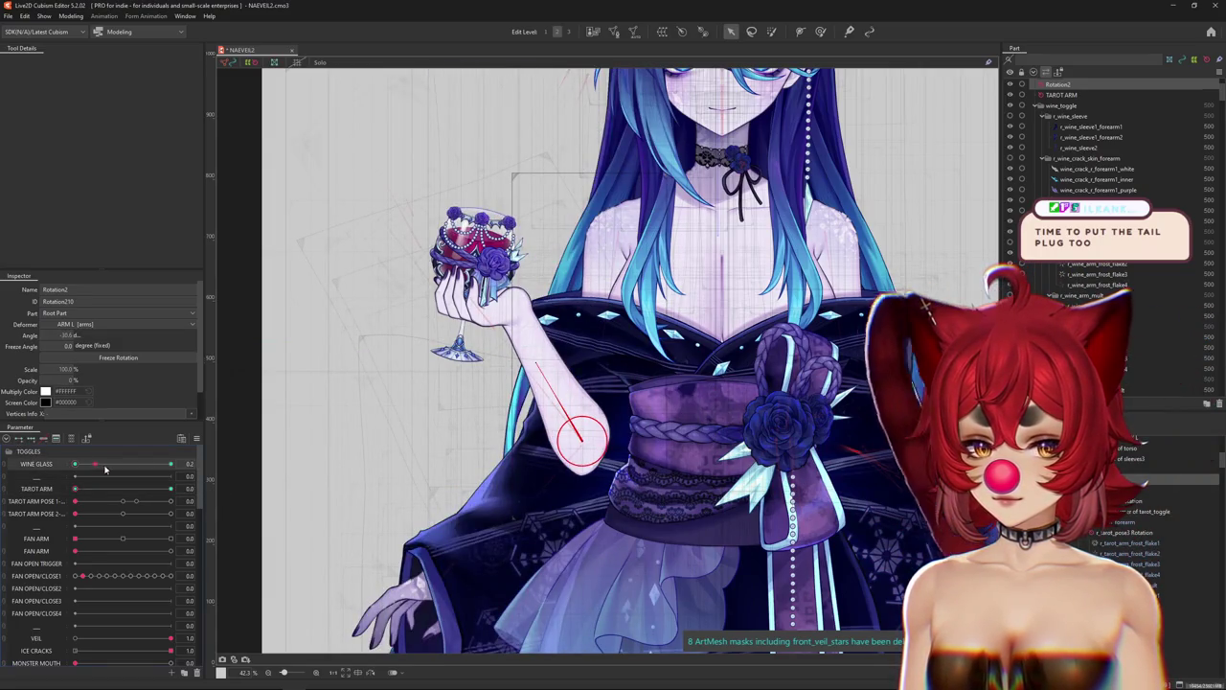
Rotate the forearm to -20.6° at WINE GLASS 1, then preview with TAROT ARM on.
drag(105, 469, 184, 463)
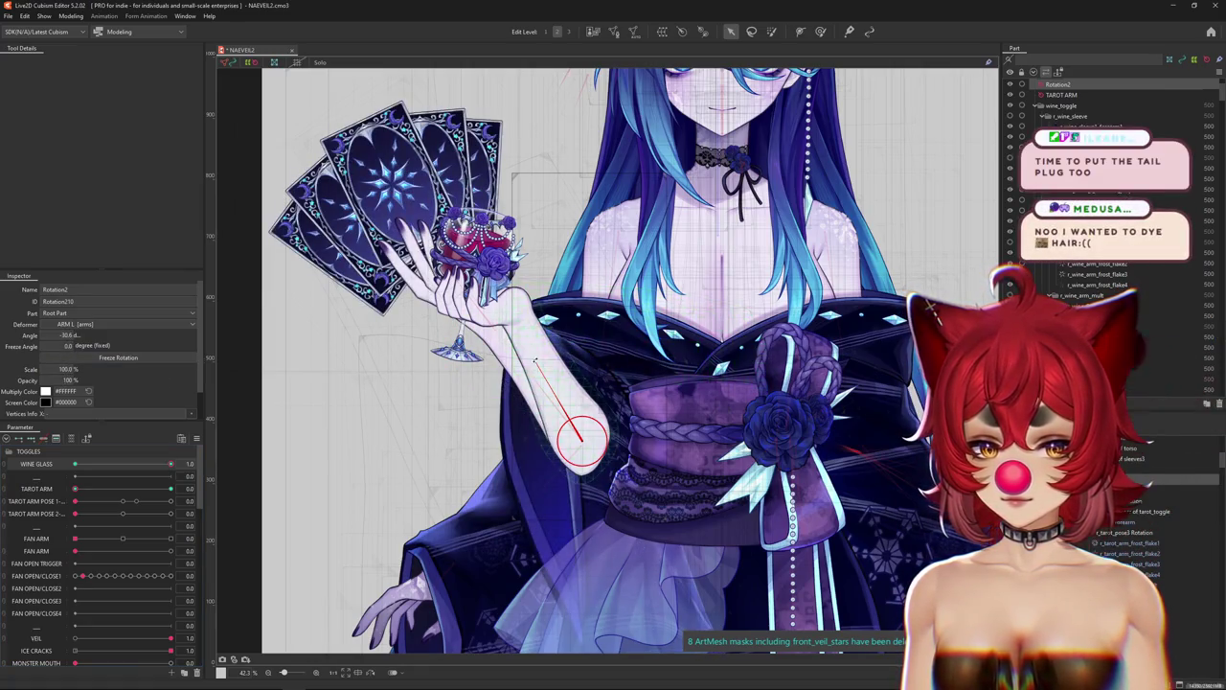
drag(536, 360, 549, 361)
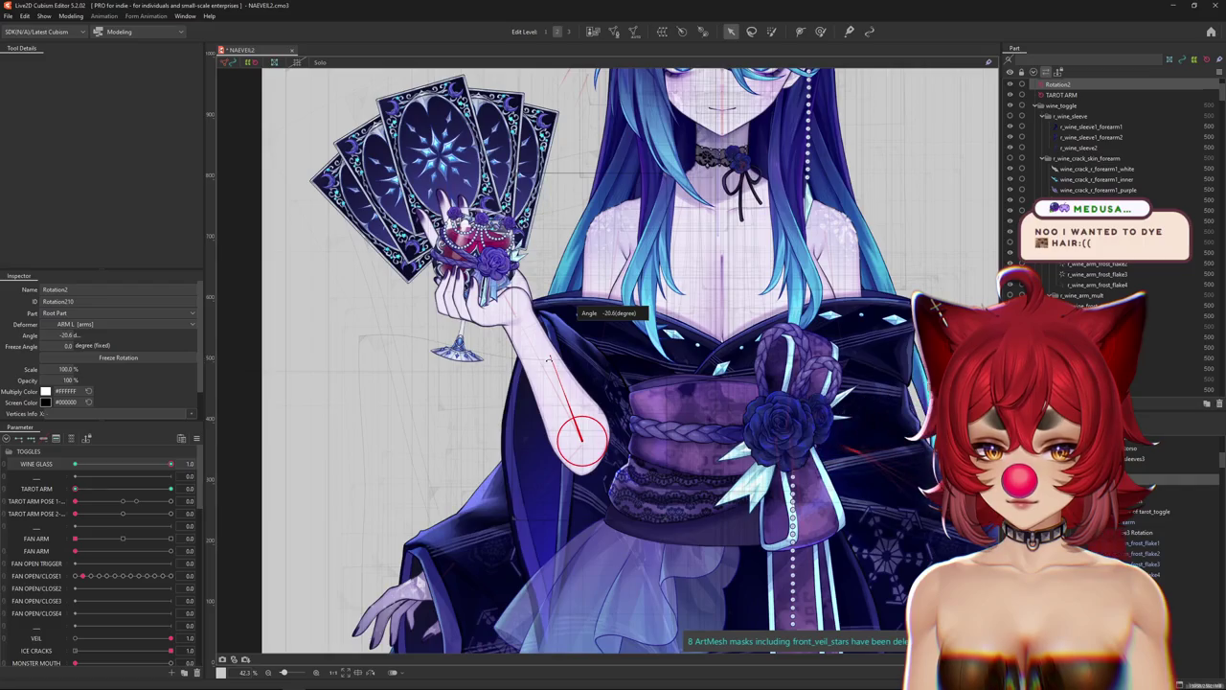
drag(170, 464, 3, 466)
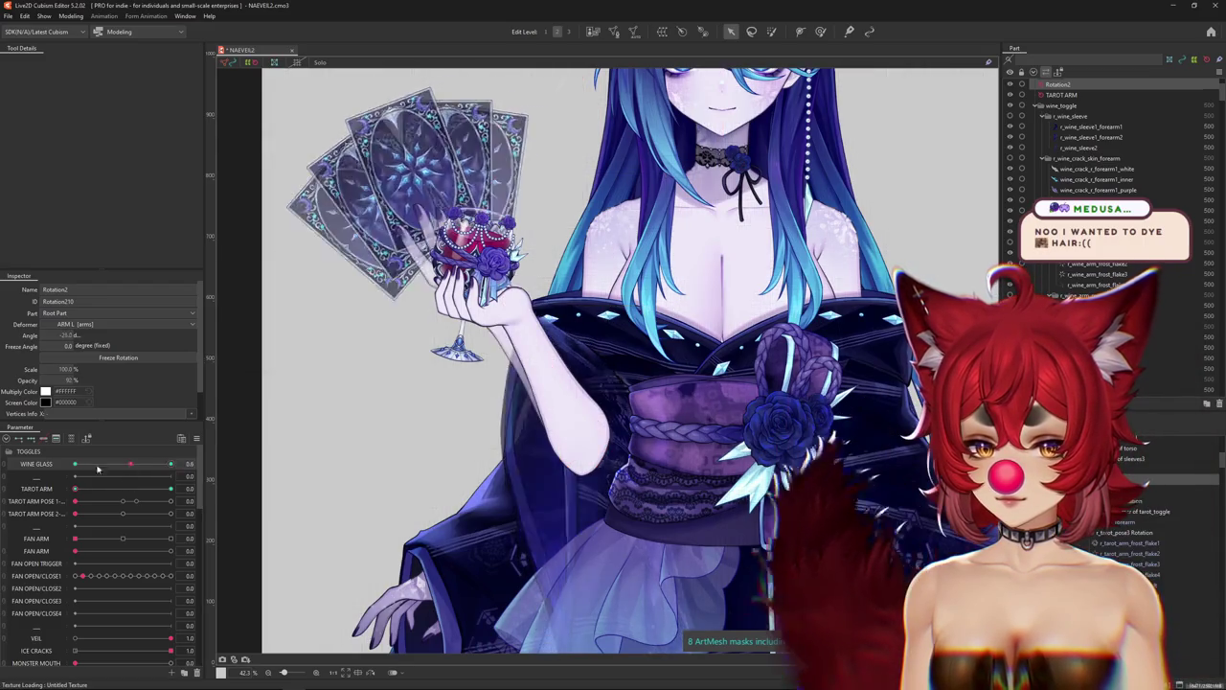
drag(75, 488, 206, 490)
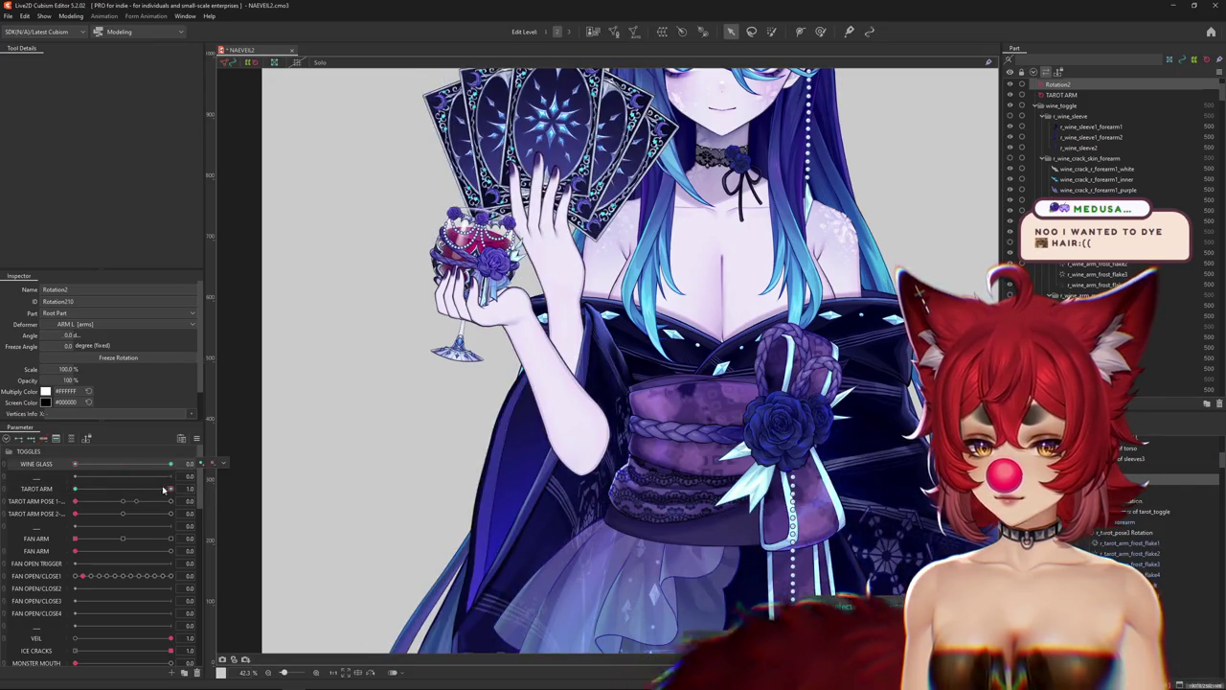
Set TAROT ARM to 0, select r_wine_palm, and frame the hand with glass and cards.
mouse_move(170, 489)
mouse_down()
mouse_move(75, 489)
mouse_move(206, 490)
mouse_move(74, 489)
mouse_up()
click(484, 287)
scroll(484, 287, up, 5)
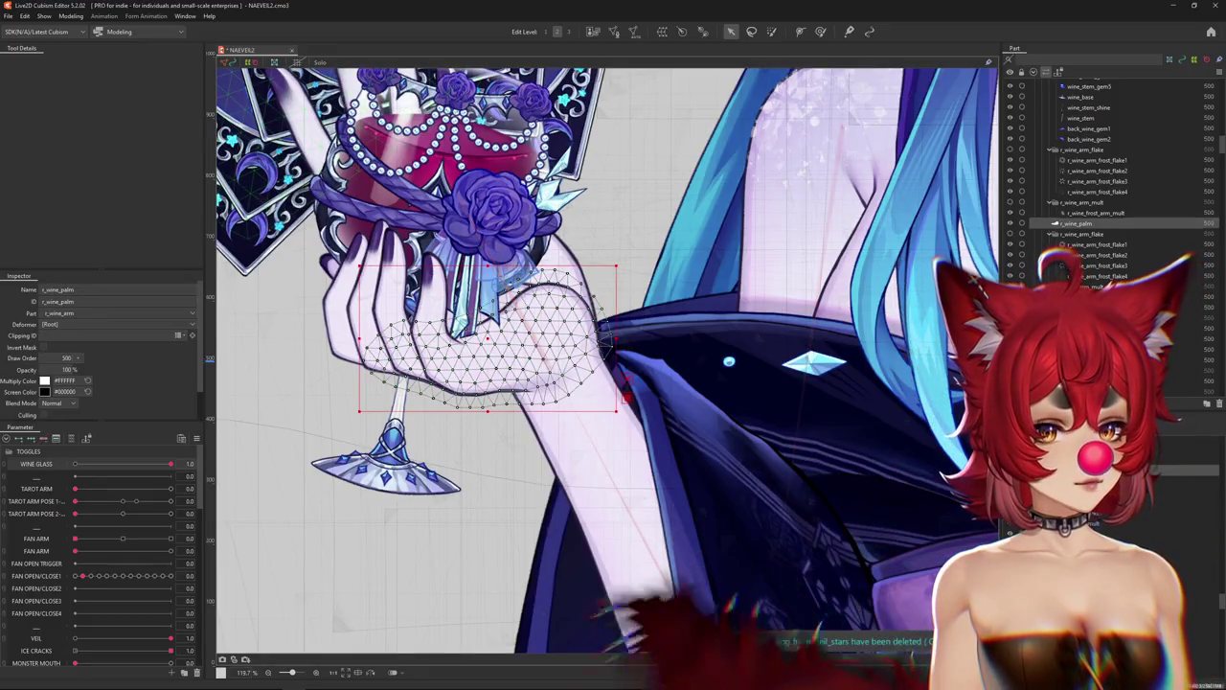
scroll(1112, 192, up, 1)
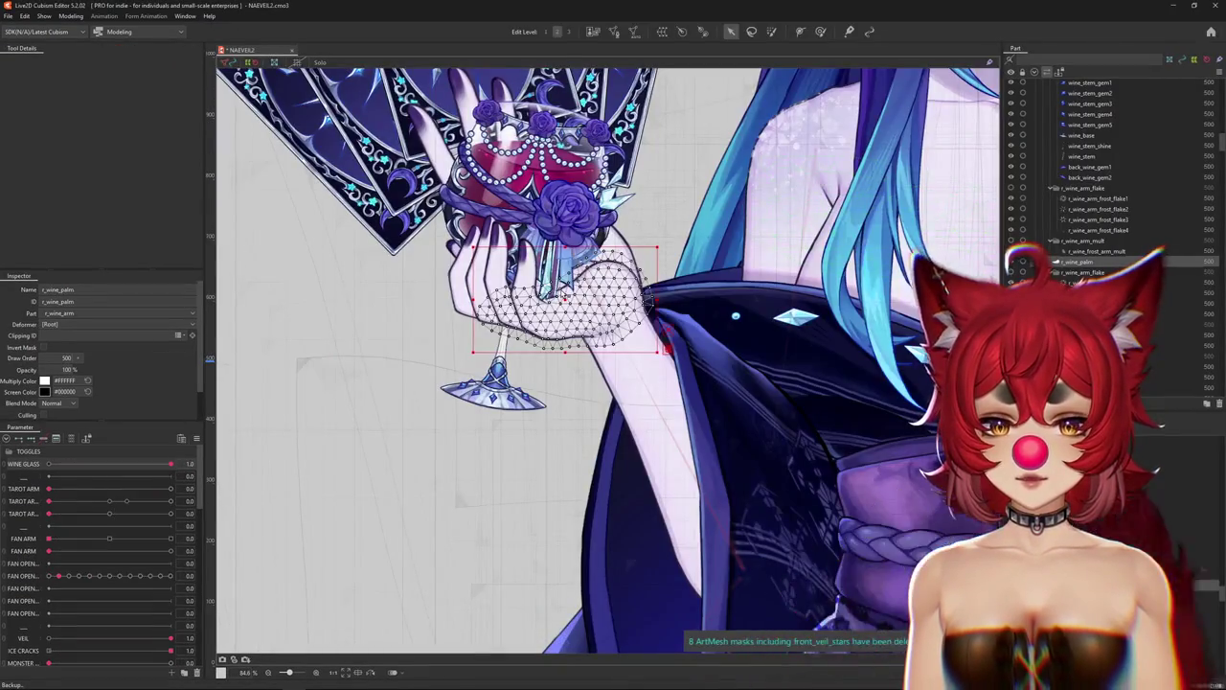
scroll(565, 517, down, 3)
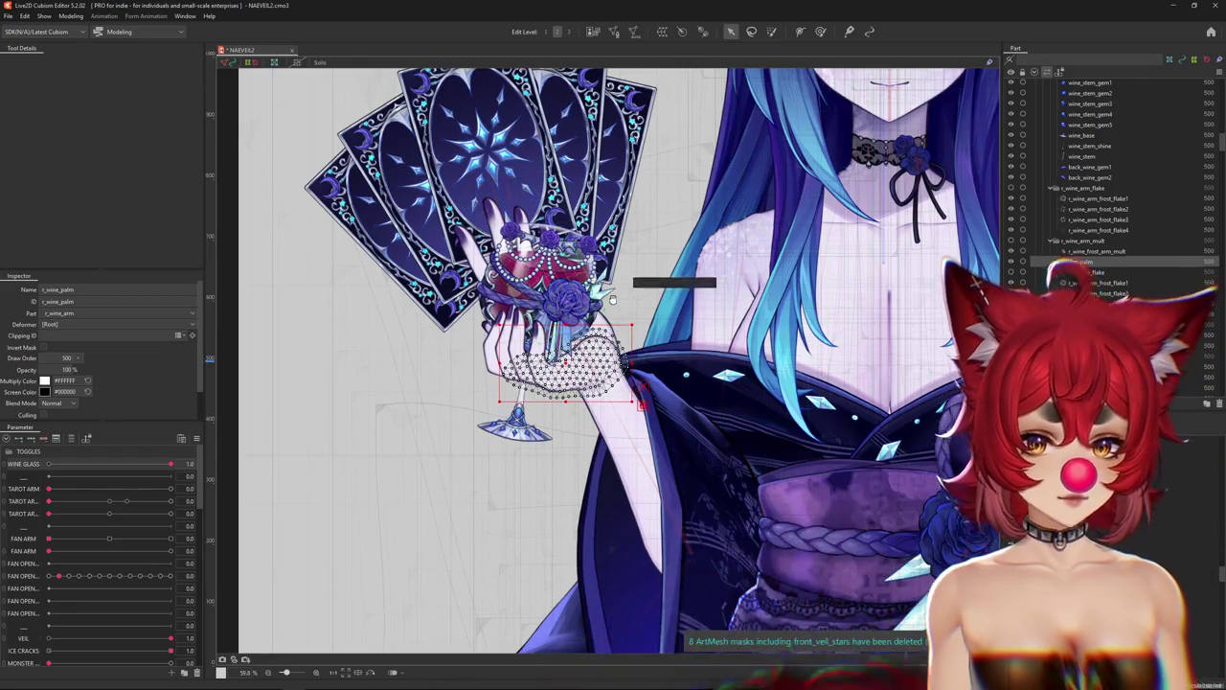
drag(540, 281, 570, 316)
Select the wine_cup and wine_stem parts and all the meshes inside them.
right_click(582, 328)
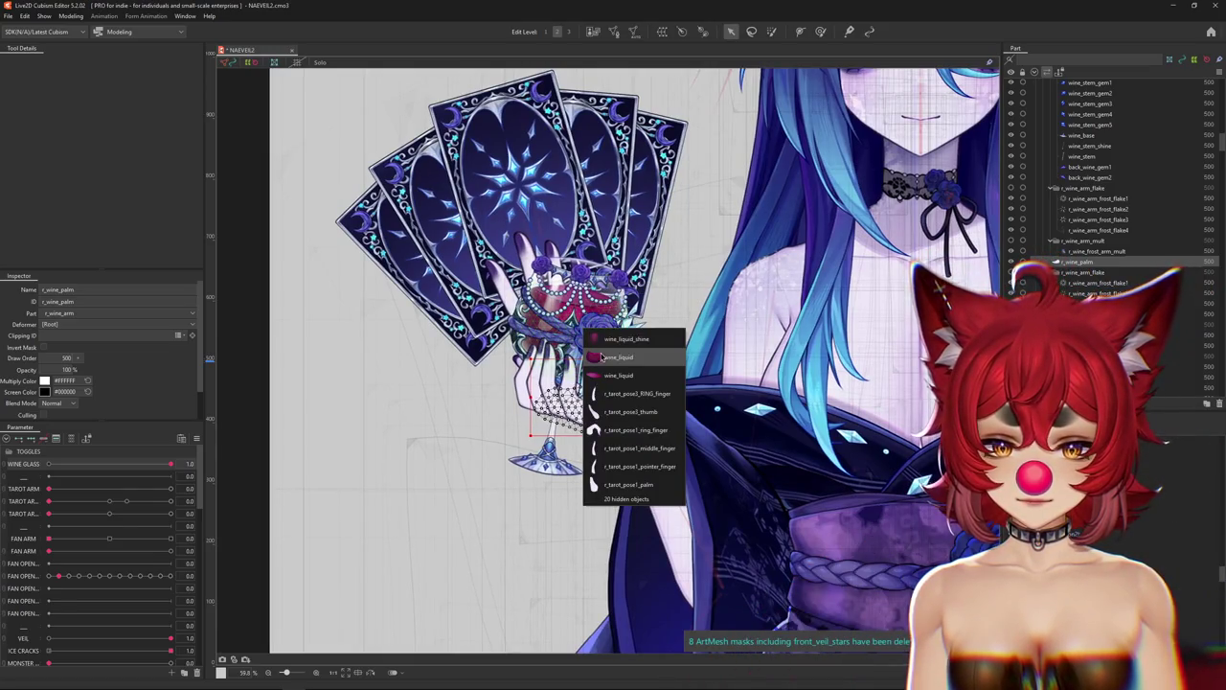
click(604, 357)
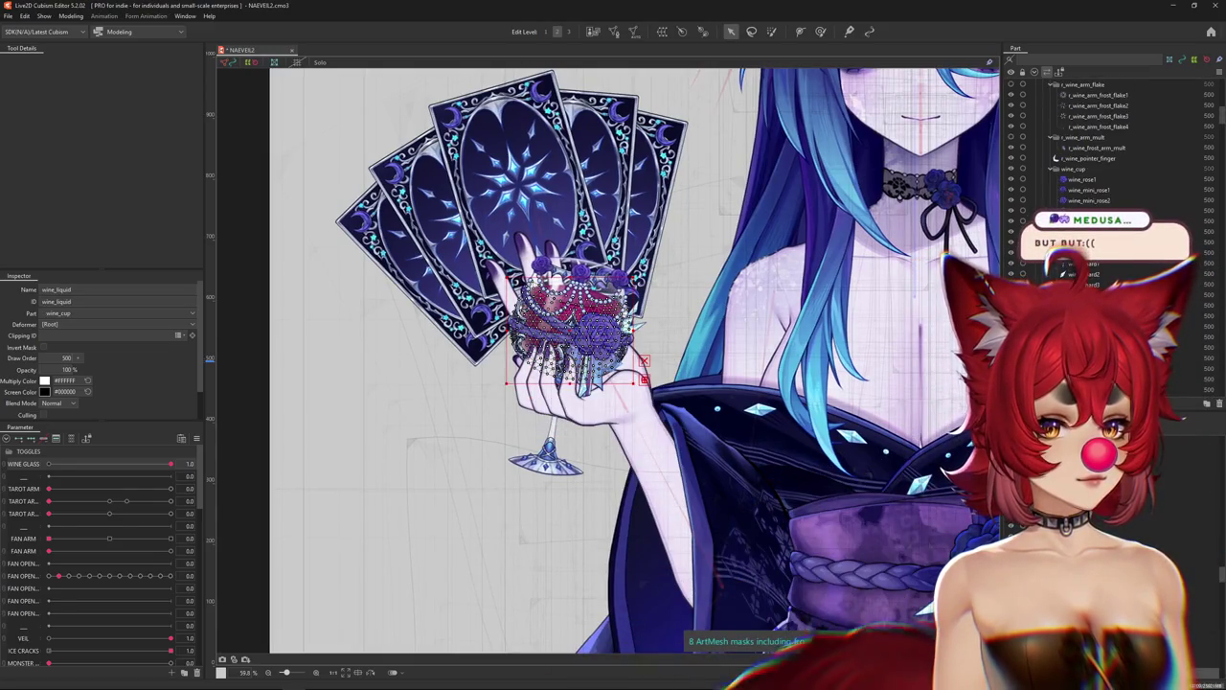
click(1053, 169)
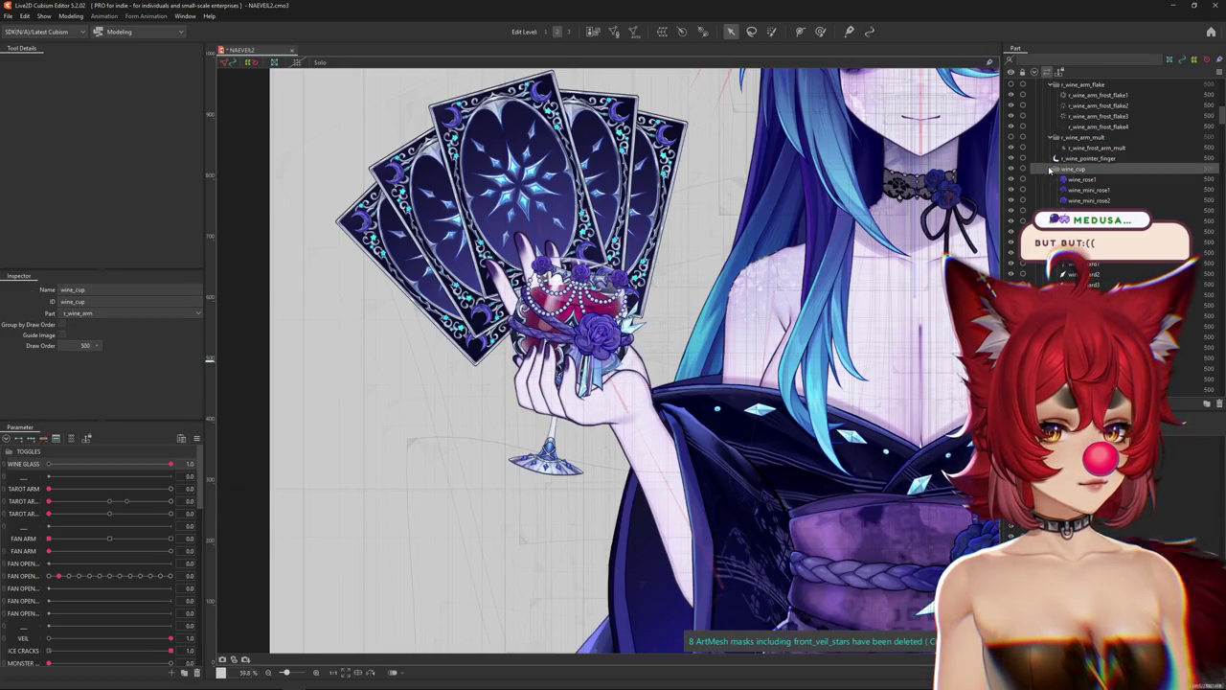
click(1052, 168)
ctrl+click(1073, 179)
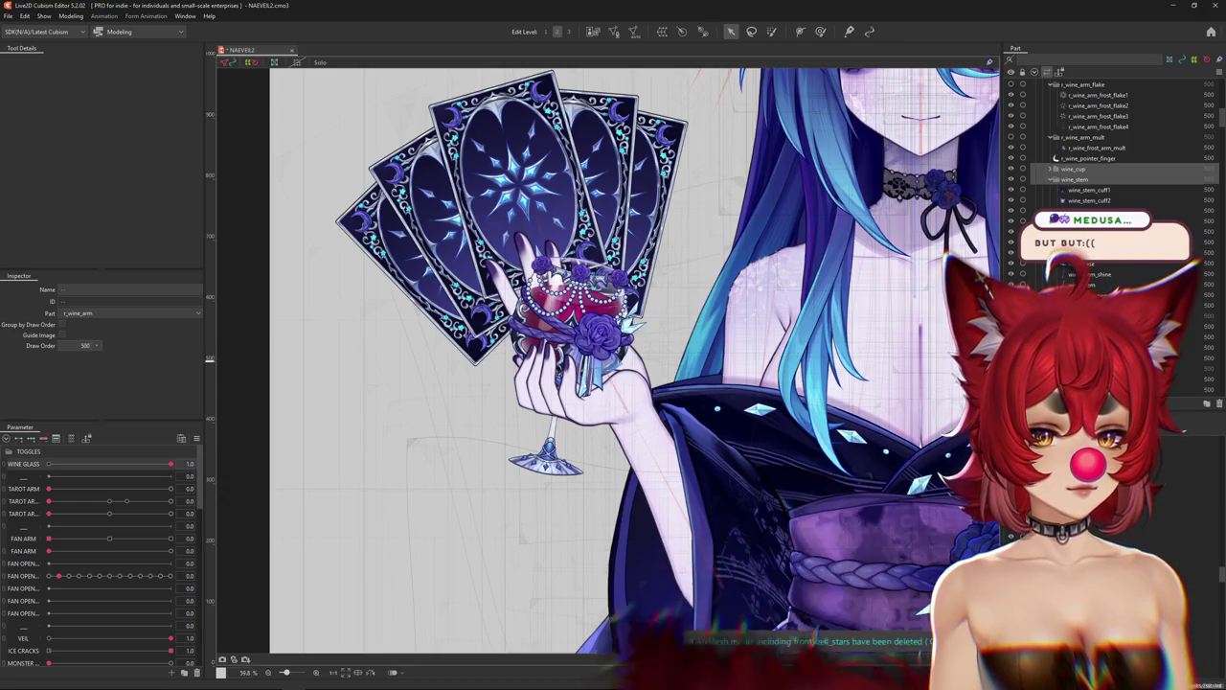
scroll(1077, 189, up, 3)
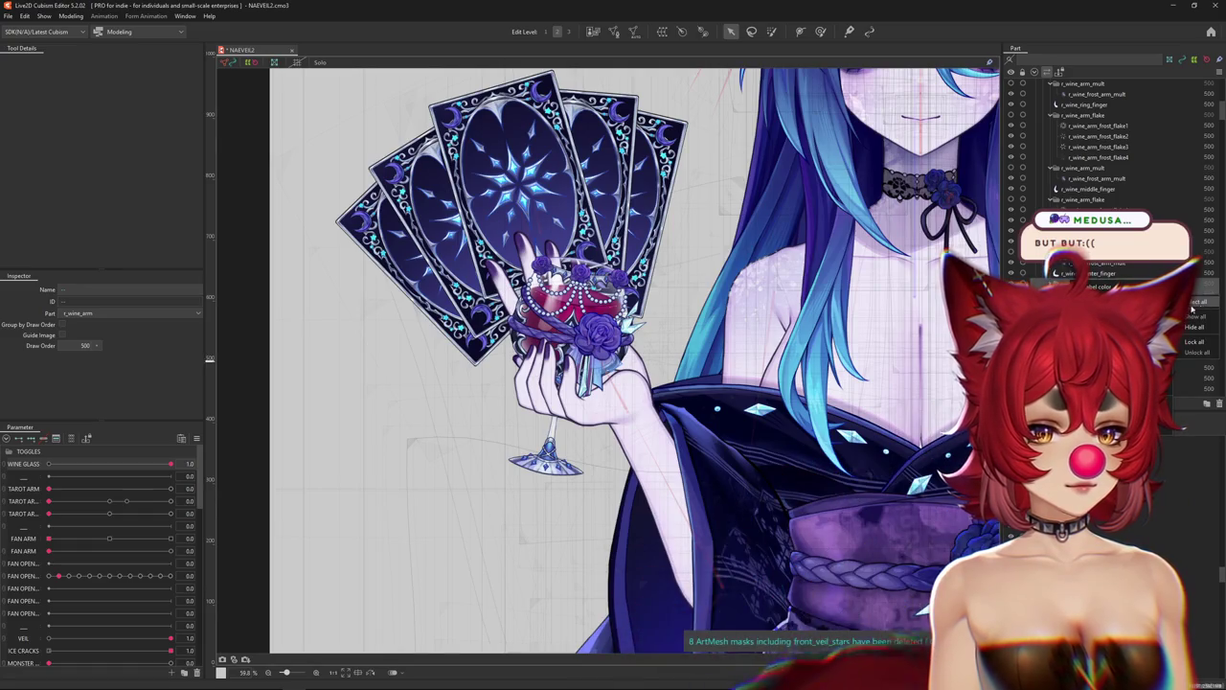
click(1082, 283)
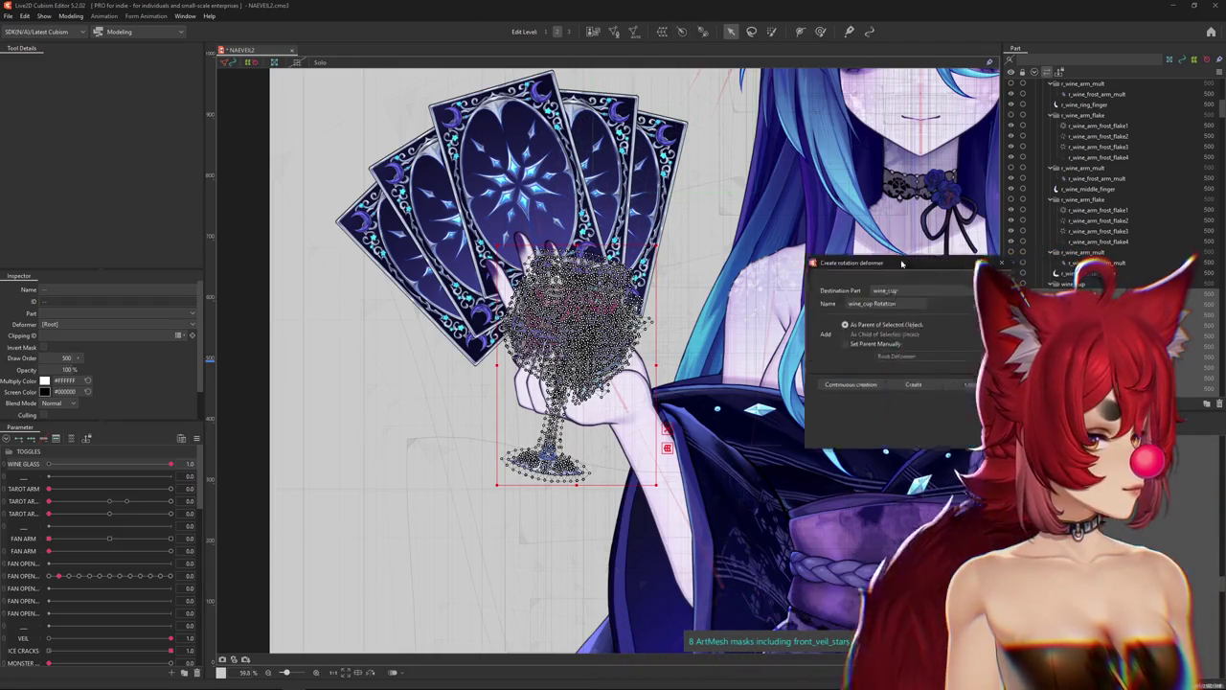
Create the wine_cup Rotation deformer, move it into the hand, and tilt it about 10°.
drag(892, 262, 537, 218)
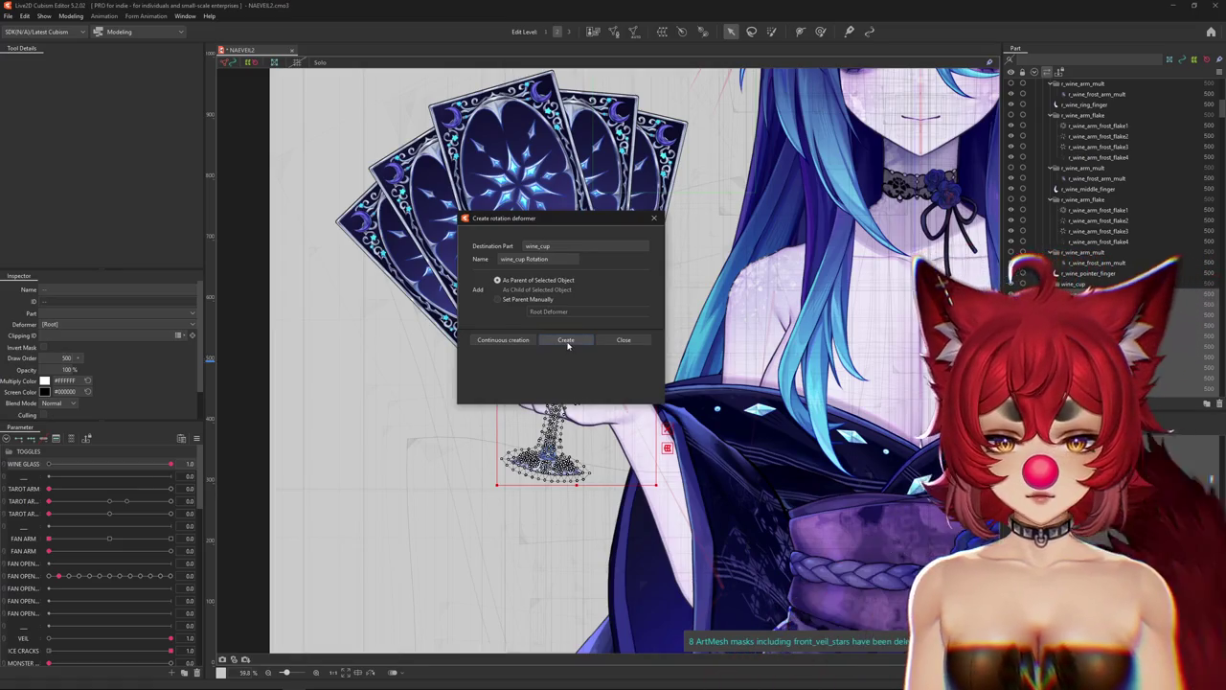
click(567, 341)
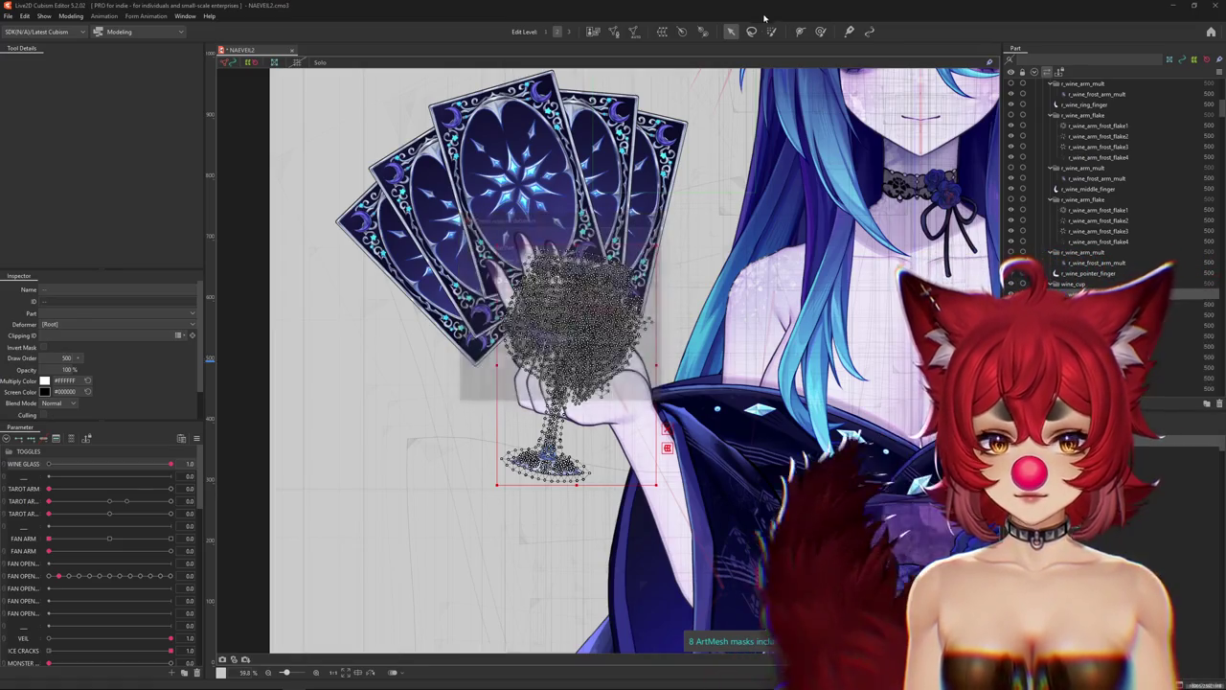
scroll(562, 345, up, 4)
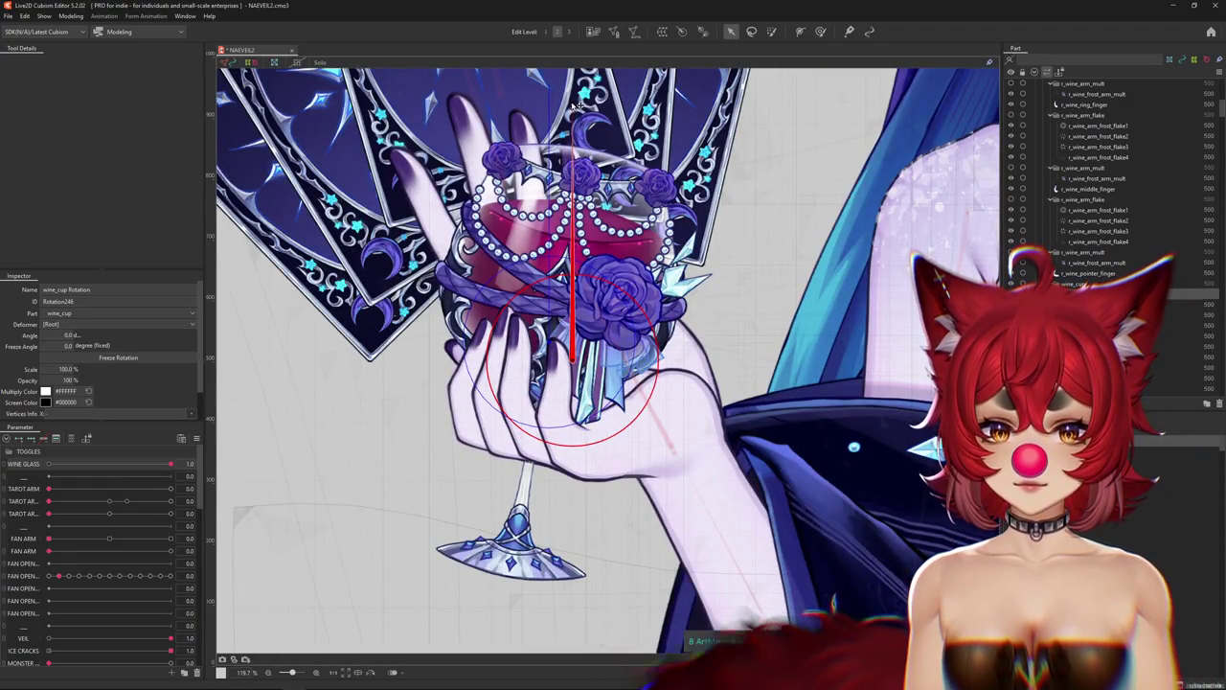
drag(586, 96, 572, 112)
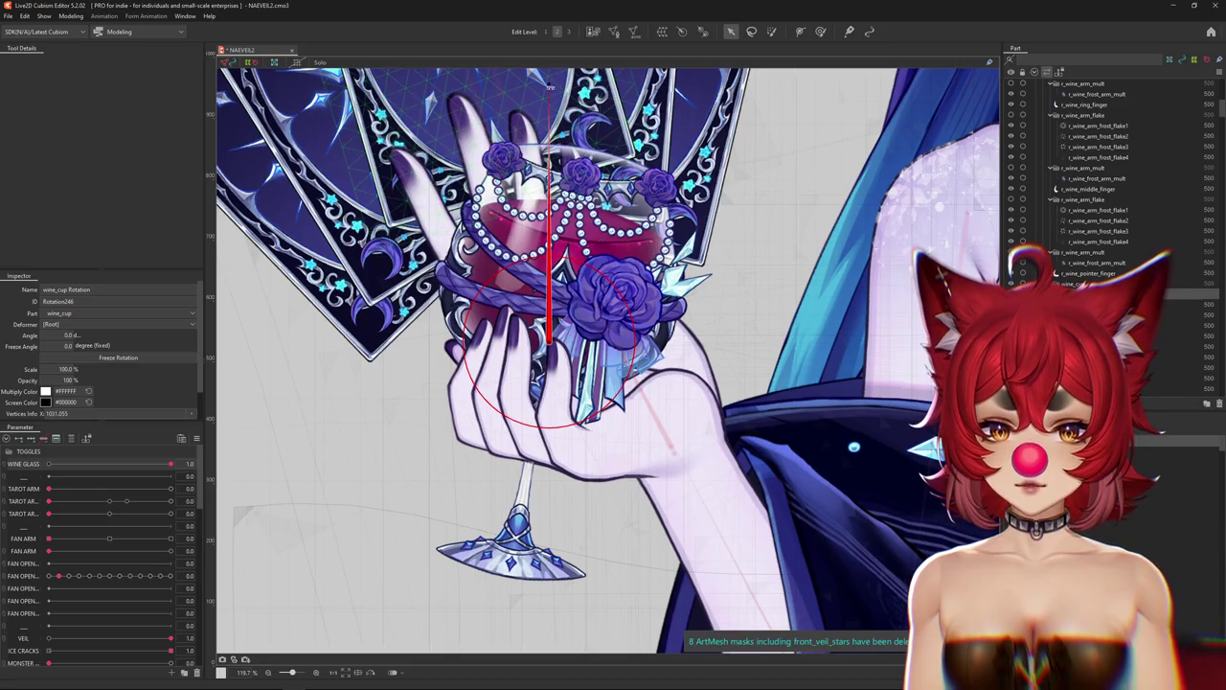
drag(586, 32, 628, 31)
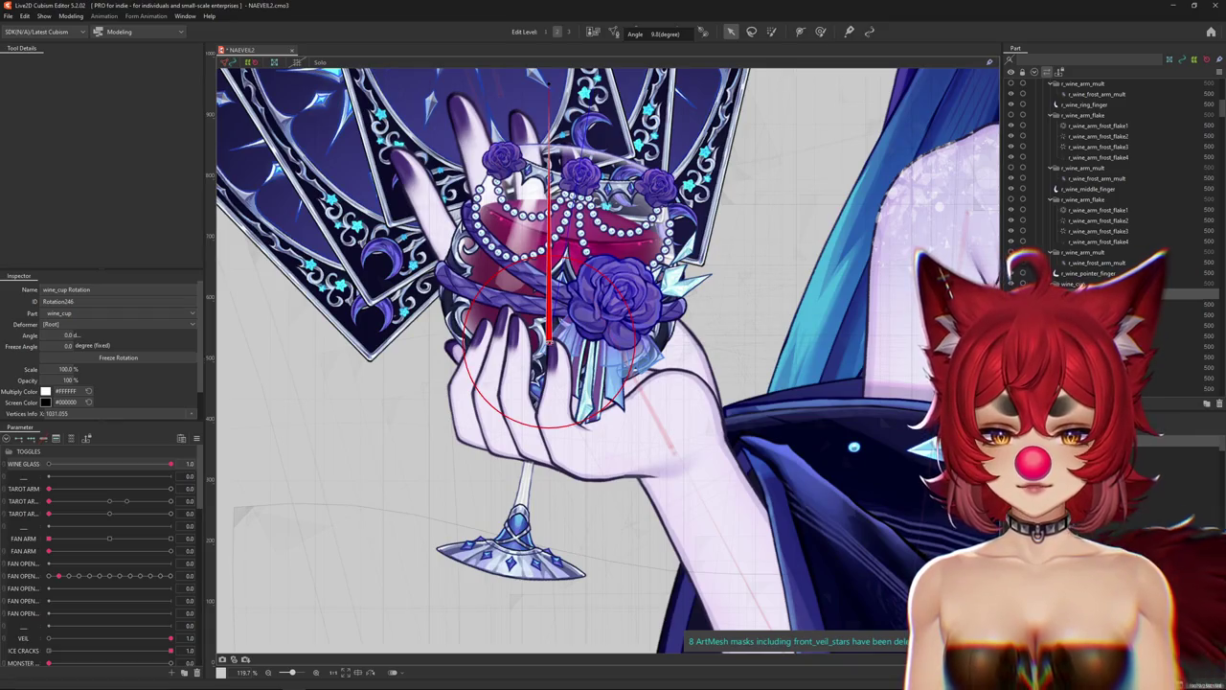
click(551, 345)
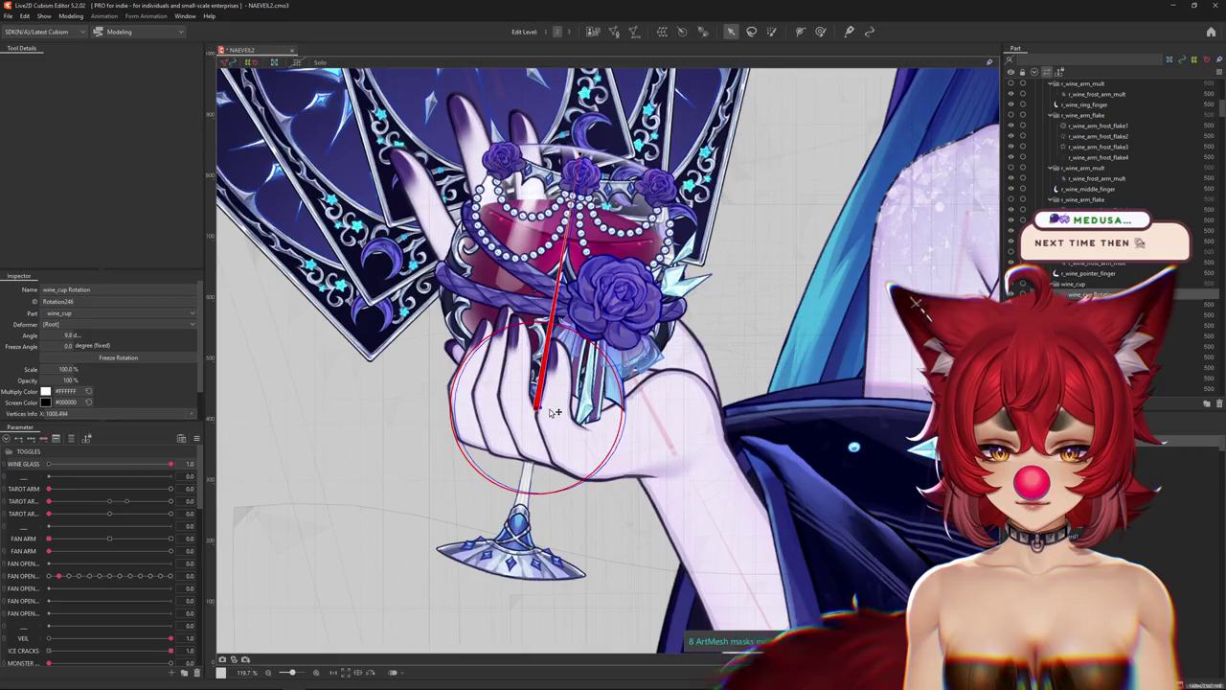
Adjust the view near the hand and list the objects under the pinky finger.
scroll(547, 410, down, 2)
drag(563, 408, 575, 412)
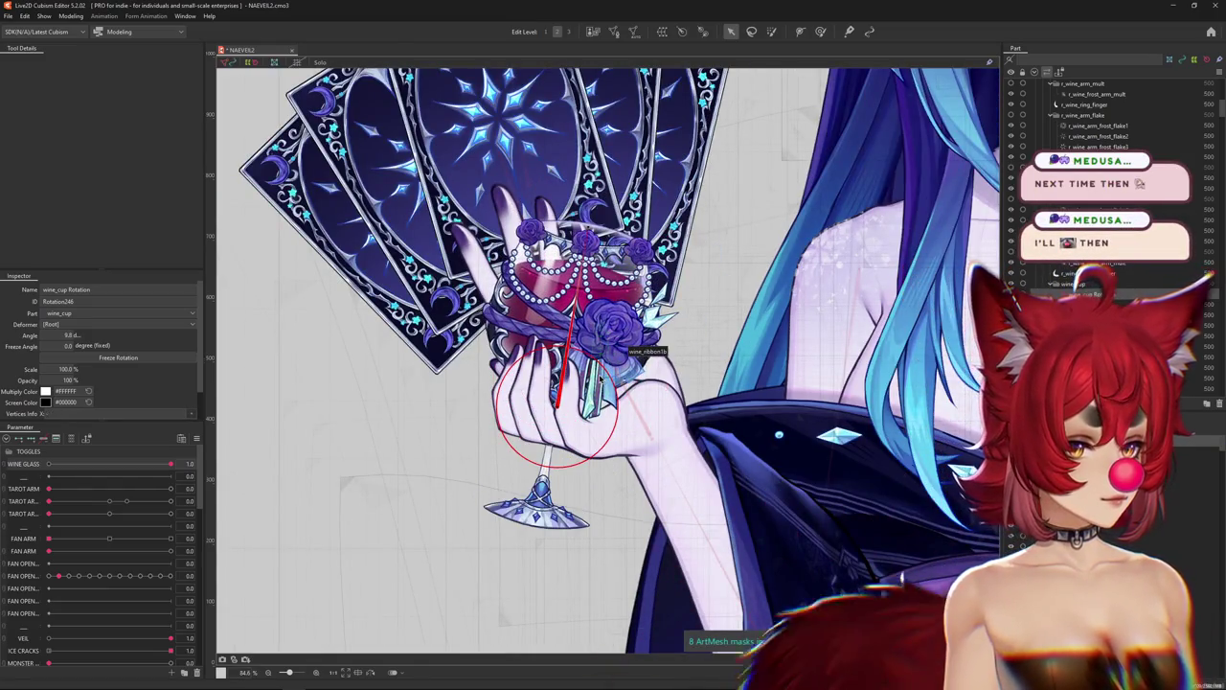
scroll(578, 436, up, 2)
right_click(596, 454)
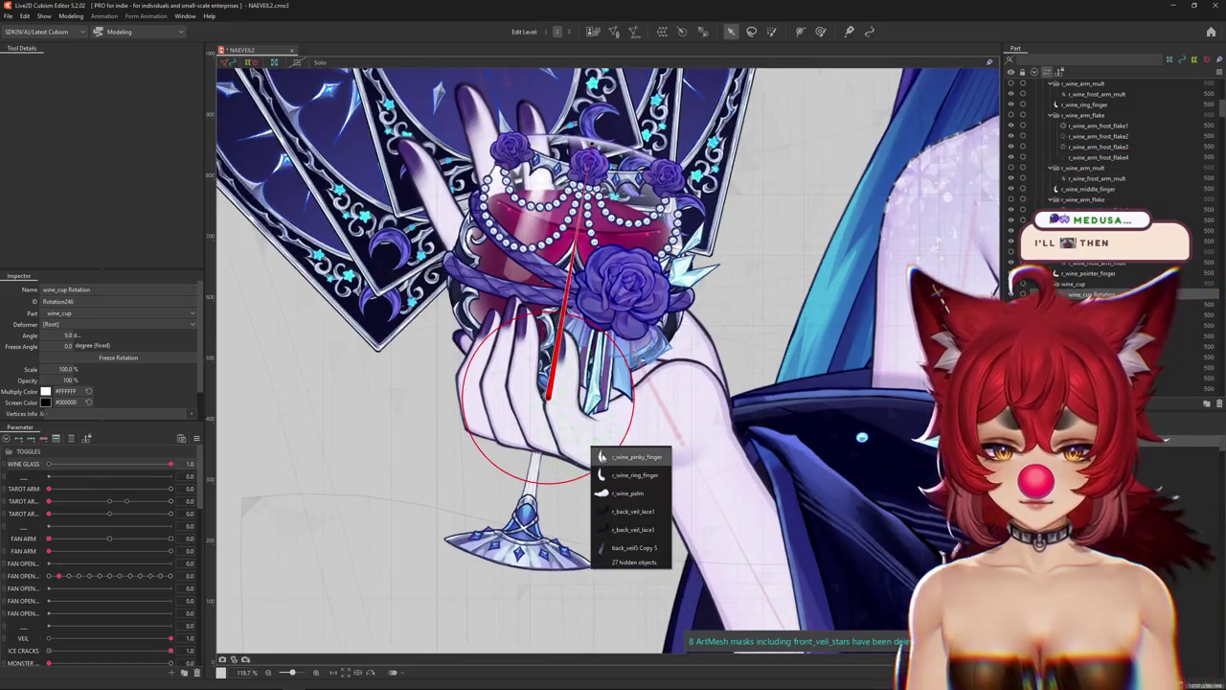
Open r_wine_pinky_finger in Mesh edit with manual vertex placement and add a left-outline vertex.
click(633, 461)
click(614, 32)
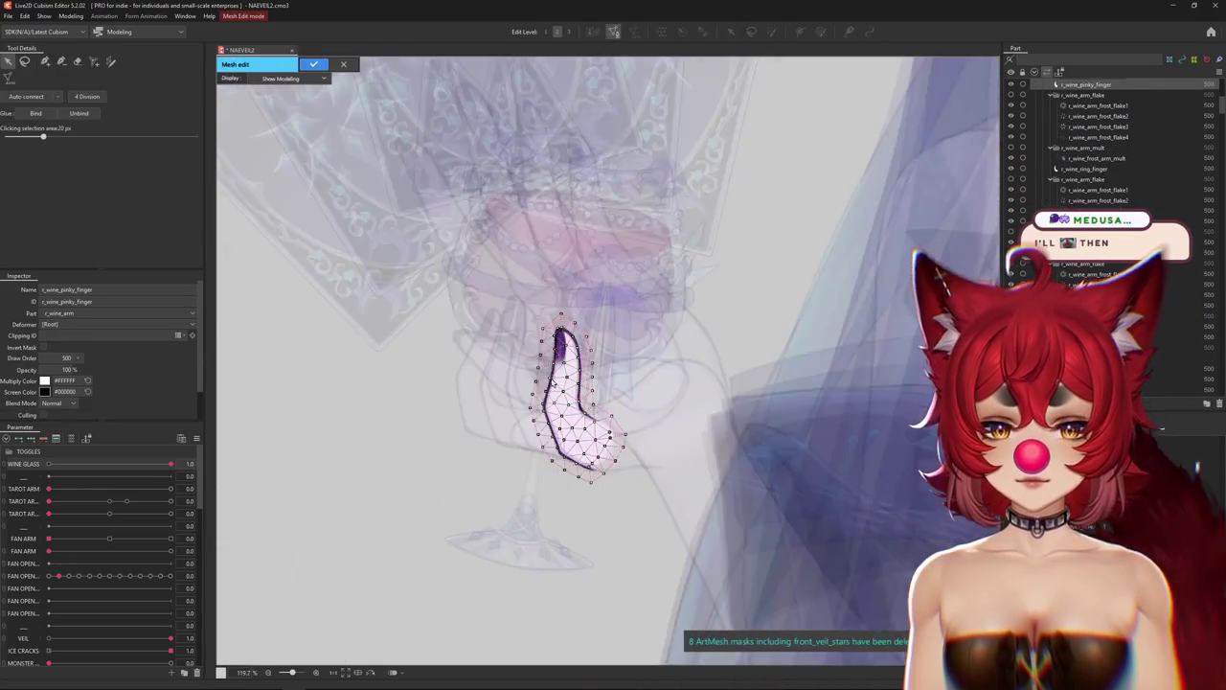
scroll(574, 217, up, 5)
click(45, 61)
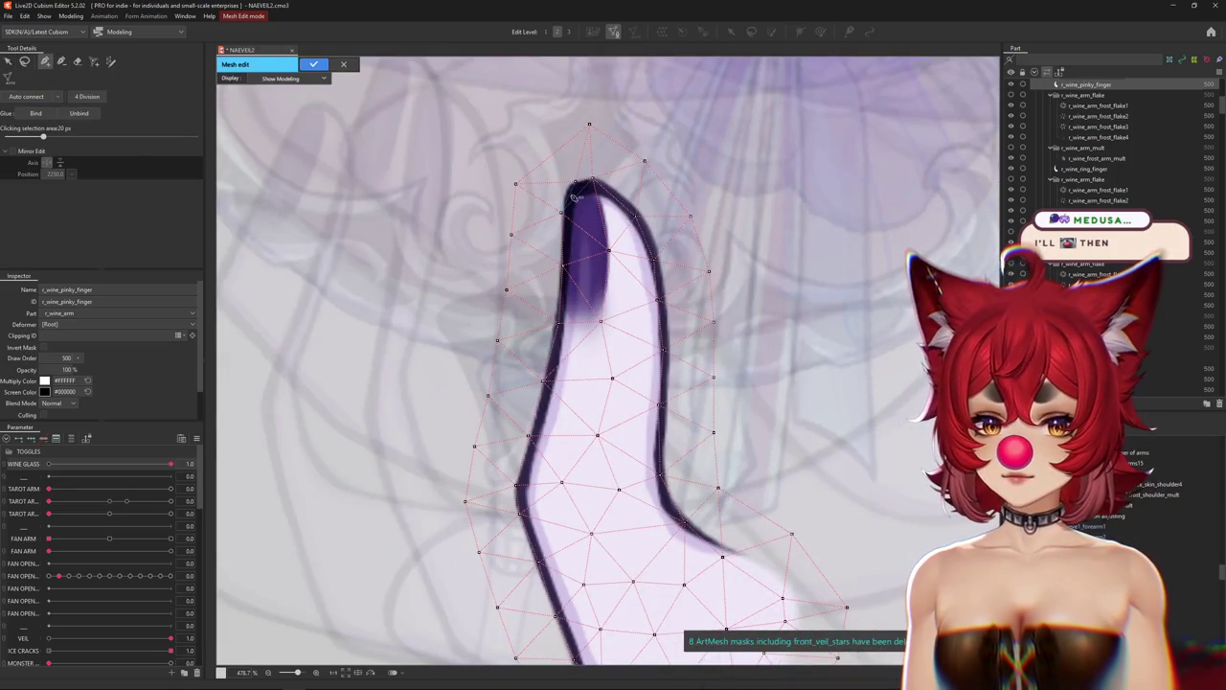
click(564, 214)
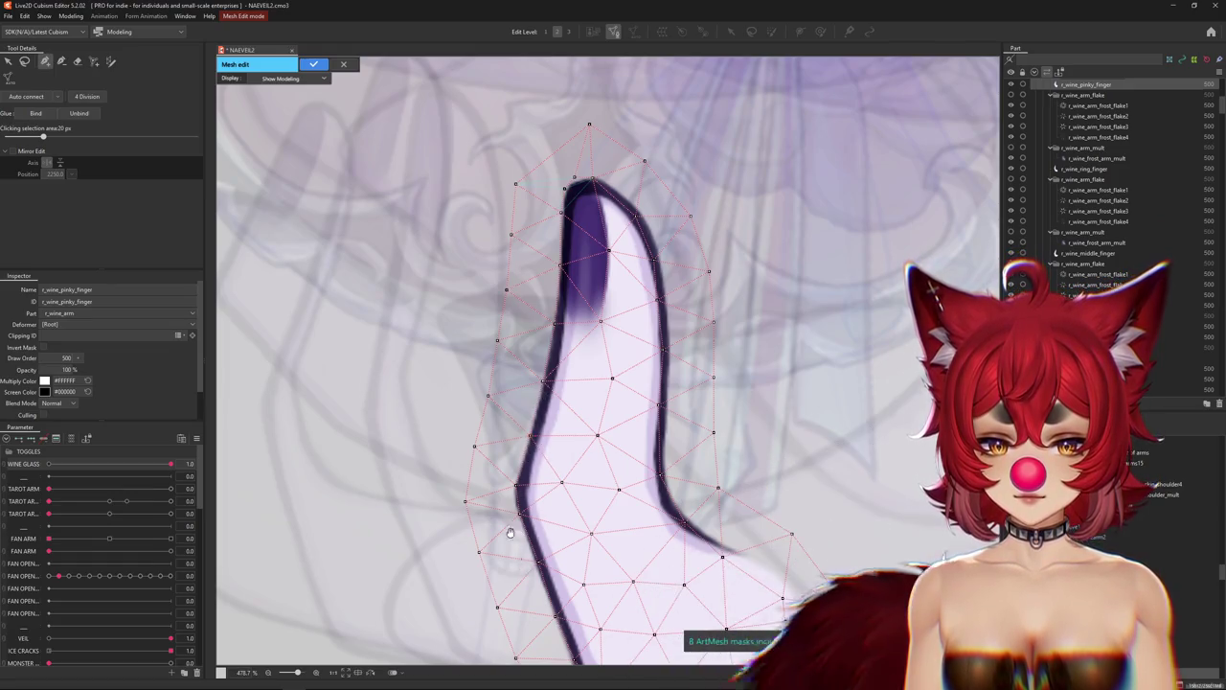
Add a vertex on the pinky's lower outline and pull a neighbouring vertex toward the edge.
drag(509, 532, 482, 404)
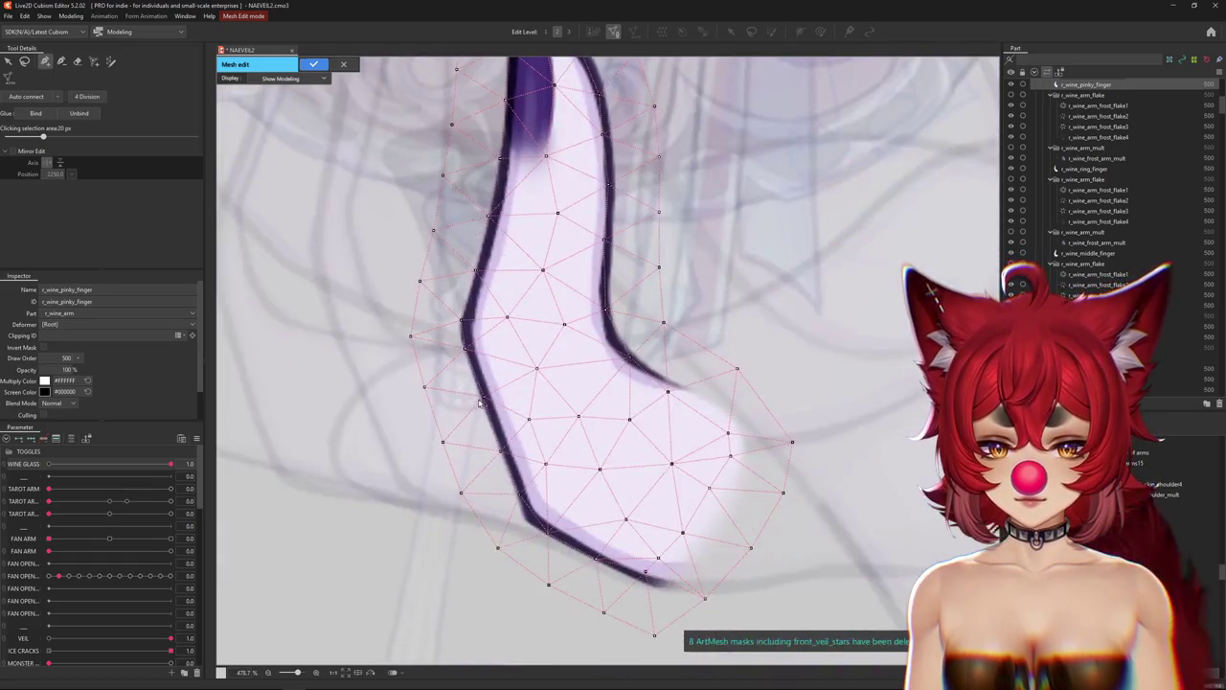
click(547, 531)
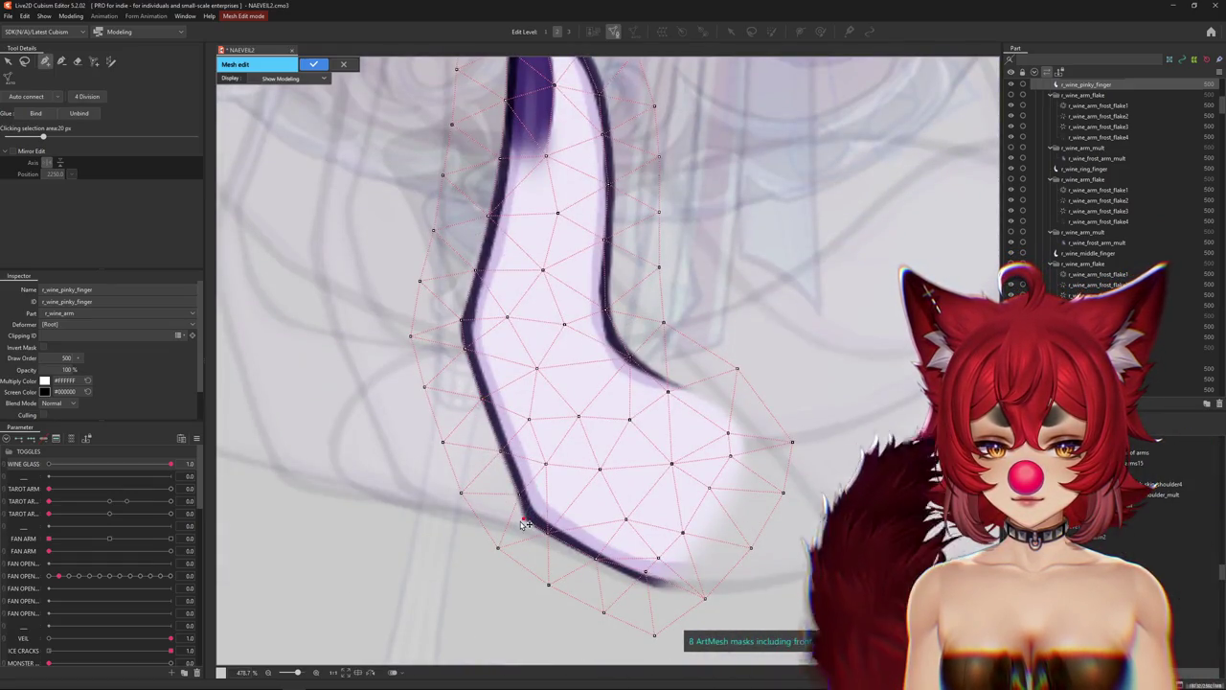
click(596, 559)
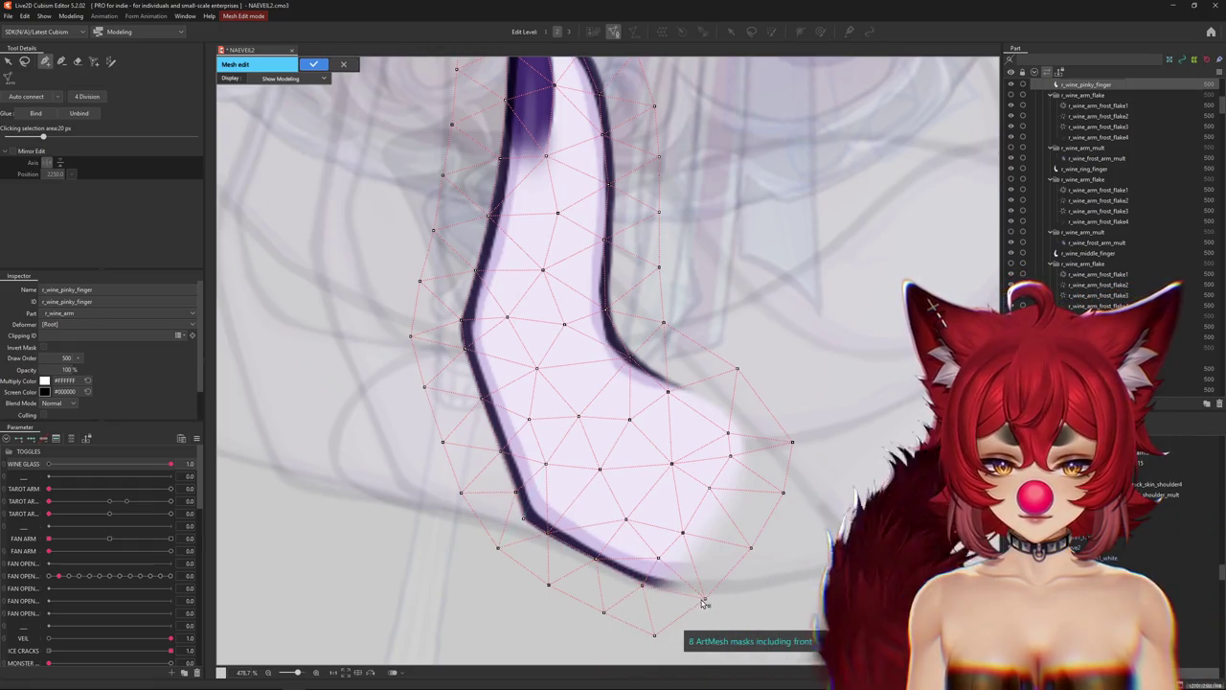
drag(666, 391, 628, 350)
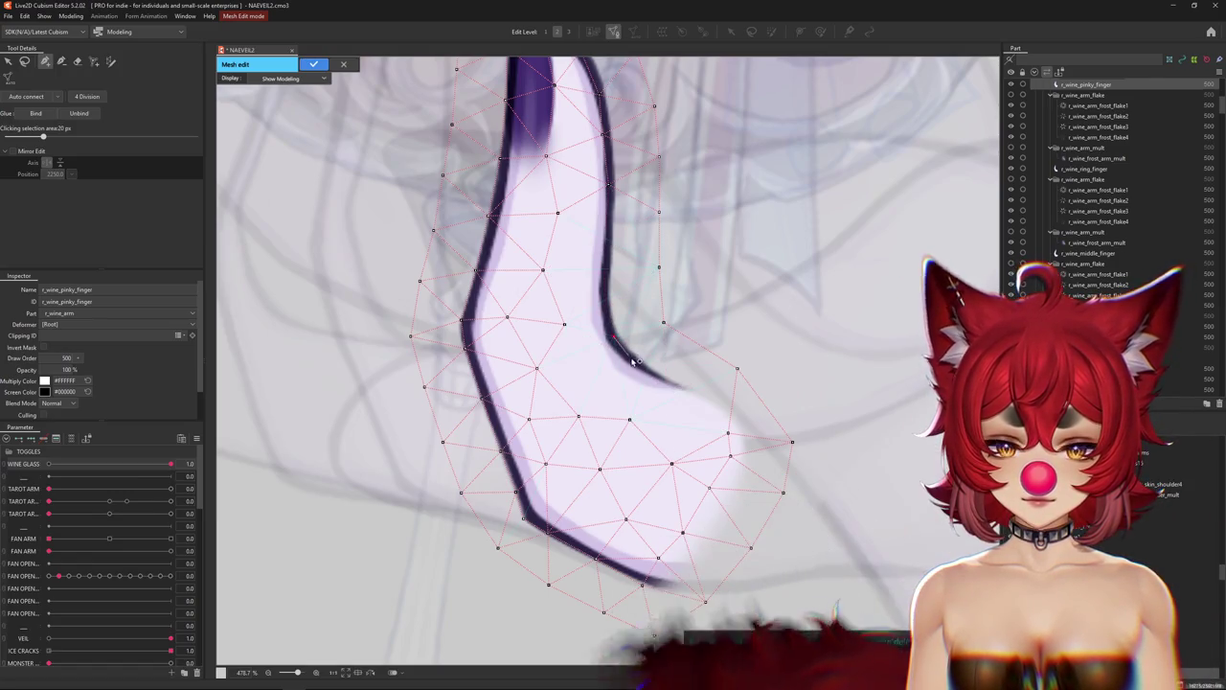
Add vertices along the pinky's right and curved outline down to its lower edge.
click(659, 375)
click(694, 388)
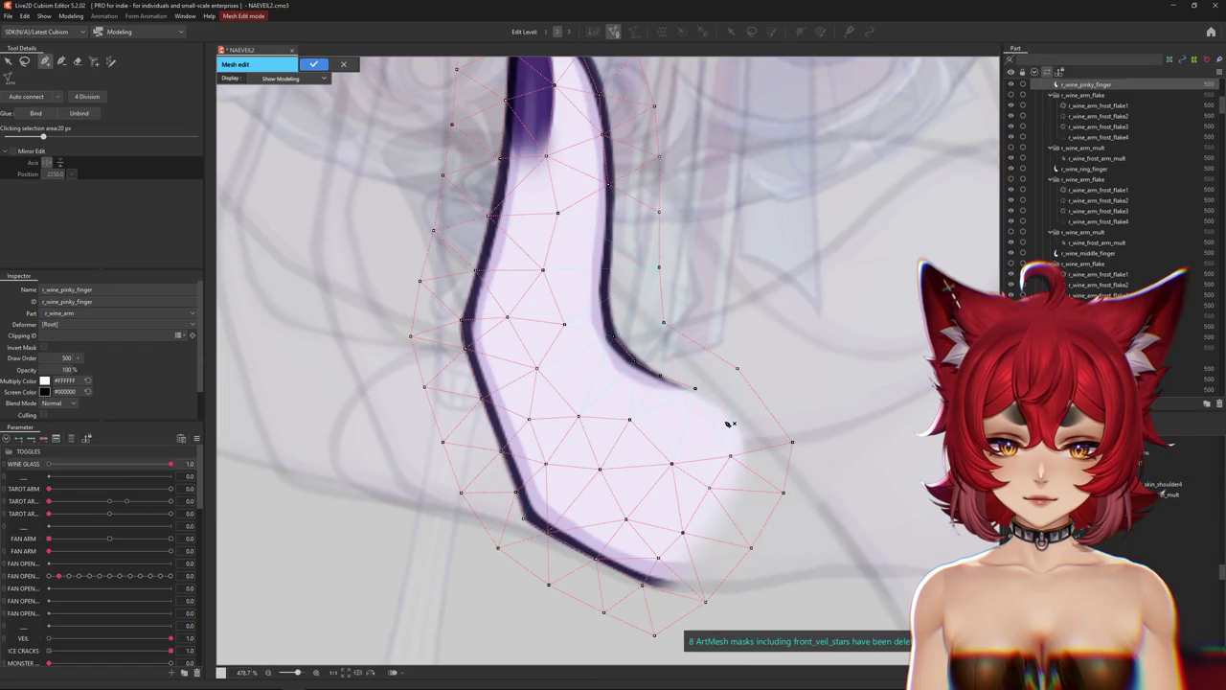
click(726, 403)
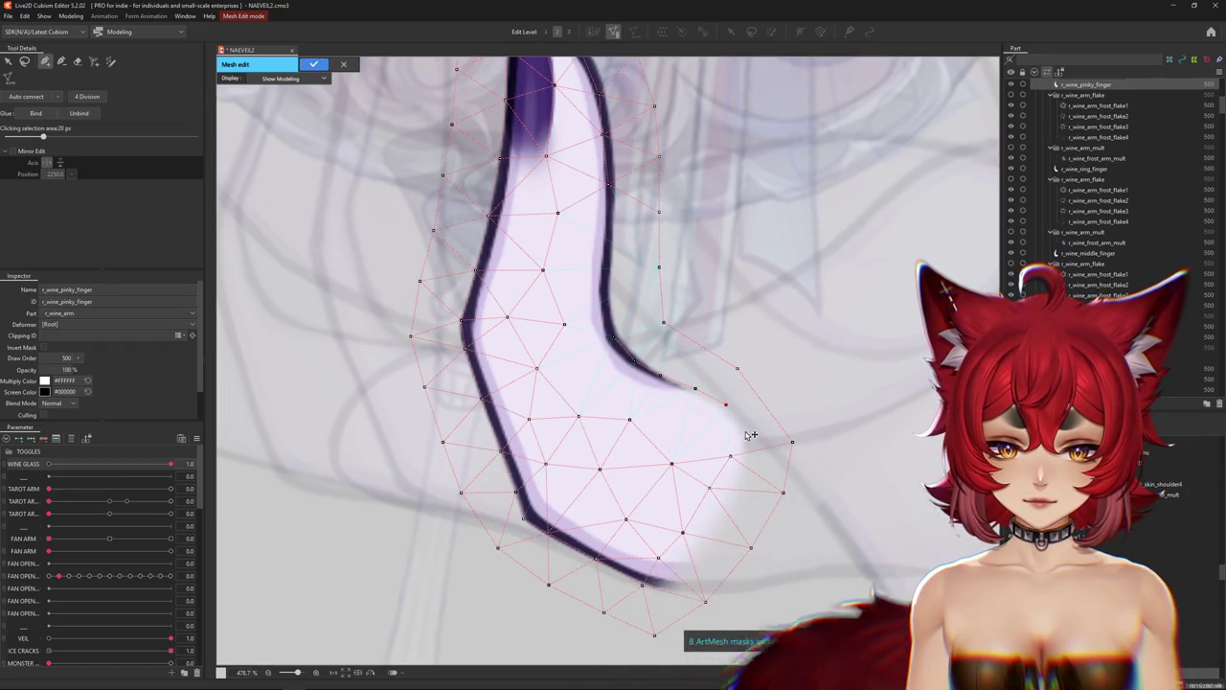
click(745, 432)
click(745, 464)
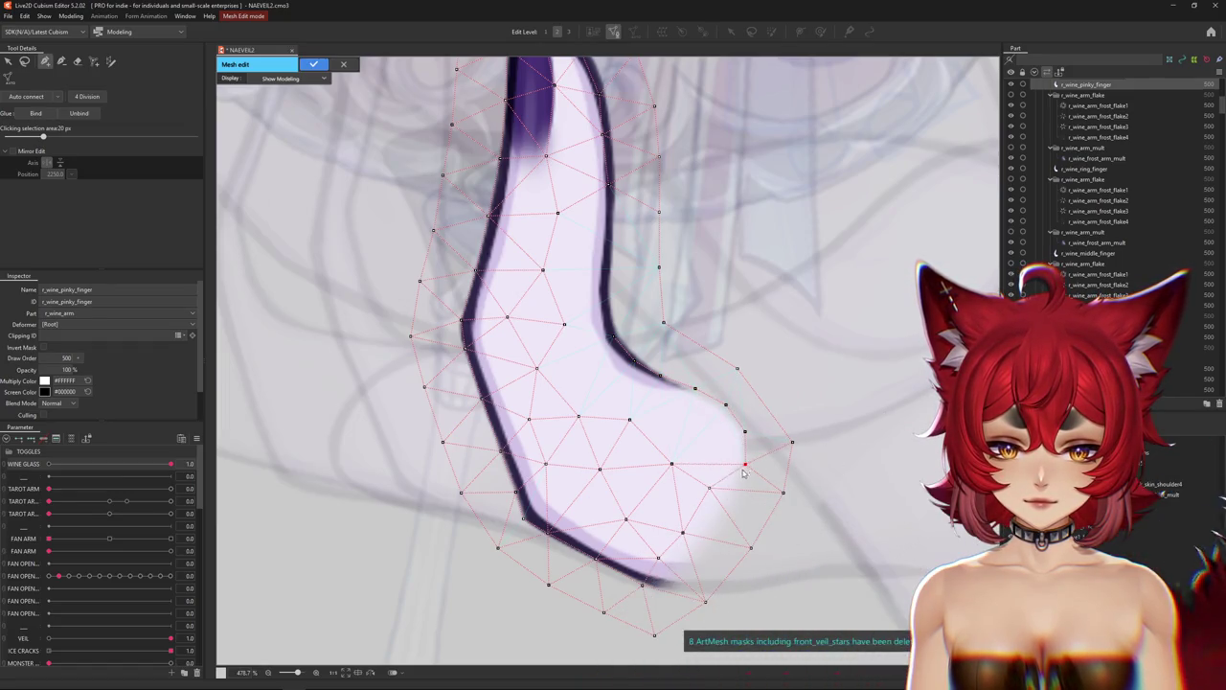
click(705, 549)
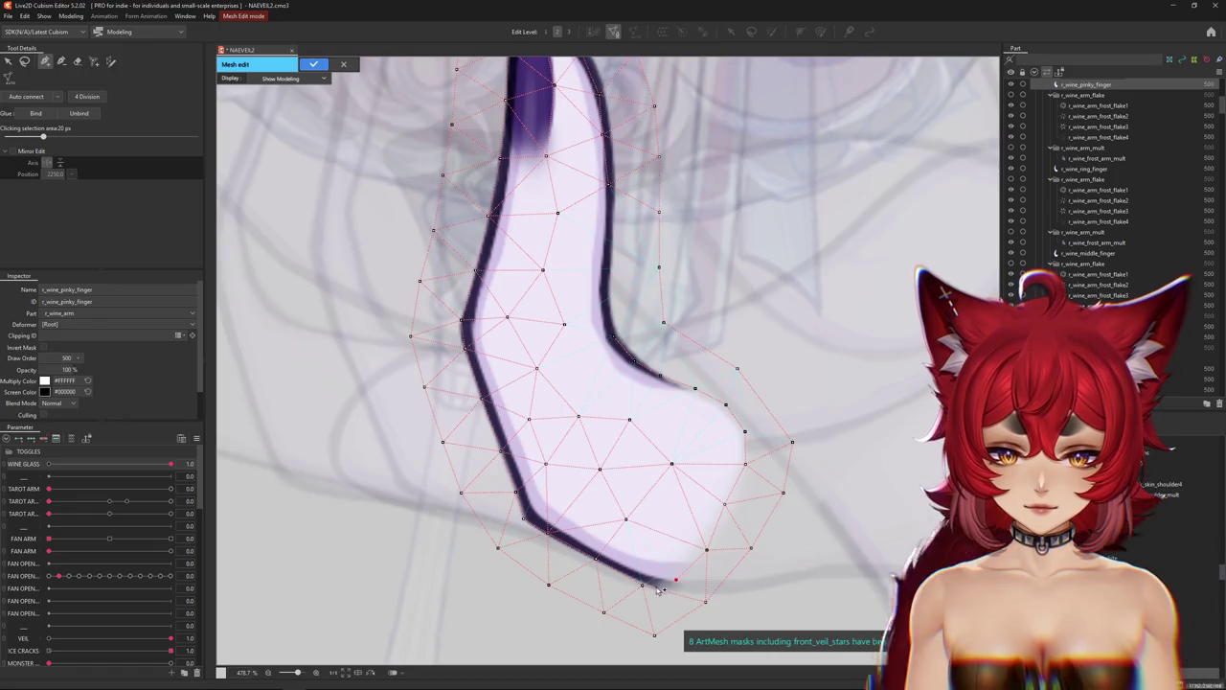
scroll(659, 592, up, 5)
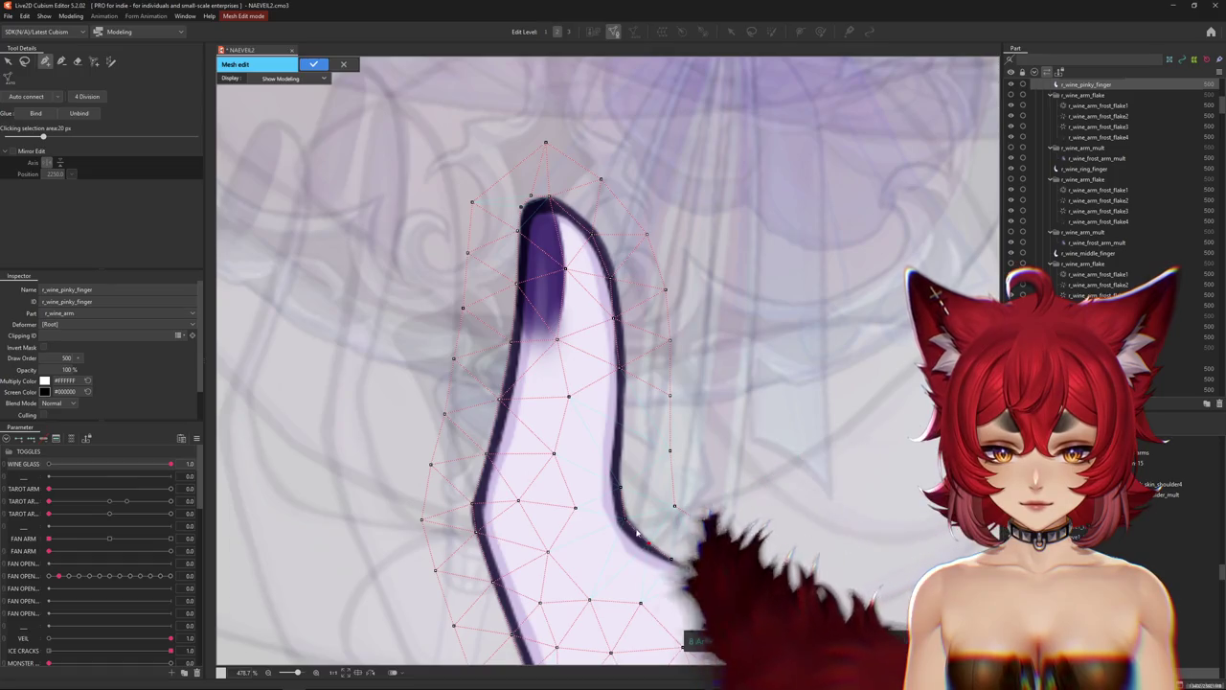
Nudge the fingertip vertex and add vertices at the tip and along the nail's base.
click(621, 446)
click(623, 393)
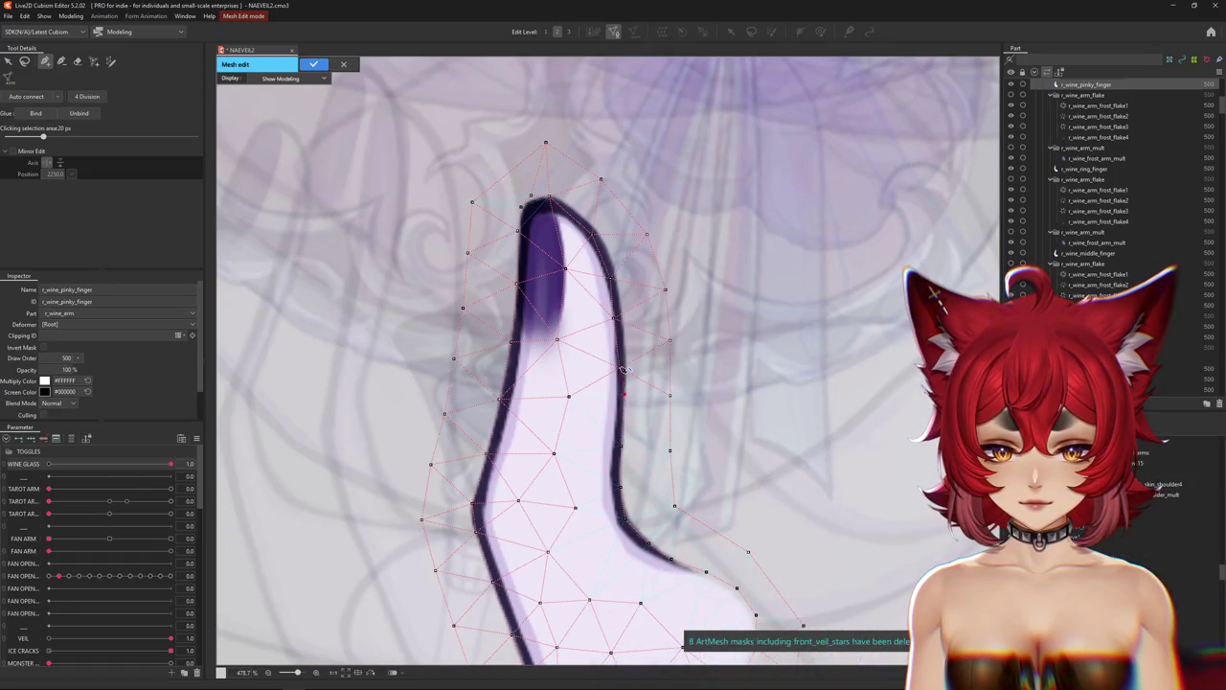
click(597, 232)
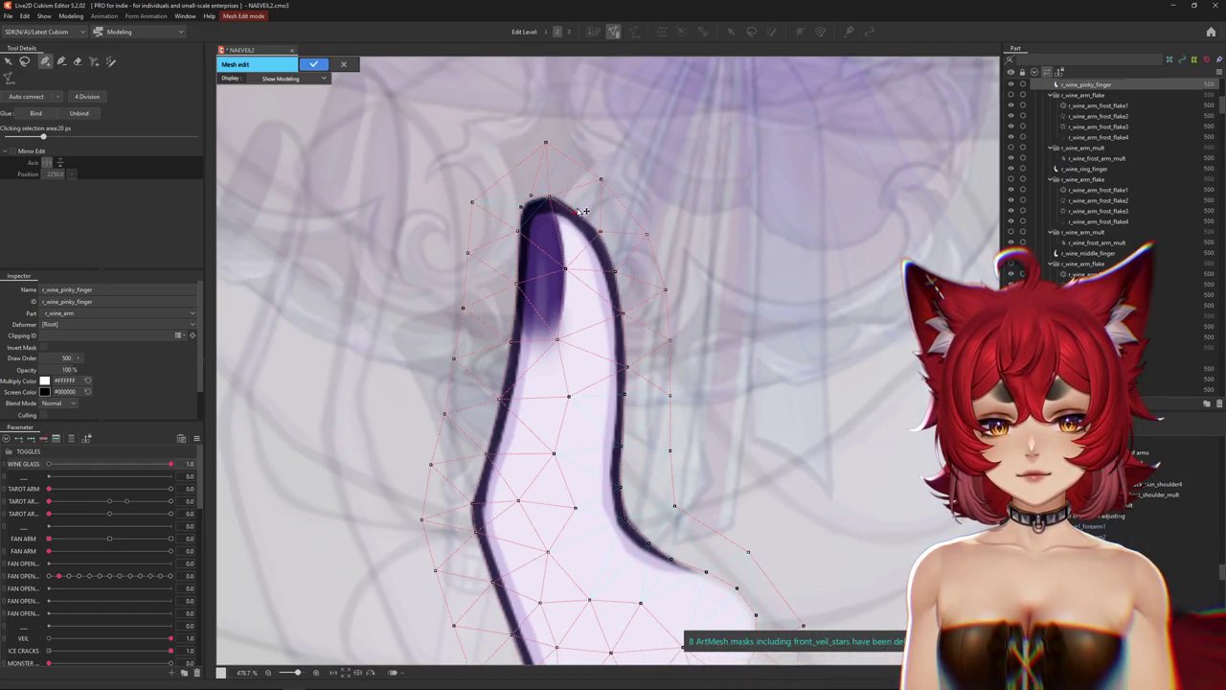
drag(548, 199, 558, 195)
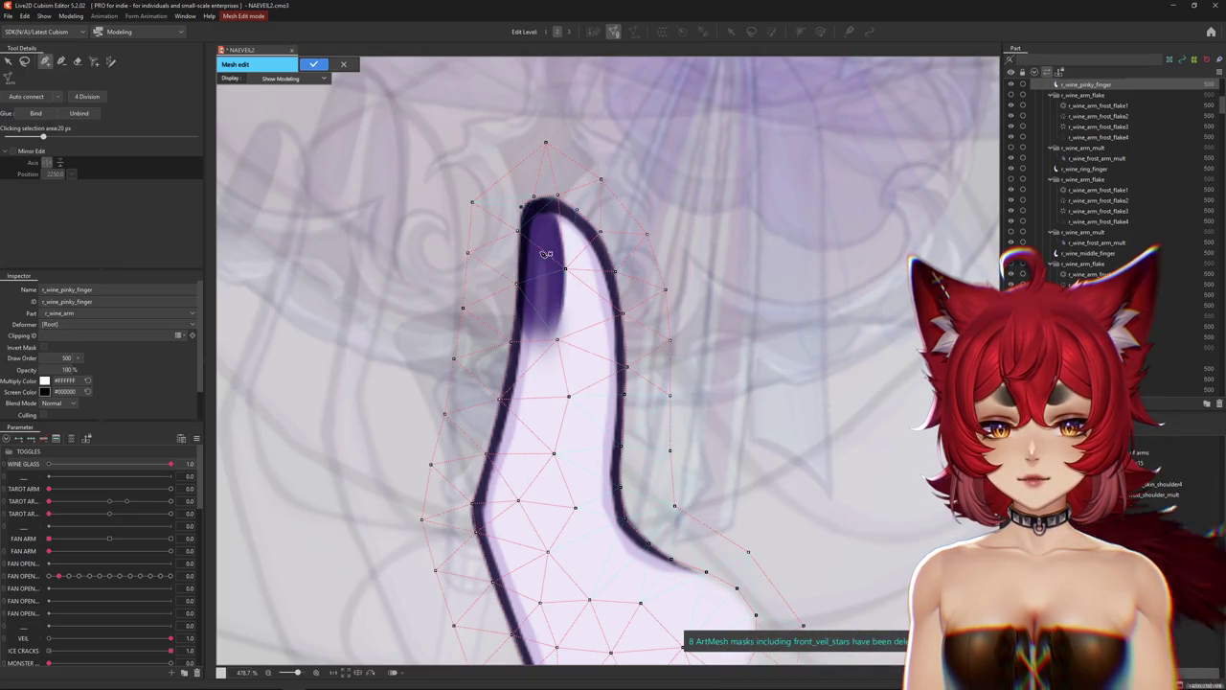
click(566, 242)
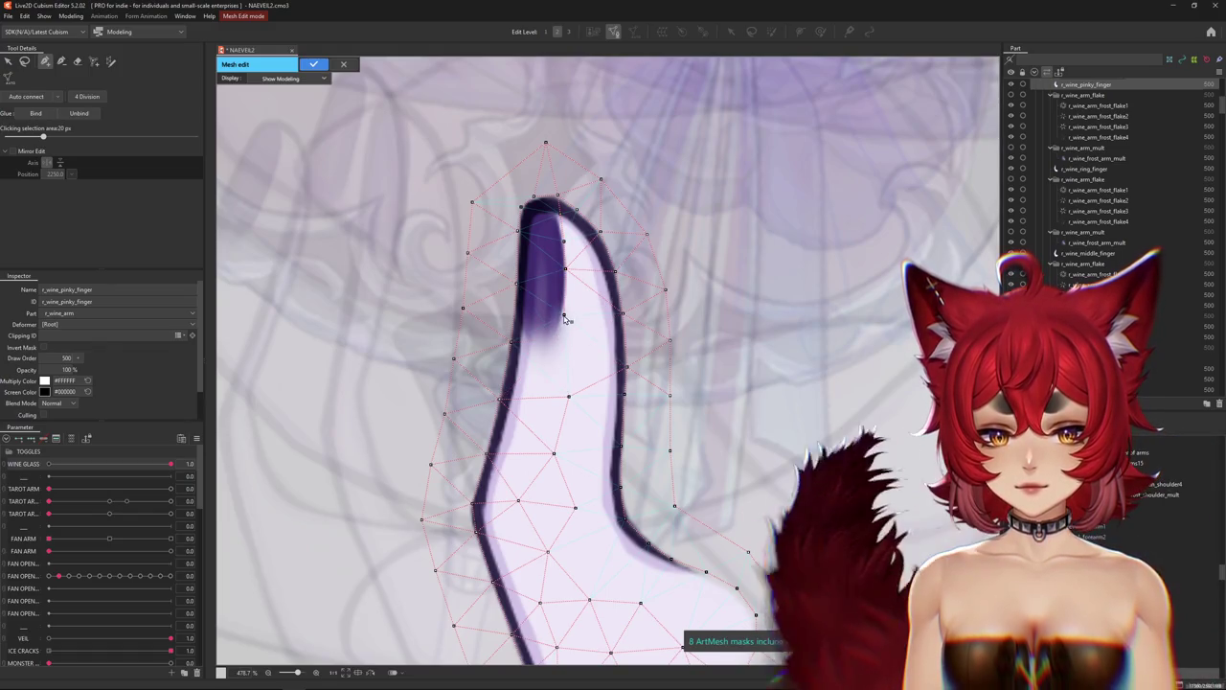
click(557, 348)
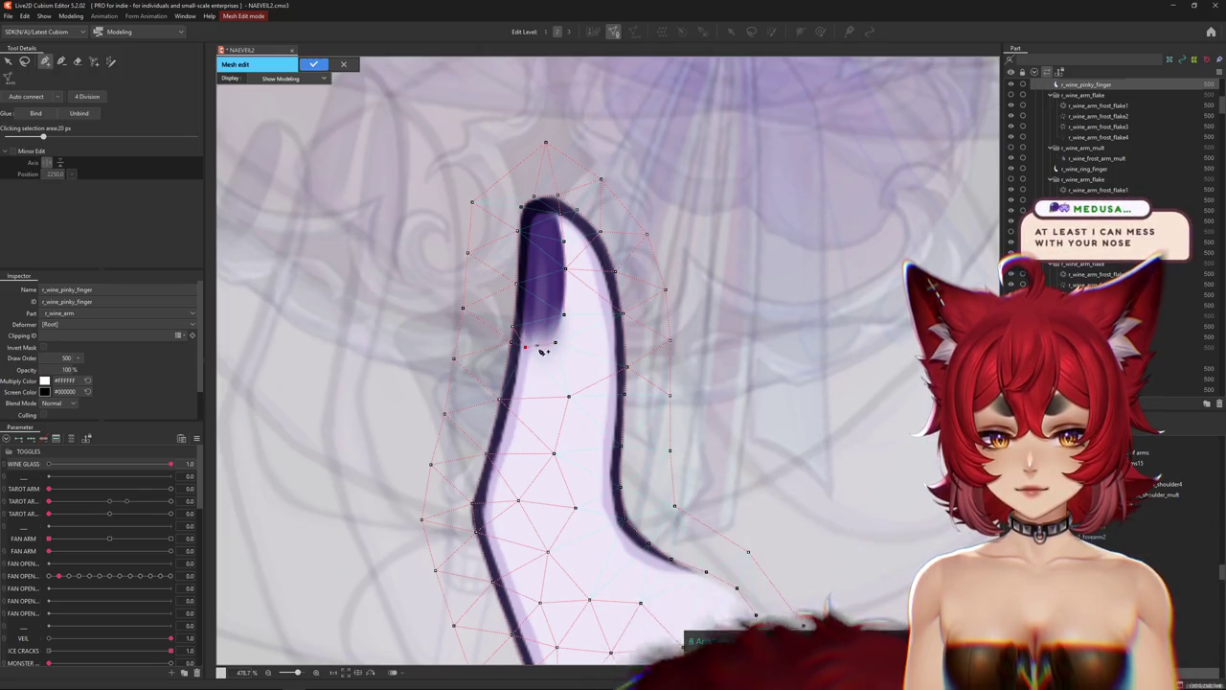
click(554, 342)
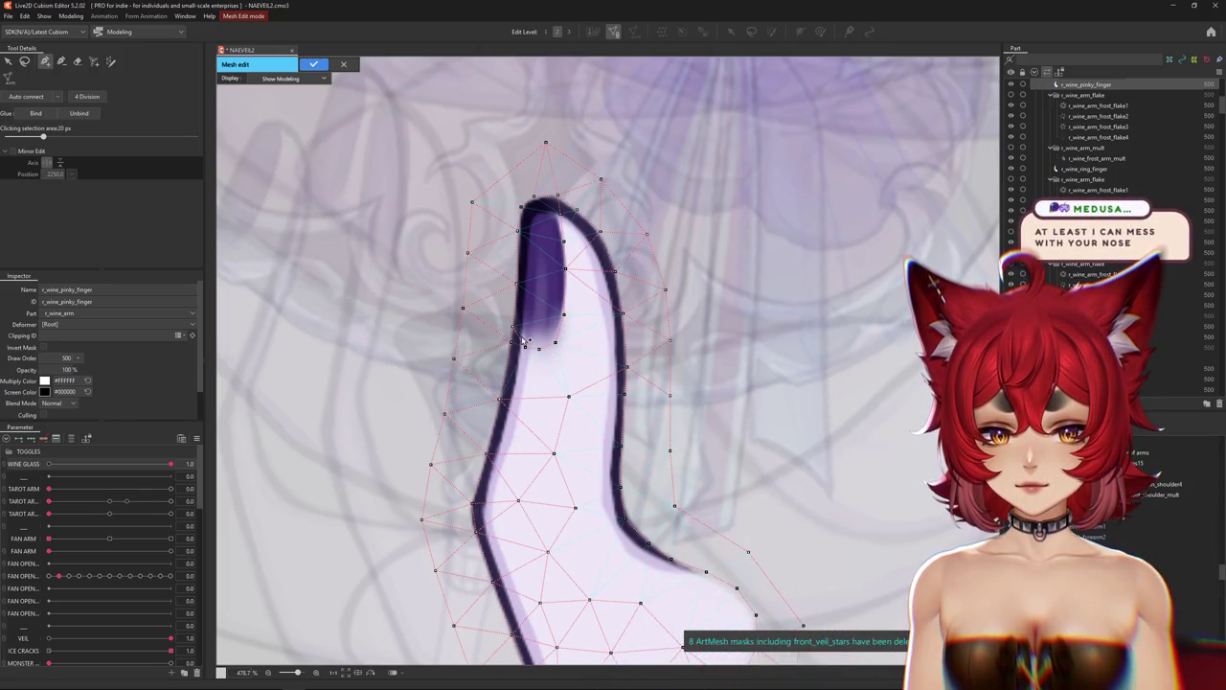
Apply the finished pinky finger mesh edit.
scroll(525, 340, down, 3)
scroll(539, 424, up, 1)
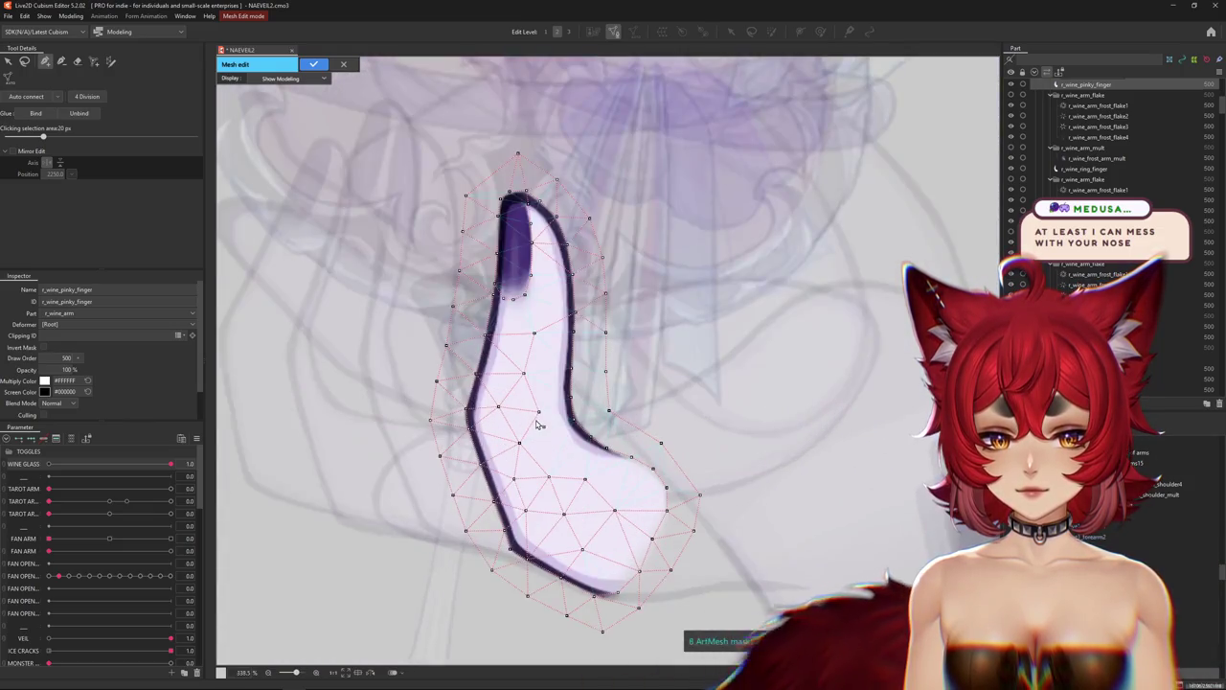
scroll(539, 424, down, 1)
scroll(610, 498, up, 1)
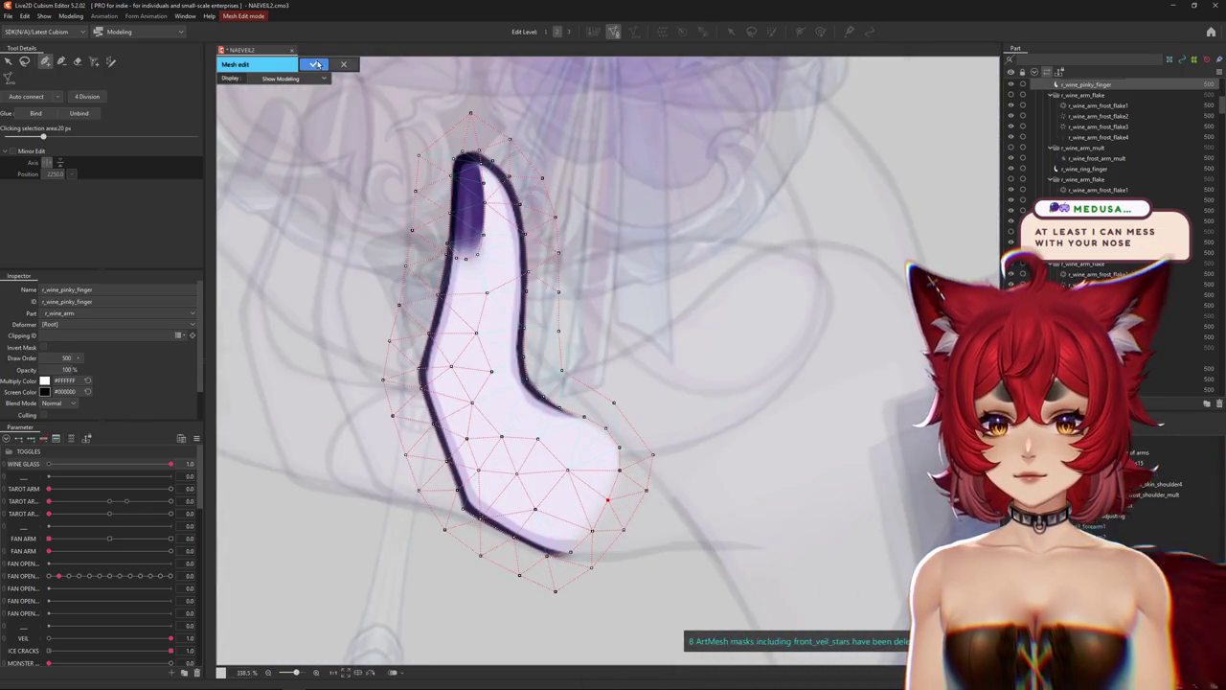
click(316, 65)
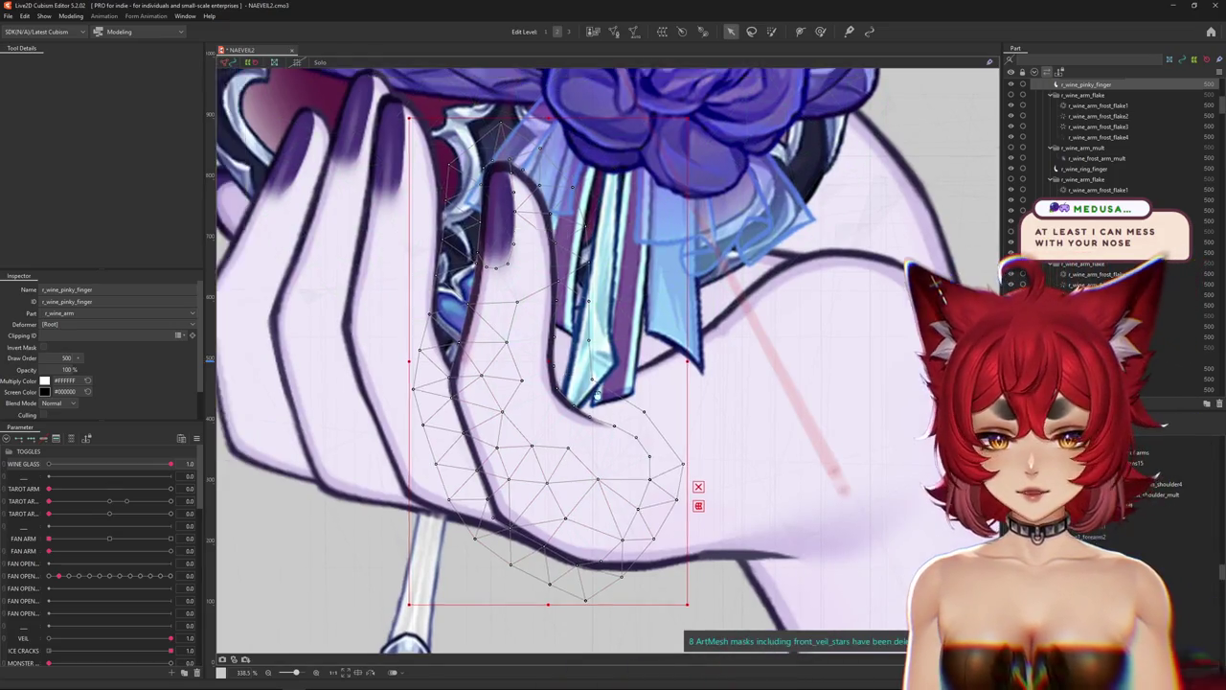
Select r_wine_ring_finger from the overlapping-mesh list and enter Mesh edit.
drag(360, 272, 520, 356)
right_click(528, 364)
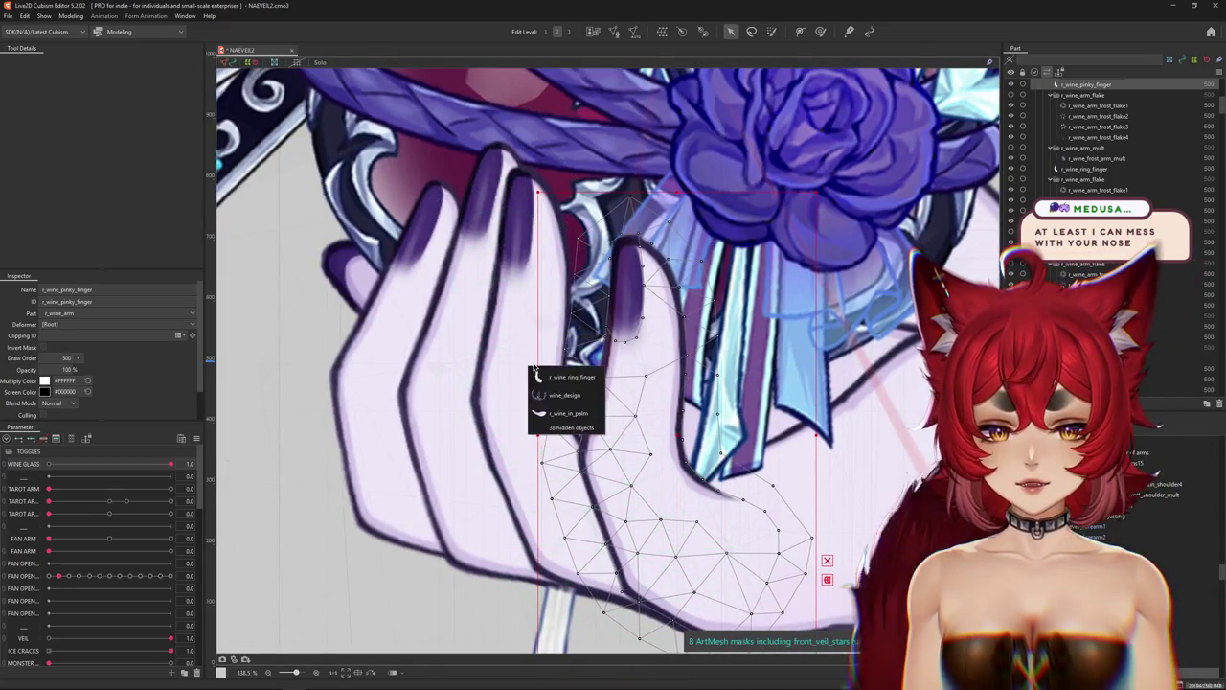
click(561, 391)
click(614, 31)
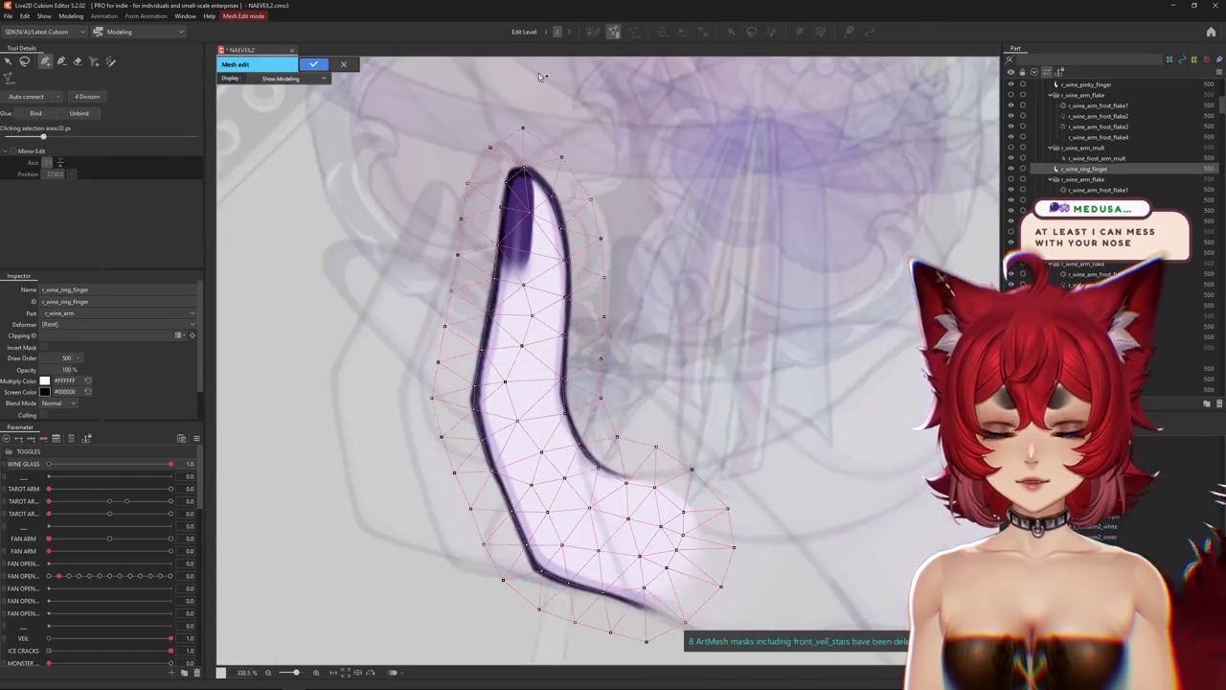
scroll(514, 205, down, 2)
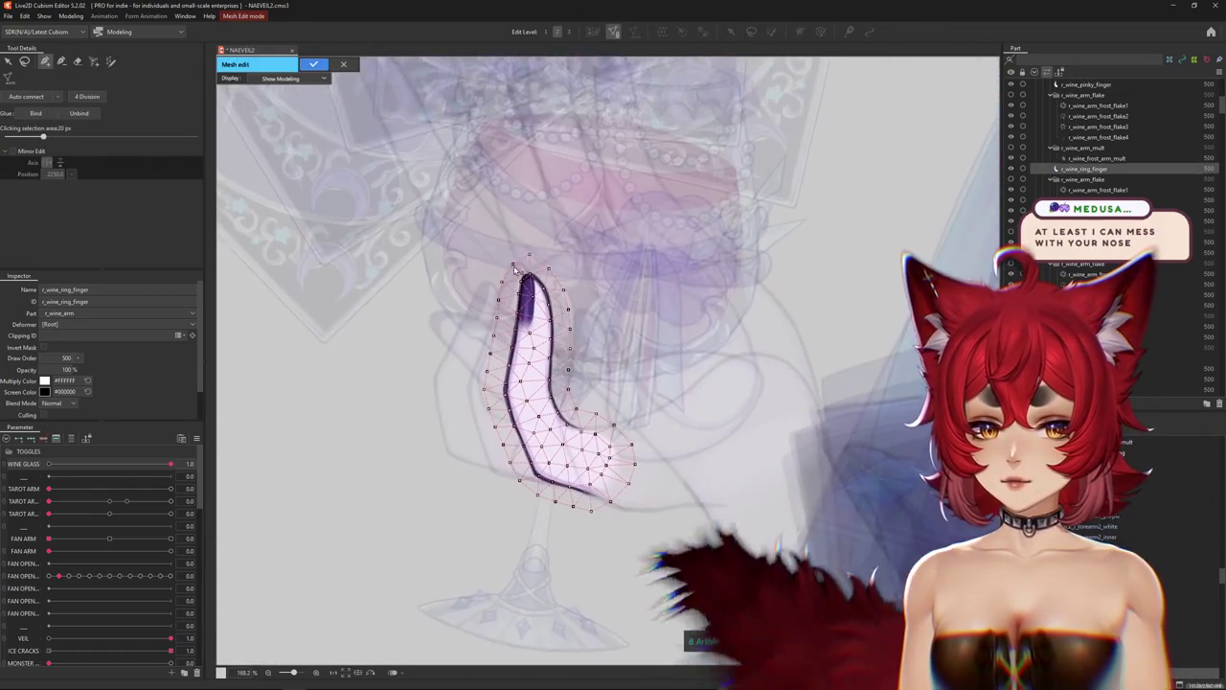
scroll(551, 289, up, 5)
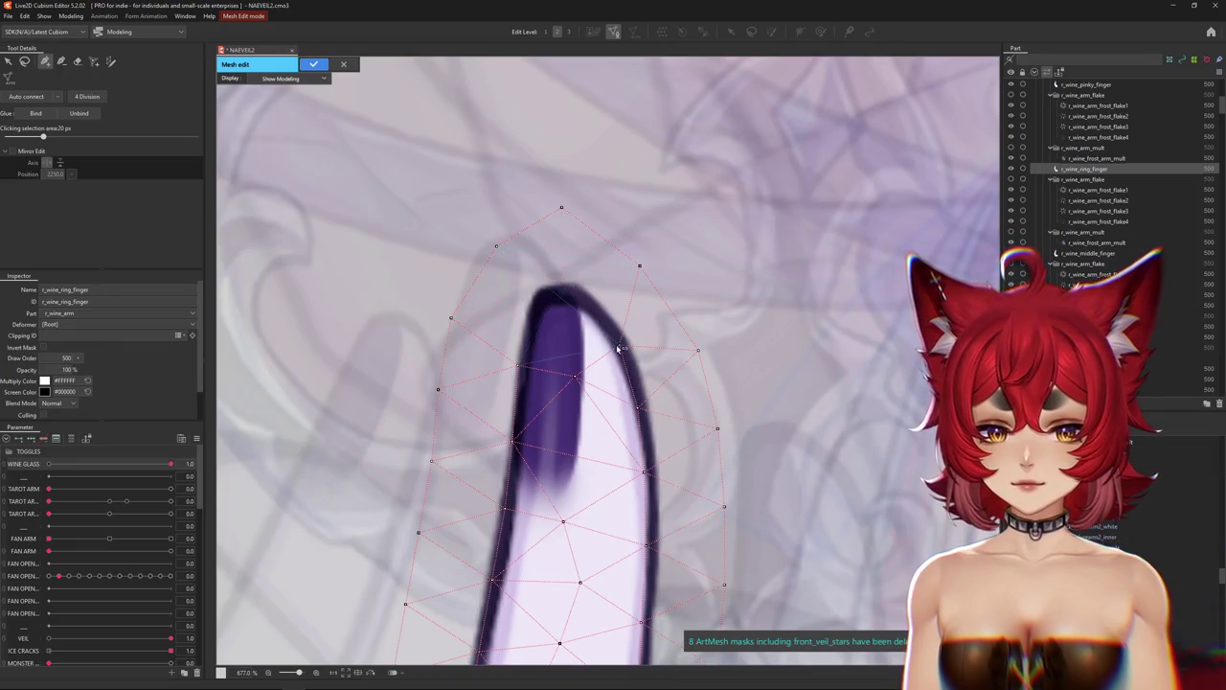
Push the ring finger's right-edge vertices outward and add vertices near and above the fingertip.
drag(642, 409, 651, 410)
drag(644, 472, 660, 473)
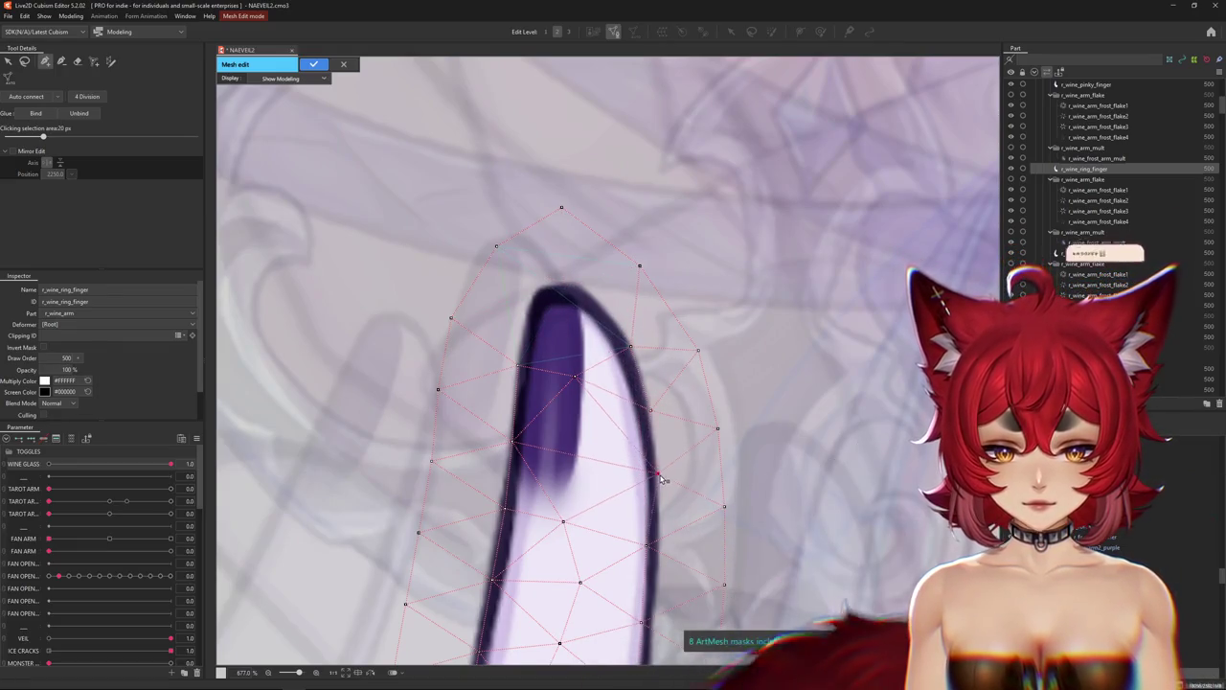
click(604, 298)
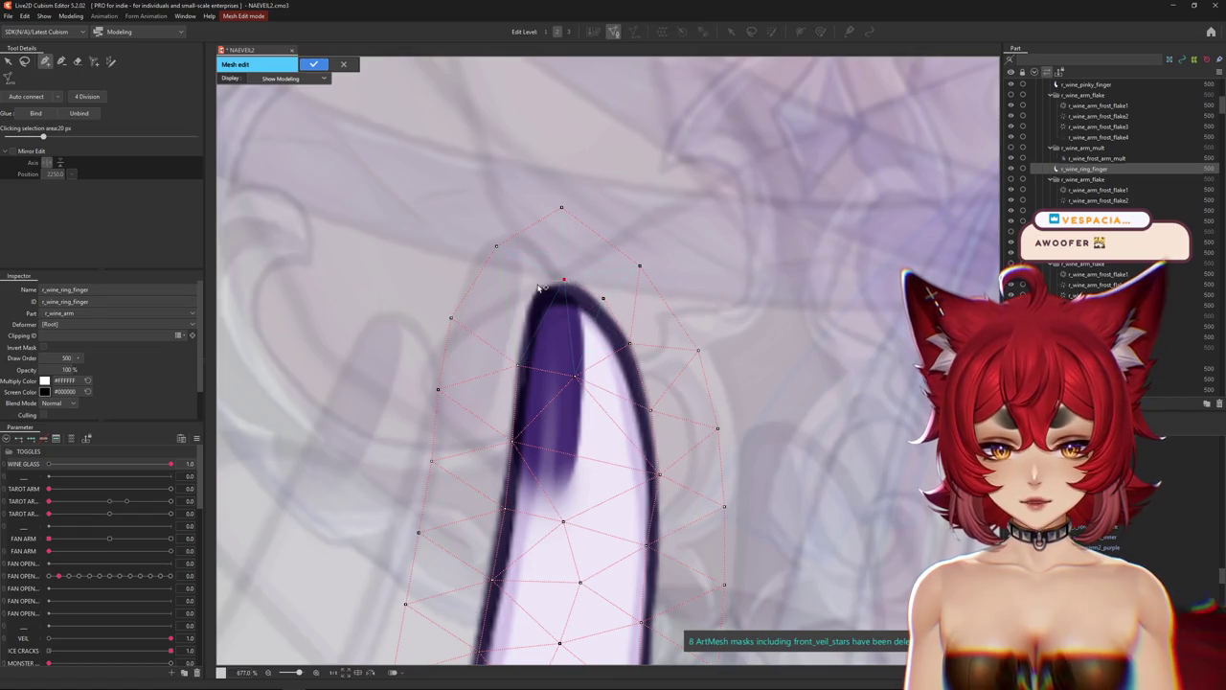
scroll(526, 314, down, 2)
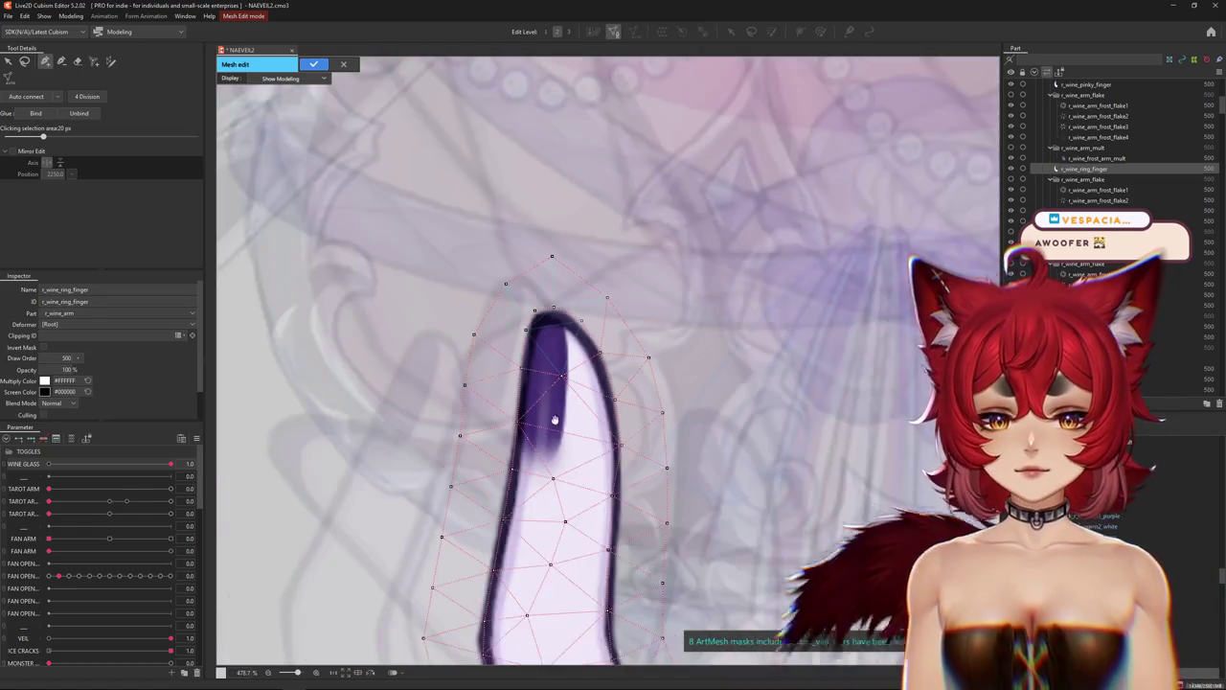
scroll(521, 372, down, 2)
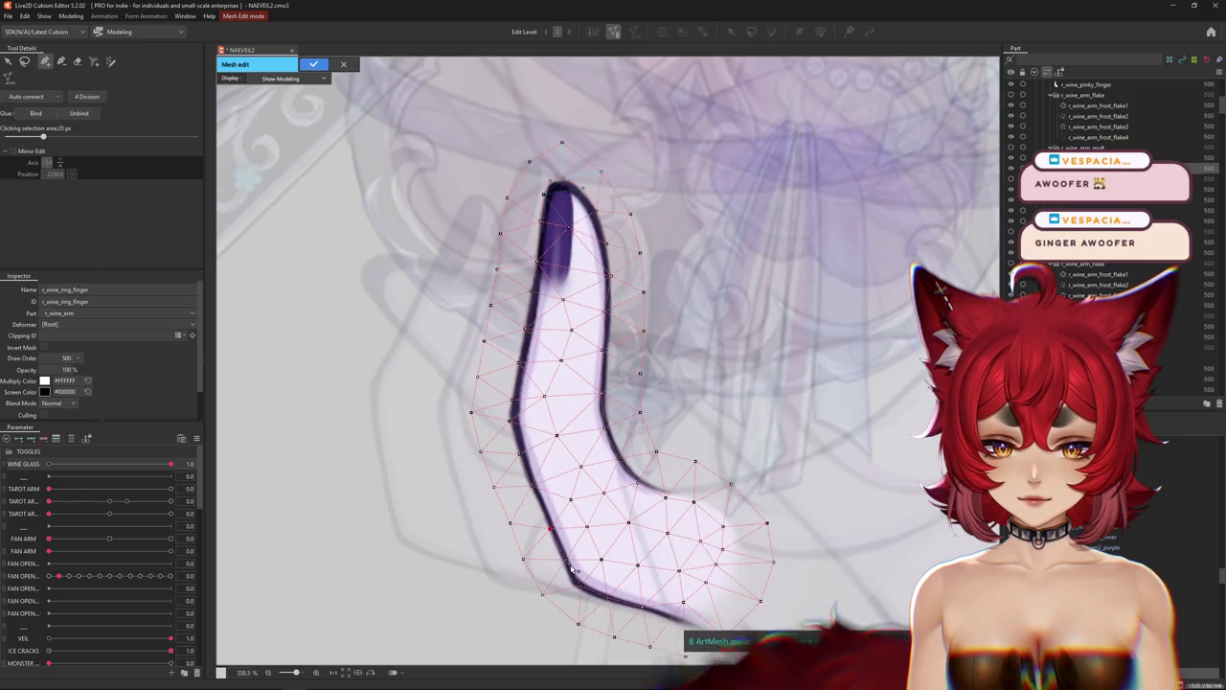
drag(589, 592, 532, 489)
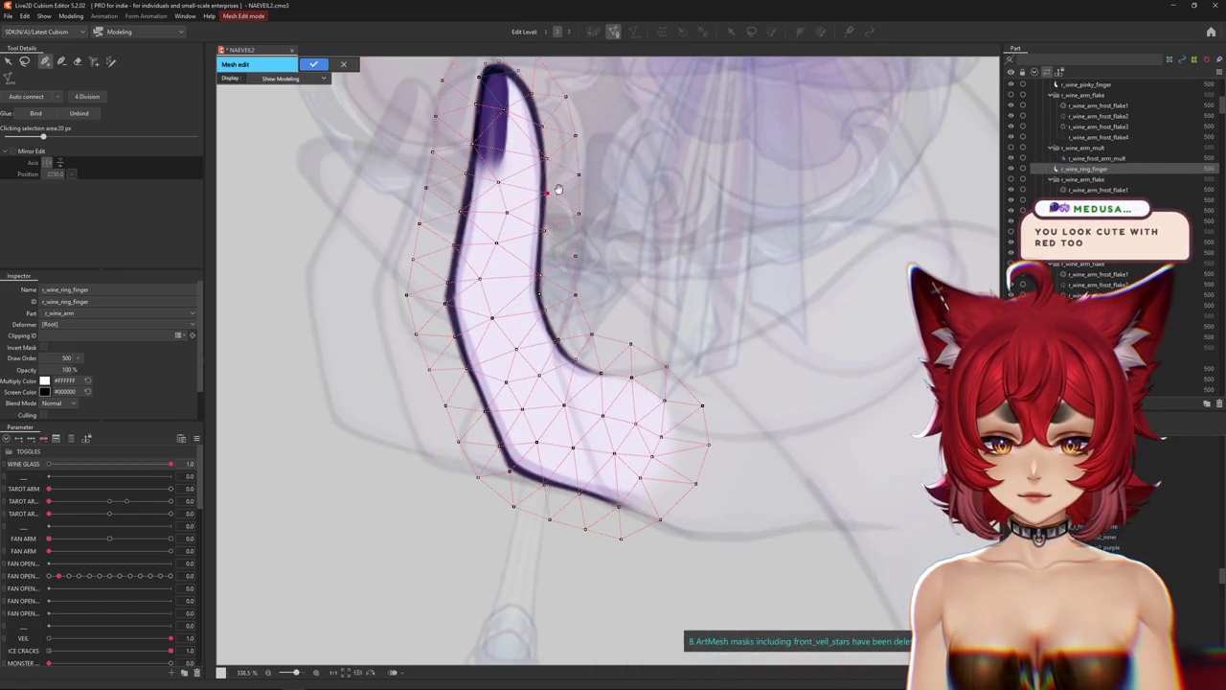
scroll(559, 189, up, 3)
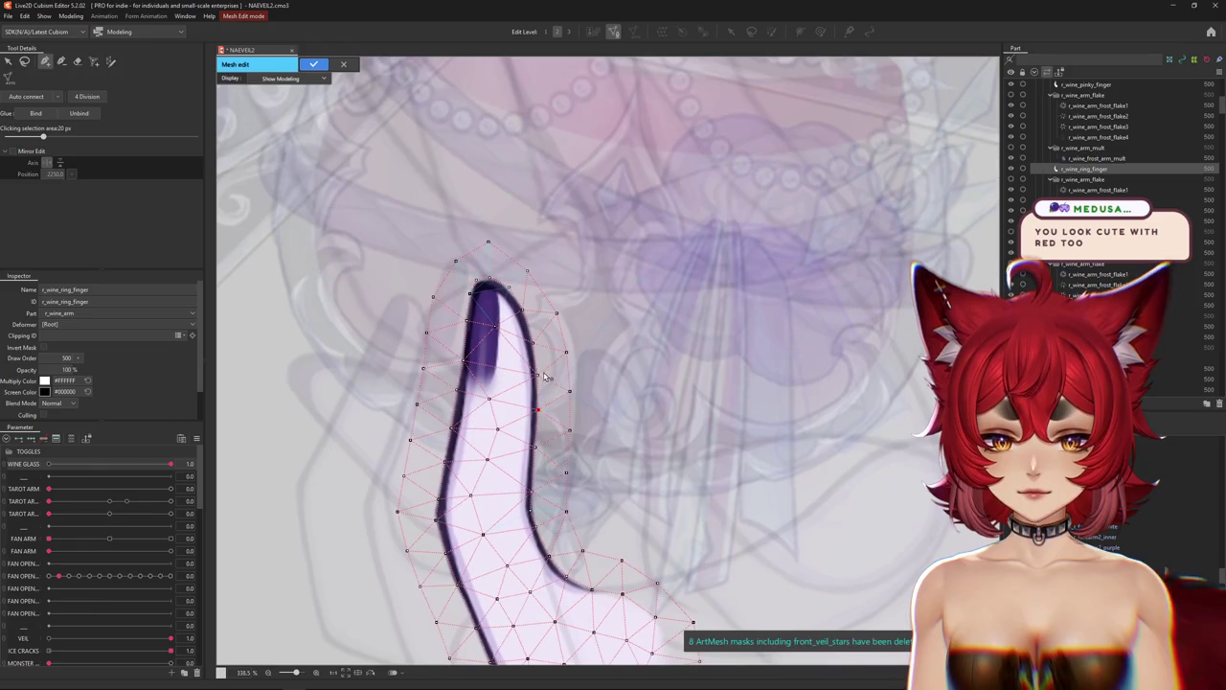
click(490, 247)
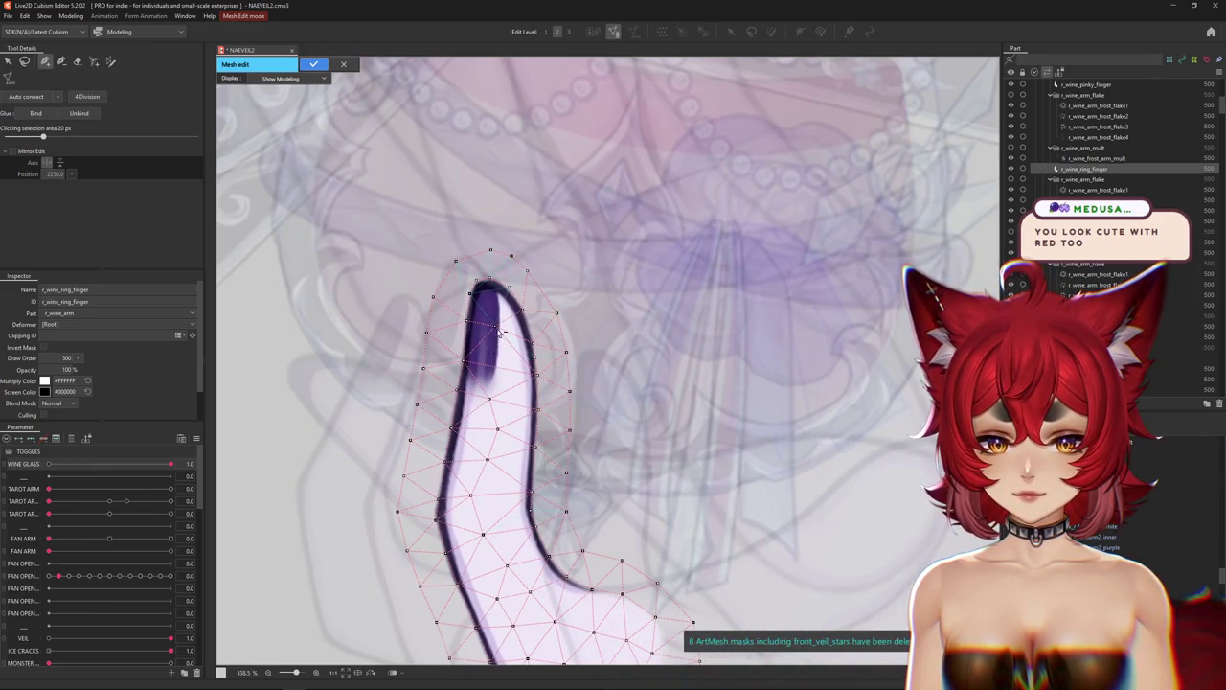
Add five vertices along the ring fingertip's dark outline stroke.
scroll(479, 369, up, 1)
scroll(455, 388, up, 1)
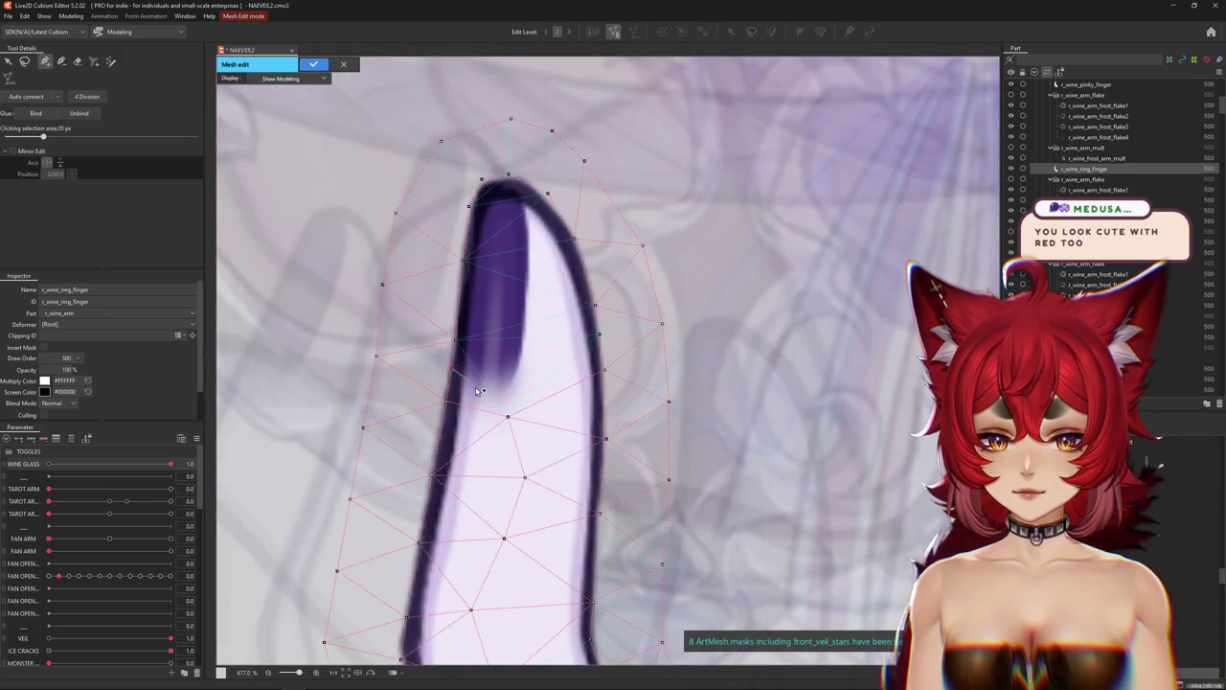
click(471, 389)
click(502, 391)
click(520, 368)
click(525, 326)
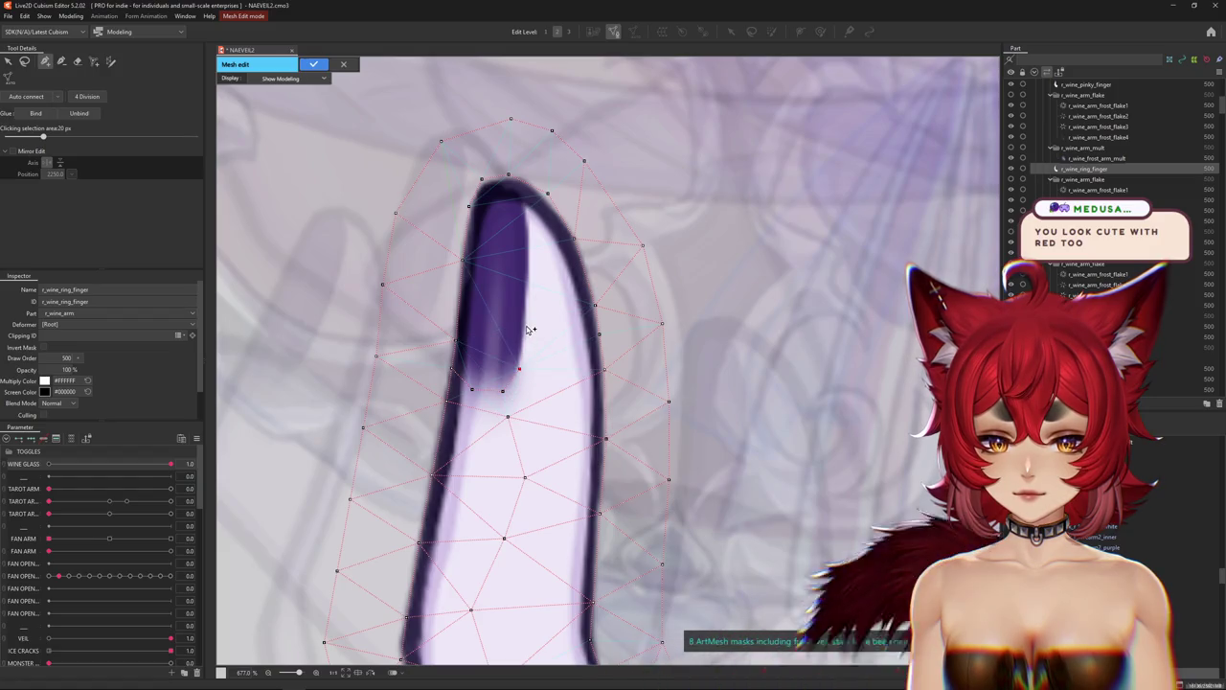
click(529, 259)
Apply the ring finger mesh edit.
scroll(527, 326, down, 2)
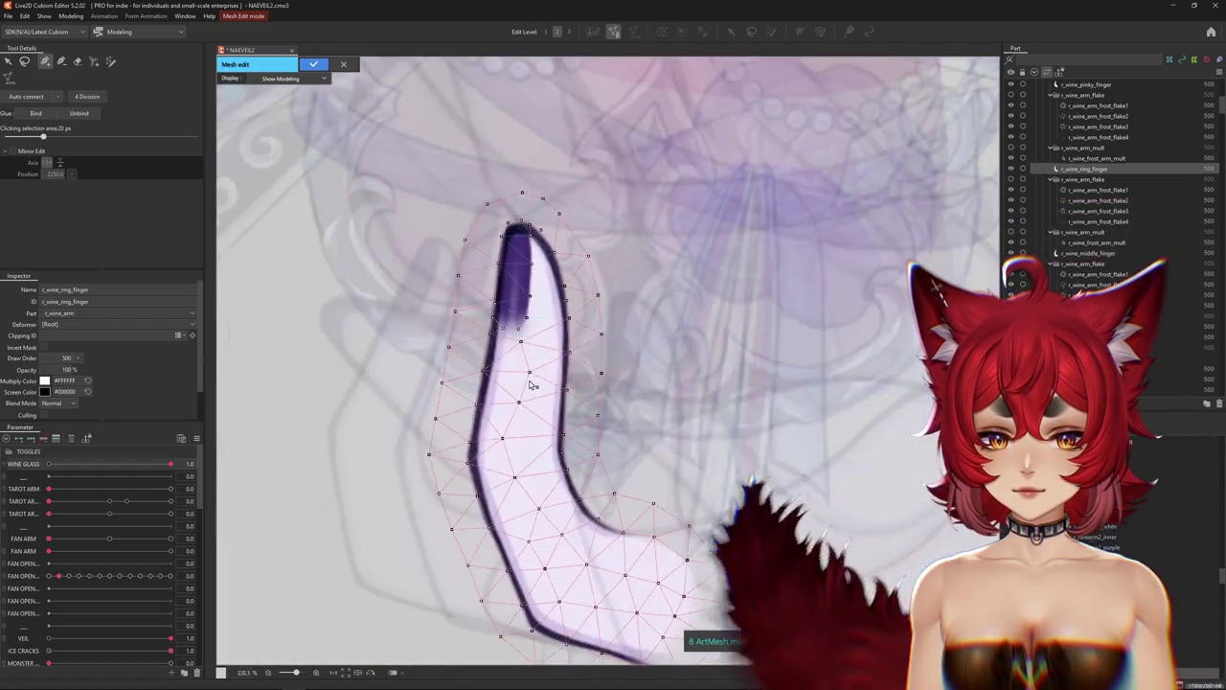
scroll(527, 326, down, 2)
click(313, 64)
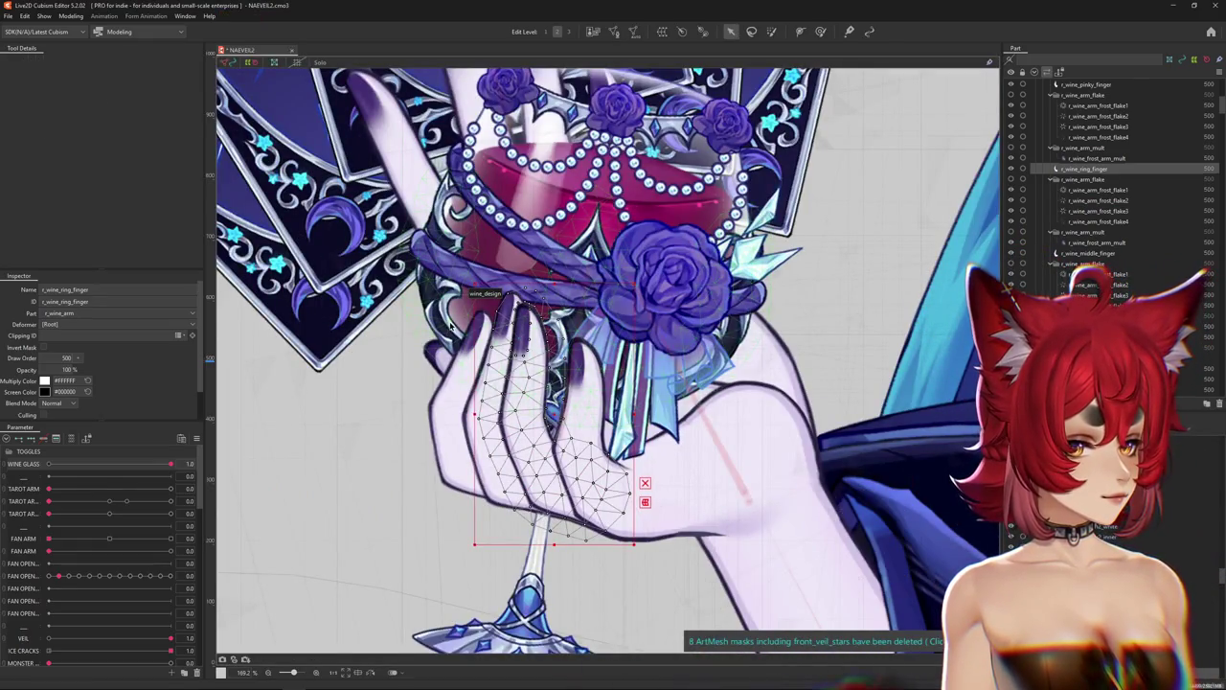
Select r_wine_middle_finger from the overlapping meshes and enter Mesh edit.
scroll(503, 362, up, 1)
scroll(518, 412, up, 1)
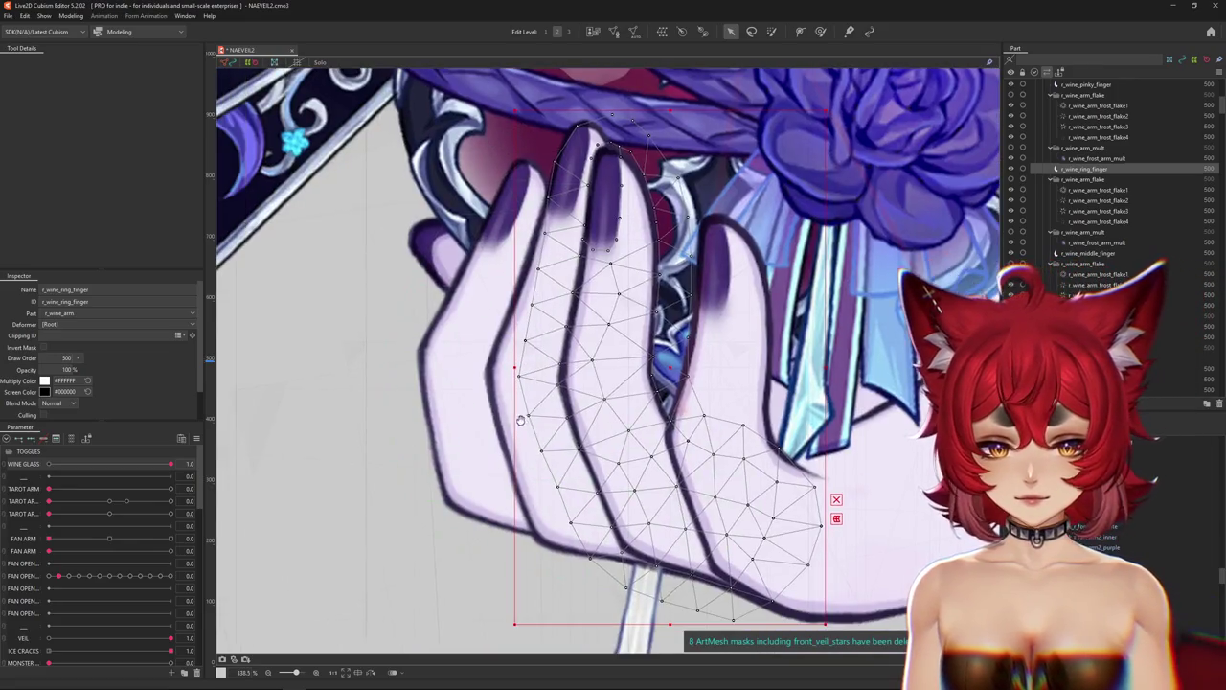
click(525, 412)
click(575, 450)
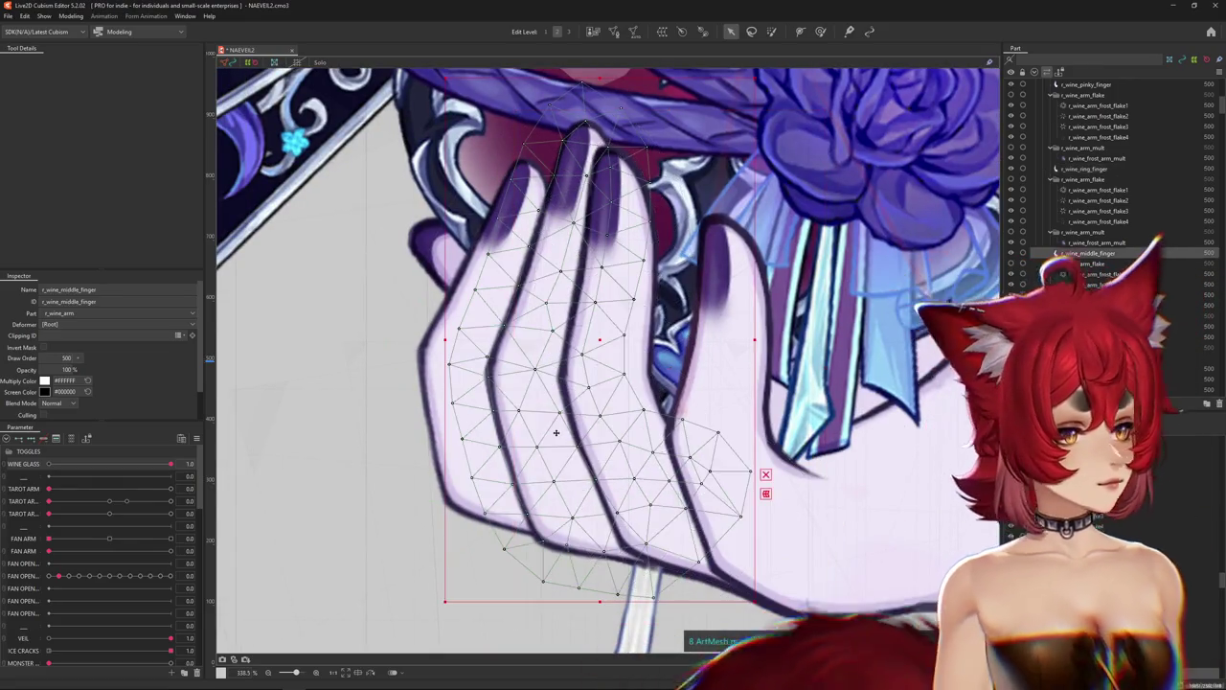
click(614, 32)
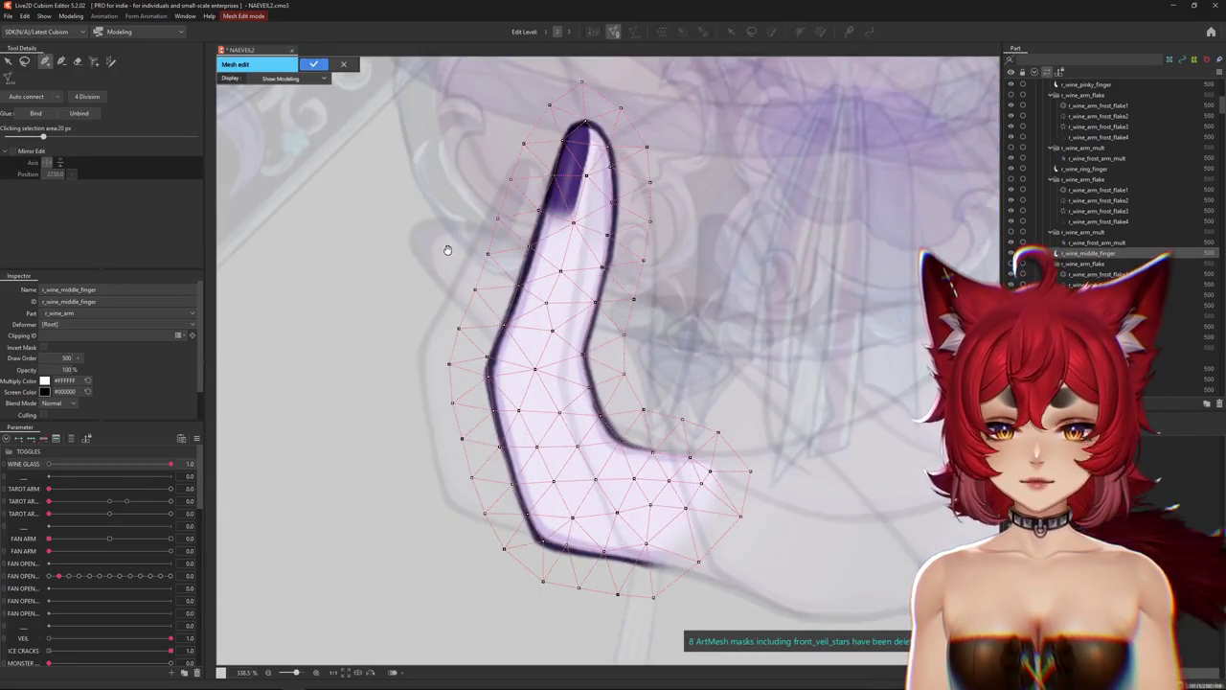
scroll(479, 287, up, 1)
scroll(516, 319, up, 1)
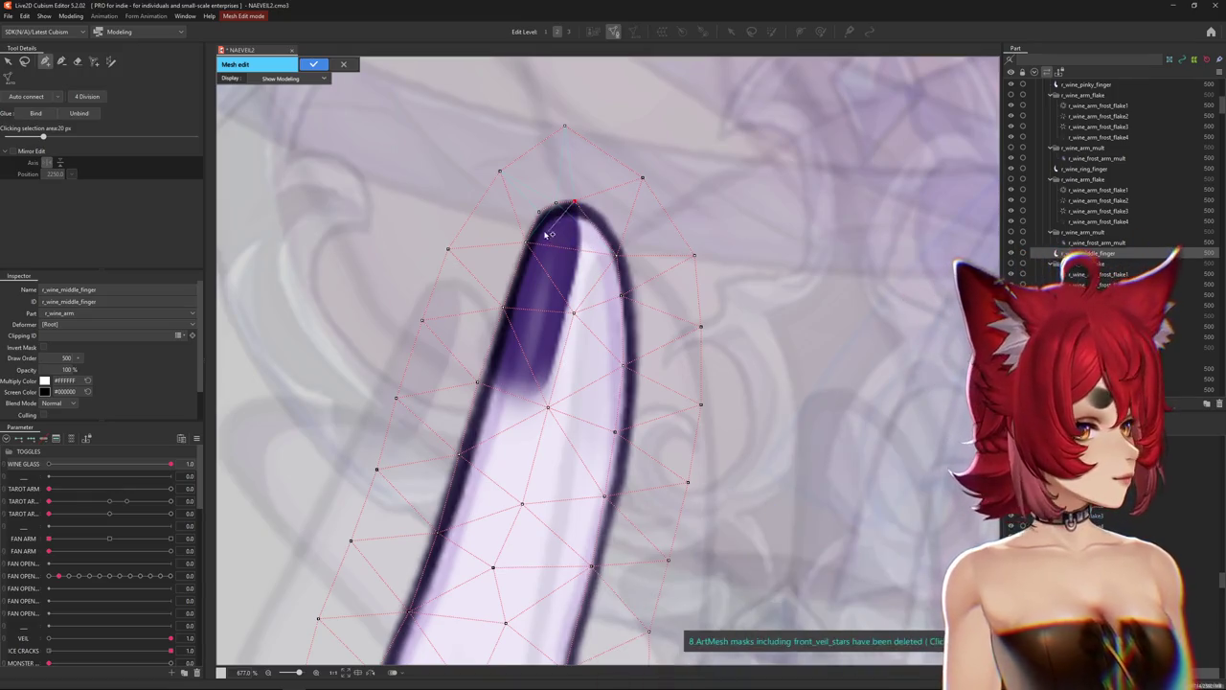
Push a right-edge vertex outward and try lifting lower-edge vertices, undoing the last move.
drag(576, 207, 633, 292)
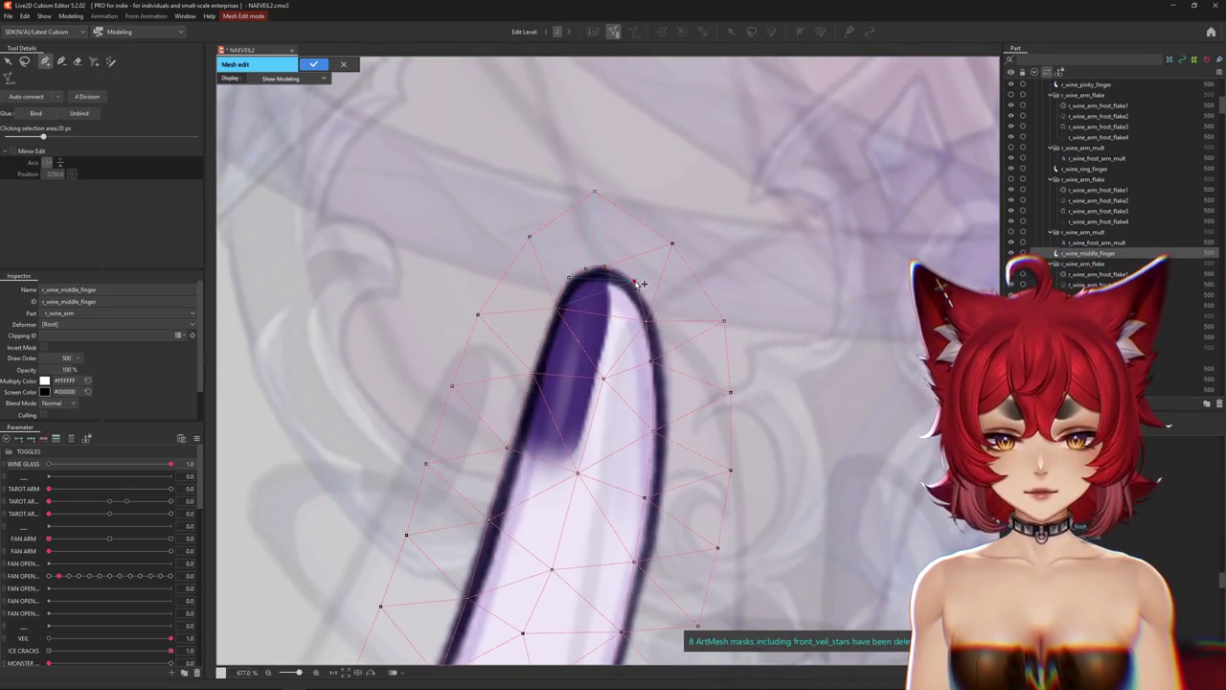
drag(652, 360, 664, 364)
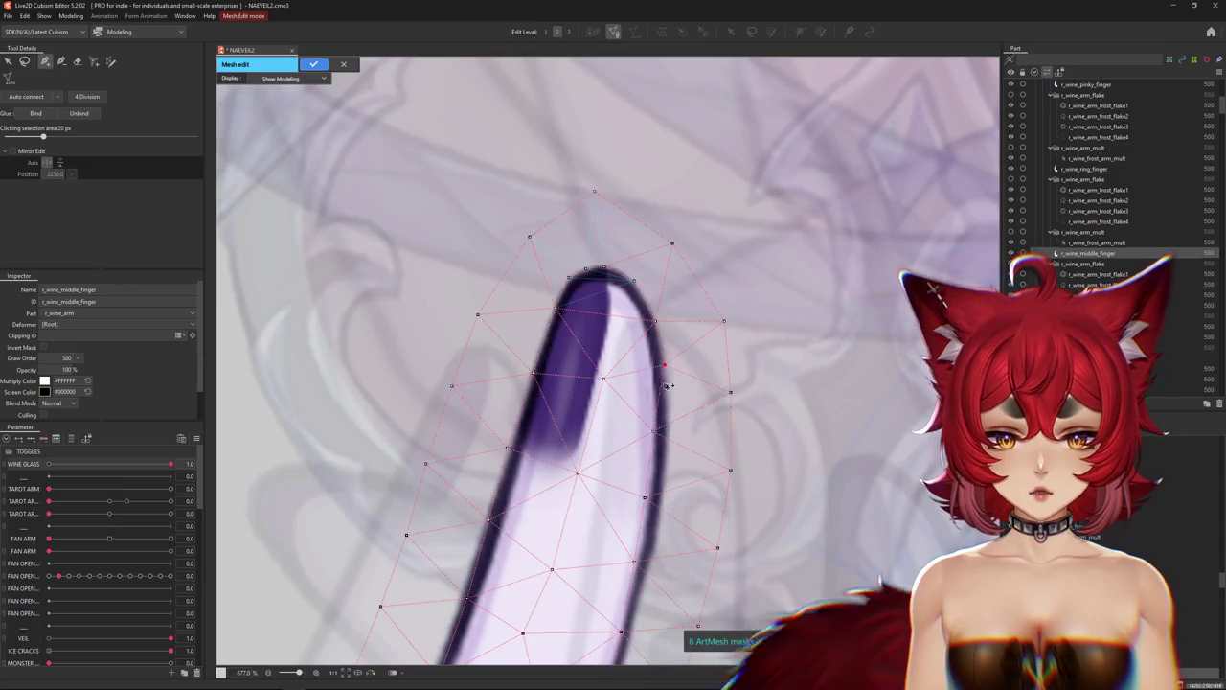
drag(661, 438, 645, 322)
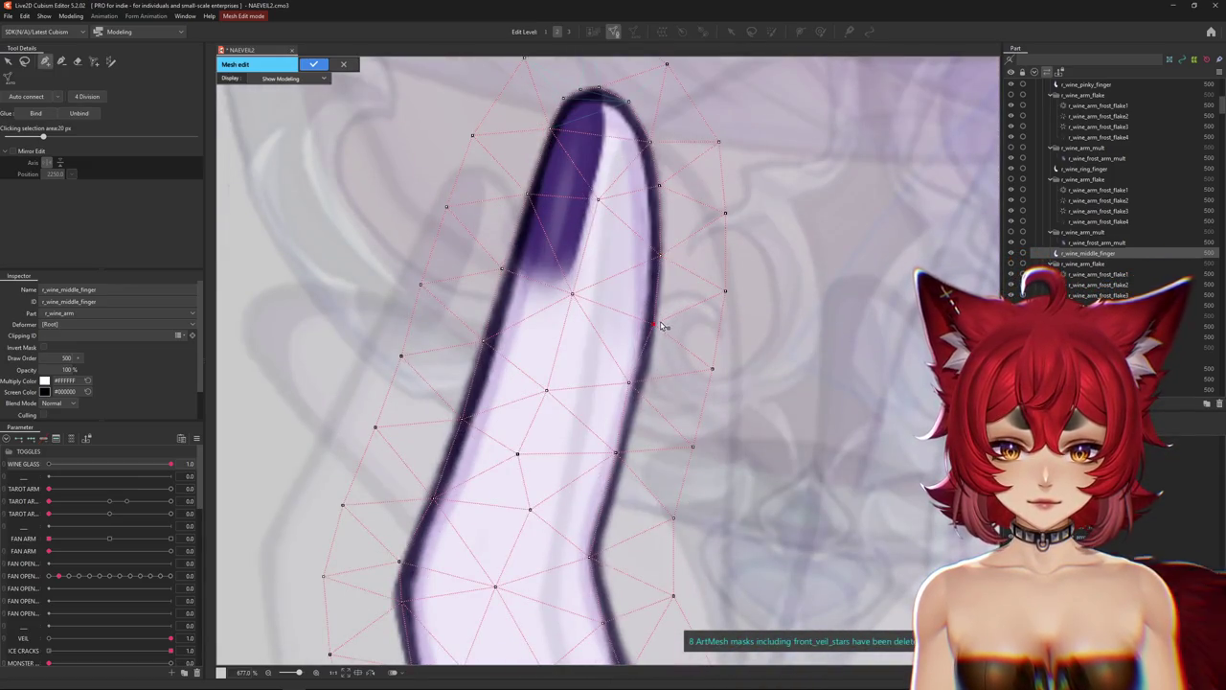
drag(604, 458, 604, 306)
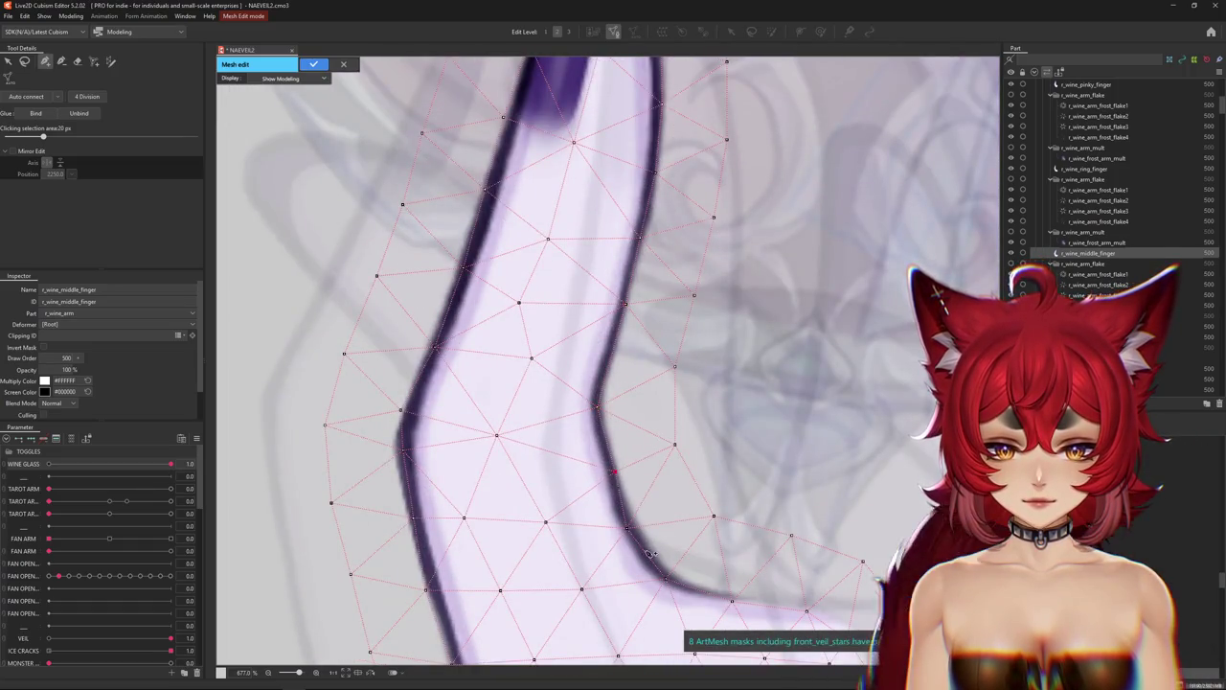
mouse_move(649, 553)
mouse_down()
mouse_move(594, 414)
mouse_move(610, 419)
mouse_up()
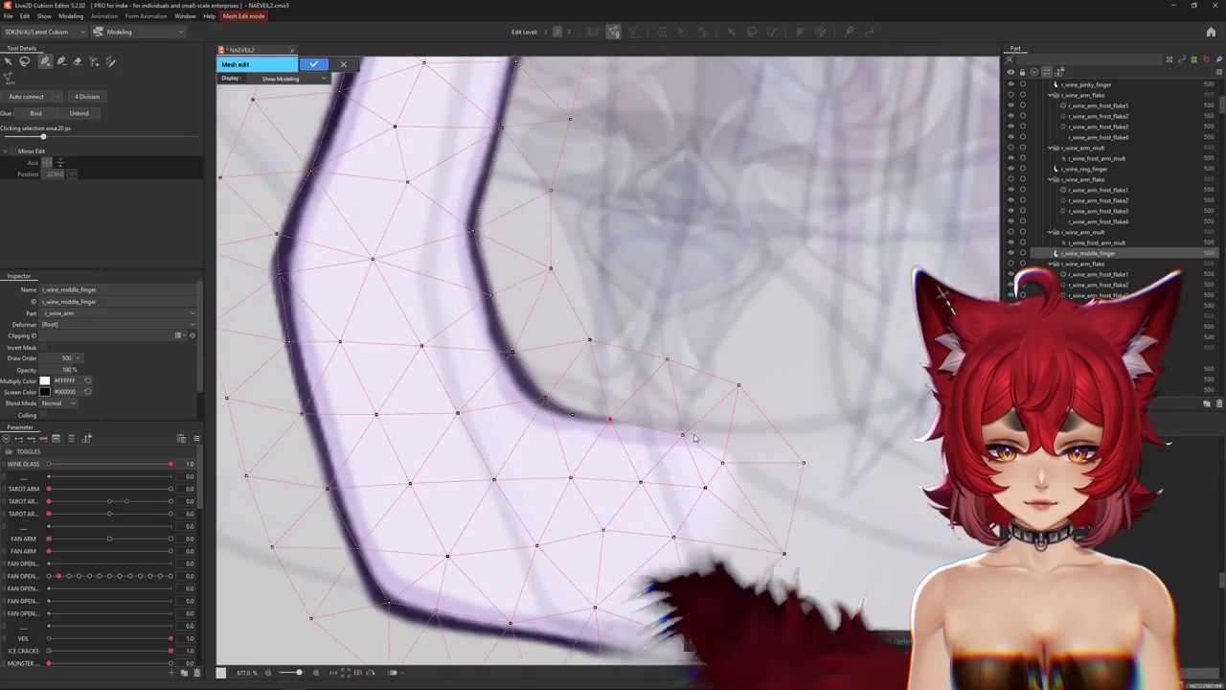
drag(682, 434, 683, 422)
drag(723, 462, 725, 453)
key(ctrl+z)
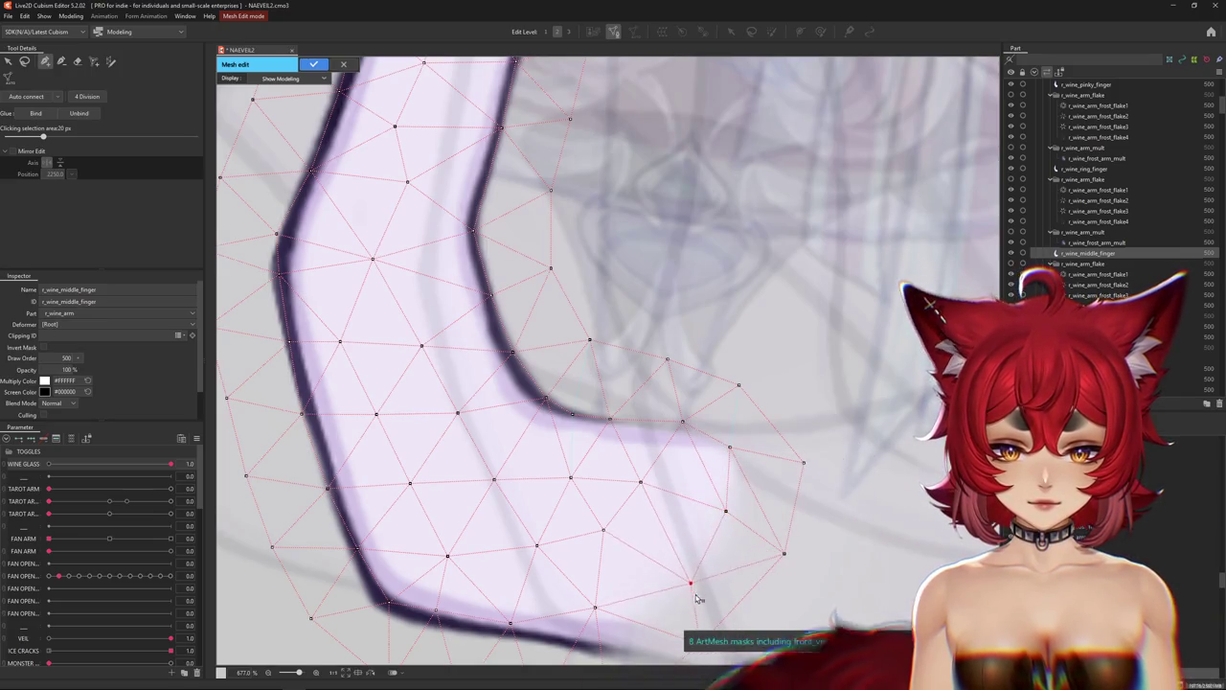
Move a lower-edge vertex outward to cover the middle finger's outline and check other outline vertices.
mouse_move(615, 621)
mouse_down()
mouse_move(624, 493)
mouse_move(647, 534)
mouse_up()
click(612, 497)
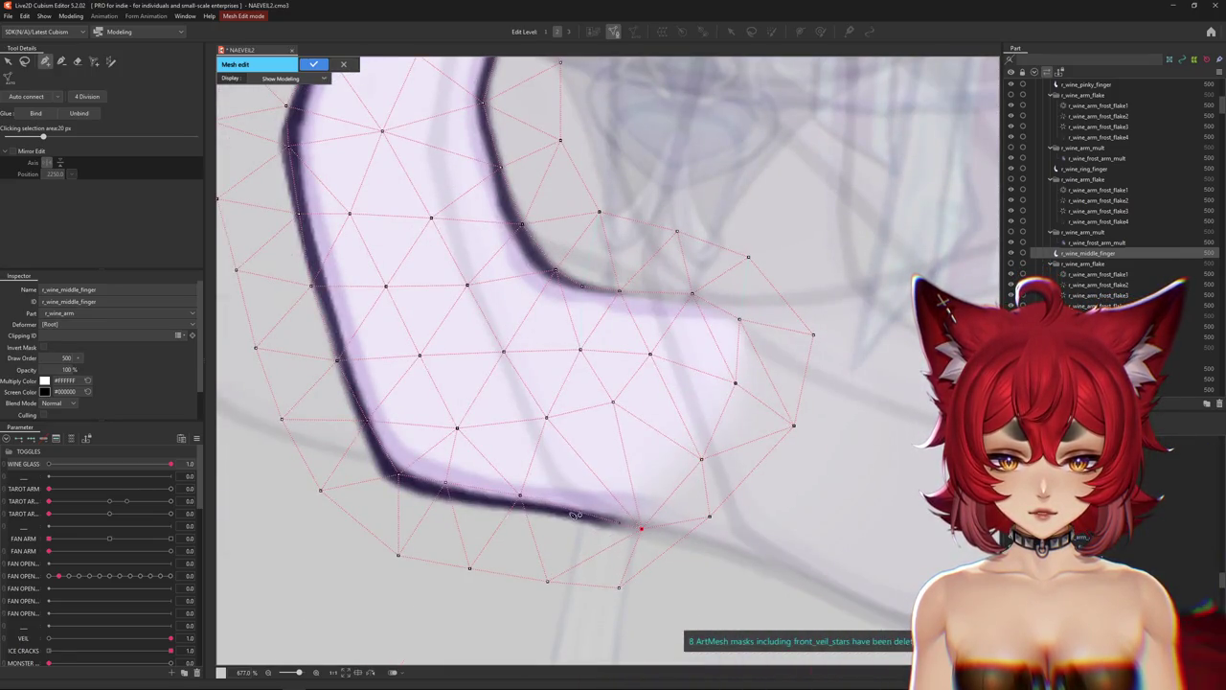
drag(532, 513, 549, 524)
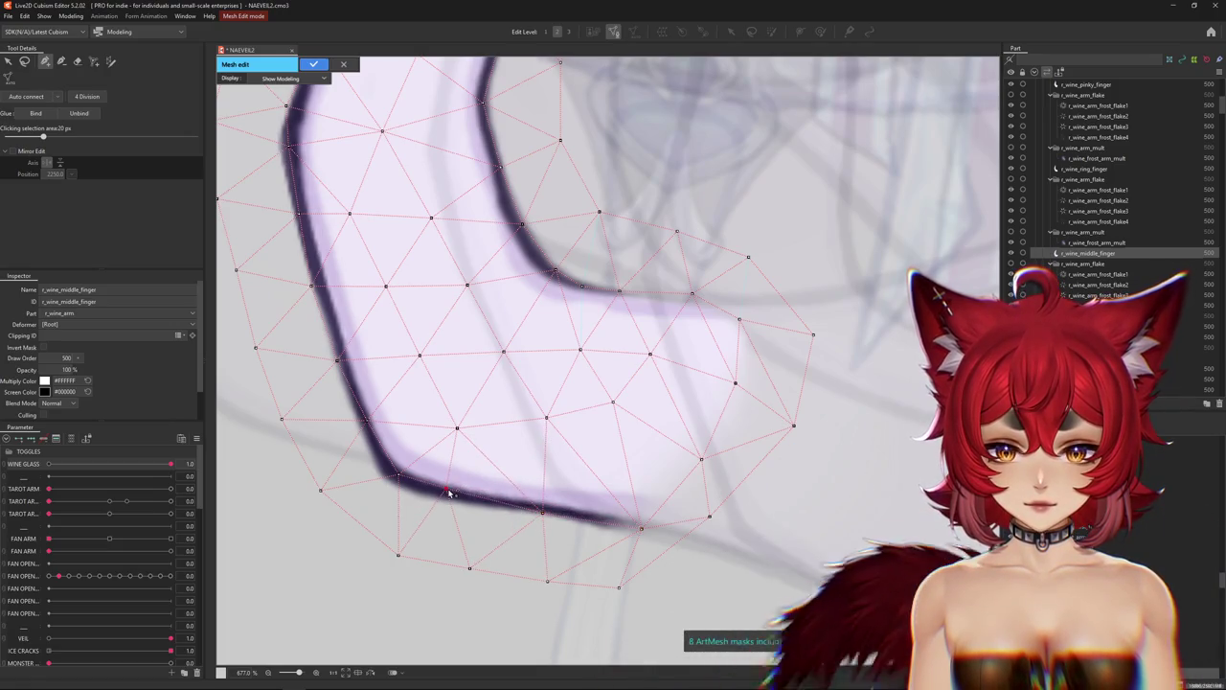
mouse_move(450, 494)
mouse_down()
mouse_move(597, 528)
mouse_move(559, 544)
mouse_up()
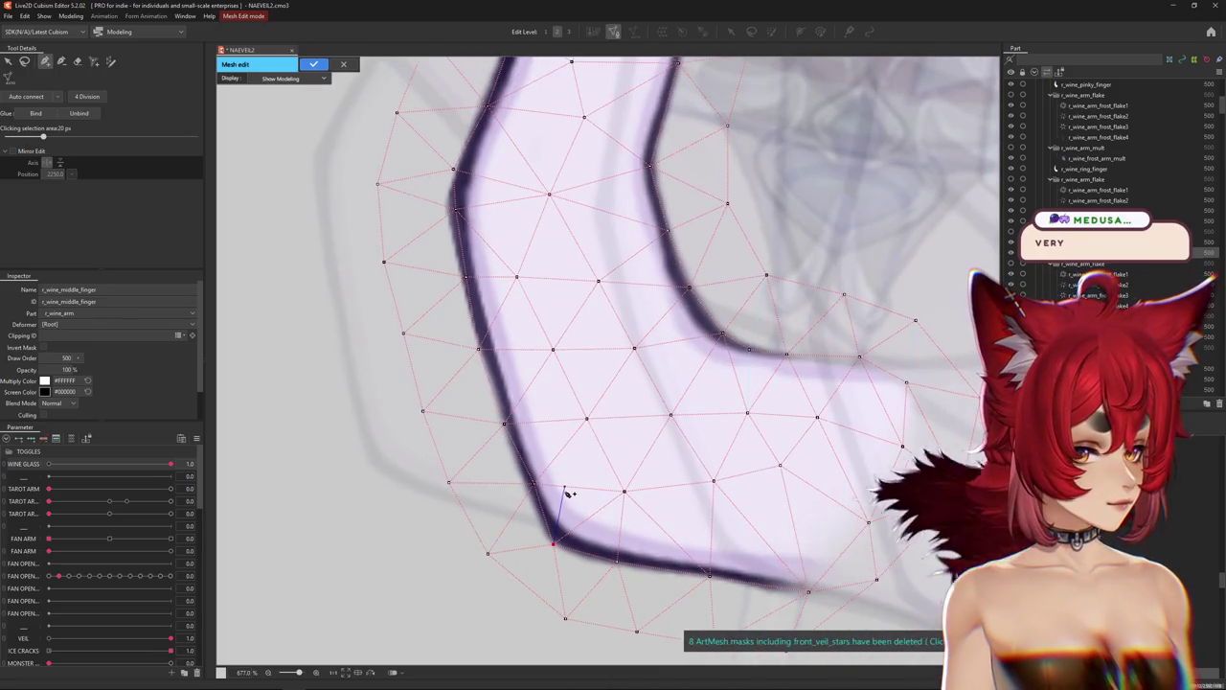
click(528, 486)
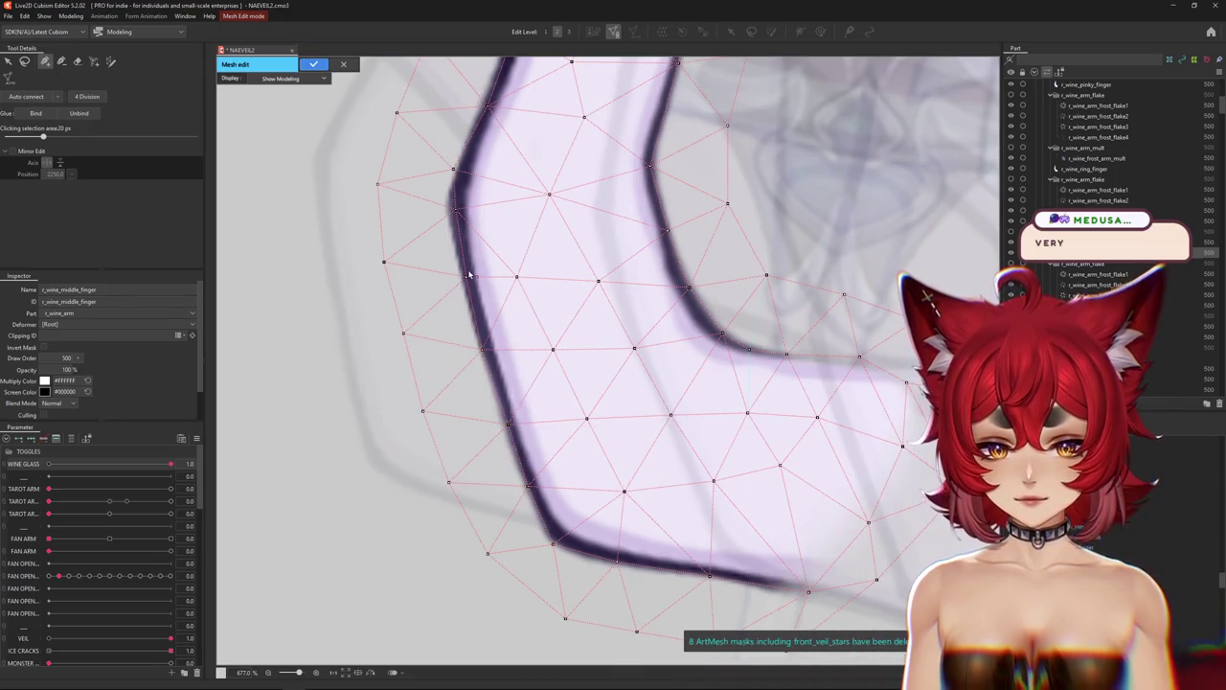
drag(462, 278, 475, 505)
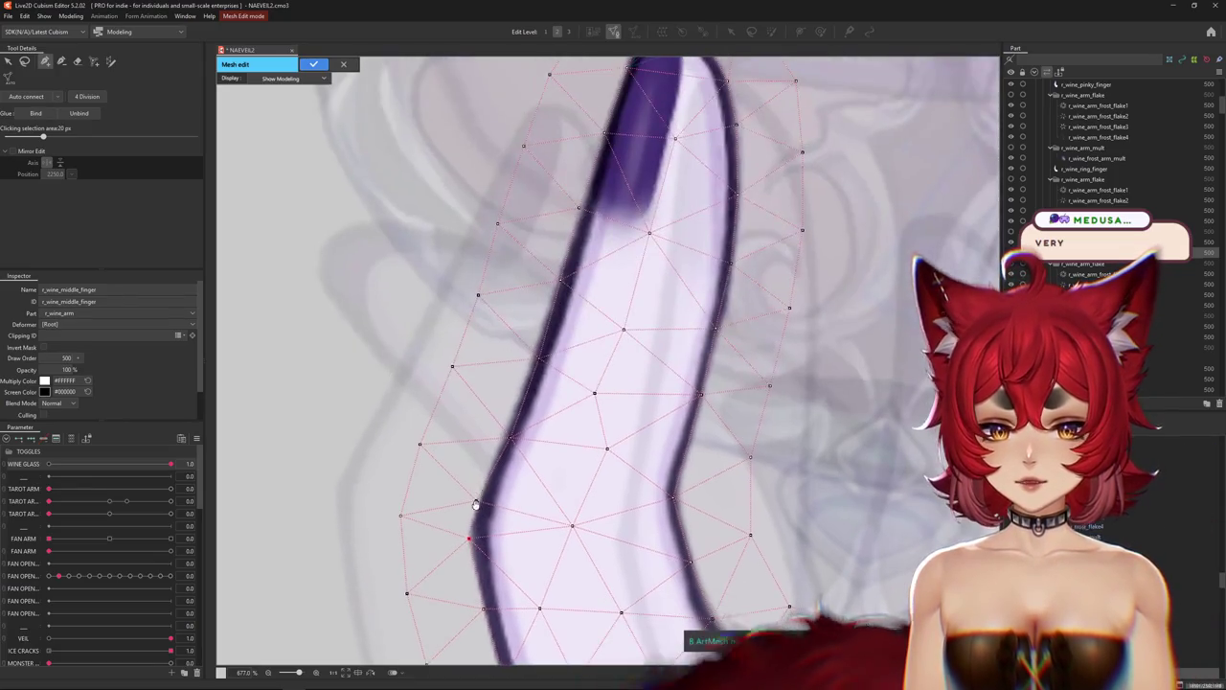
click(510, 434)
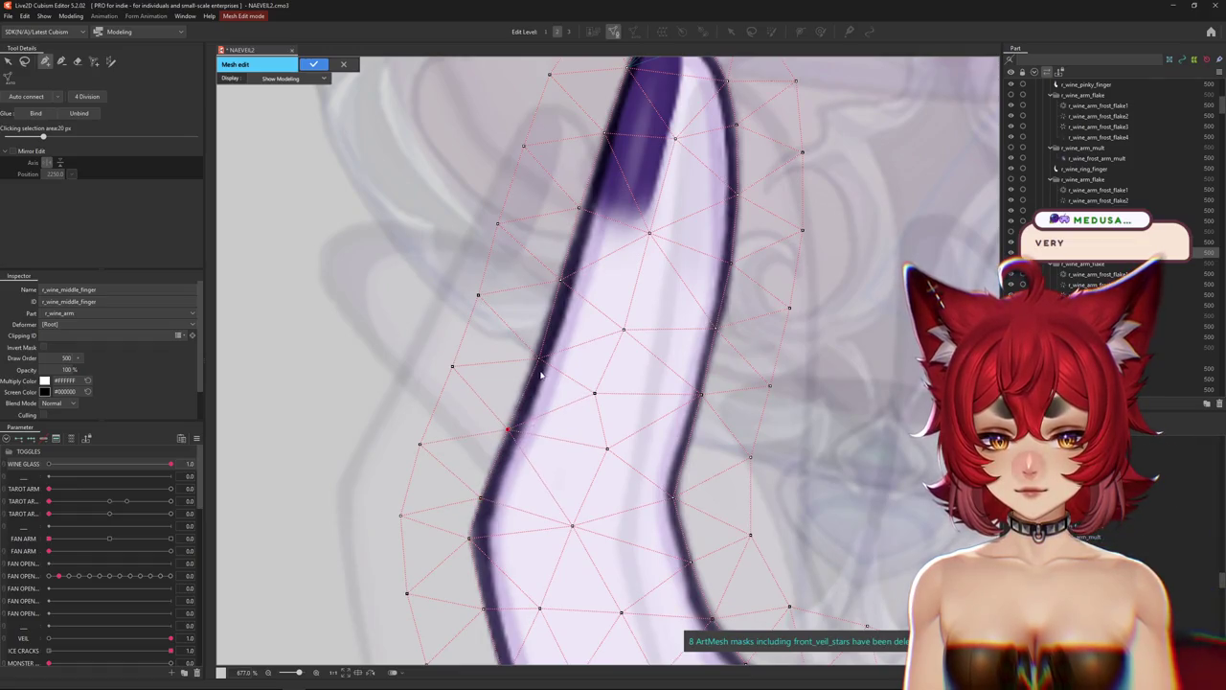
drag(539, 360, 567, 397)
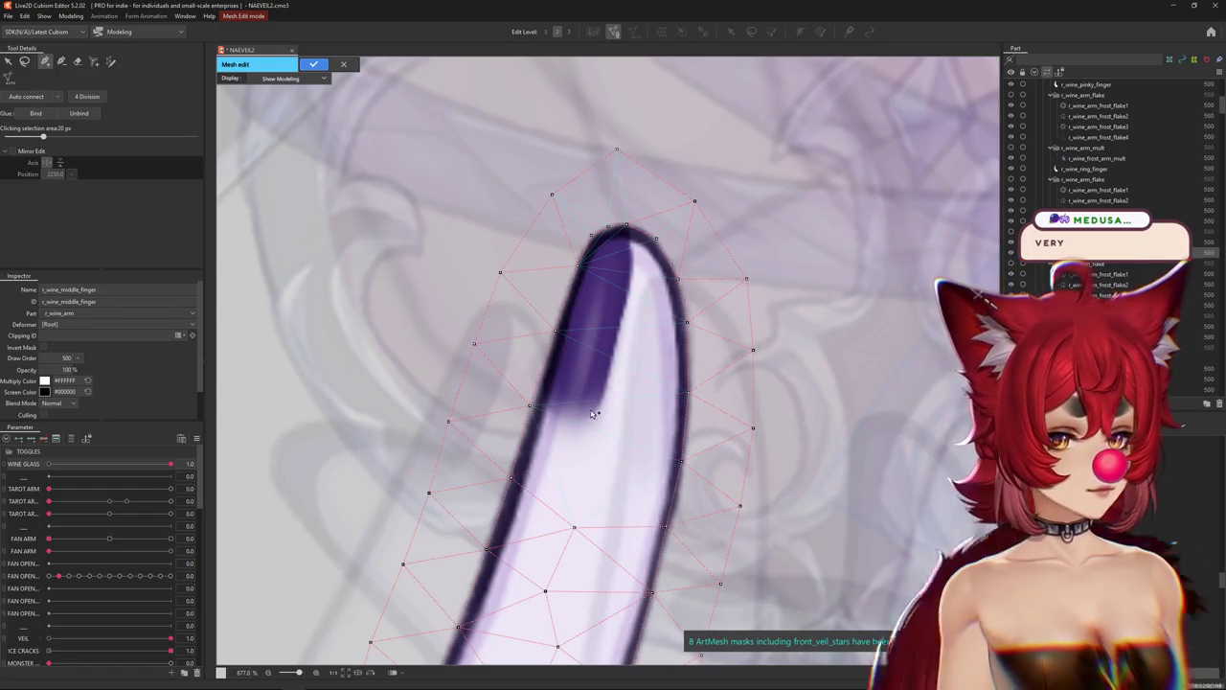
scroll(522, 408, up, 2)
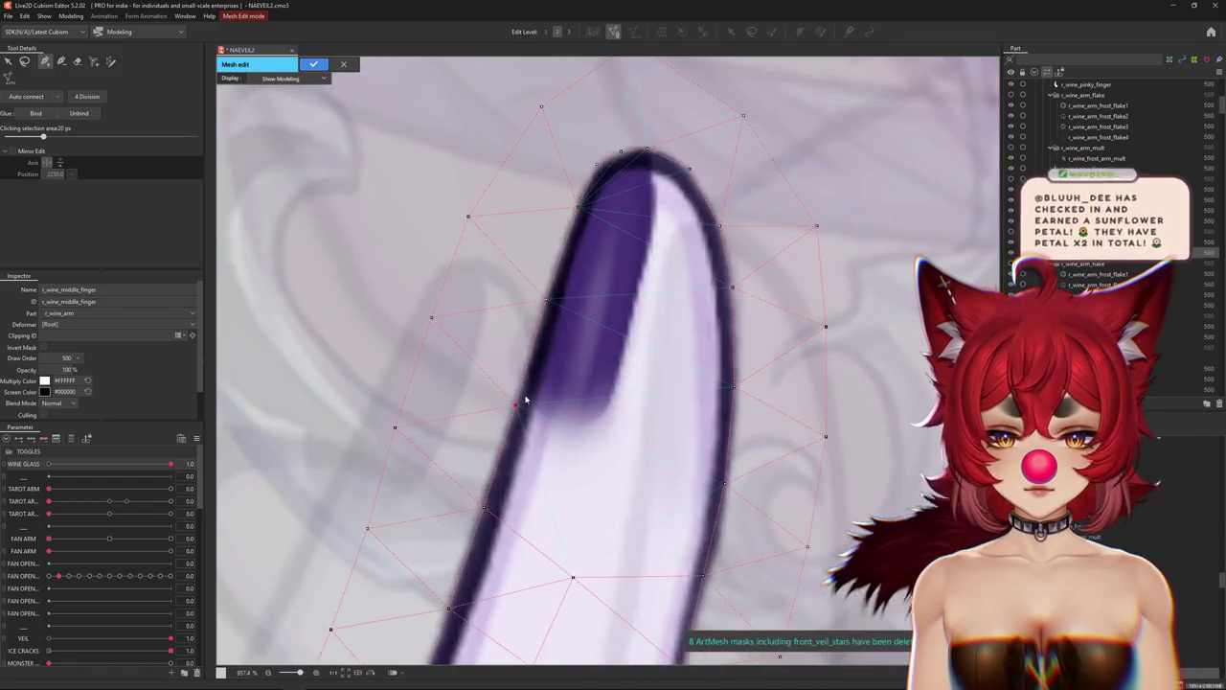
Add five vertices from the nail's lower edge up its side to the fingertip.
click(584, 420)
click(611, 401)
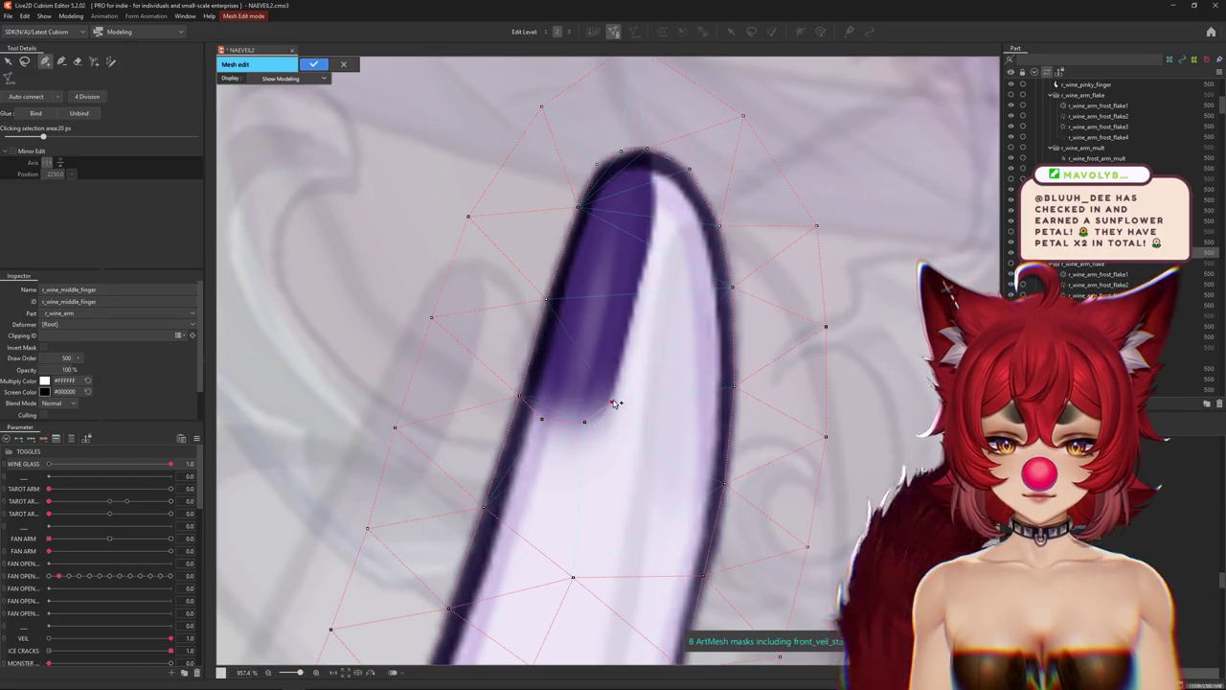
click(630, 336)
click(650, 254)
click(654, 172)
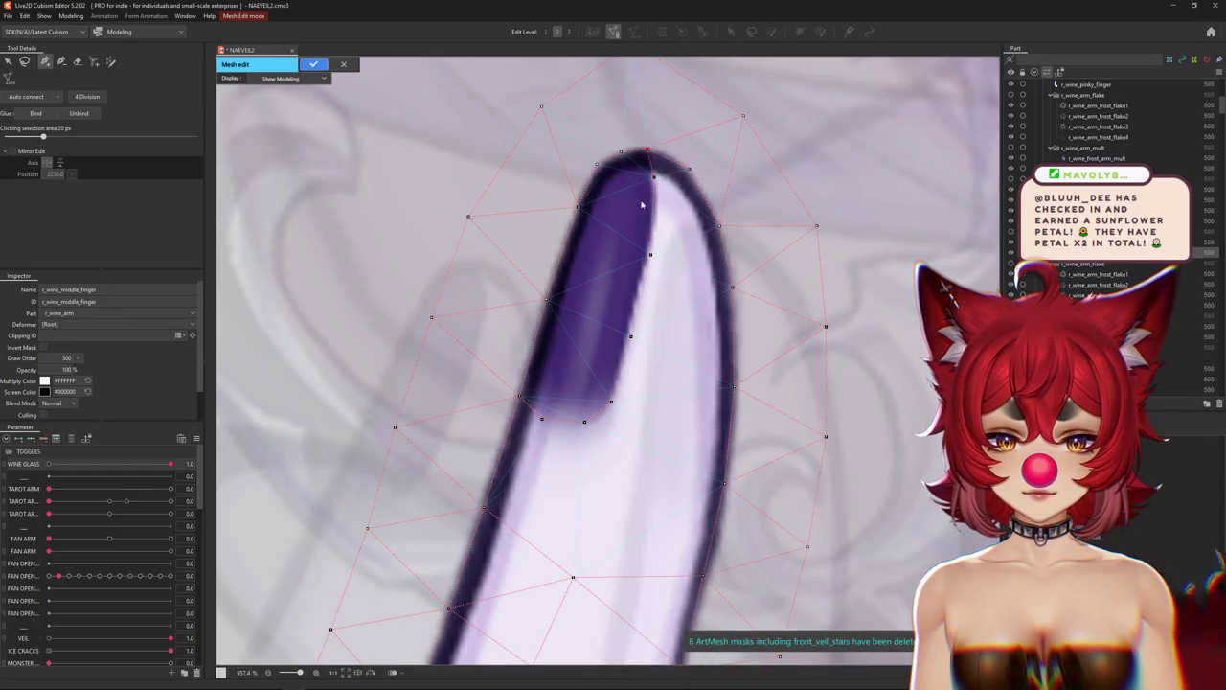
scroll(642, 287, down, 3)
scroll(661, 462, up, 2)
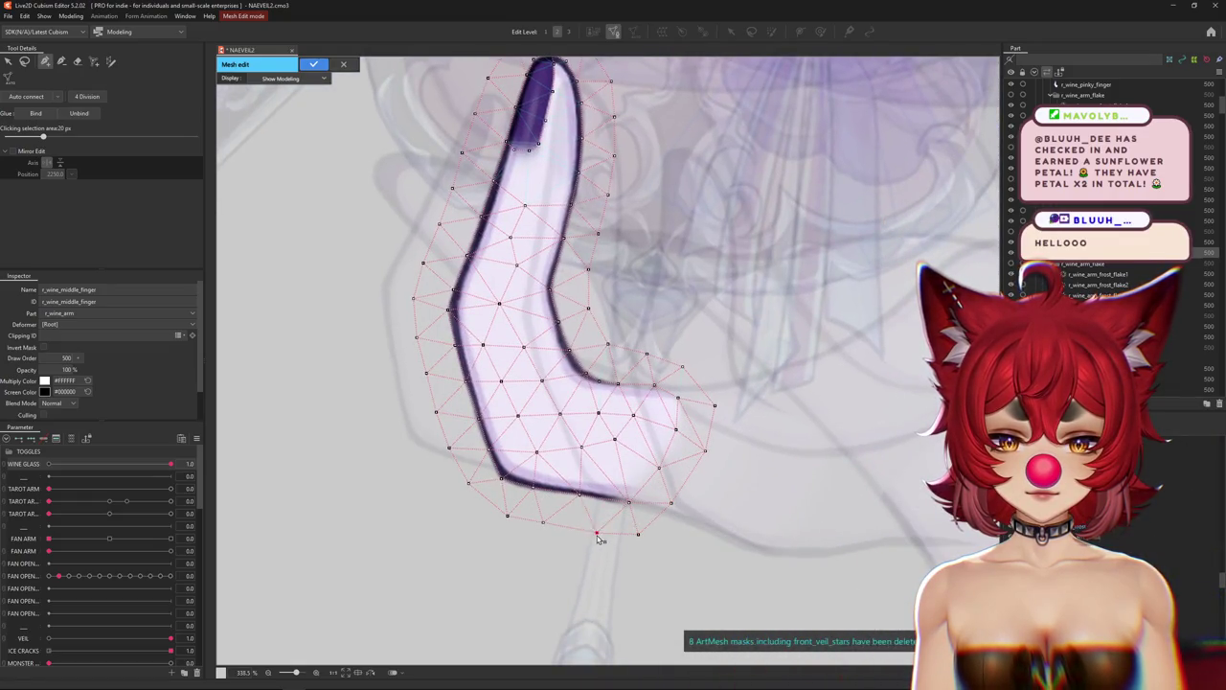
Shift a bottom vertex slightly right and apply the middle finger mesh.
drag(508, 517, 518, 516)
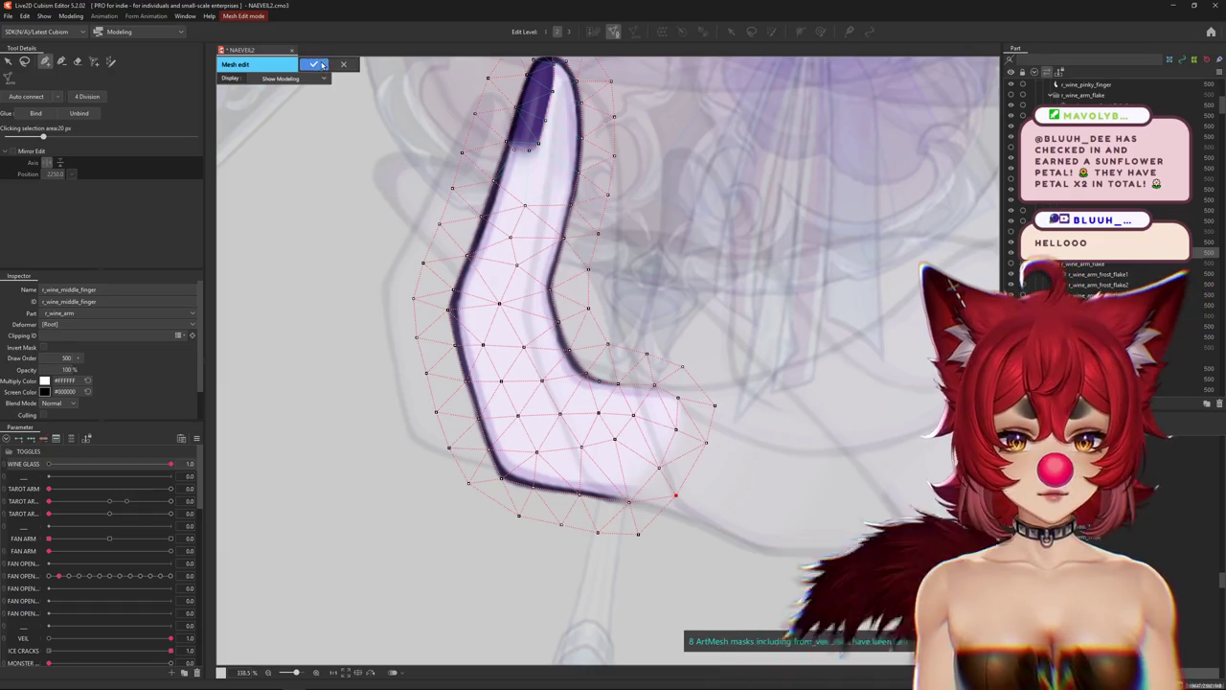
click(313, 65)
drag(487, 302, 518, 352)
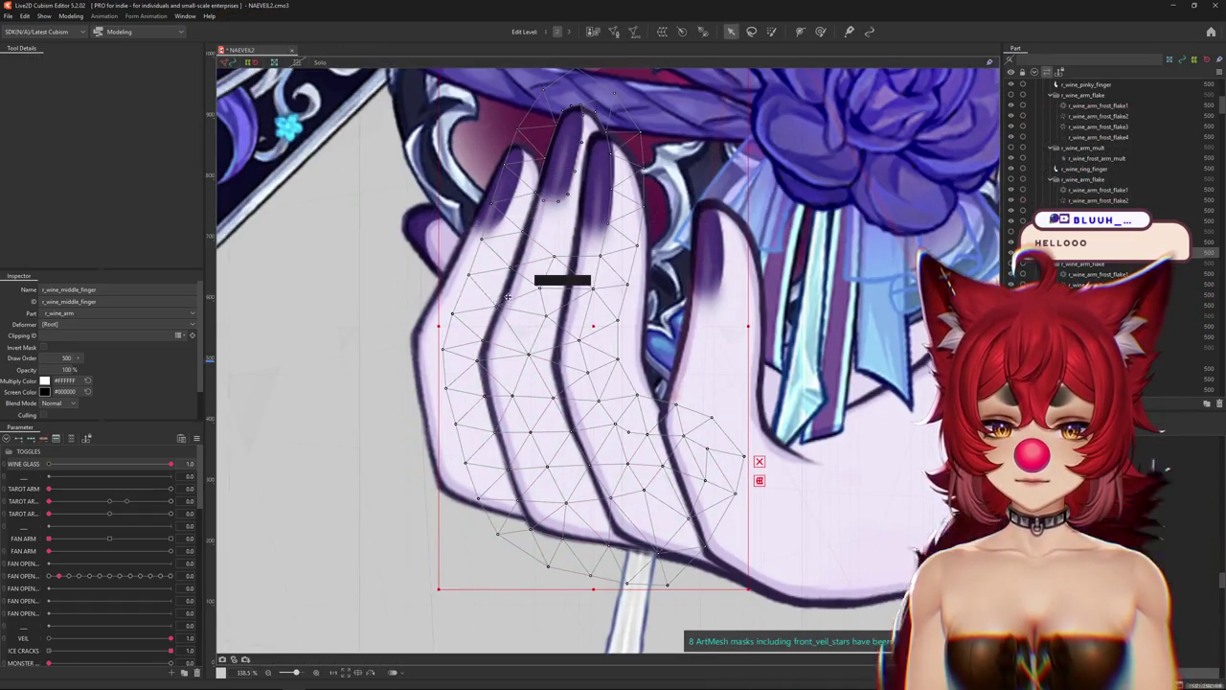
Open r_wine_pointer_finger in Mesh Edit and add a vertex on the fingertip's right curve.
click(503, 306)
double_click(542, 311)
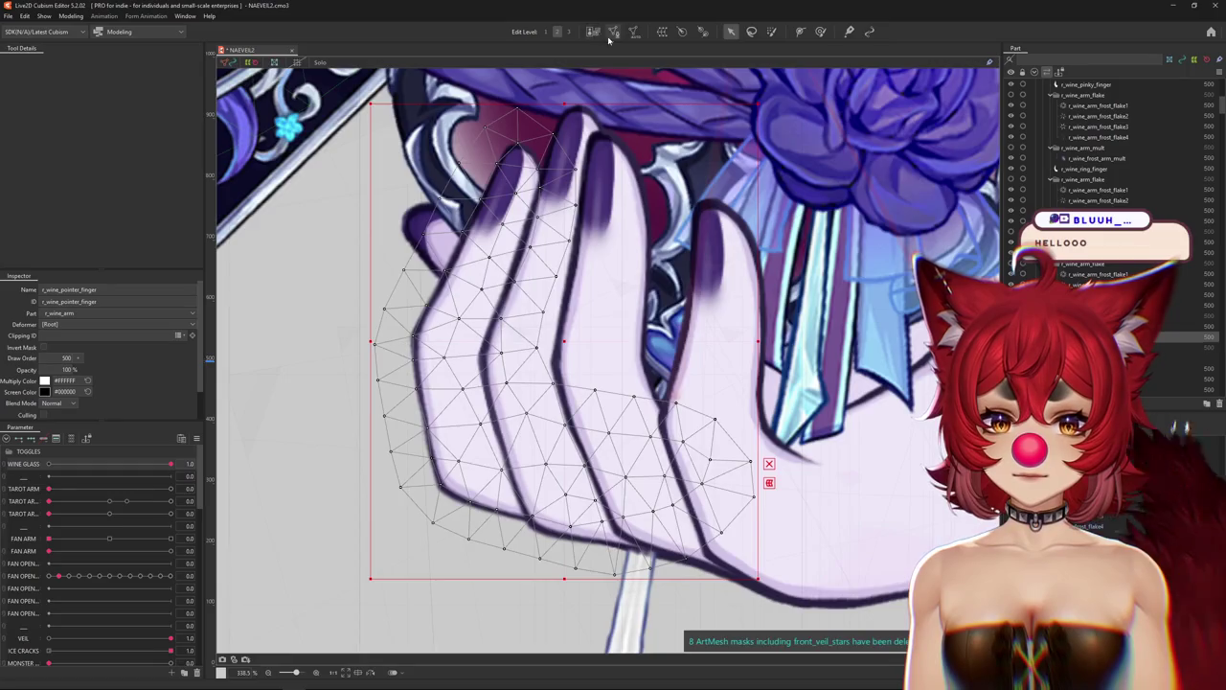
scroll(552, 214, up, 1)
scroll(552, 214, up, 3)
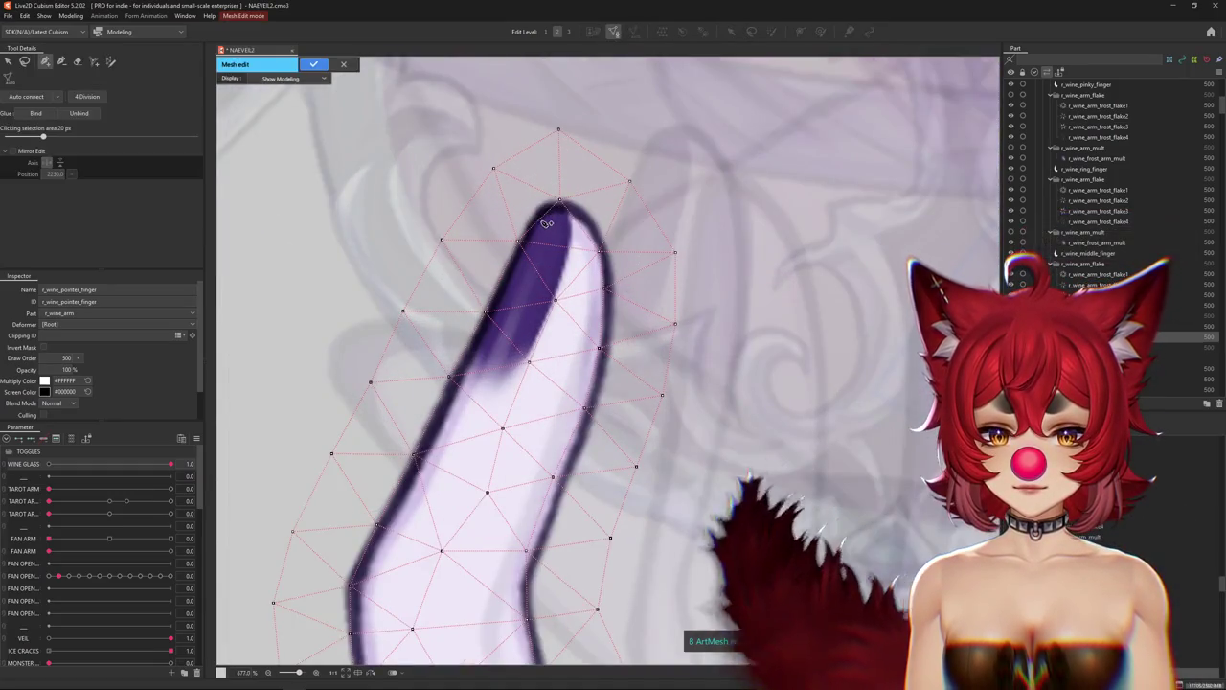
click(561, 199)
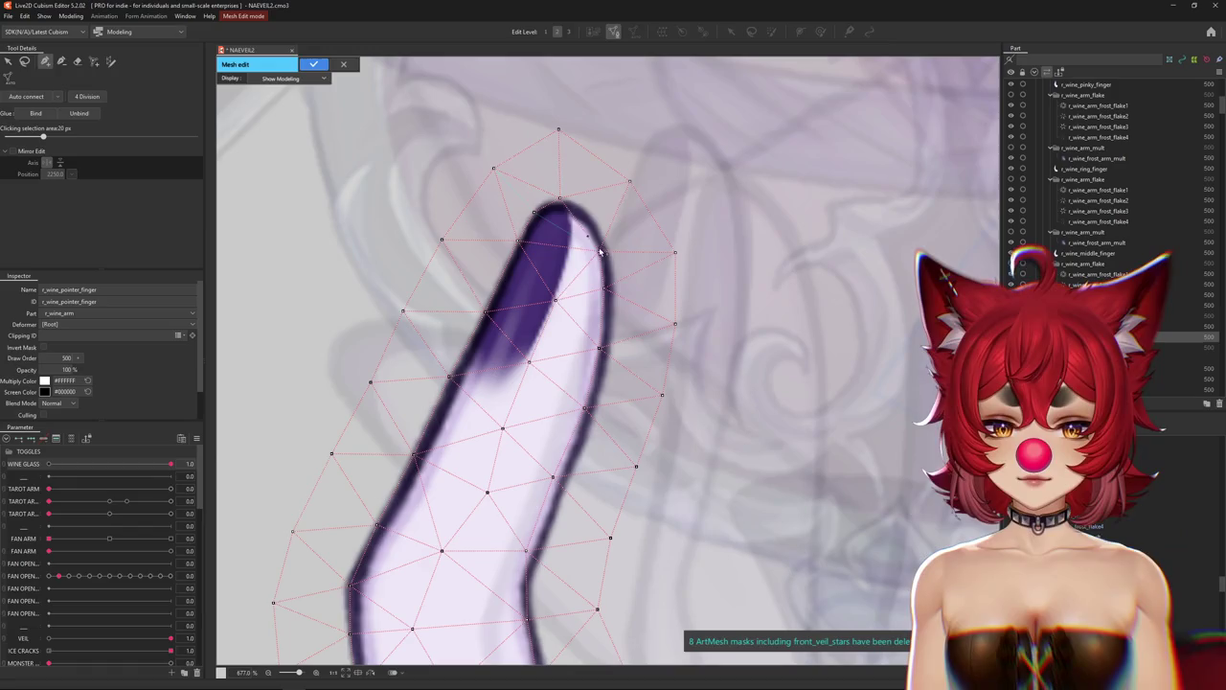
click(576, 194)
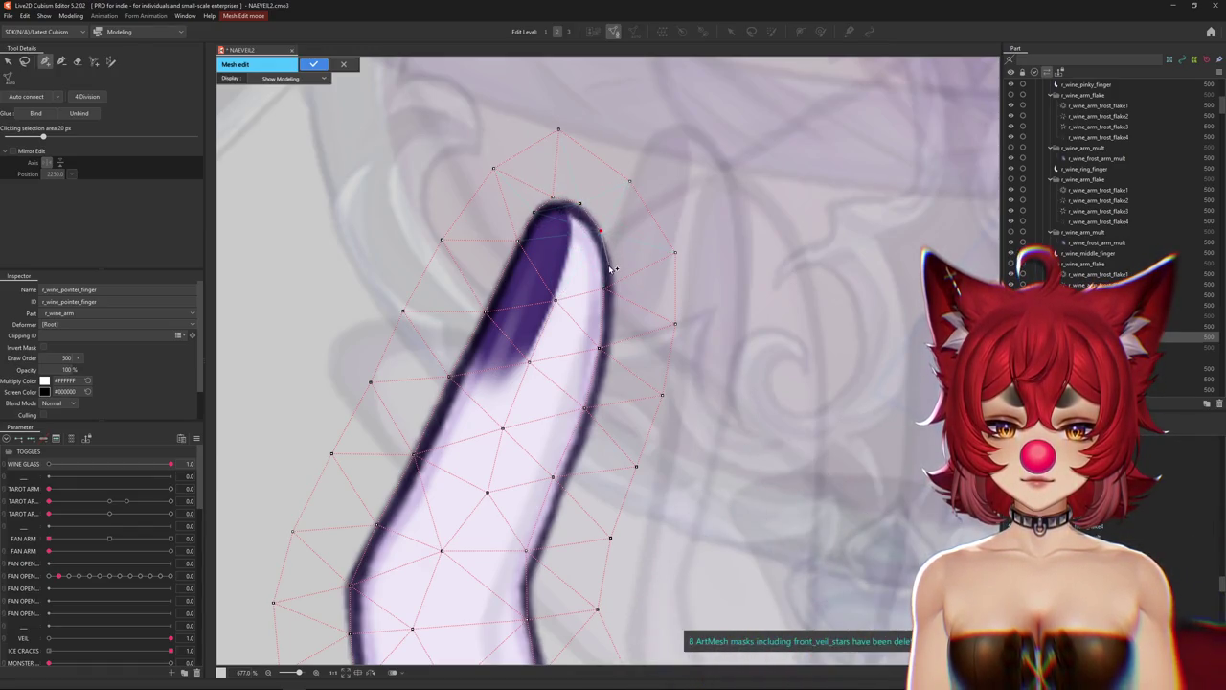
Add vertices down the pointer finger's right and inner outline to the bend.
click(608, 355)
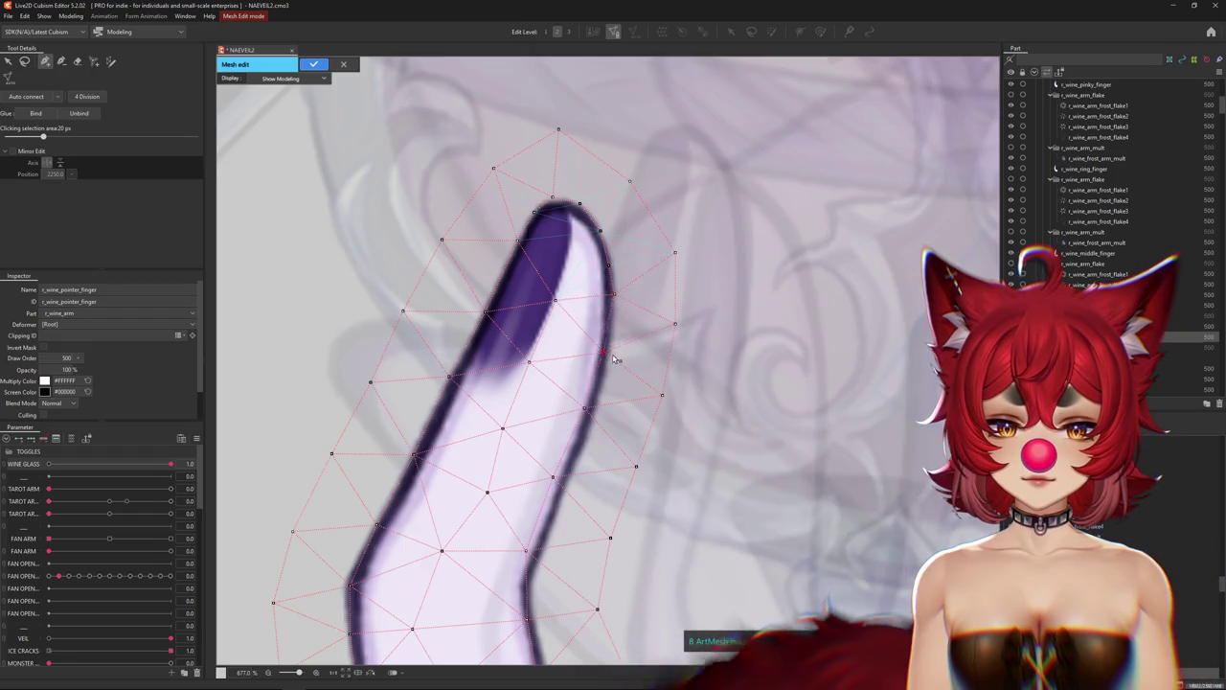
click(591, 414)
click(563, 483)
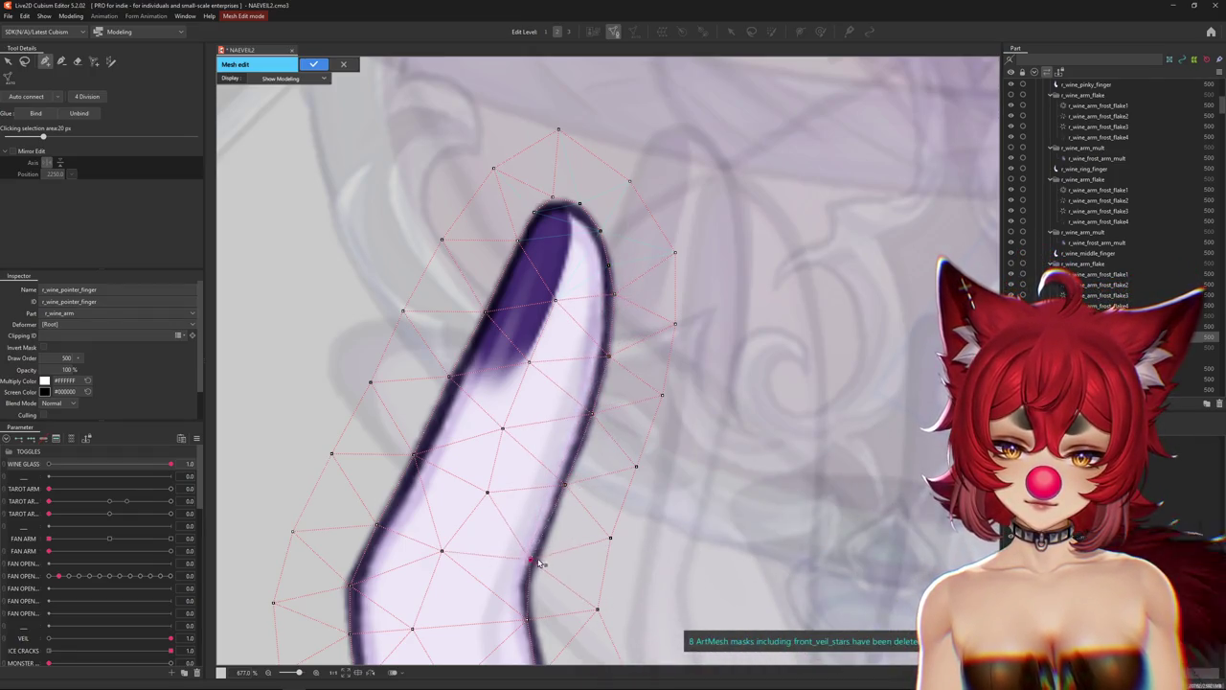
drag(538, 560, 536, 579)
scroll(546, 431, down, 3)
click(549, 387)
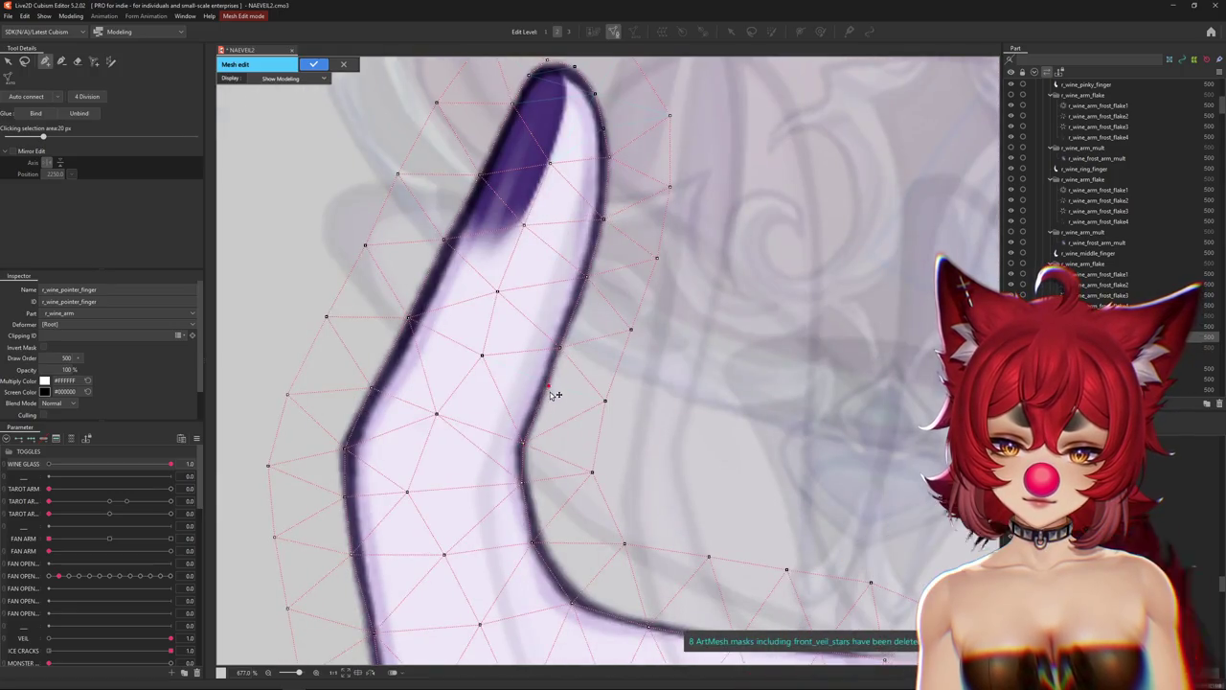
scroll(546, 548, down, 3)
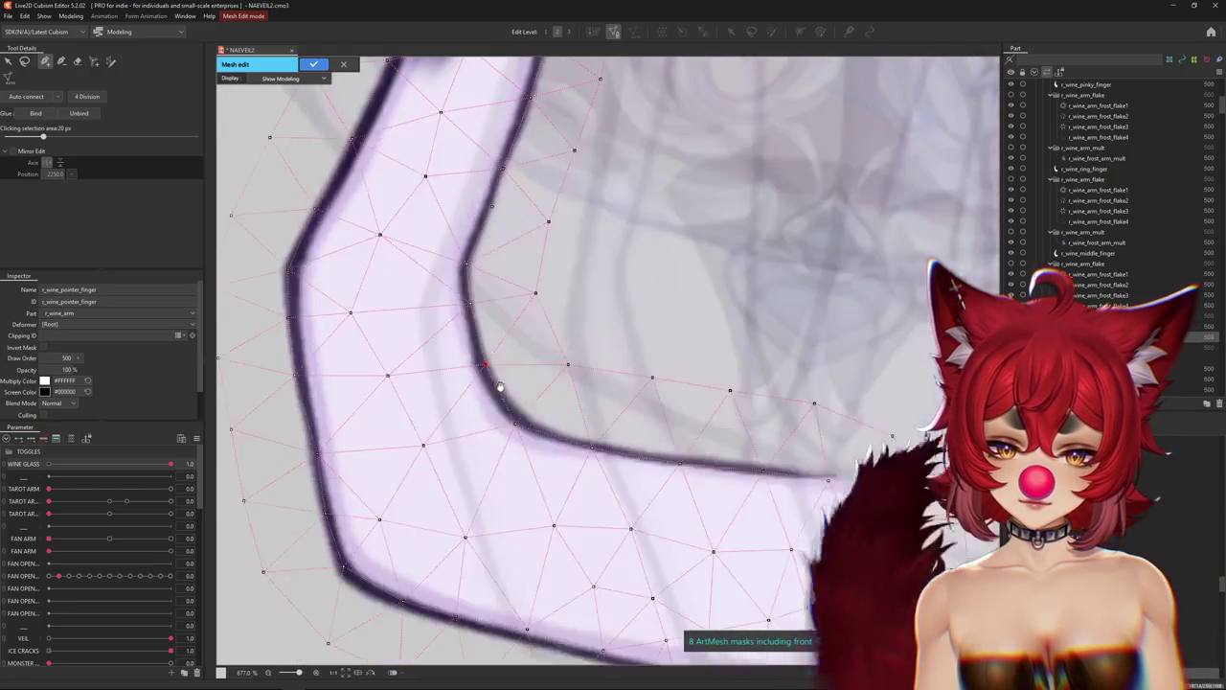
click(505, 399)
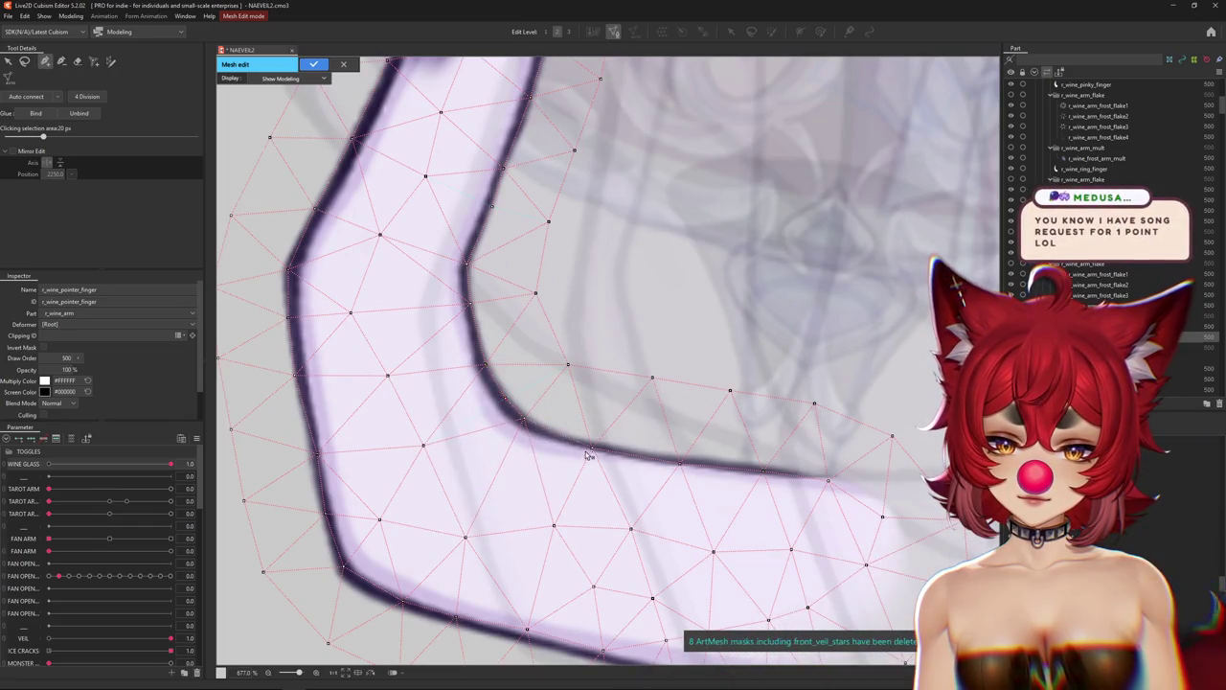
Add vertices along the bent finger's end and lower outline near the bend.
click(765, 468)
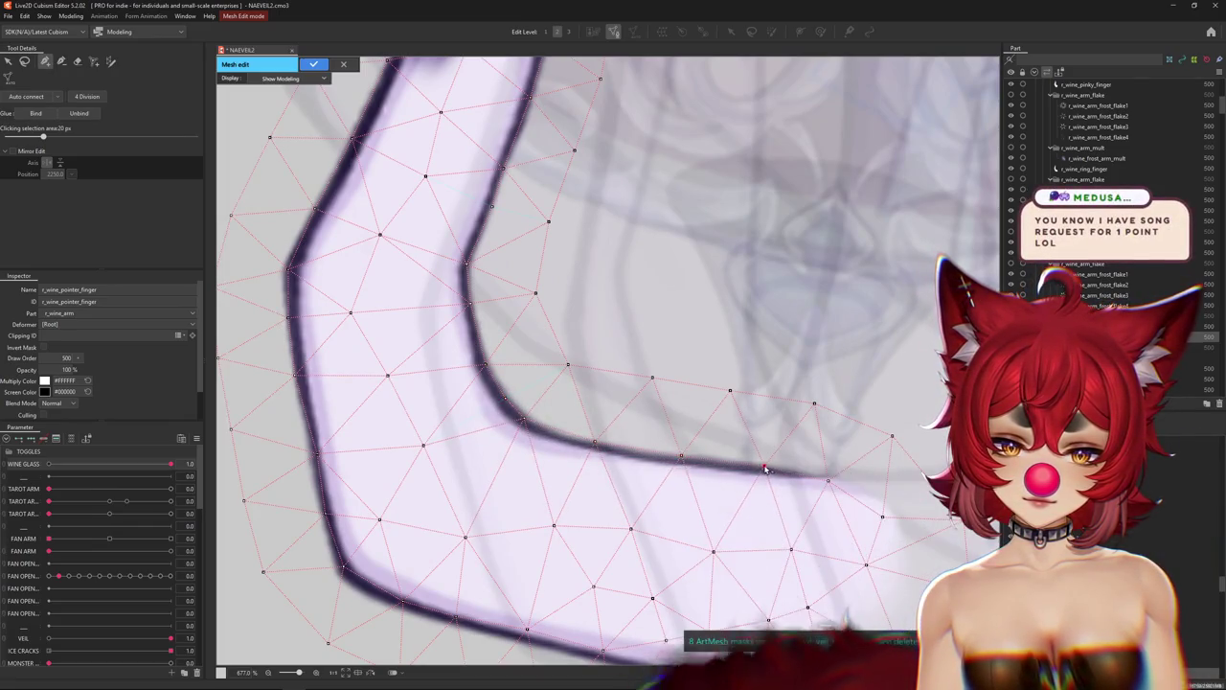
drag(830, 480, 688, 369)
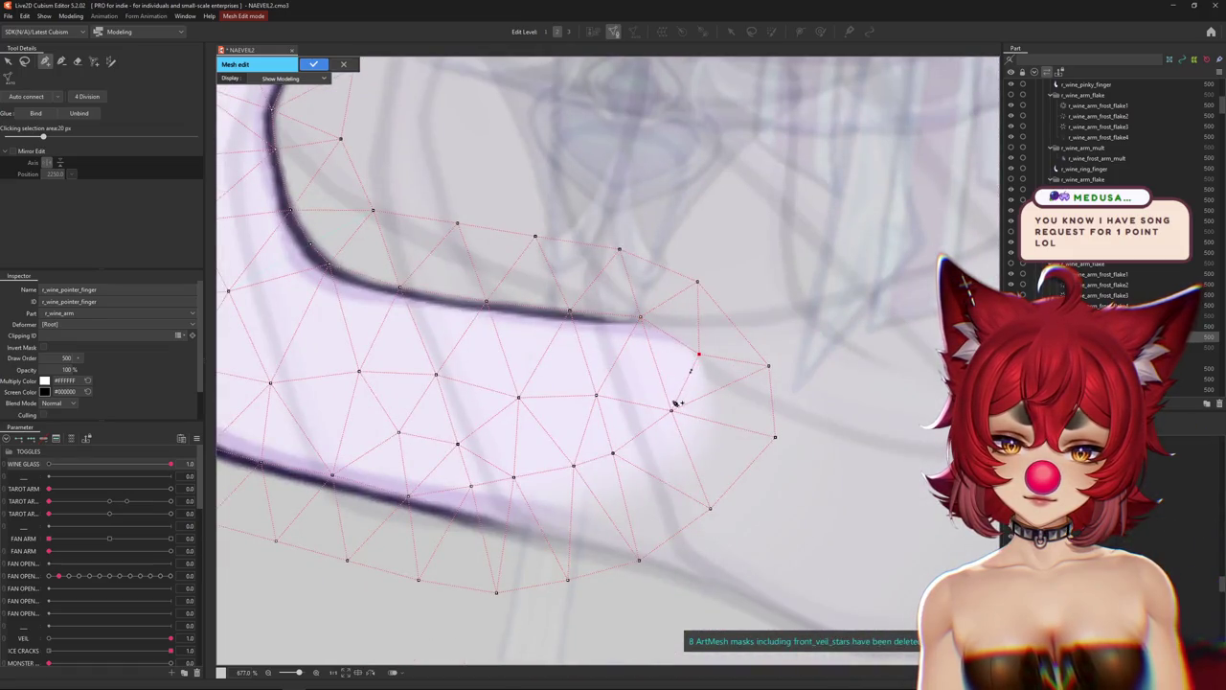
click(629, 496)
click(587, 535)
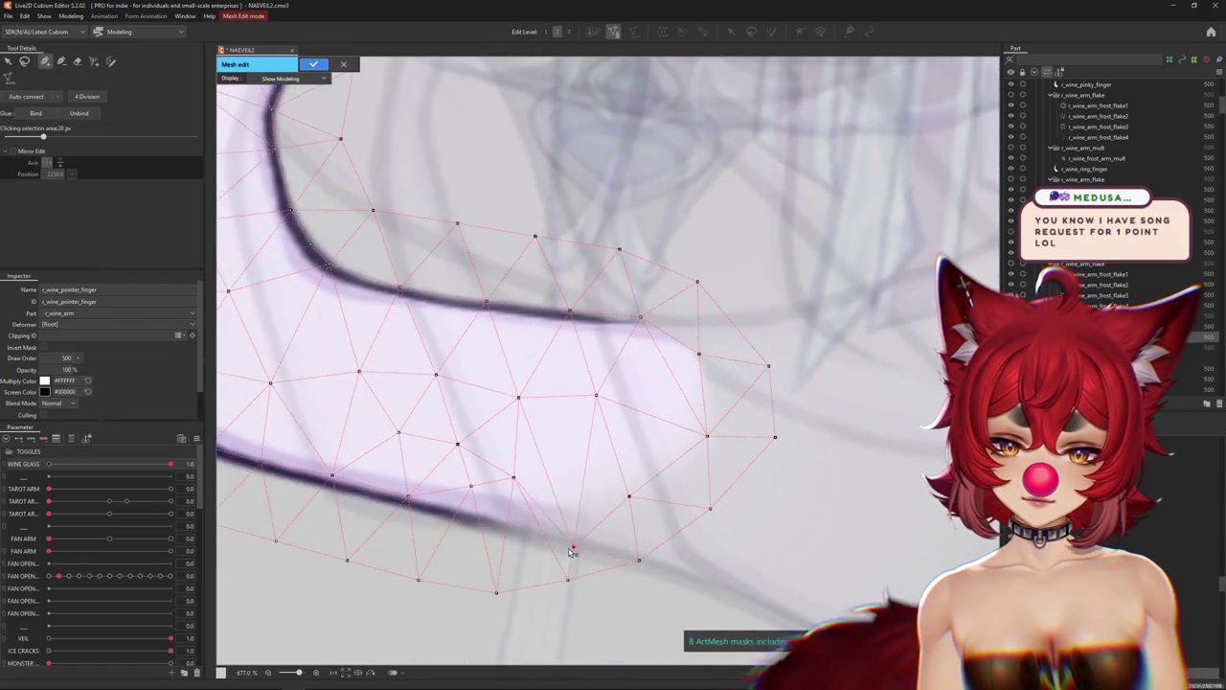
click(520, 495)
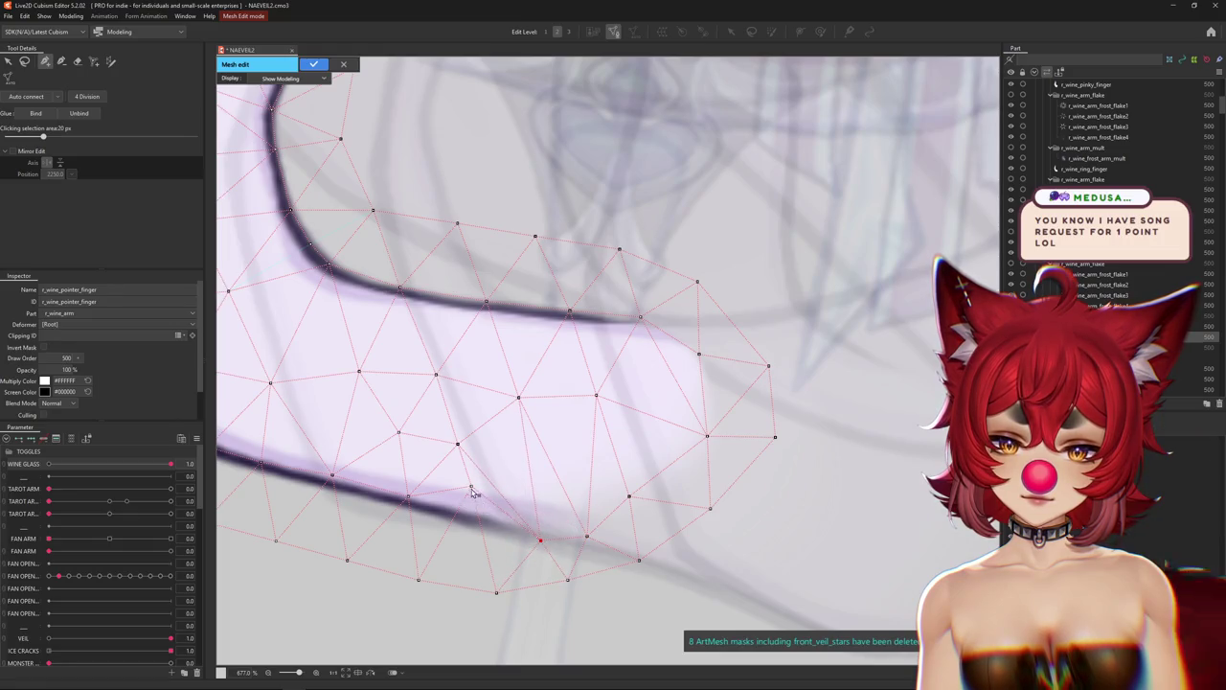
drag(400, 485, 584, 492)
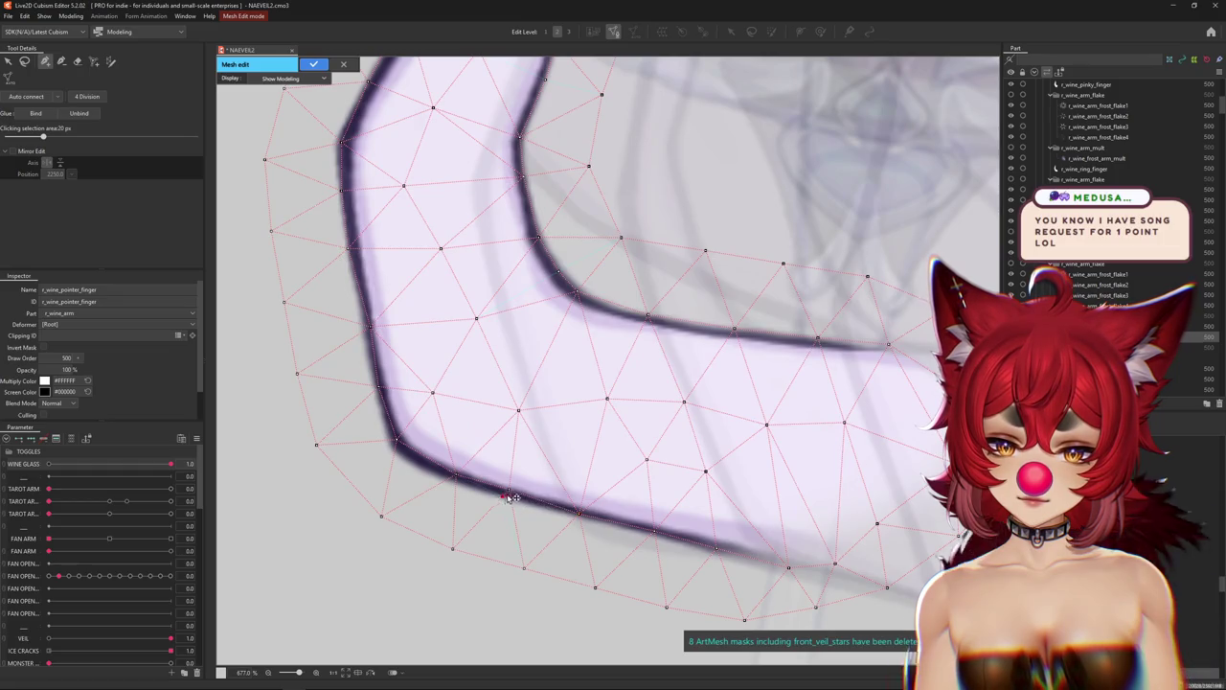
click(444, 479)
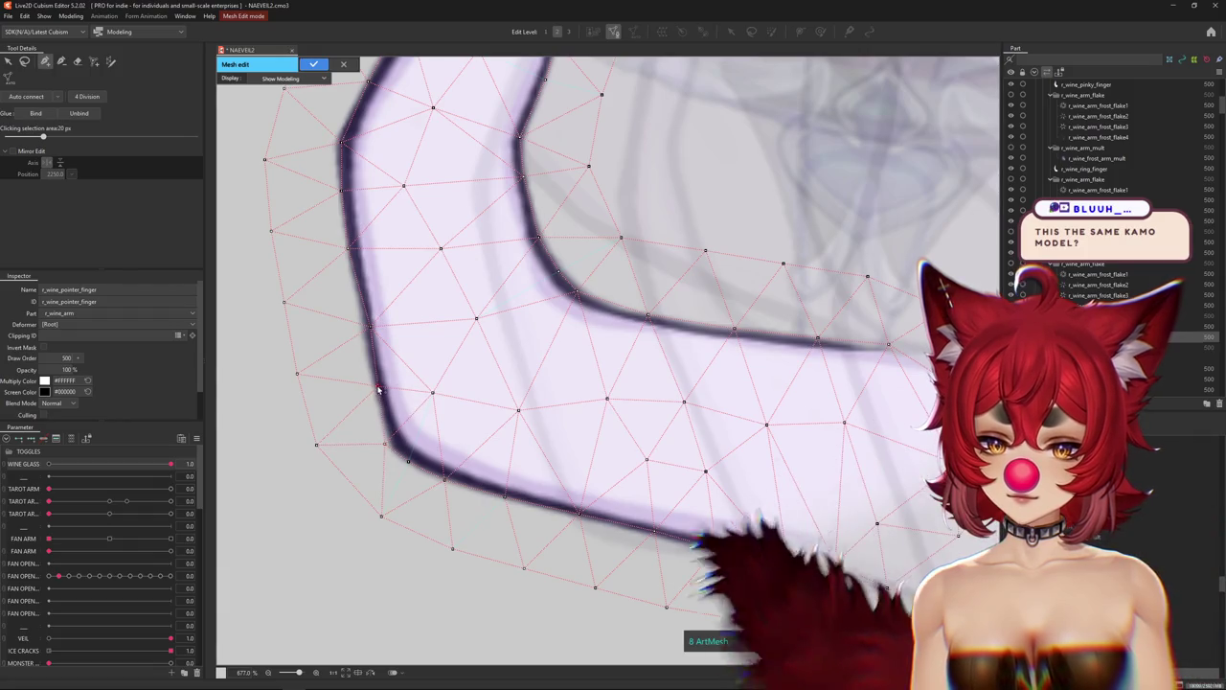
drag(383, 414, 487, 423)
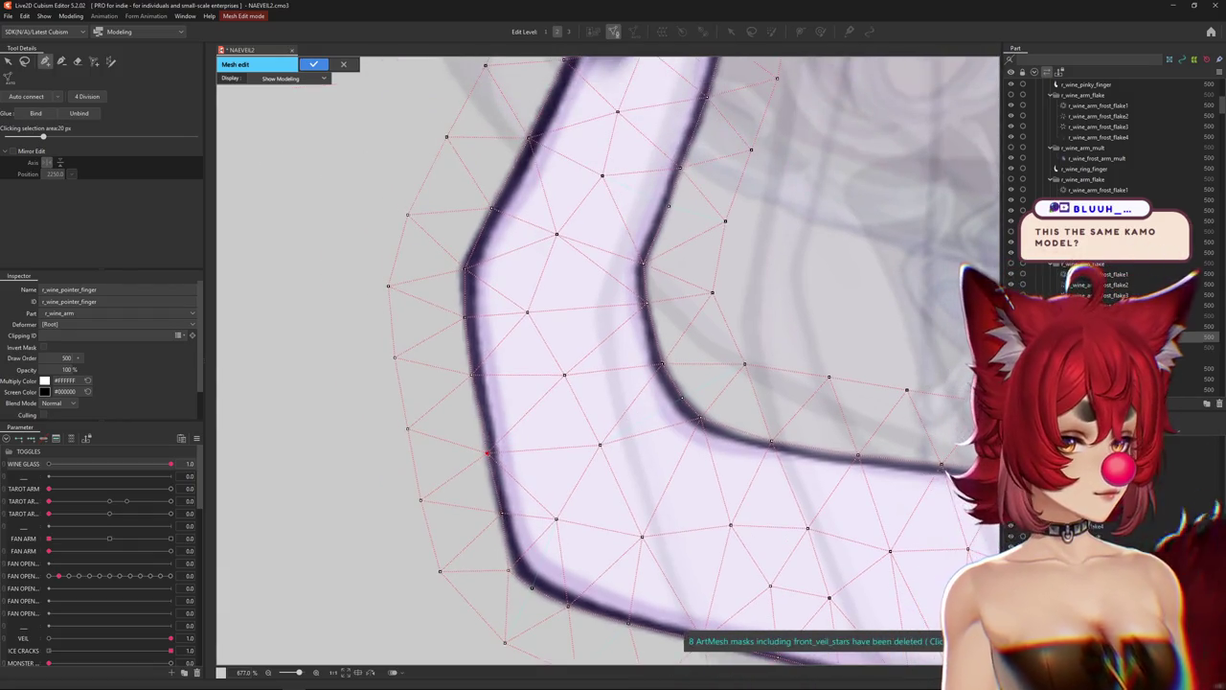
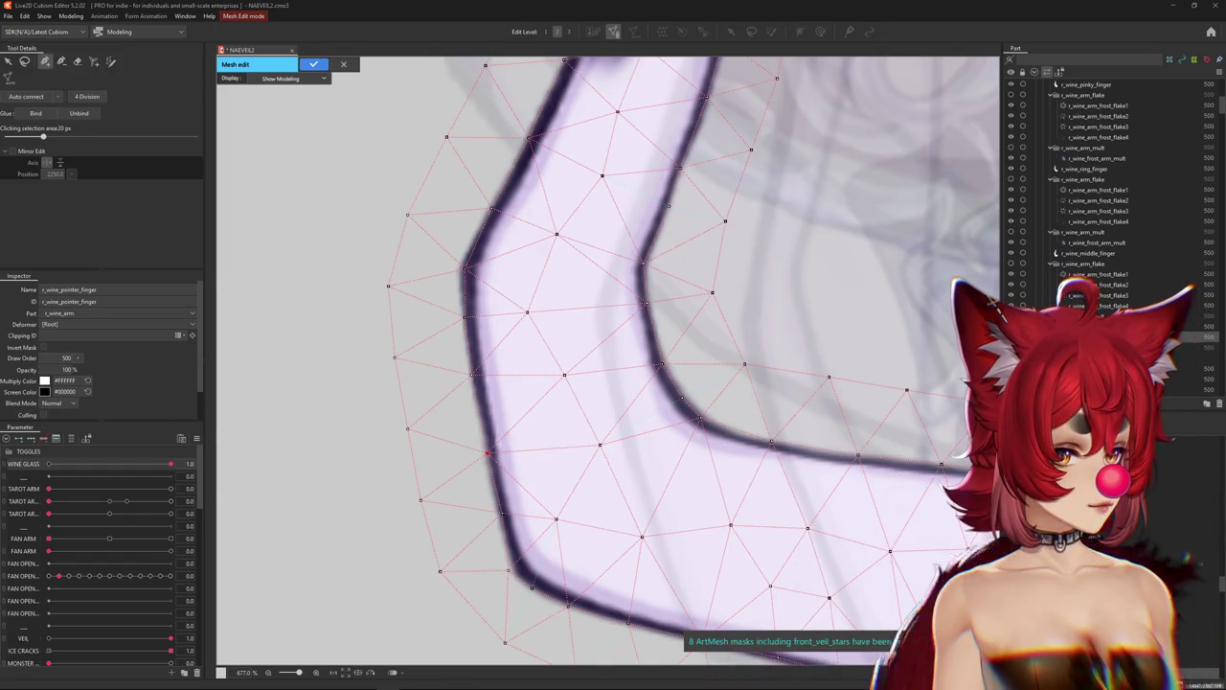
Add two vertices along the lower edge of the r_wine_pointer_finger mesh.
scroll(556, 243, down, 2)
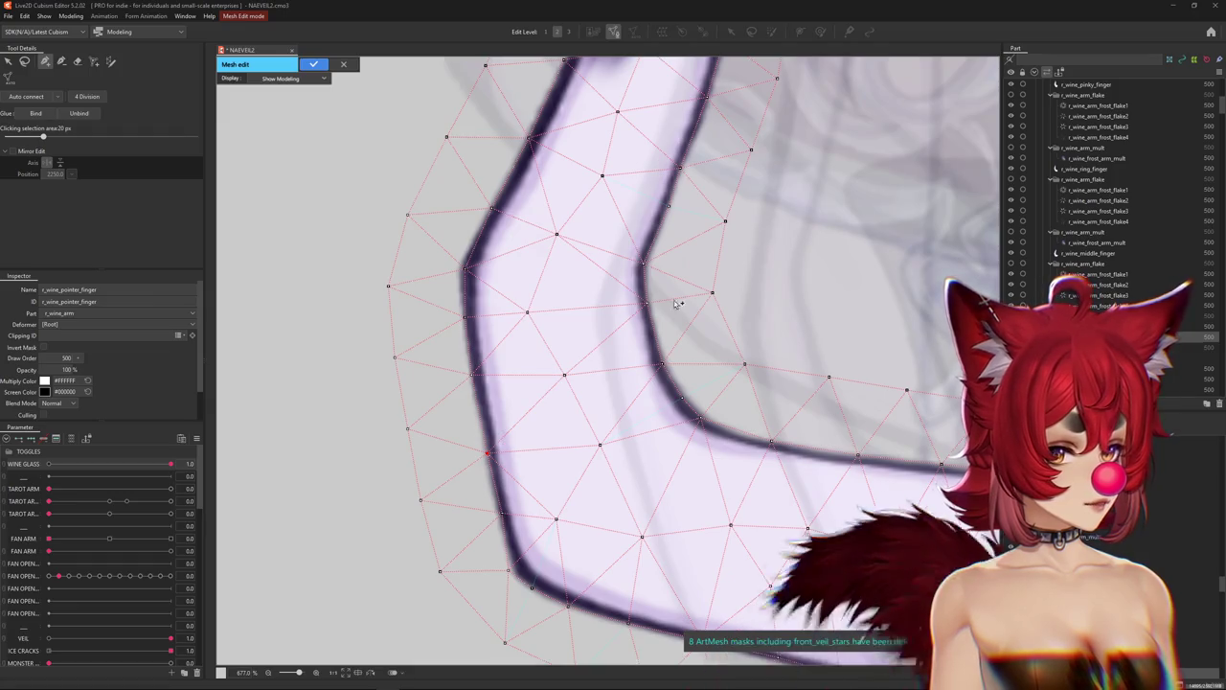
scroll(556, 243, down, 3)
scroll(556, 243, up, 3)
drag(525, 320, 502, 460)
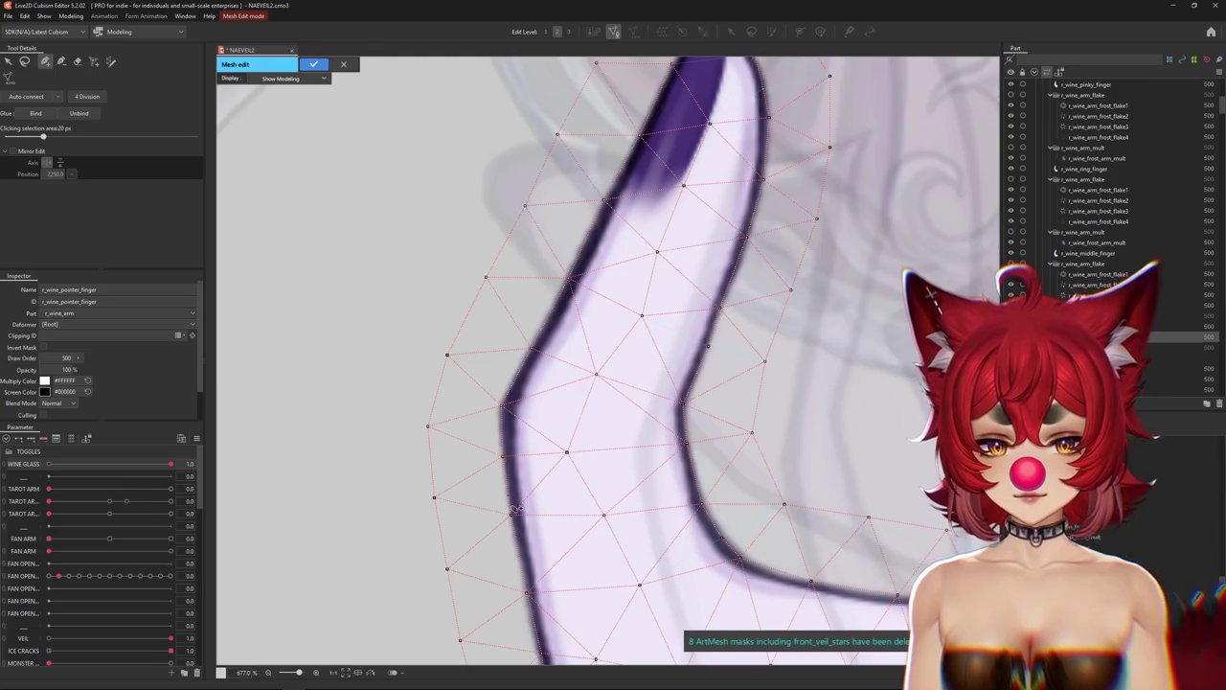
drag(517, 580, 460, 371)
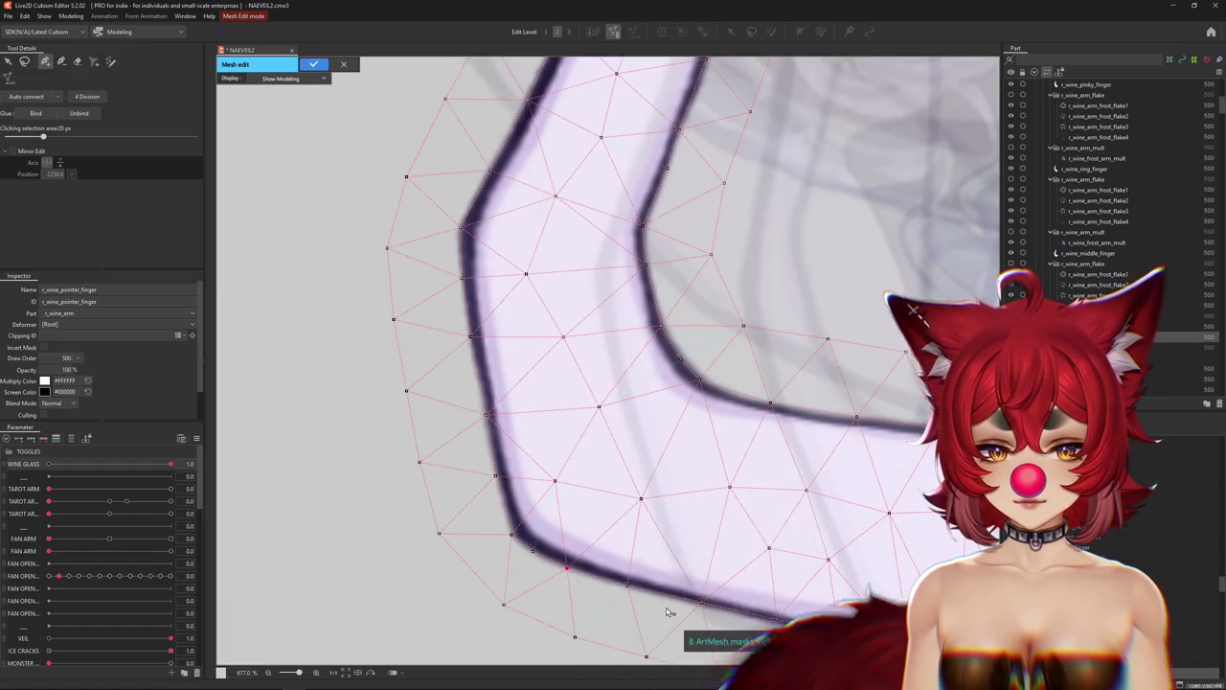
drag(539, 558, 502, 428)
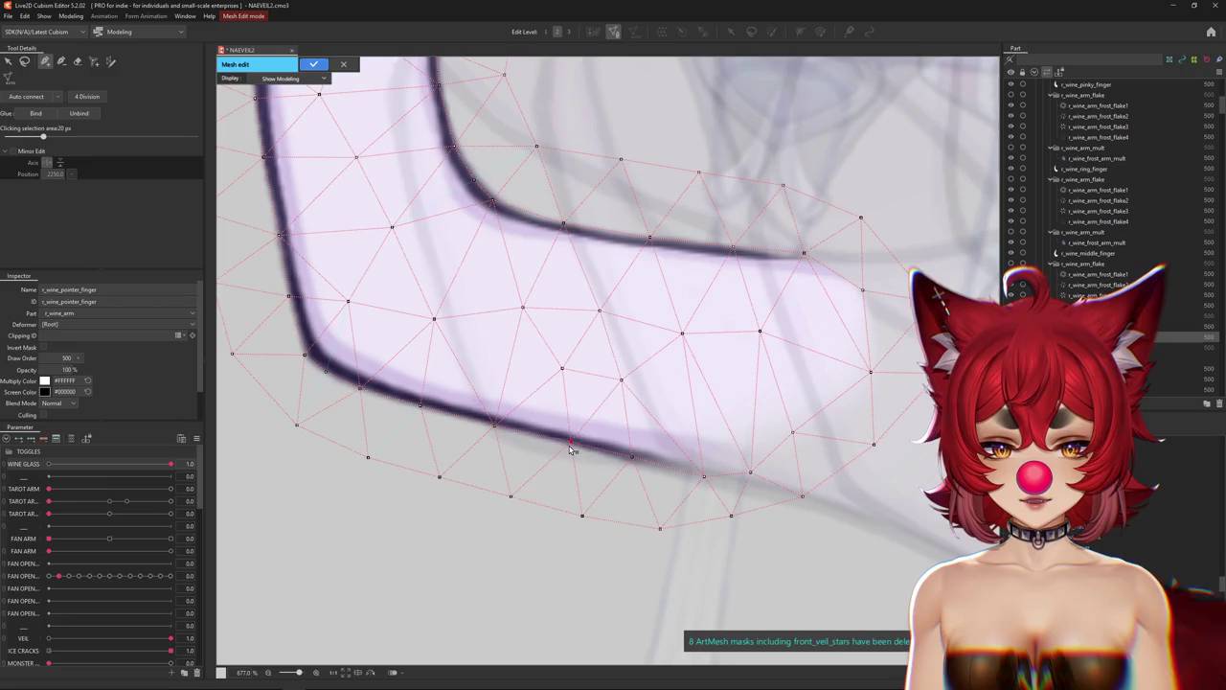
click(633, 460)
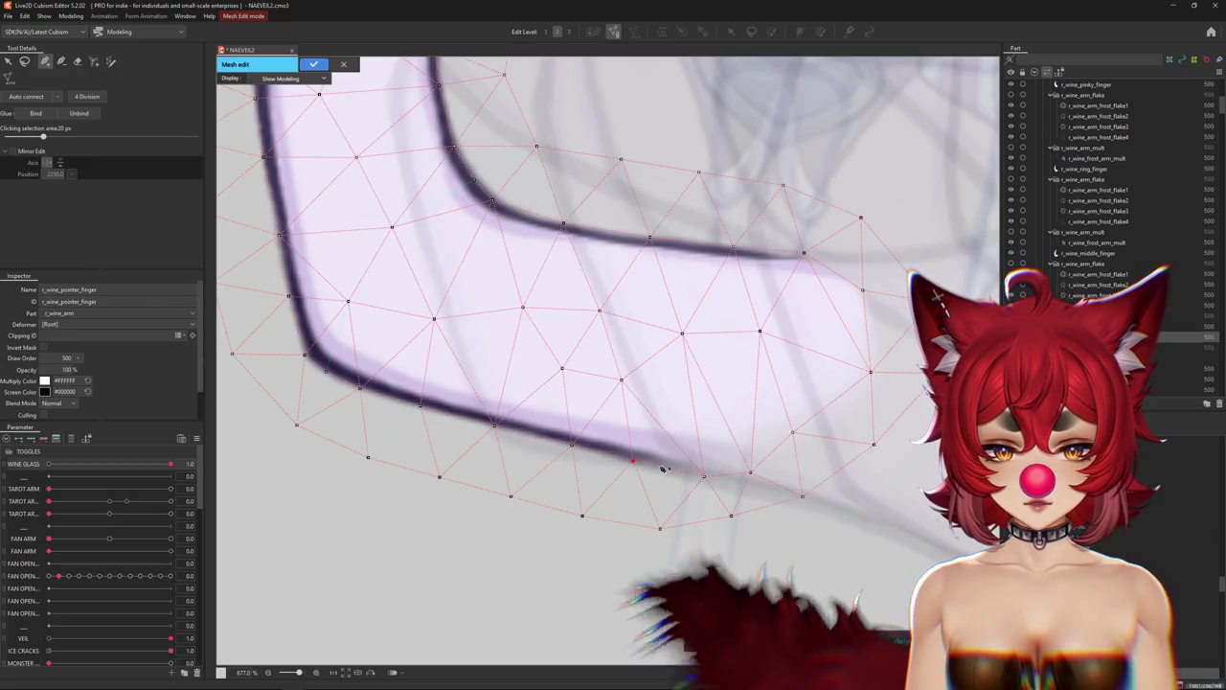
click(810, 436)
Pick vertices at the finger's inner bend, then add two beside the fingernail.
drag(734, 274, 748, 443)
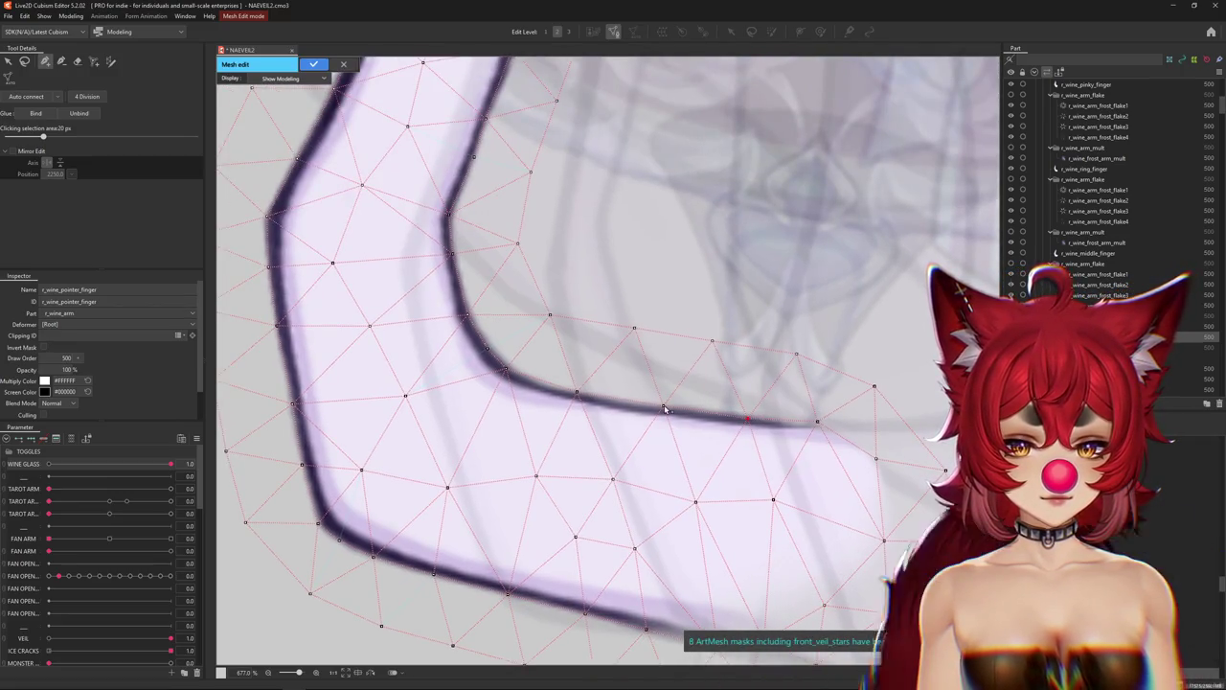
click(505, 372)
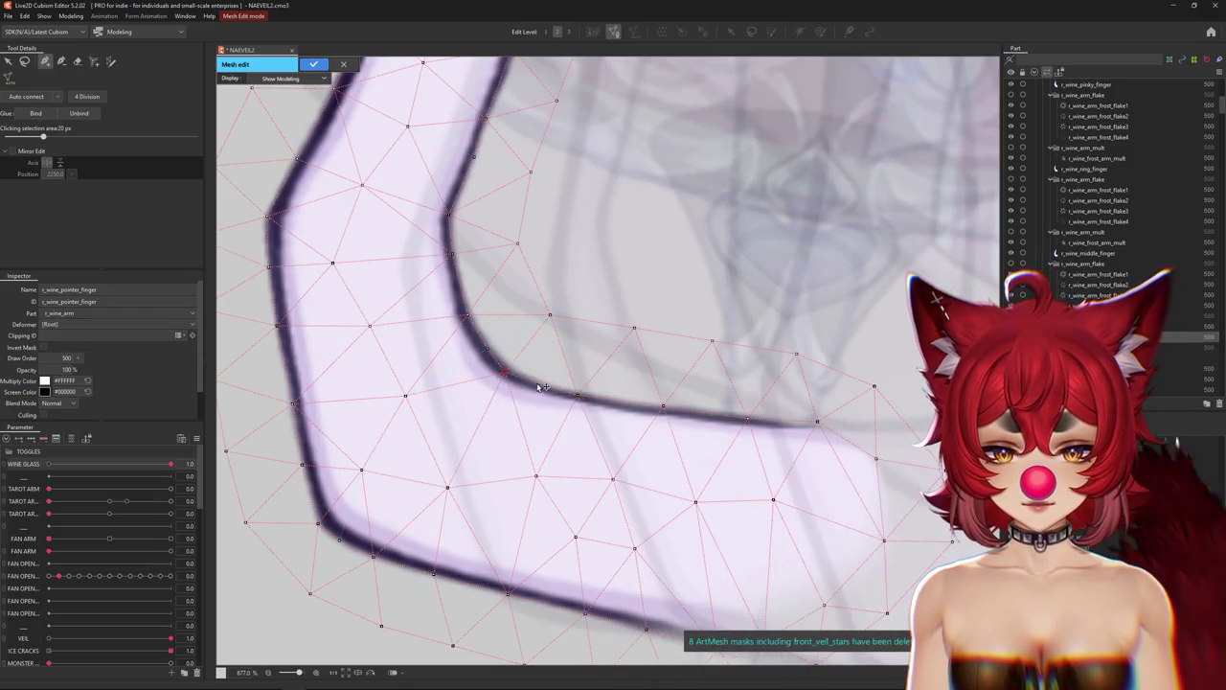
scroll(432, 340, up, 1)
scroll(441, 384, up, 4)
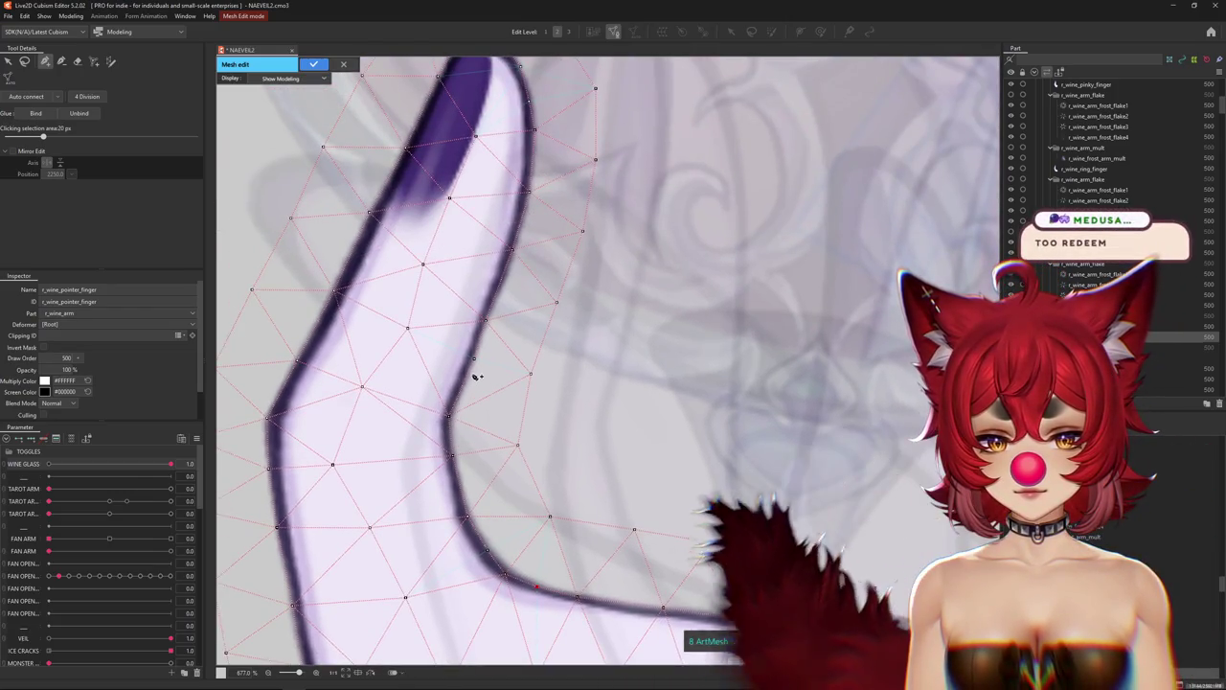
click(511, 249)
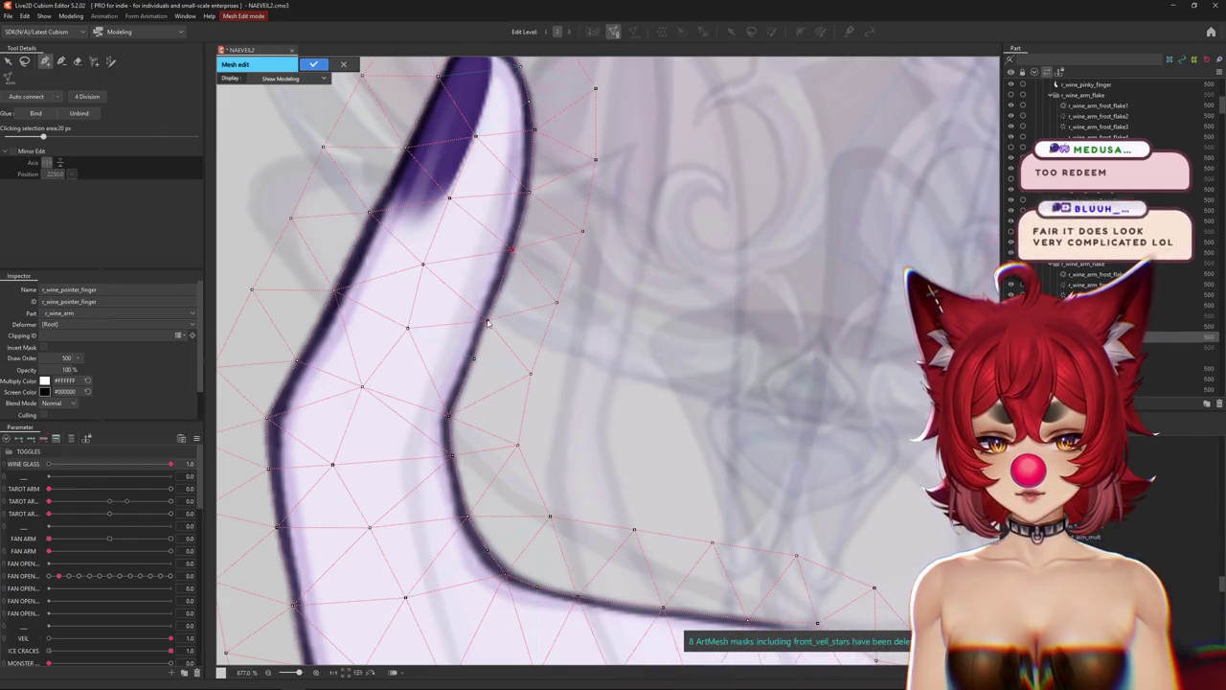
drag(441, 215, 523, 395)
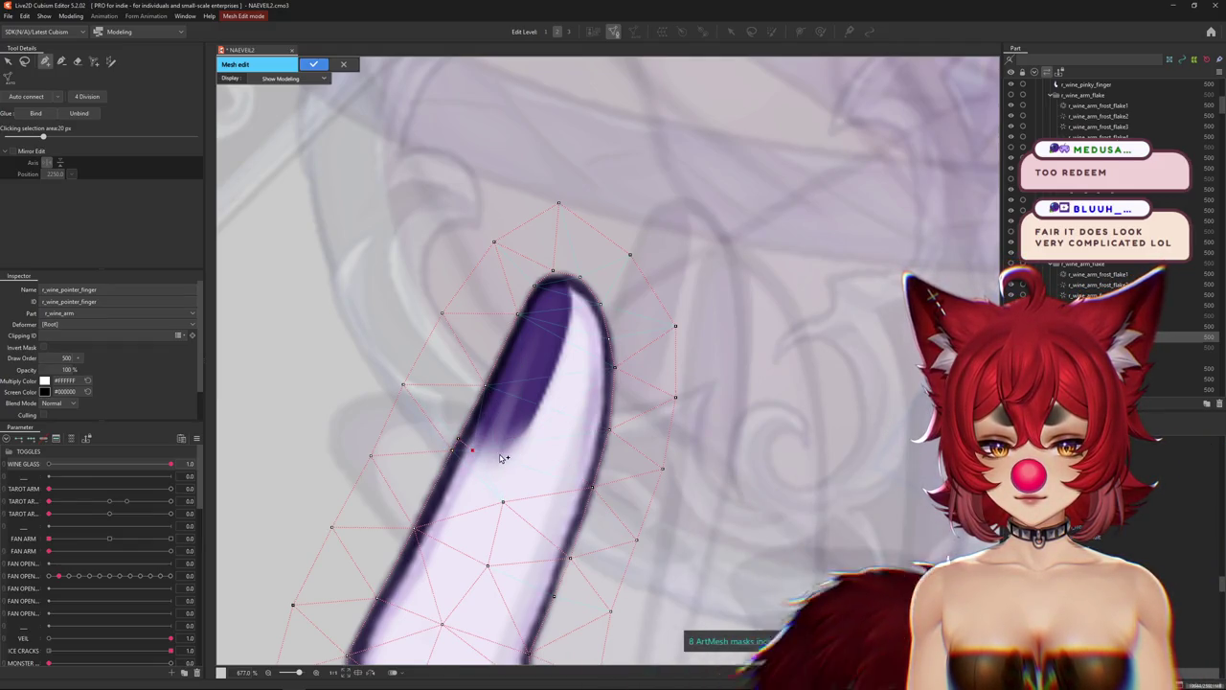
click(498, 452)
click(521, 442)
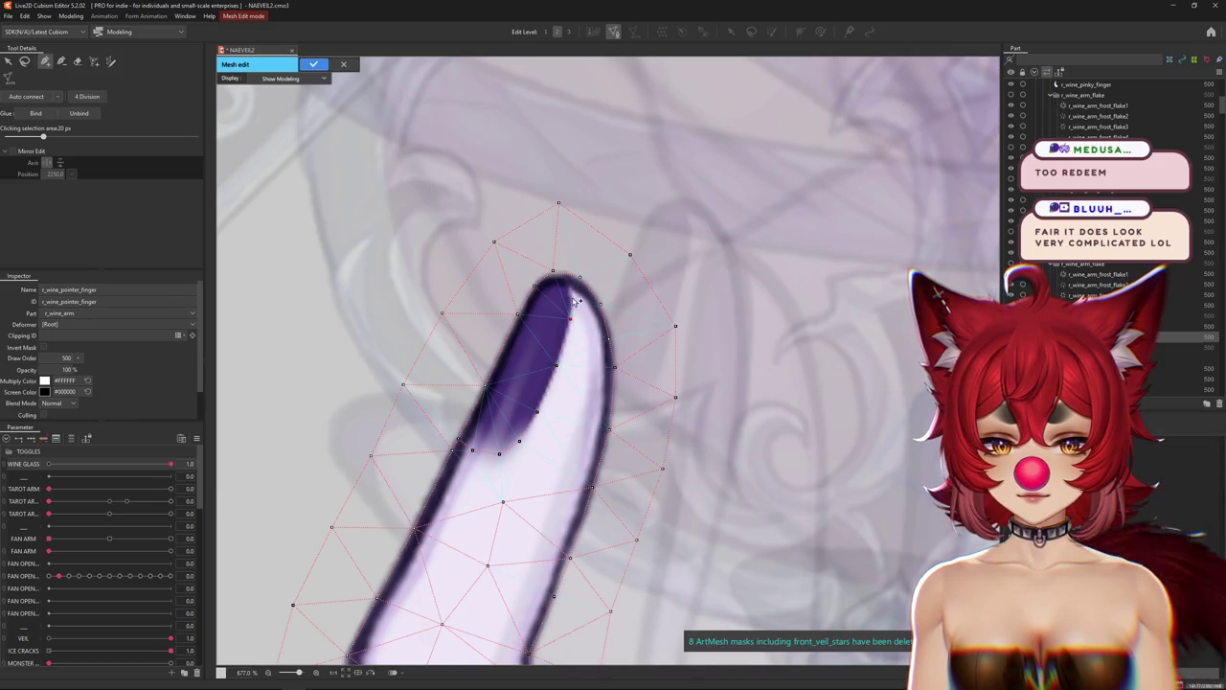
Move the right-edge and top fingertip vertices onto the outline, then finish mesh editing.
scroll(641, 361, down, 2)
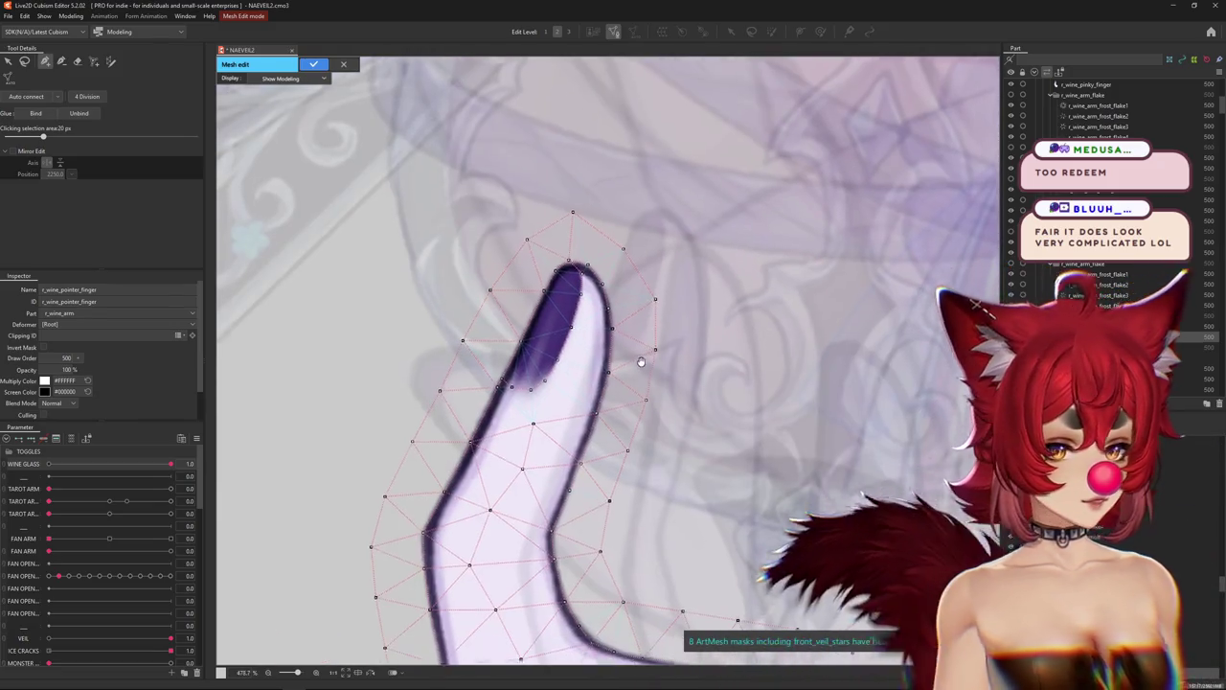
scroll(641, 361, up, 1)
scroll(594, 345, up, 2)
scroll(552, 325, up, 2)
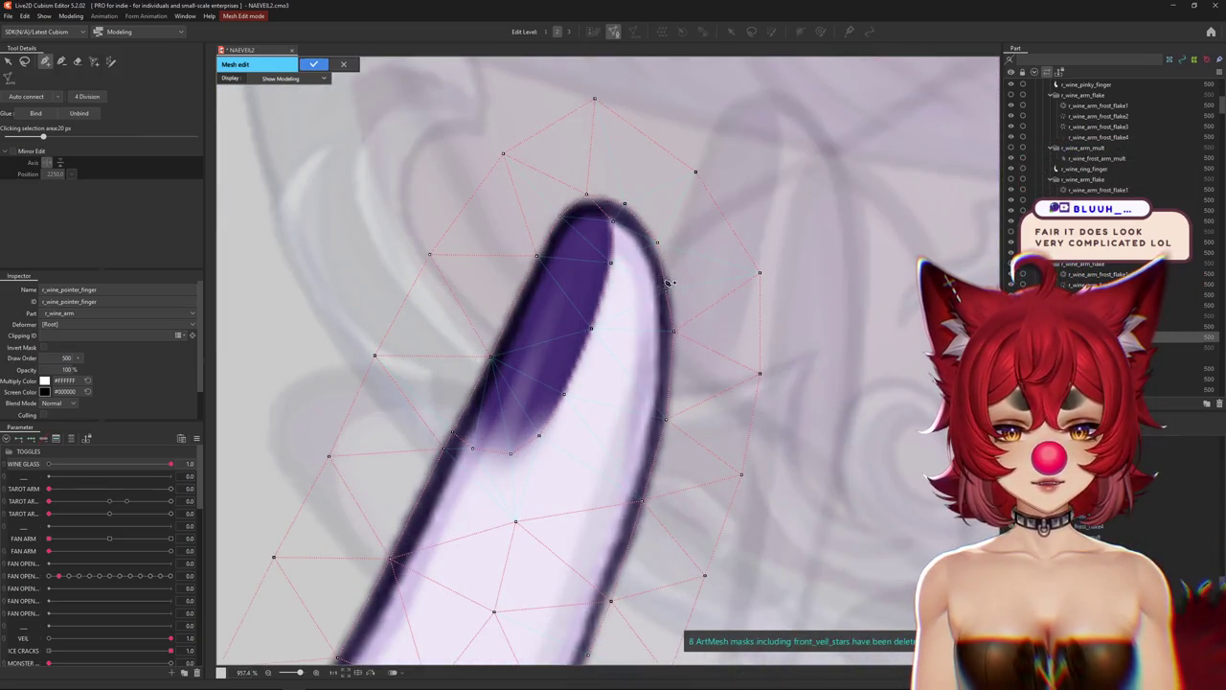
drag(664, 279, 671, 284)
click(585, 198)
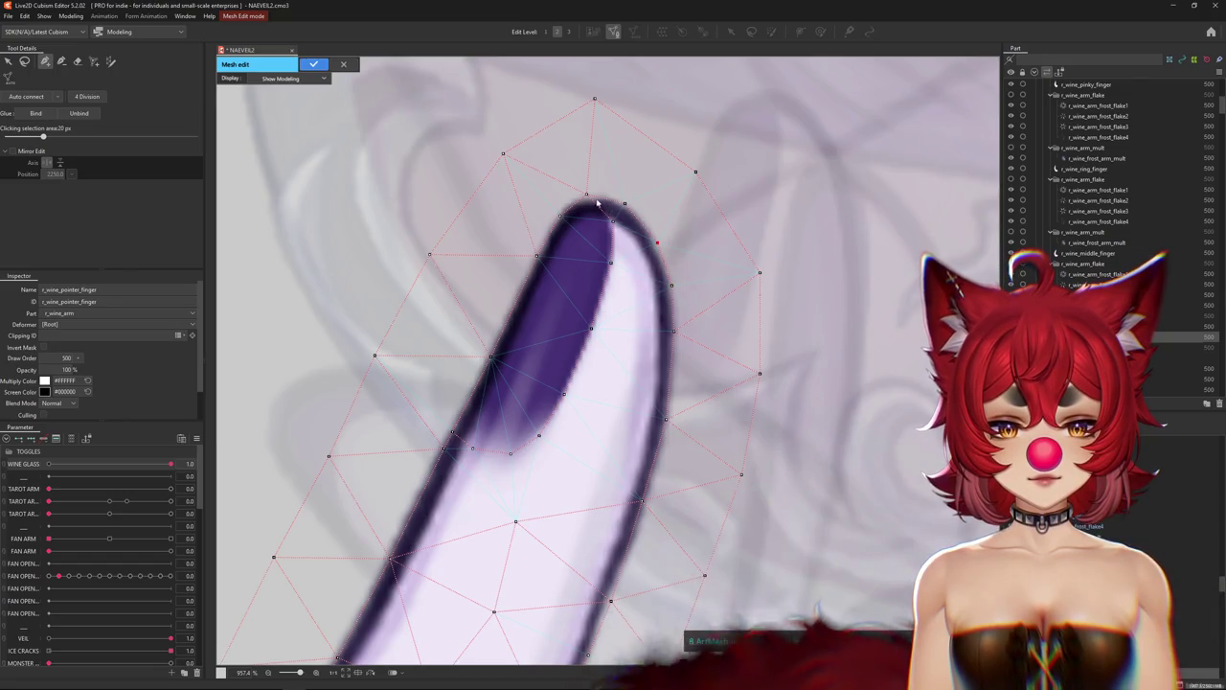
drag(586, 203, 582, 205)
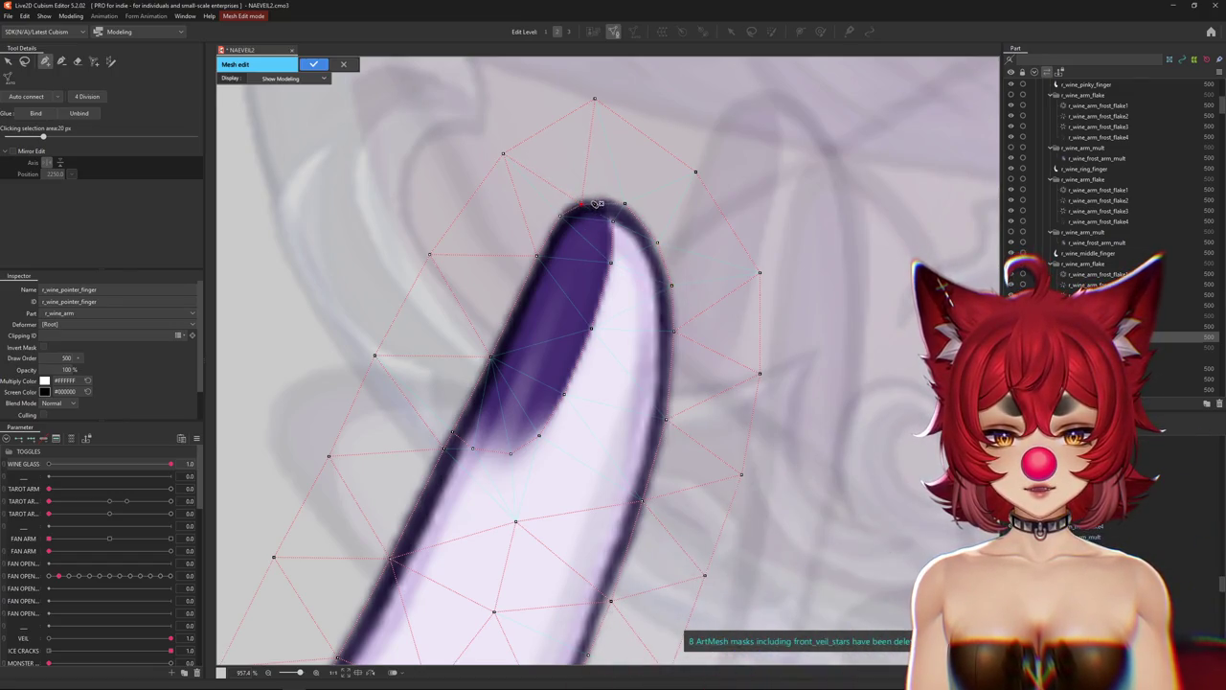
drag(585, 205, 604, 212)
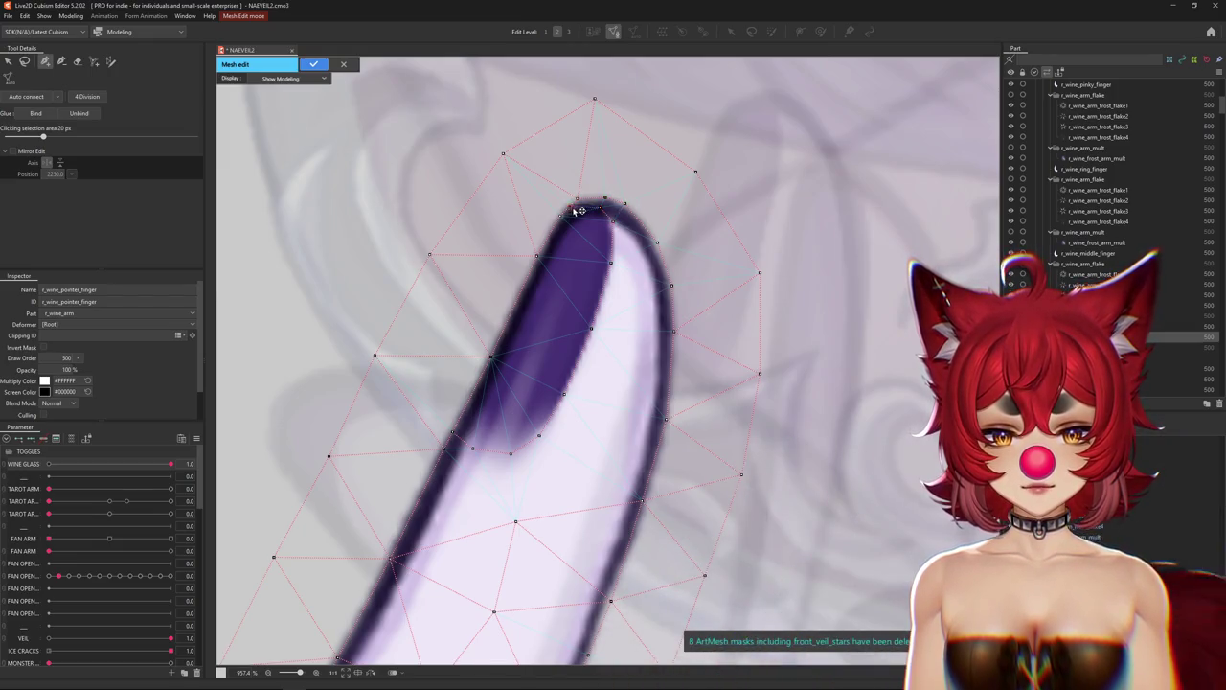
scroll(580, 210, up, 3)
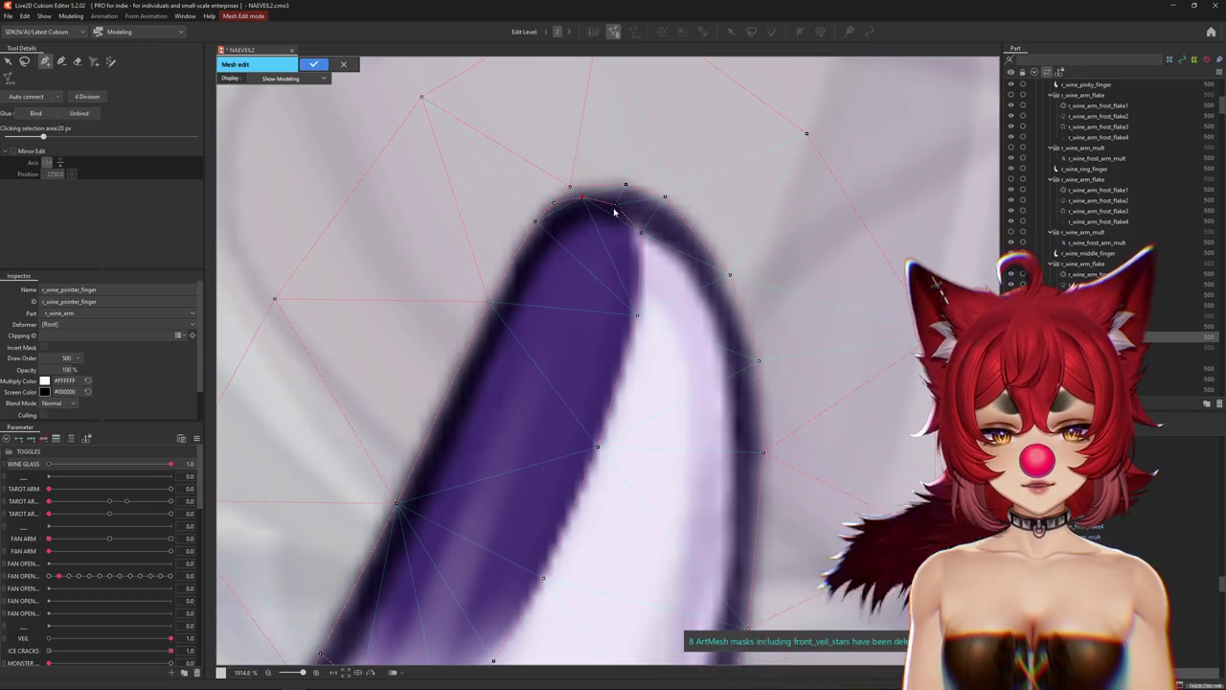
scroll(576, 193, down, 2)
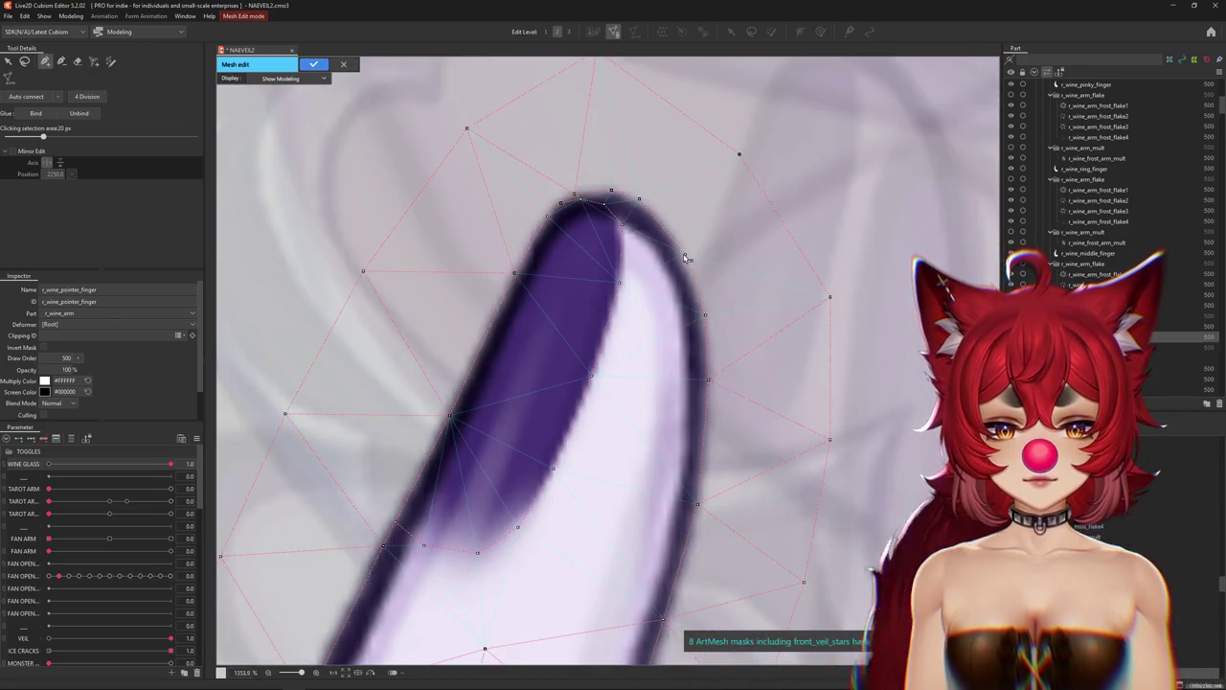
scroll(671, 316, down, 5)
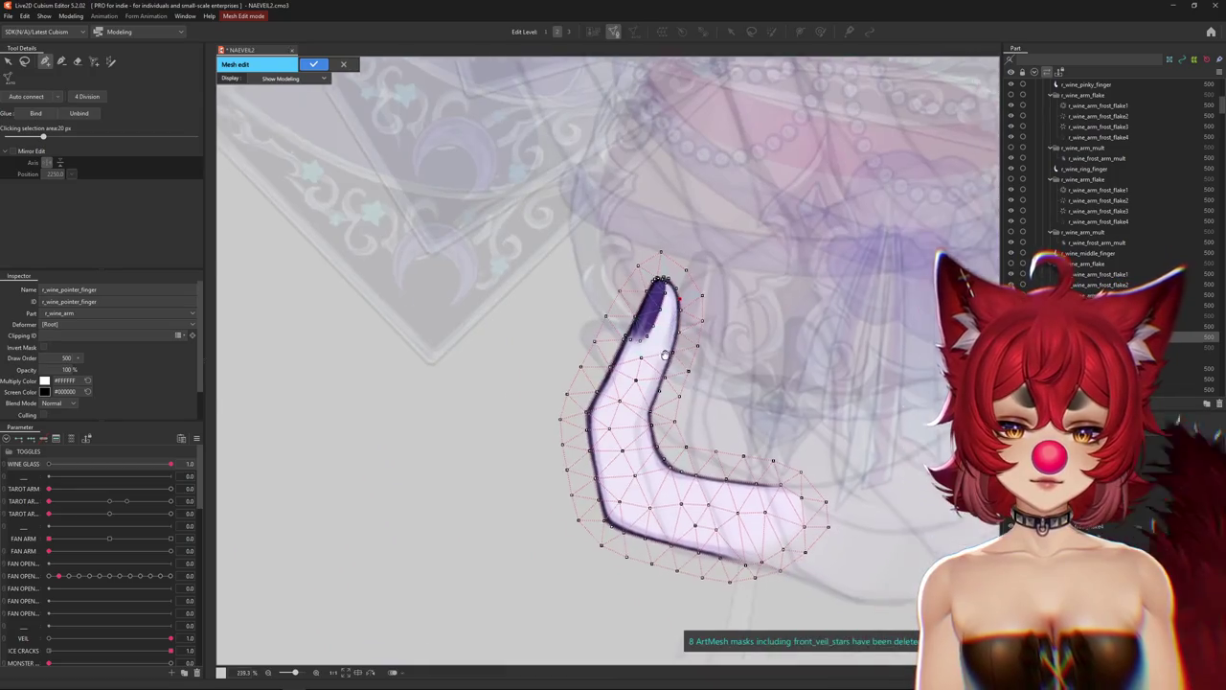
key(Return)
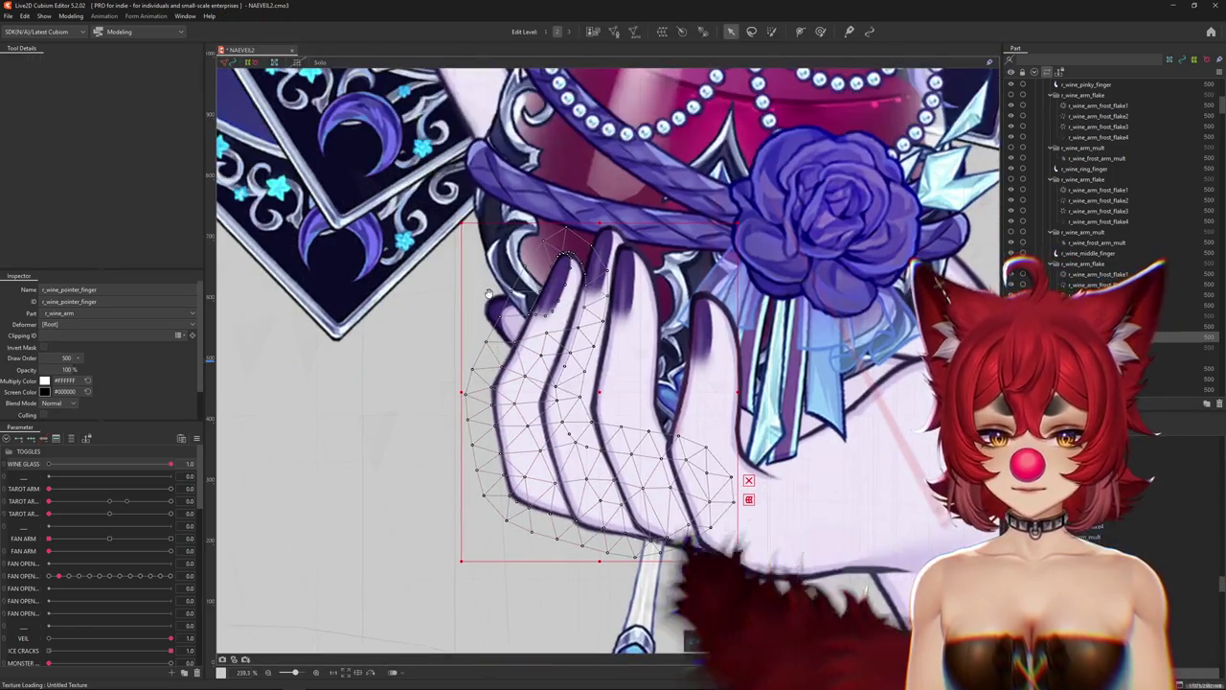
Edit the r_wine_in_palm mesh, adding vertices along the tip's upper and outer edges.
click(522, 340)
click(614, 32)
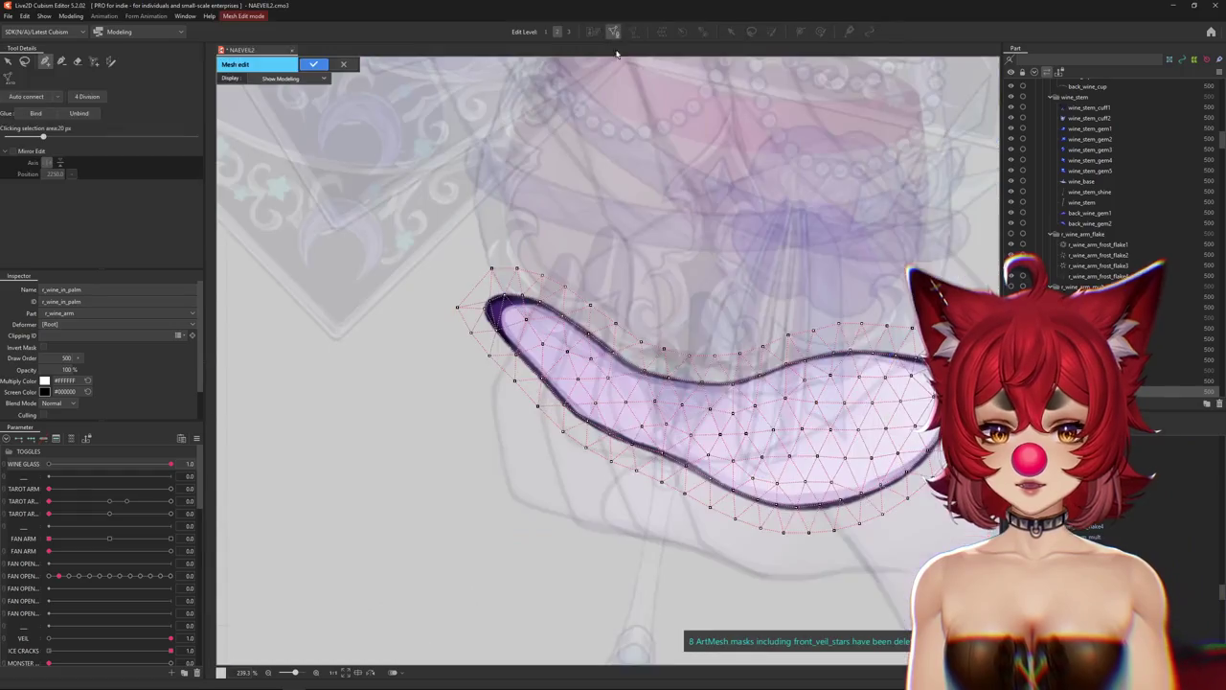
scroll(469, 322, up, 5)
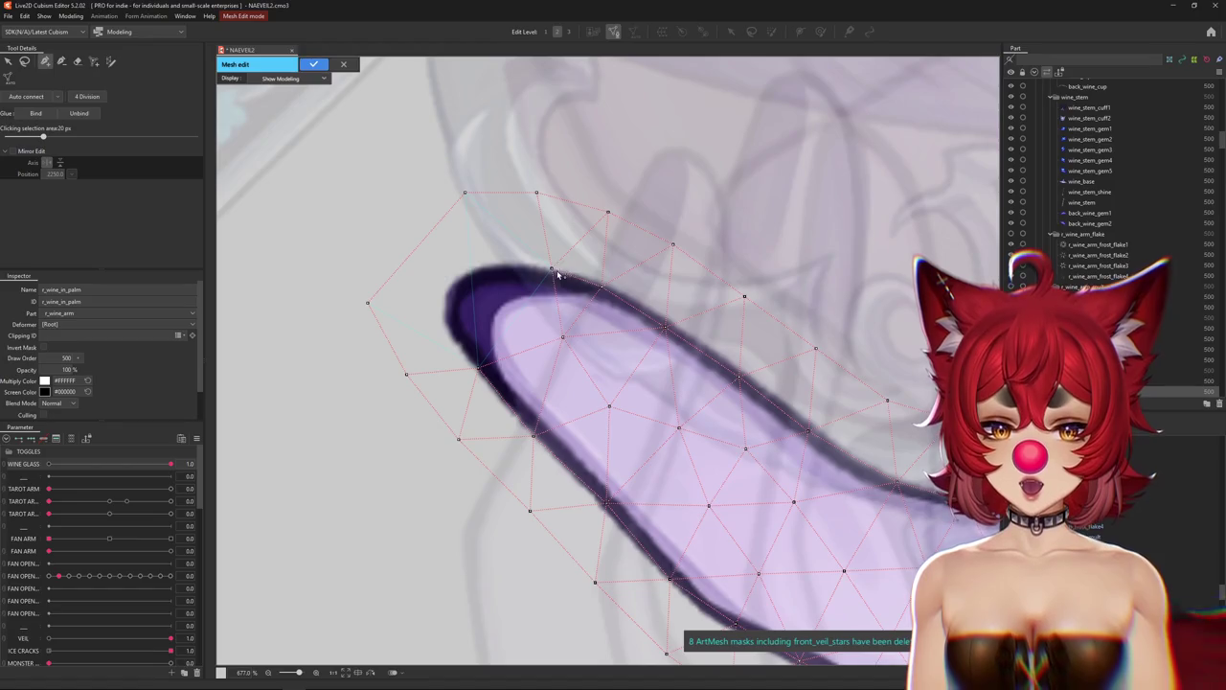
click(508, 263)
click(474, 267)
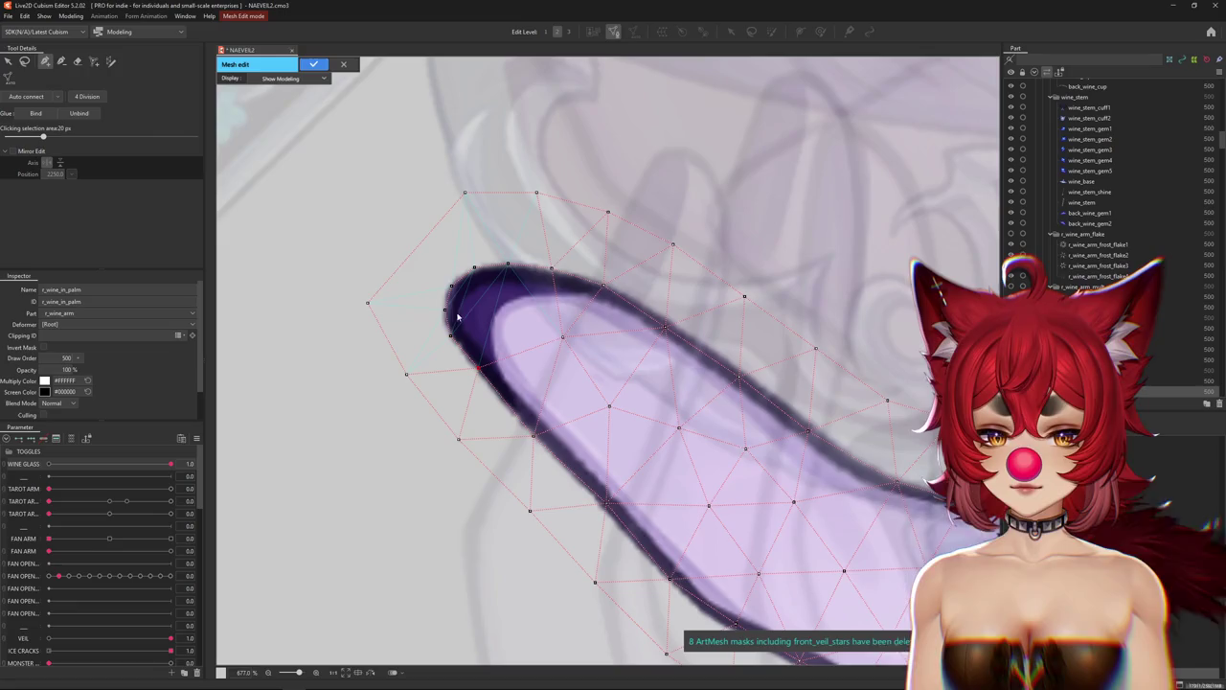
click(394, 228)
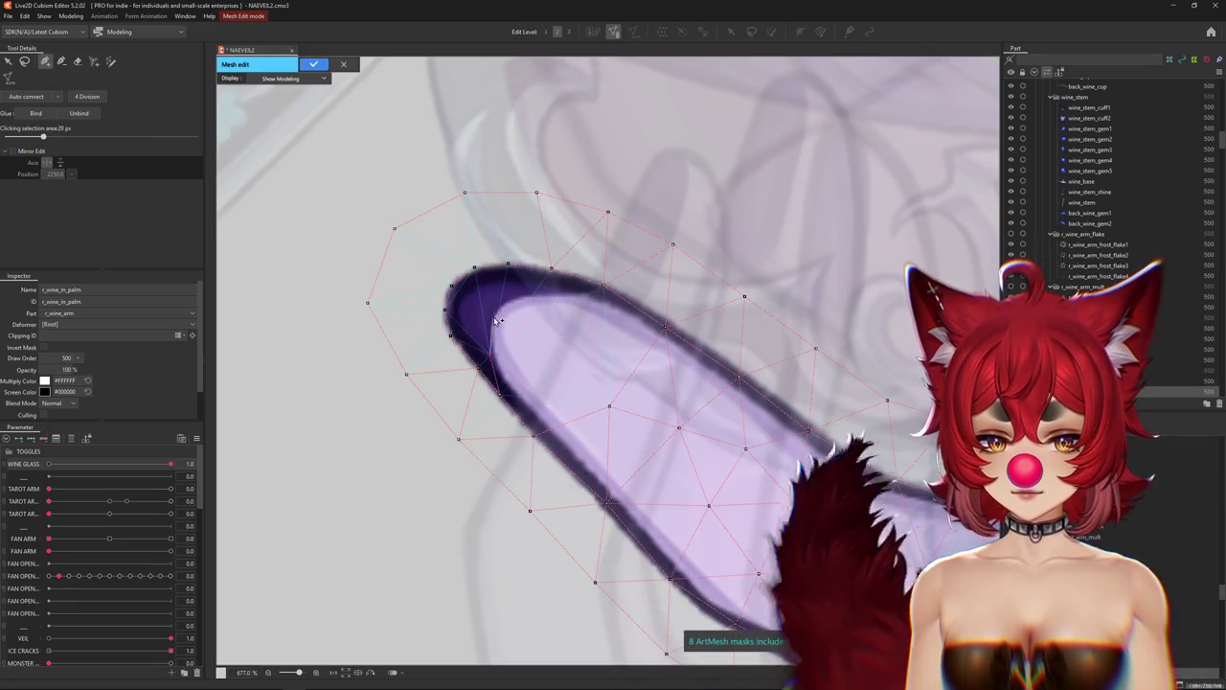
drag(543, 299, 583, 297)
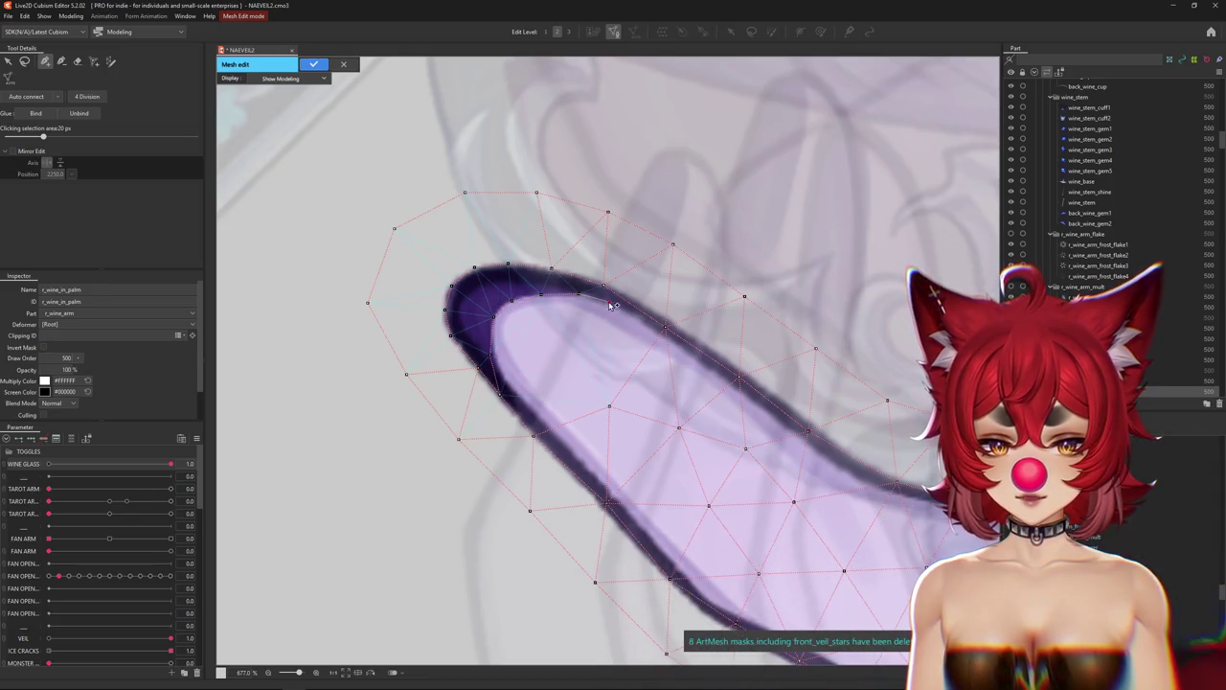
Review the rounded arm tip and apply the r_wine_in_palm mesh changes.
scroll(508, 395, down, 2)
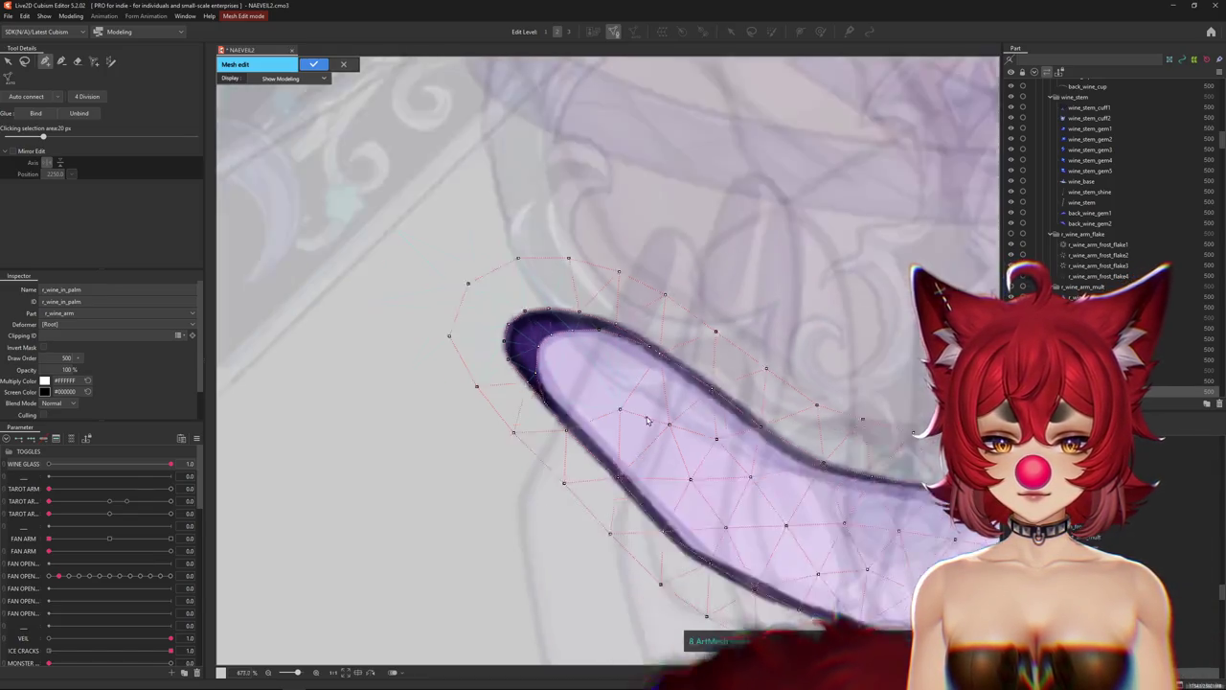
scroll(556, 412, down, 2)
scroll(604, 428, down, 2)
scroll(604, 429, up, 3)
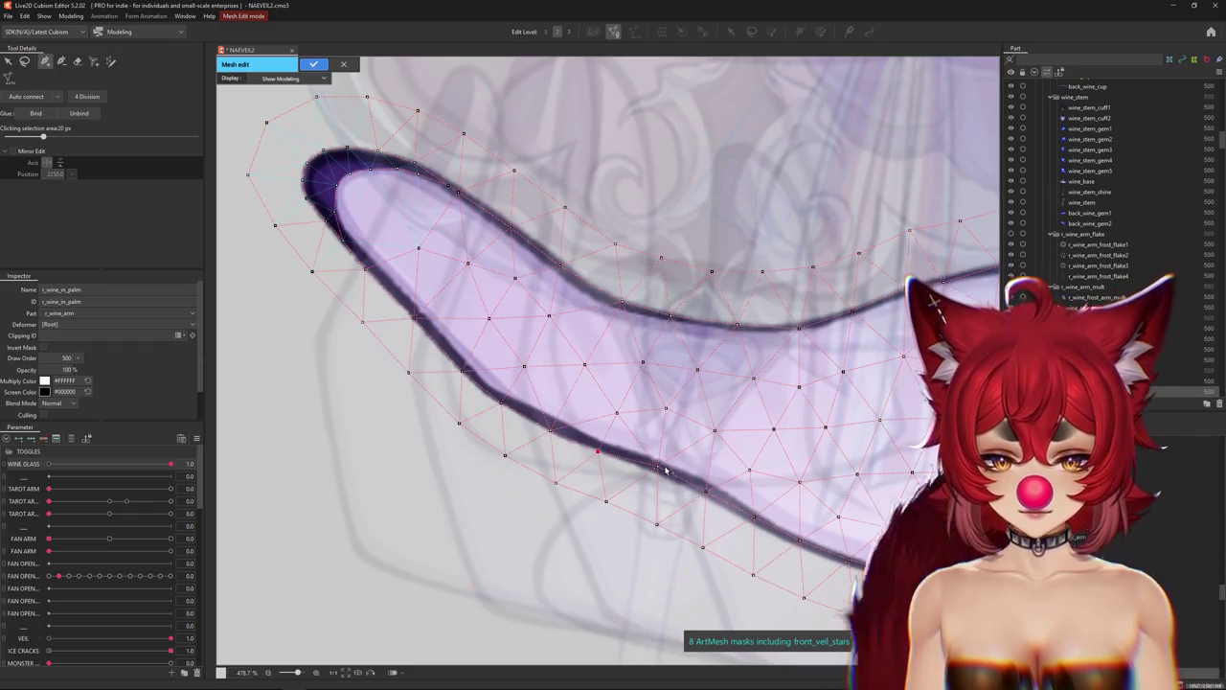
scroll(560, 417, up, 2)
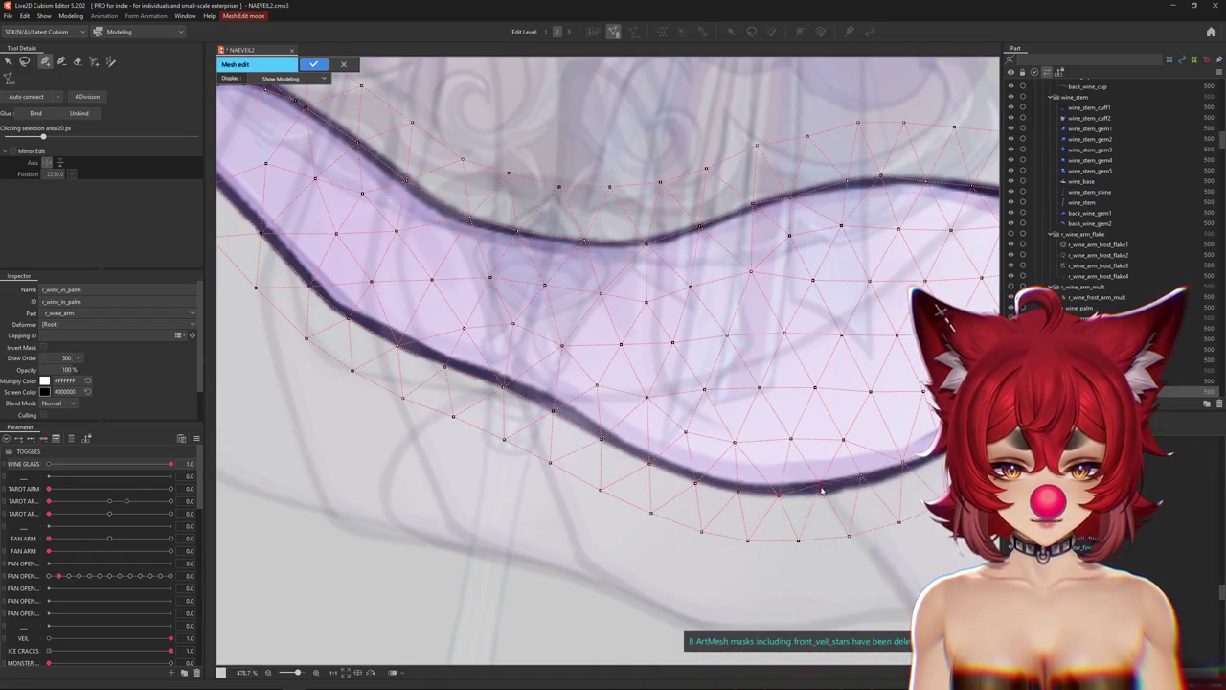
drag(796, 484, 572, 456)
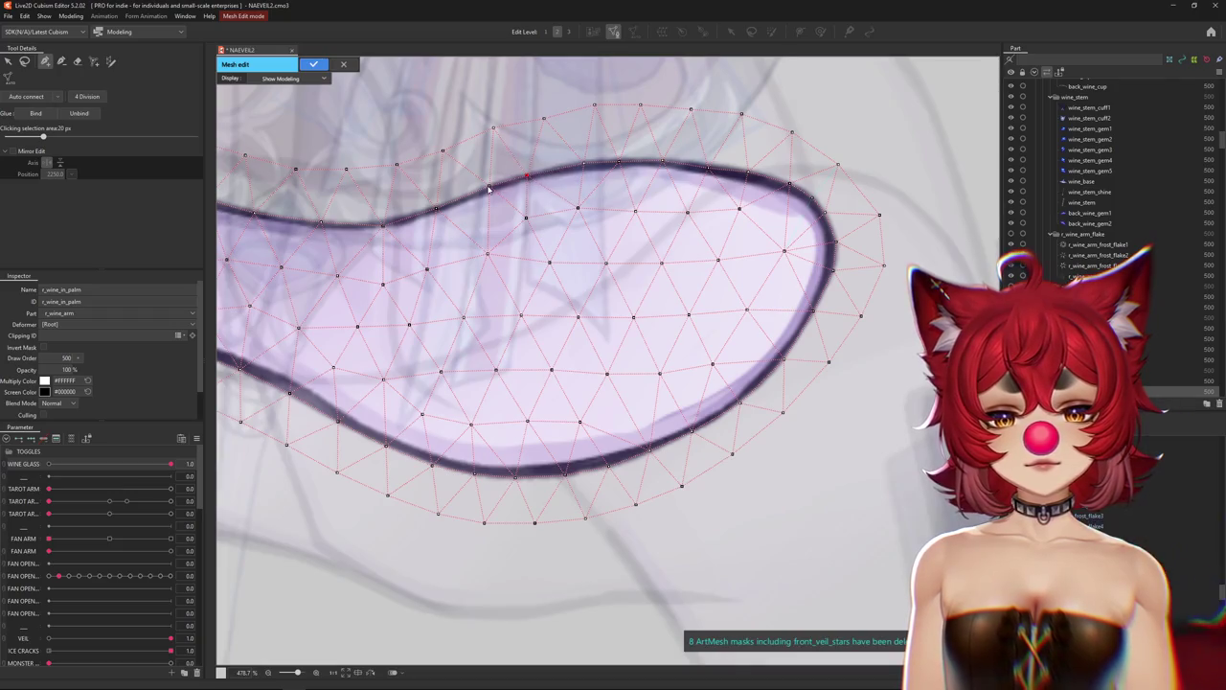
scroll(524, 238, down, 2)
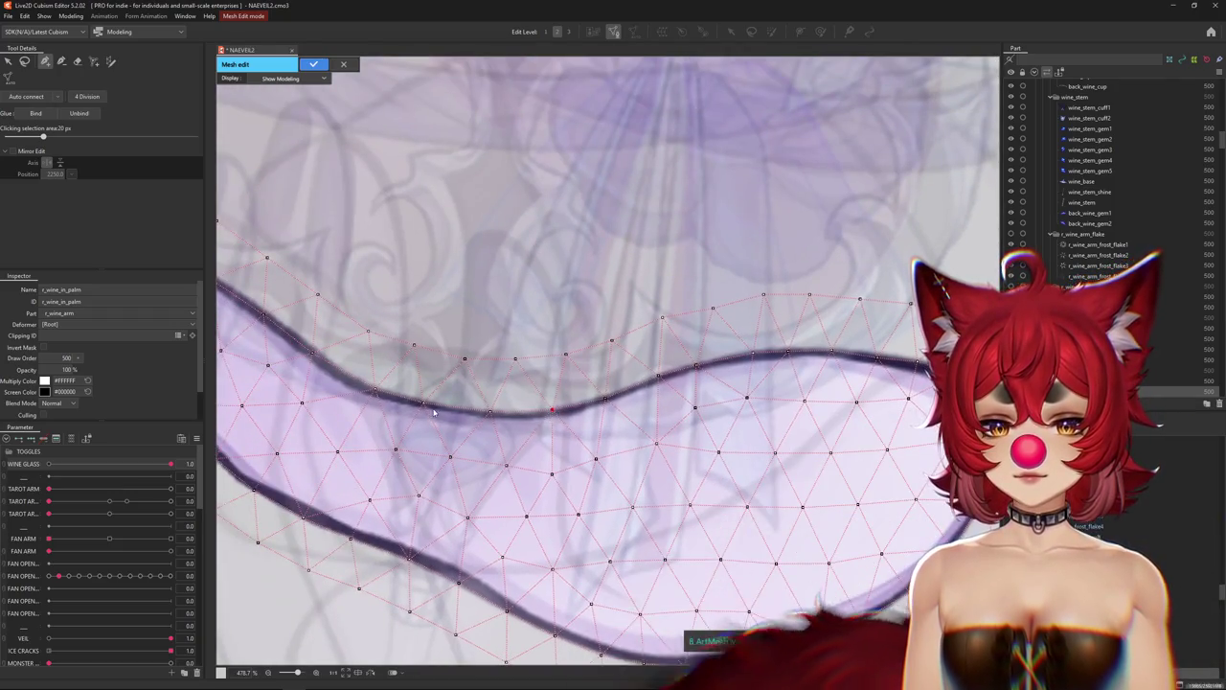
scroll(442, 402, down, 2)
scroll(441, 401, up, 2)
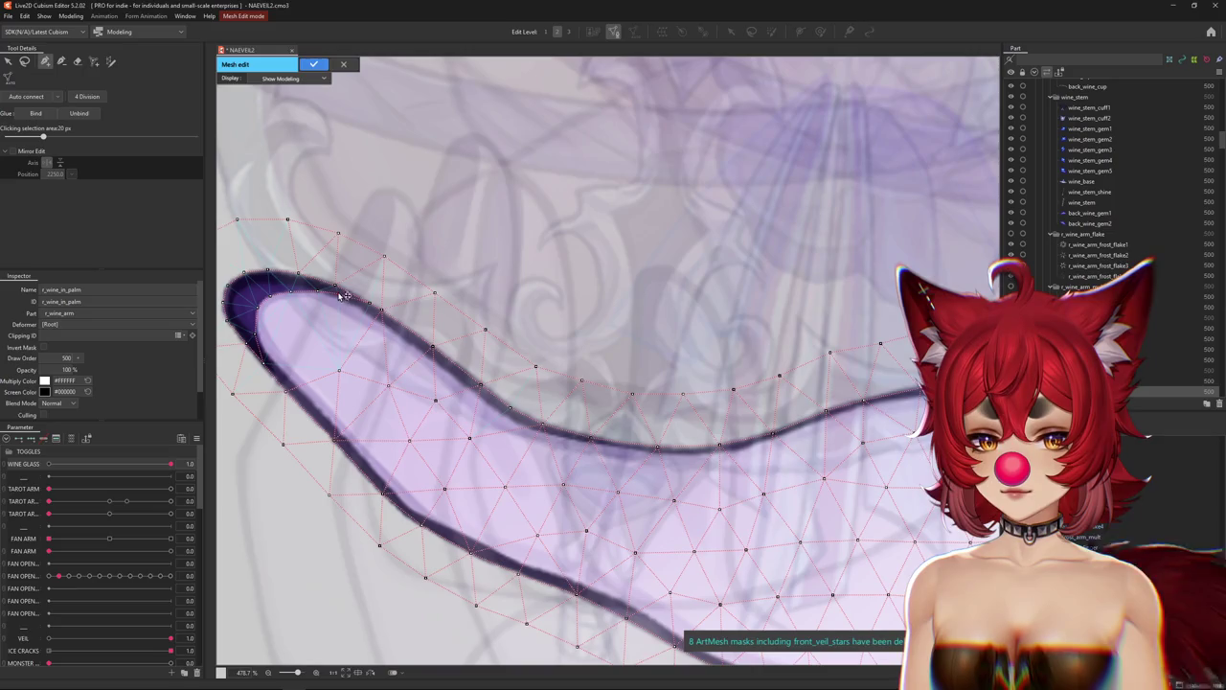
scroll(342, 296, down, 2)
key(Return)
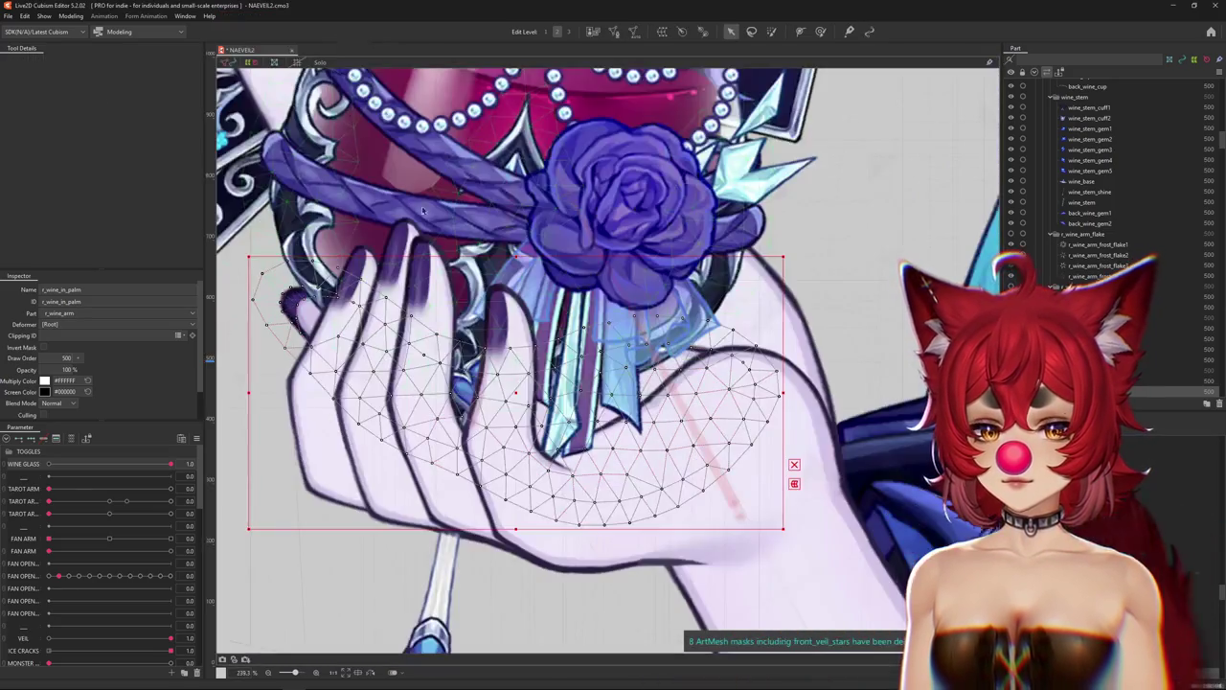
Hide and re-show the selection outline to check the hand artwork.
scroll(452, 264, down, 2)
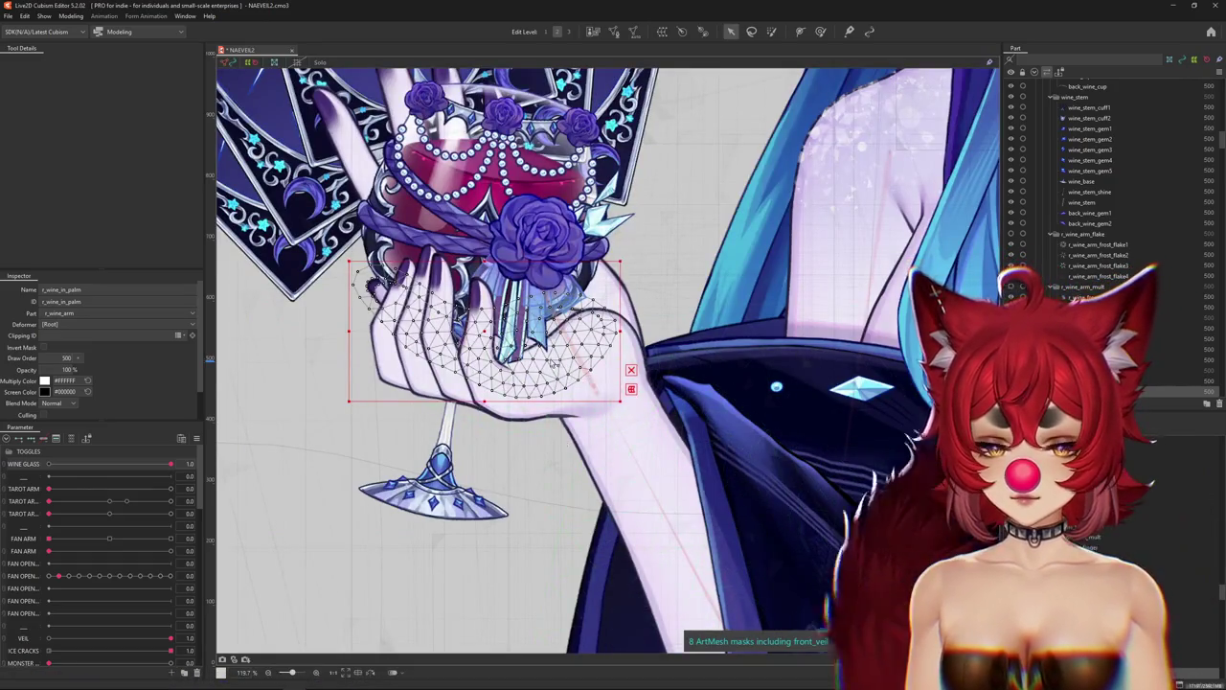
scroll(595, 376, up, 2)
scroll(596, 376, down, 2)
key(ctrl+h)
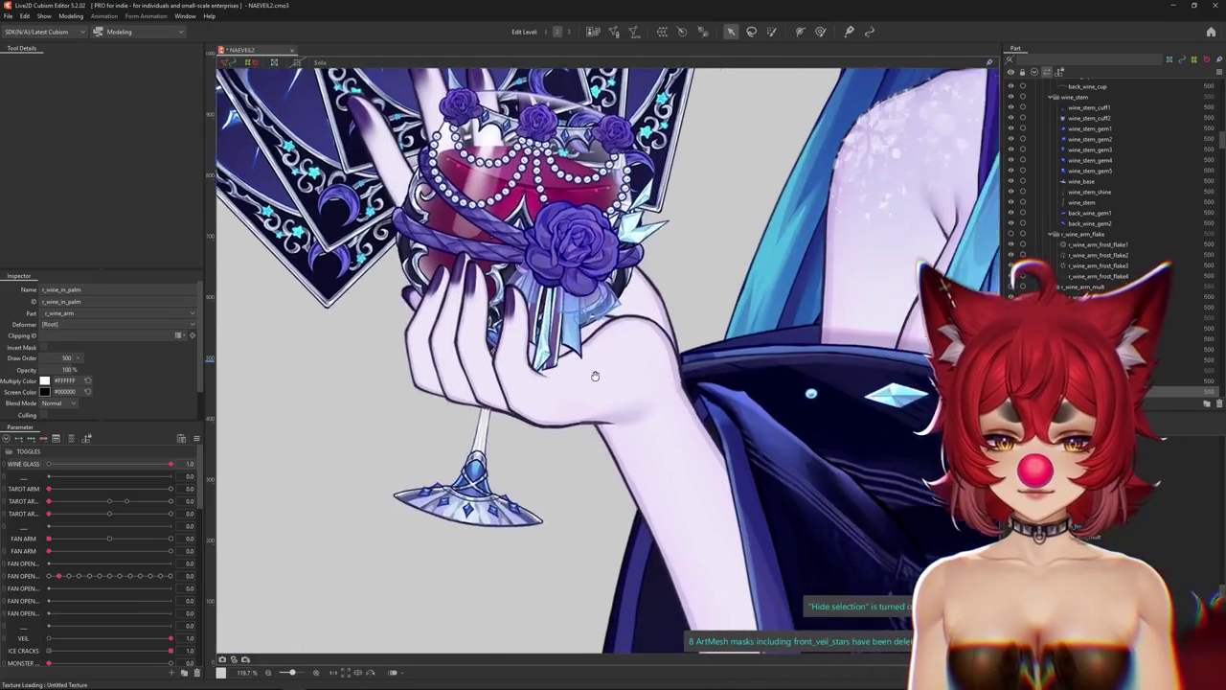
key(ctrl+h)
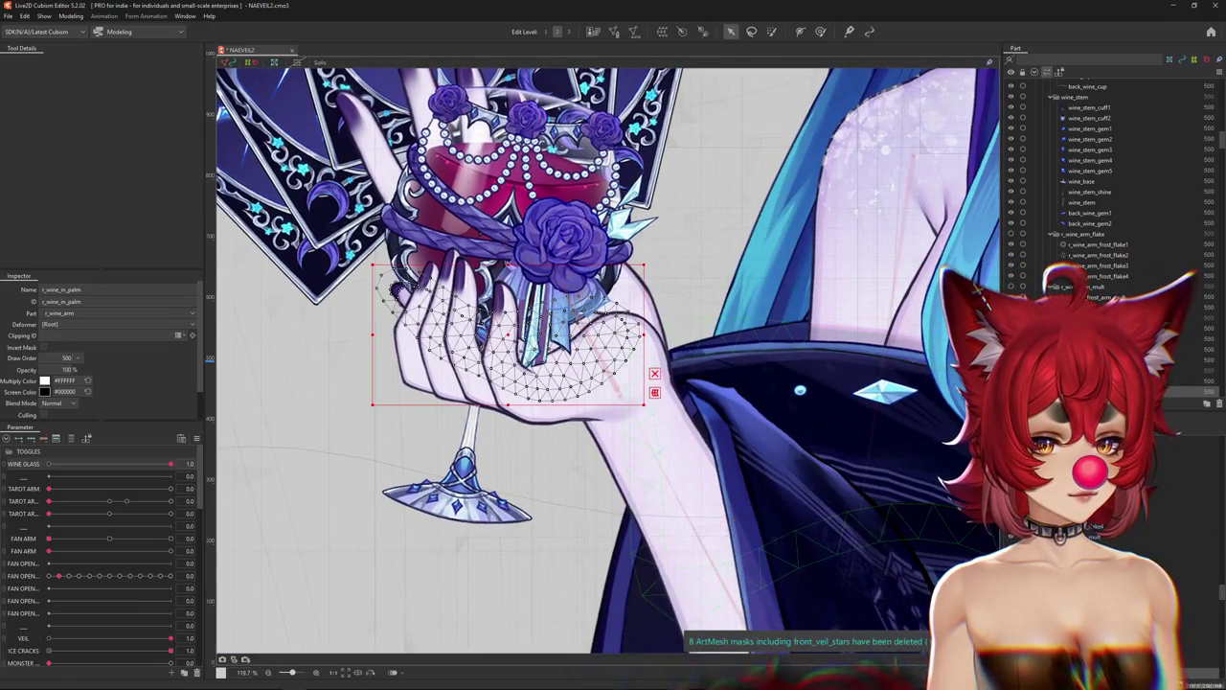
scroll(1102, 192, down, 2)
scroll(1102, 192, up, 2)
scroll(1101, 192, up, 2)
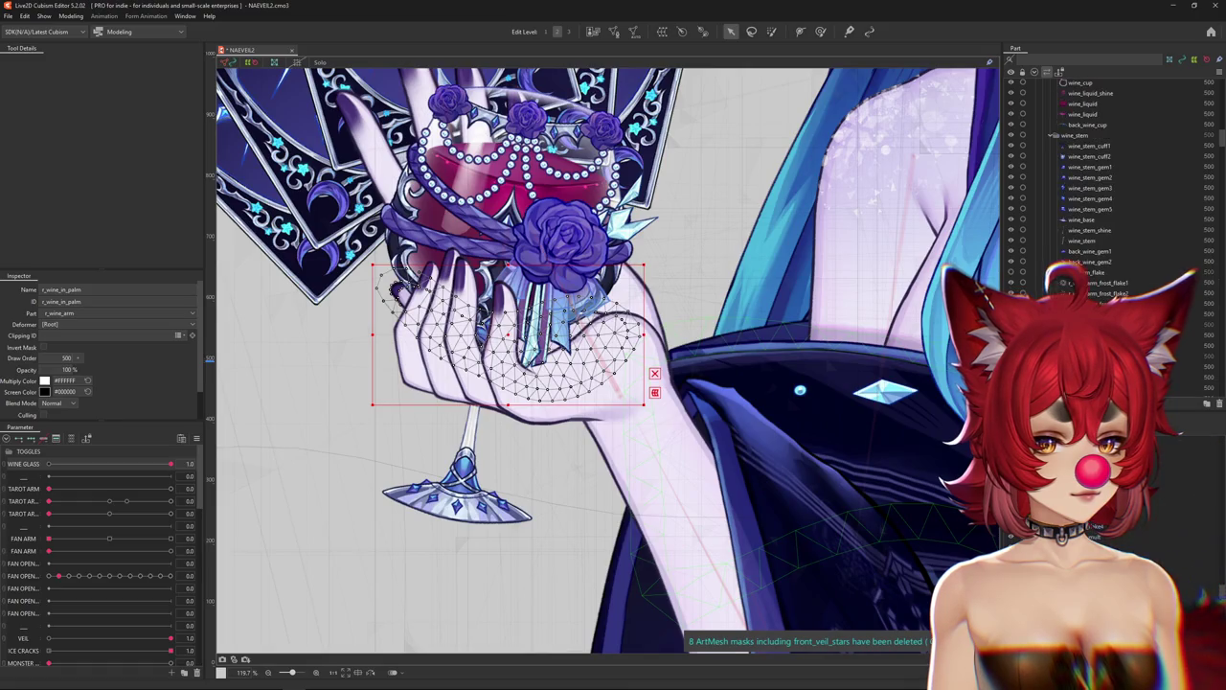
scroll(1102, 192, down, 5)
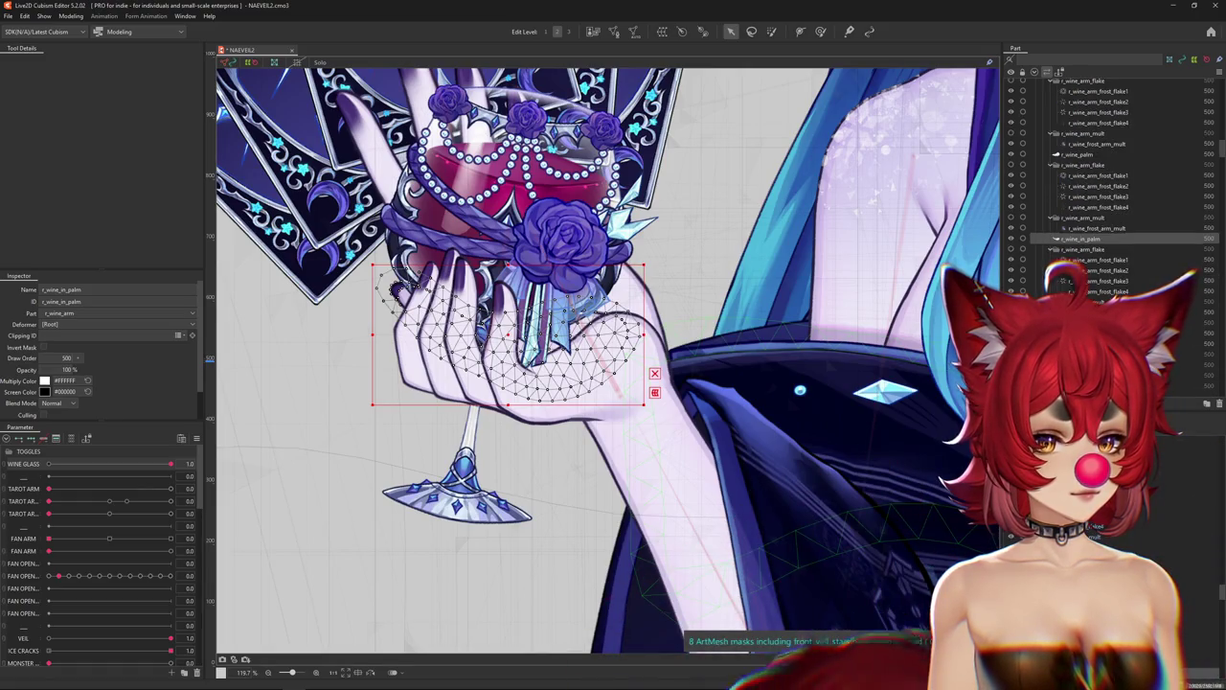
scroll(826, 354, down, 1)
scroll(834, 345, down, 1)
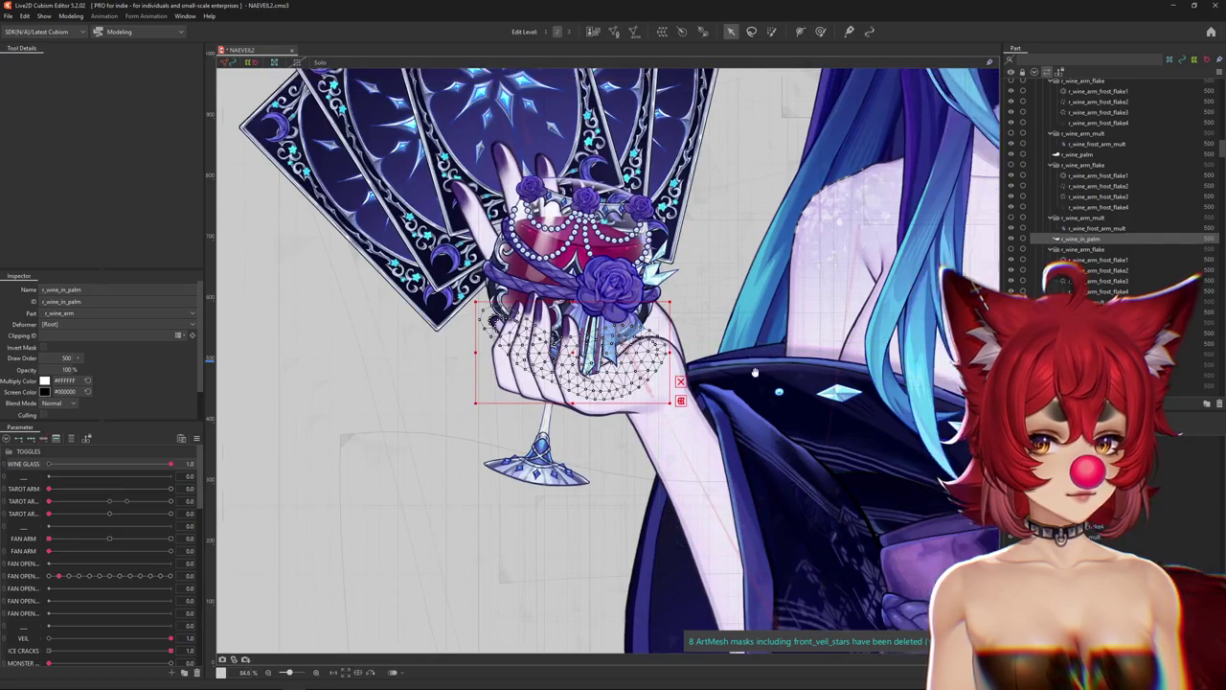
scroll(834, 345, down, 1)
scroll(1102, 191, up, 2)
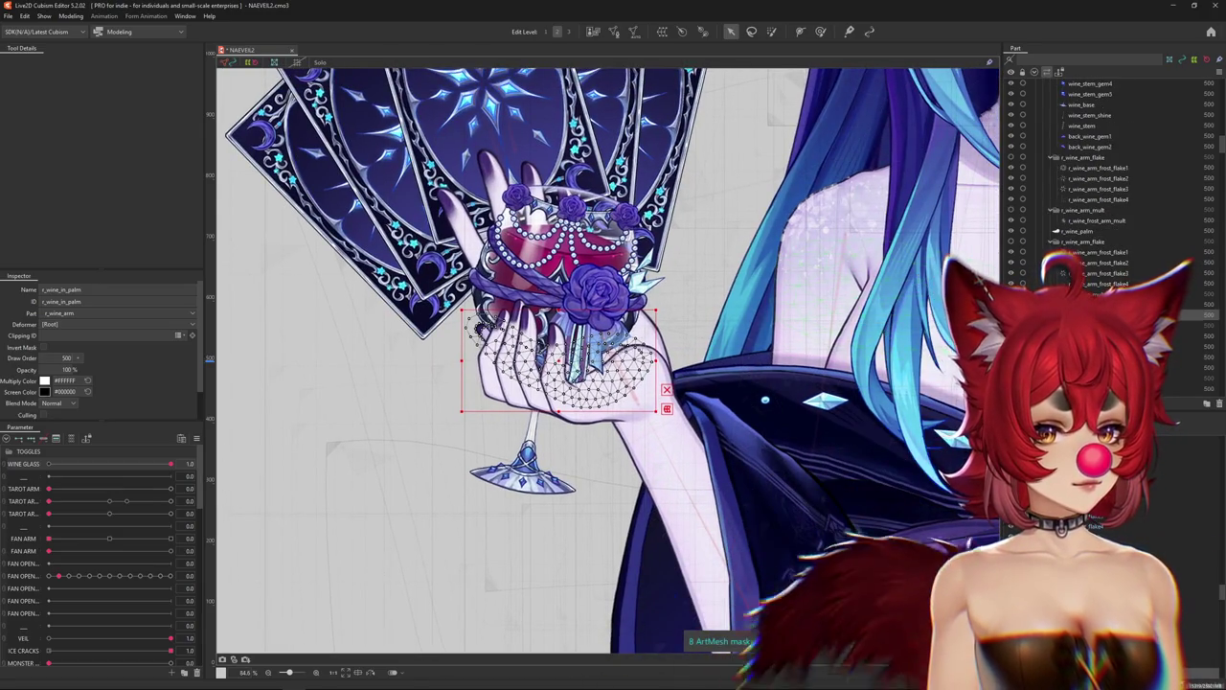
Add another hand mesh, r_wine_middle_finger and r_wine_pinky_finger to the selection.
ctrl+click(1074, 230)
scroll(1073, 234, up, 2)
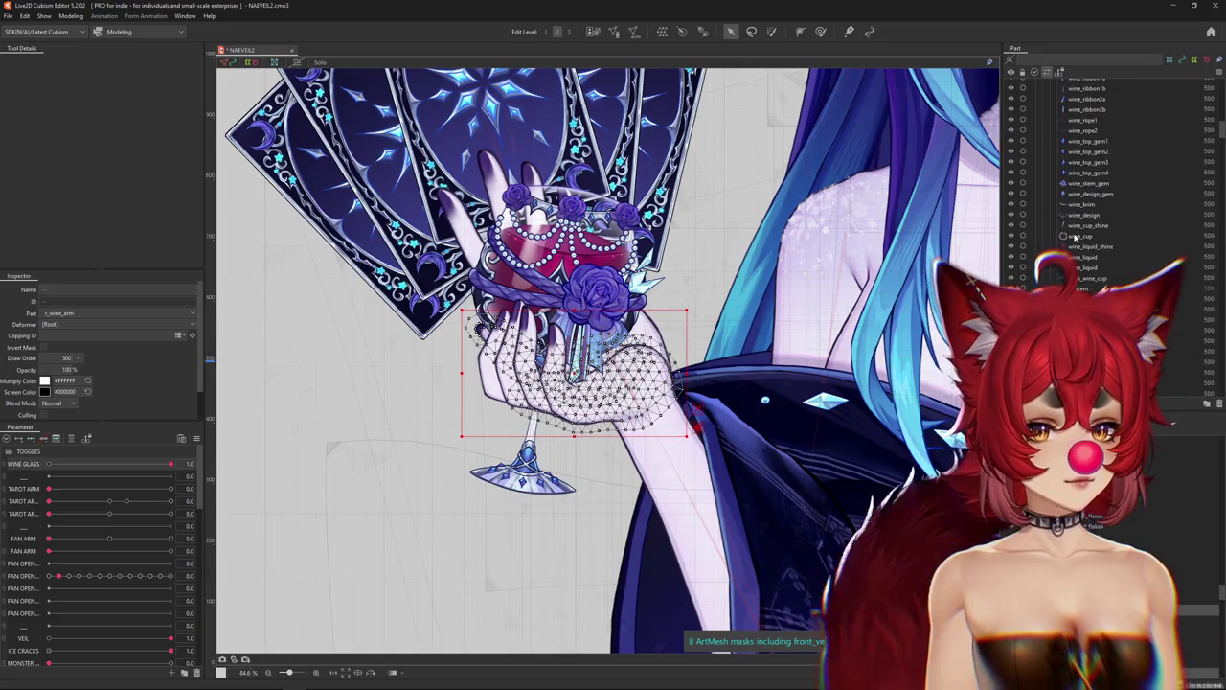
scroll(1074, 238, up, 2)
scroll(1073, 238, down, 4)
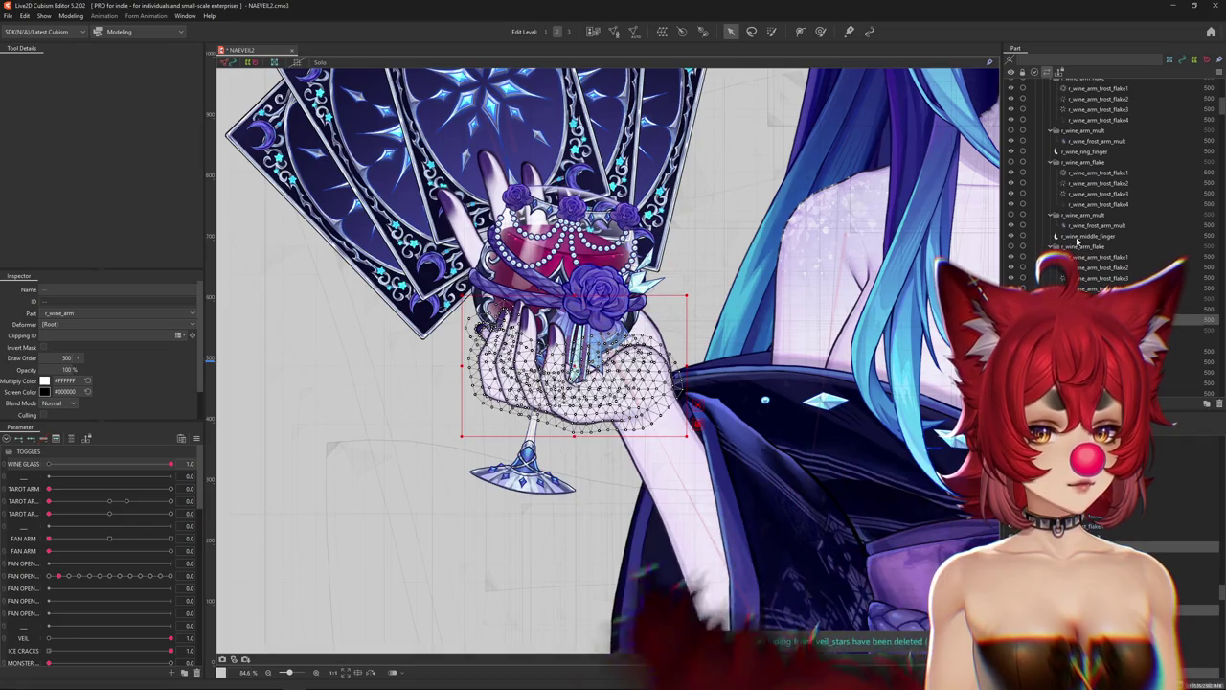
ctrl+click(1087, 236)
scroll(1077, 247, up, 3)
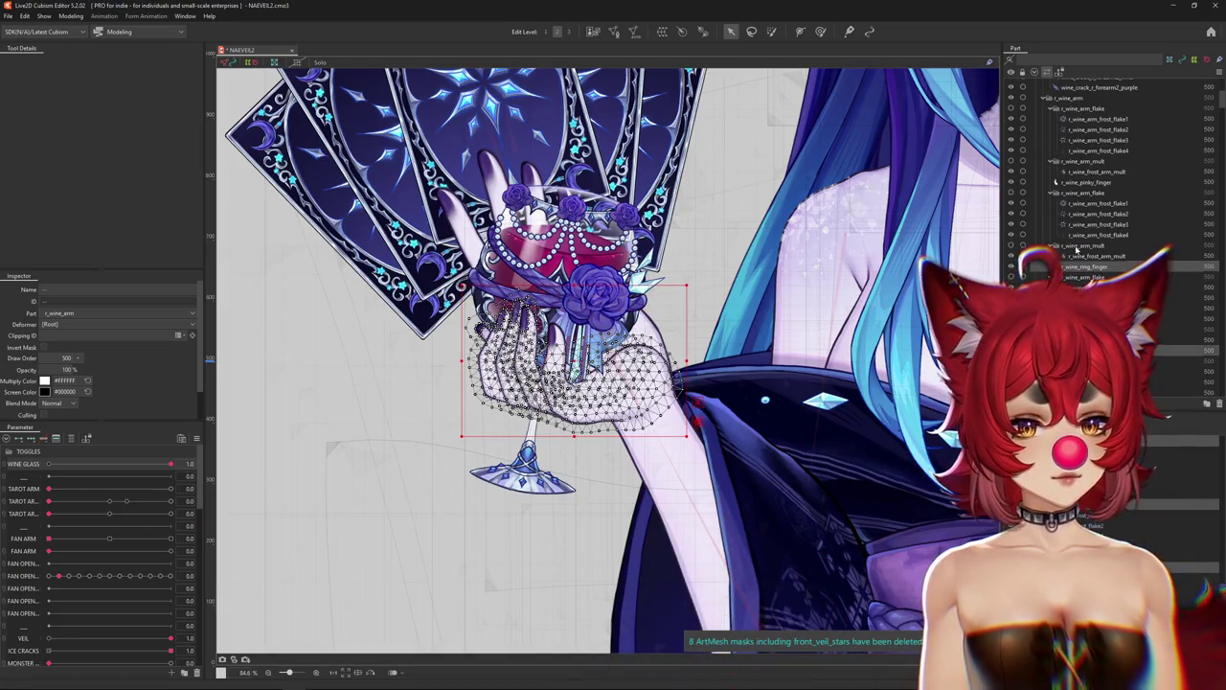
ctrl+click(1078, 183)
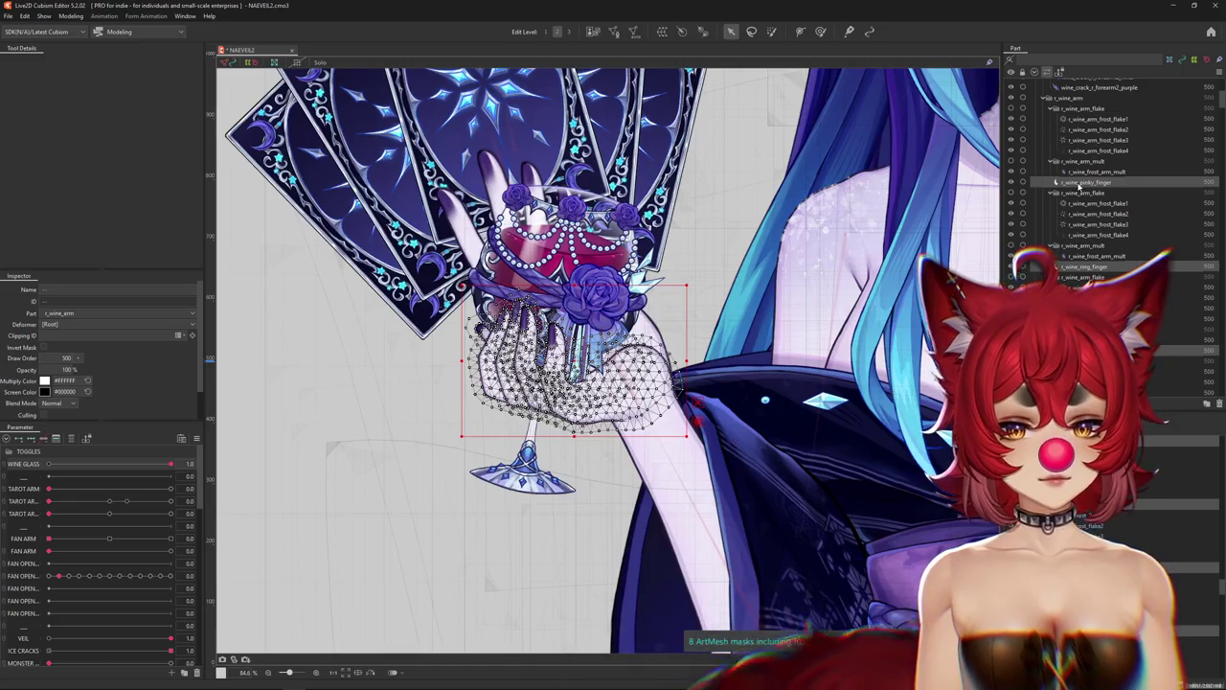
Create a parent rotation deformer for the hand meshes named 'wine palm'.
click(274, 62)
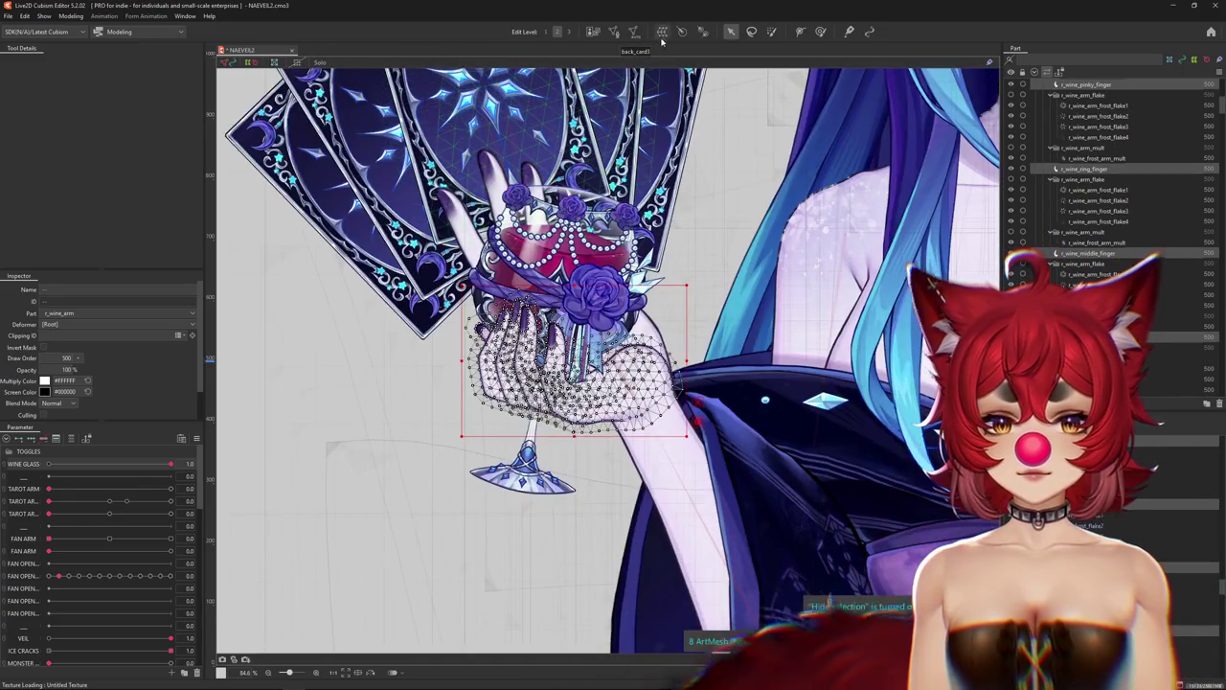
click(662, 31)
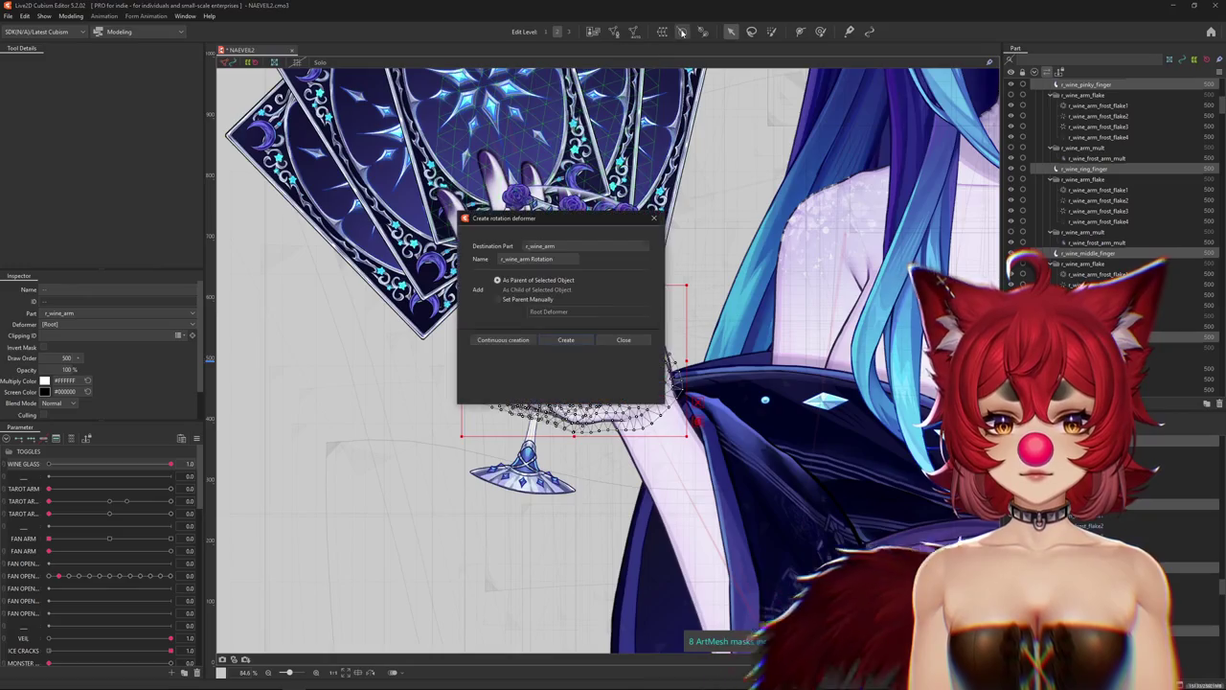
key(Return)
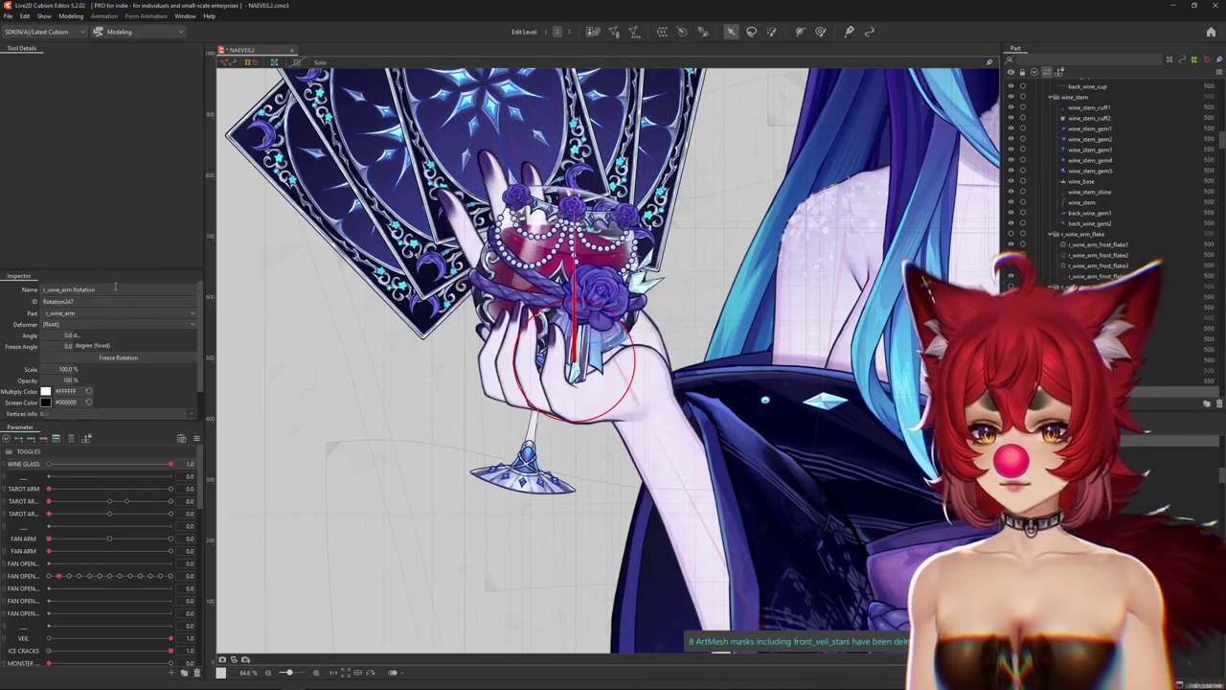
click(115, 288)
text(wine pla)
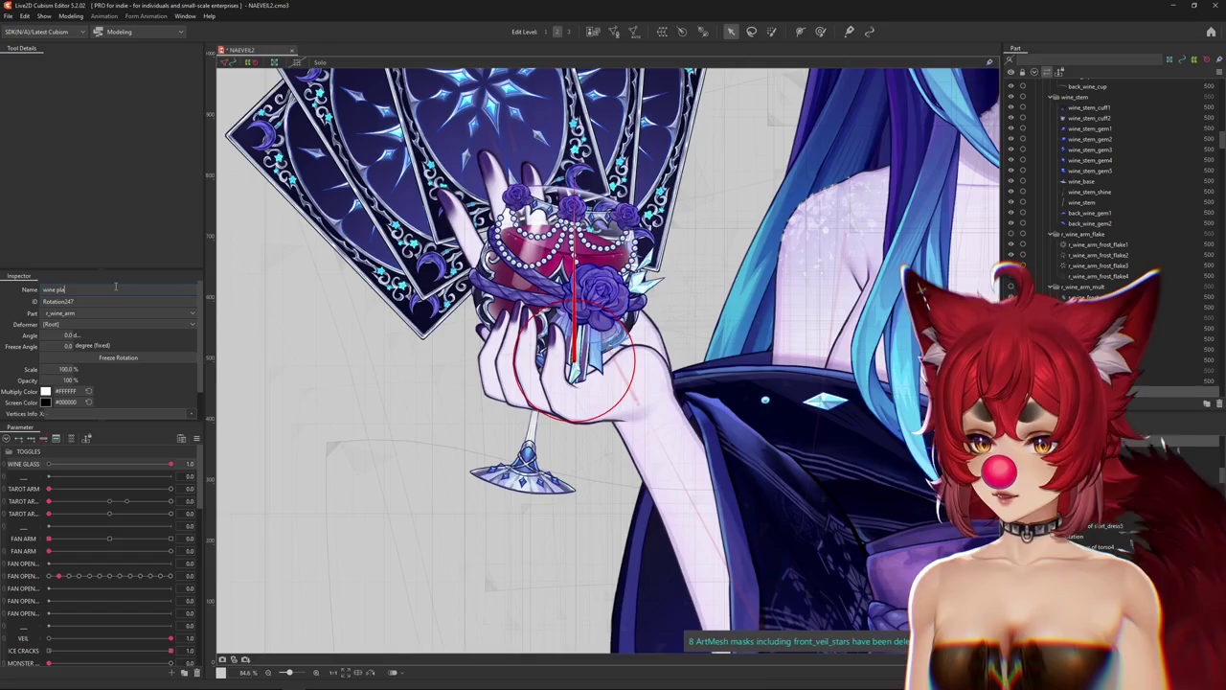
key(BackSpace)
key(BackSpace)
text(alm)
key(Return)
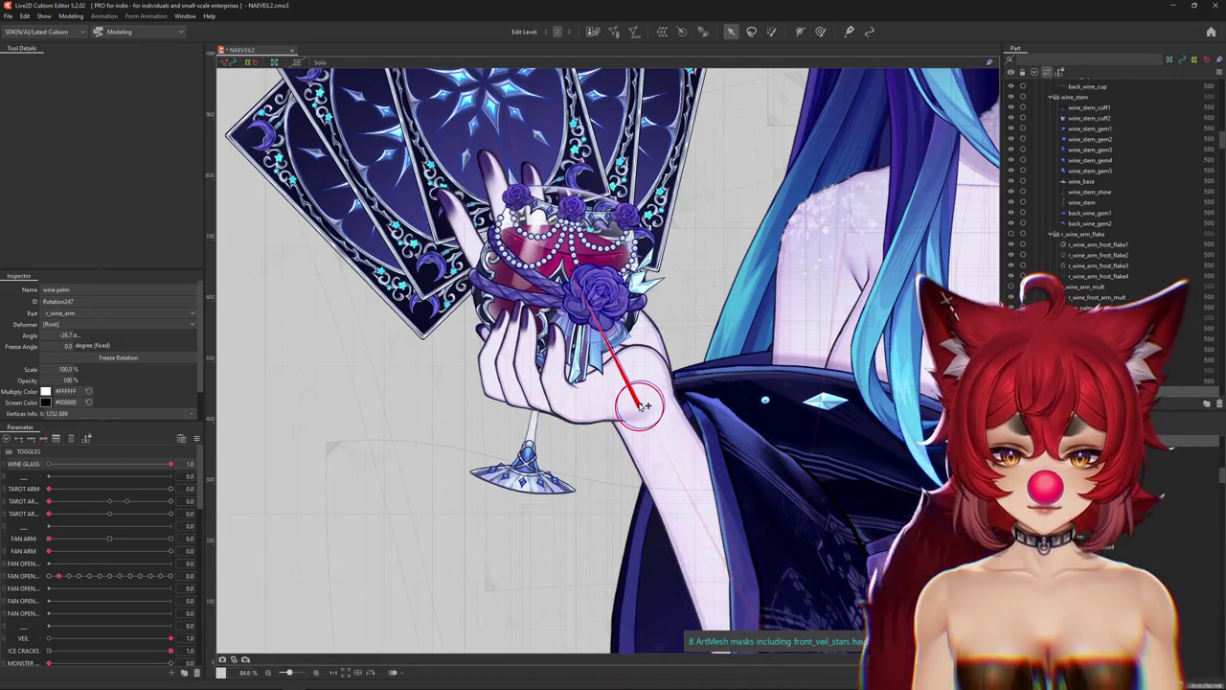
Tilt the wine palm deformer along the wrist to -26.7 and compare with wine_cup.
drag(645, 406, 646, 407)
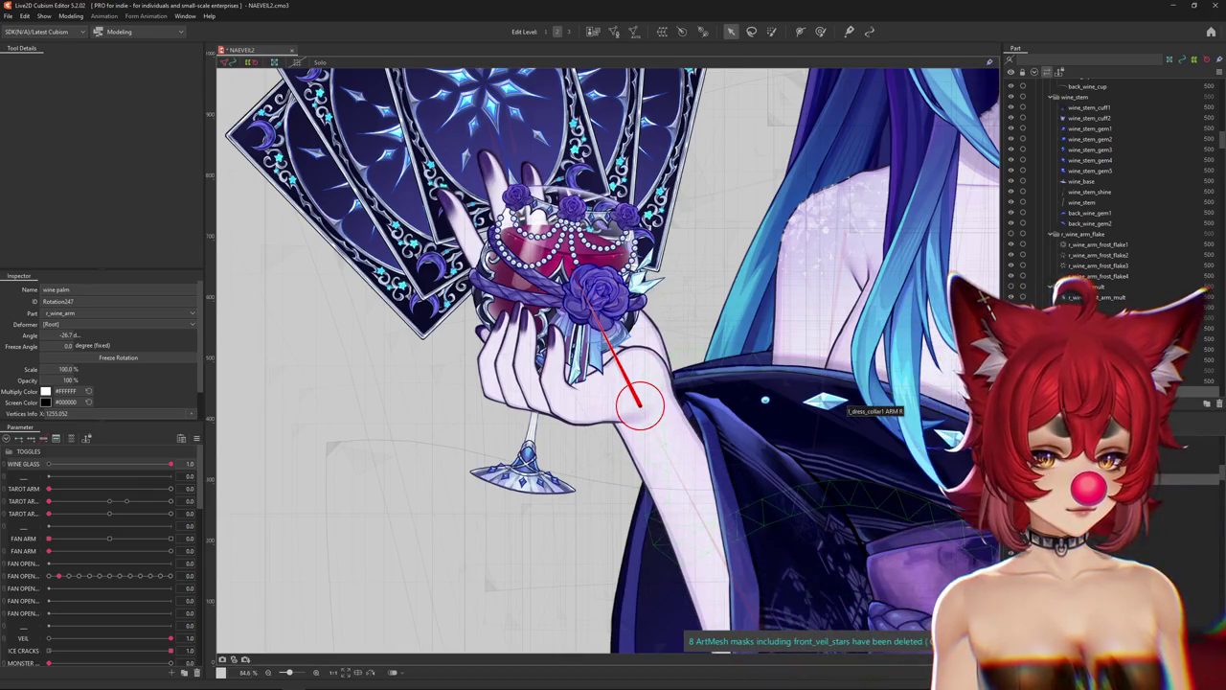
click(767, 536)
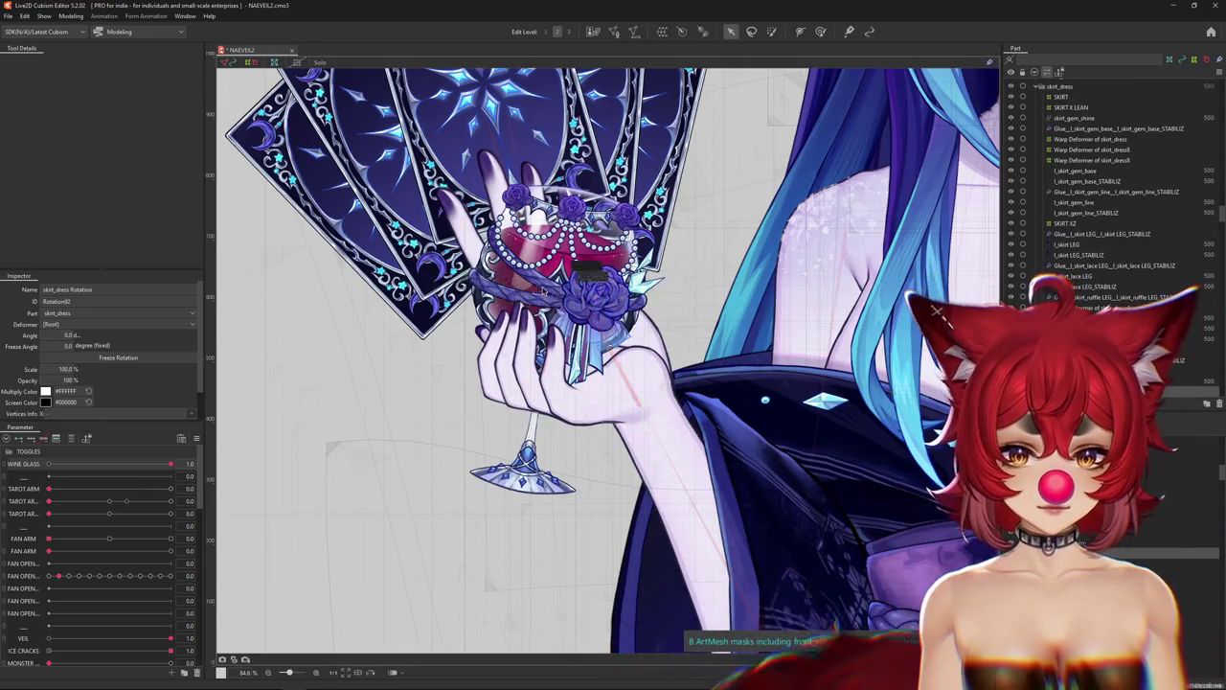
scroll(556, 300, up, 5)
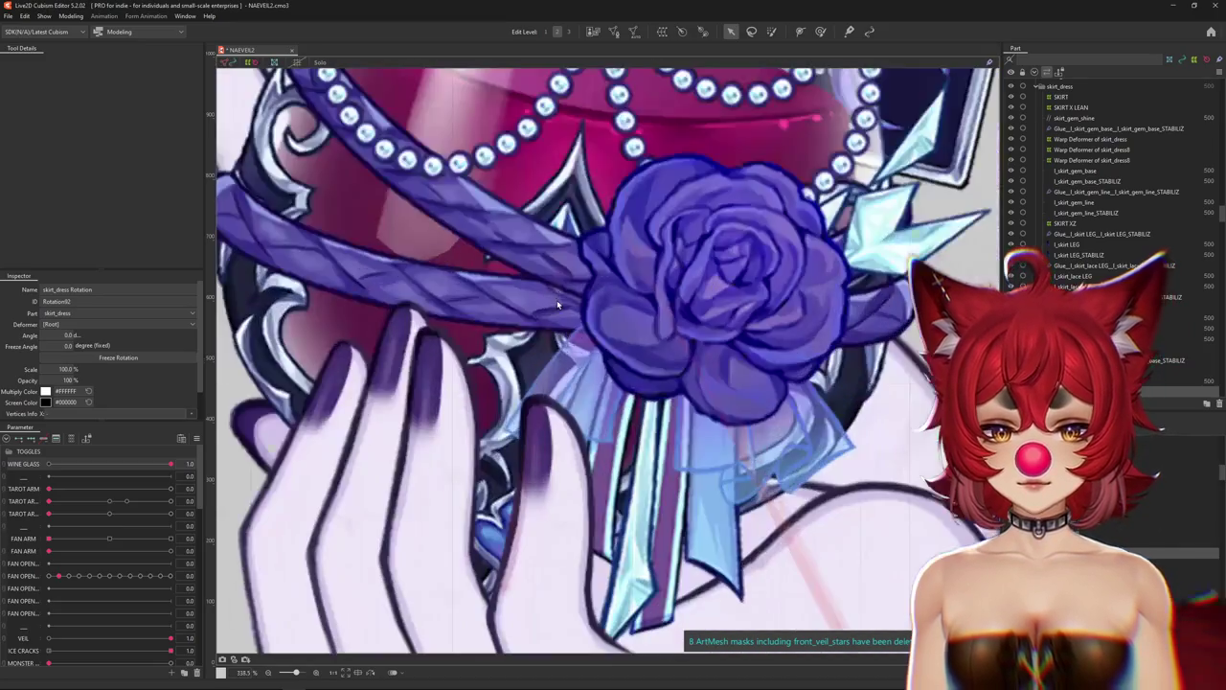
scroll(555, 319, down, 3)
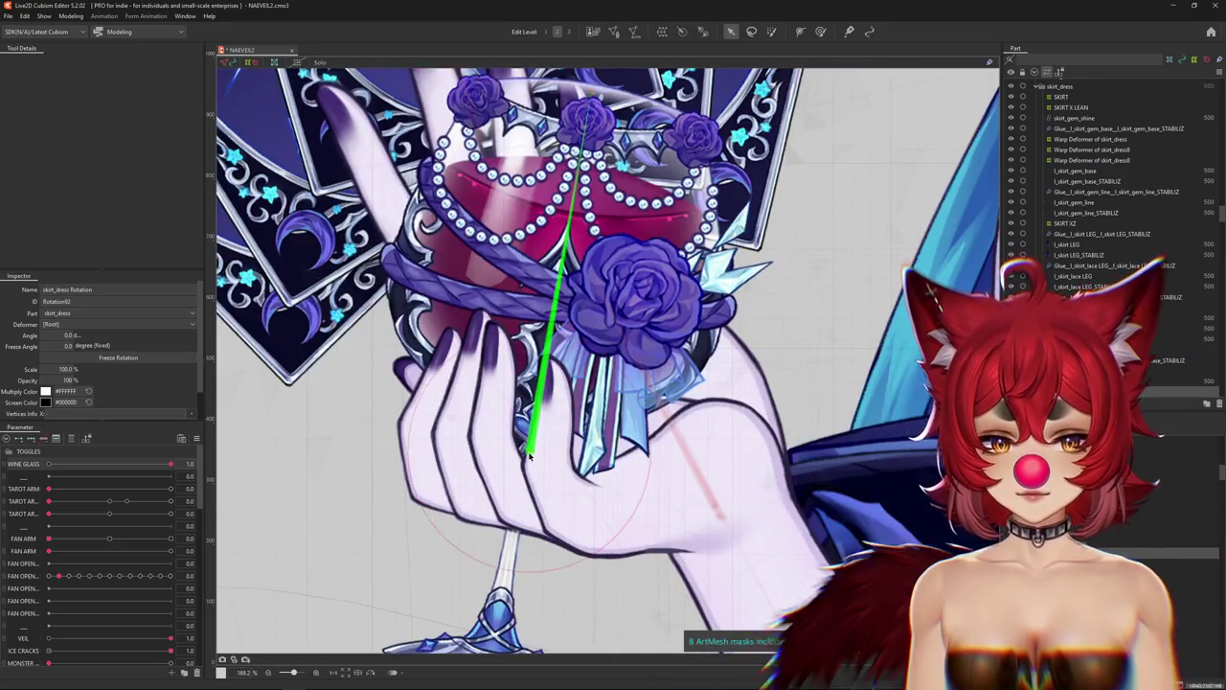
click(529, 450)
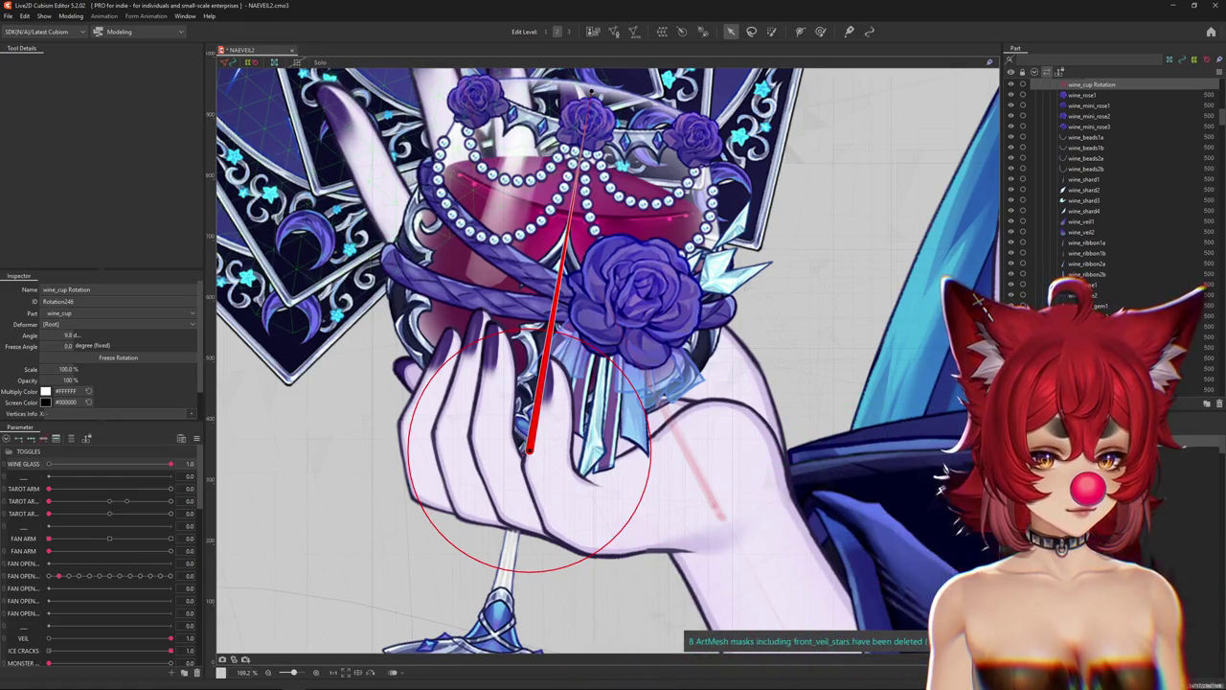
click(724, 517)
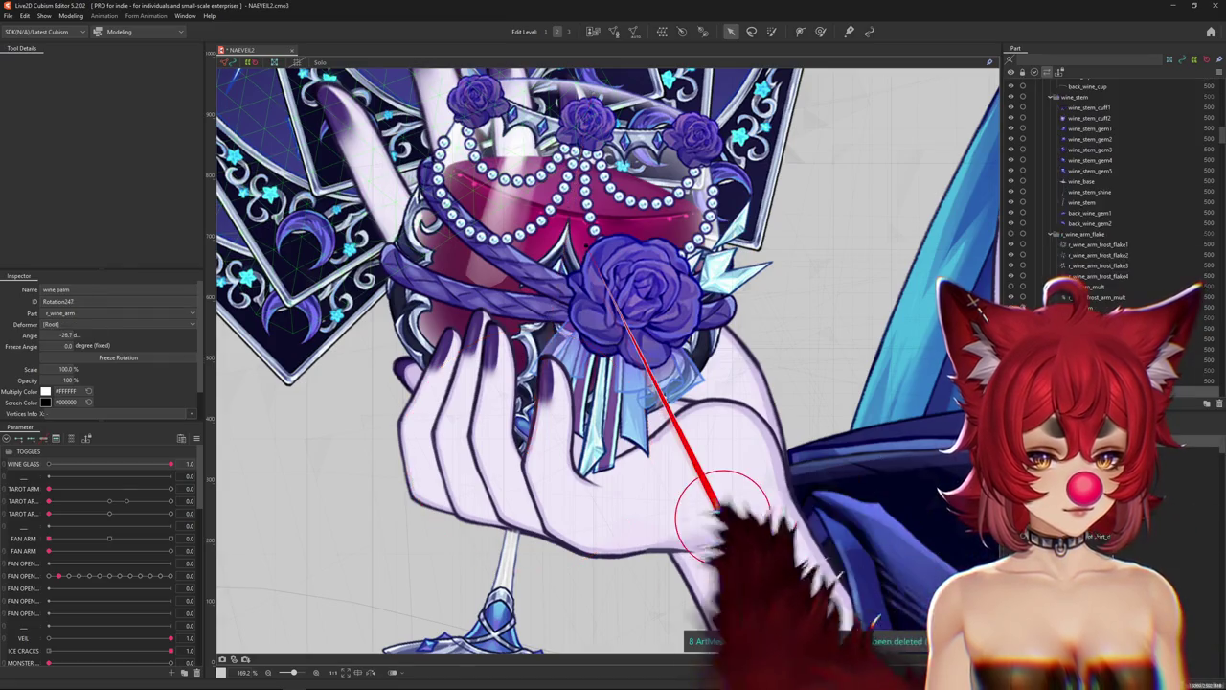
scroll(836, 460, down, 3)
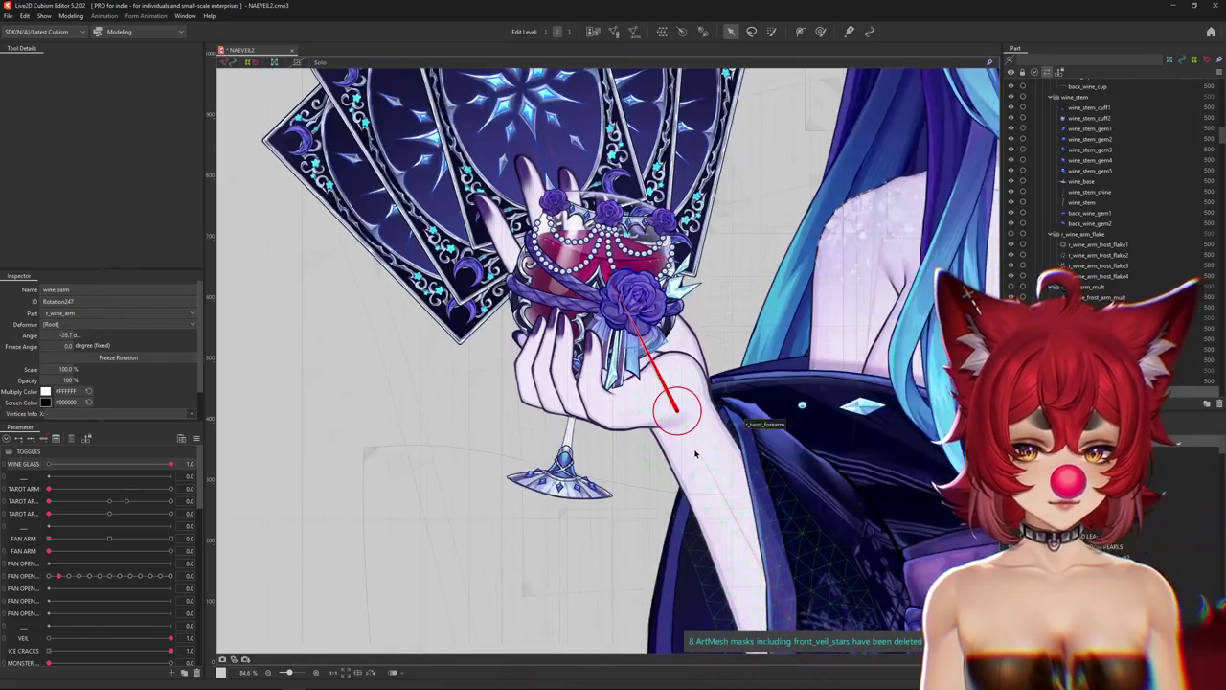
Inspect r_tarot_forearm, wine palm and wine_cup, then test the r_tarot_pose3 TAROT swing.
right_click(697, 452)
click(751, 476)
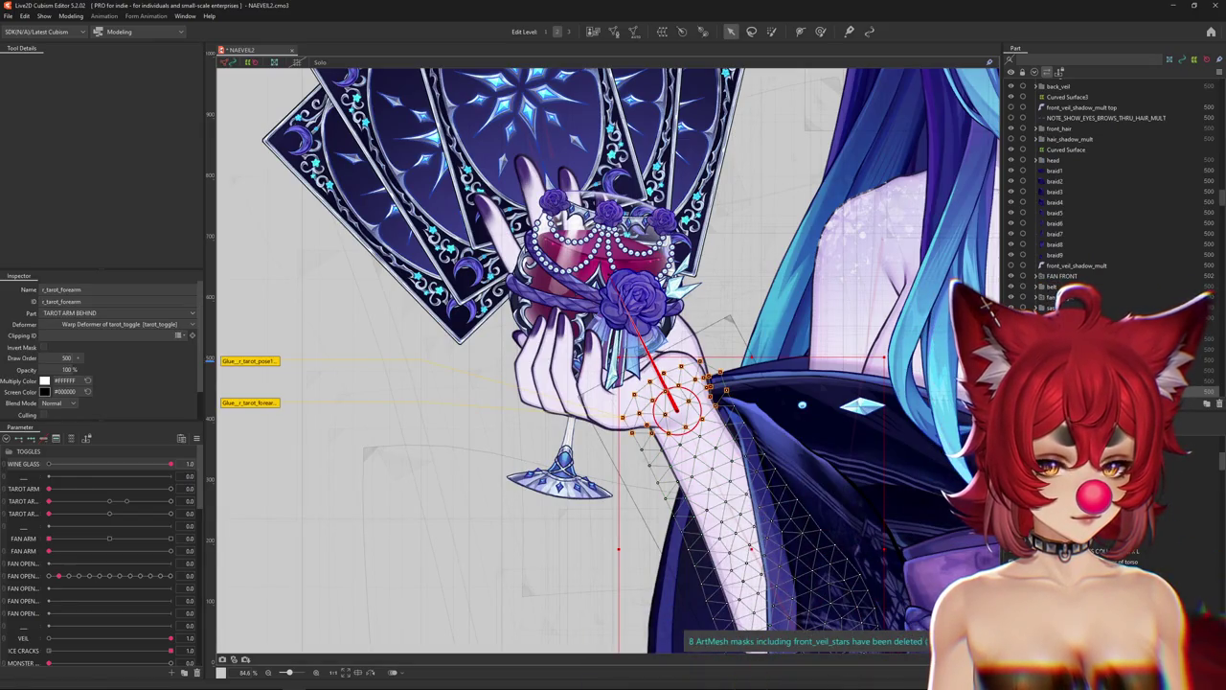
click(678, 407)
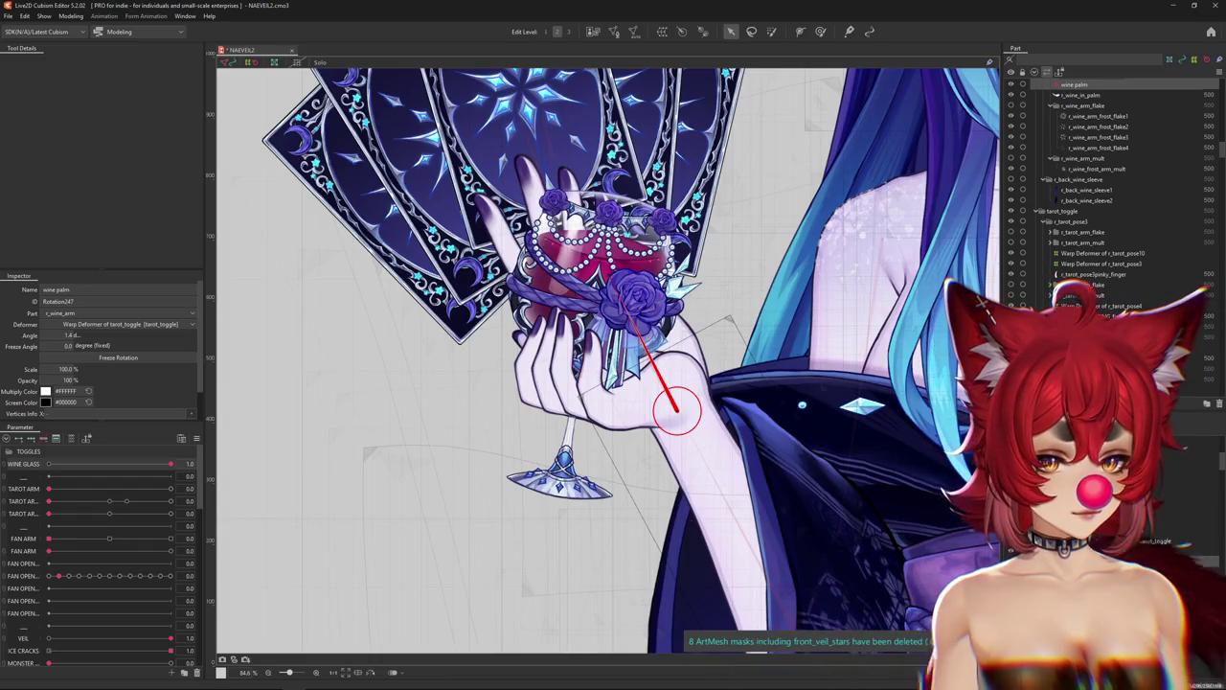
click(580, 378)
click(676, 407)
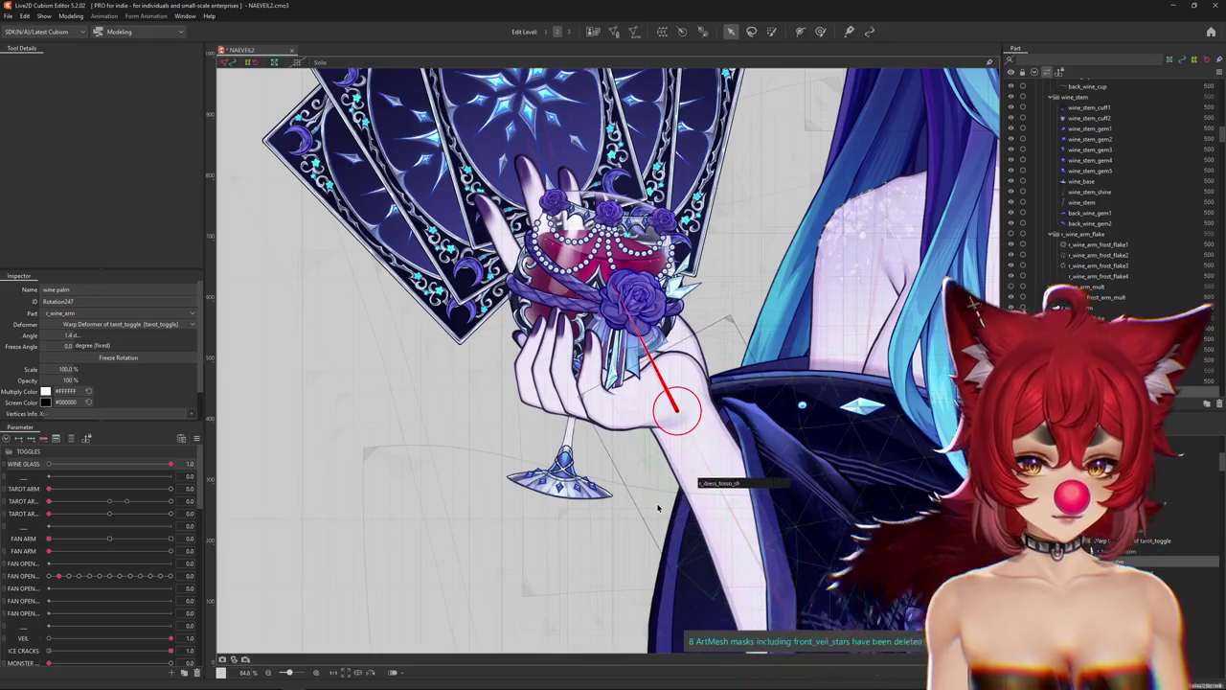
scroll(661, 402, down, 3)
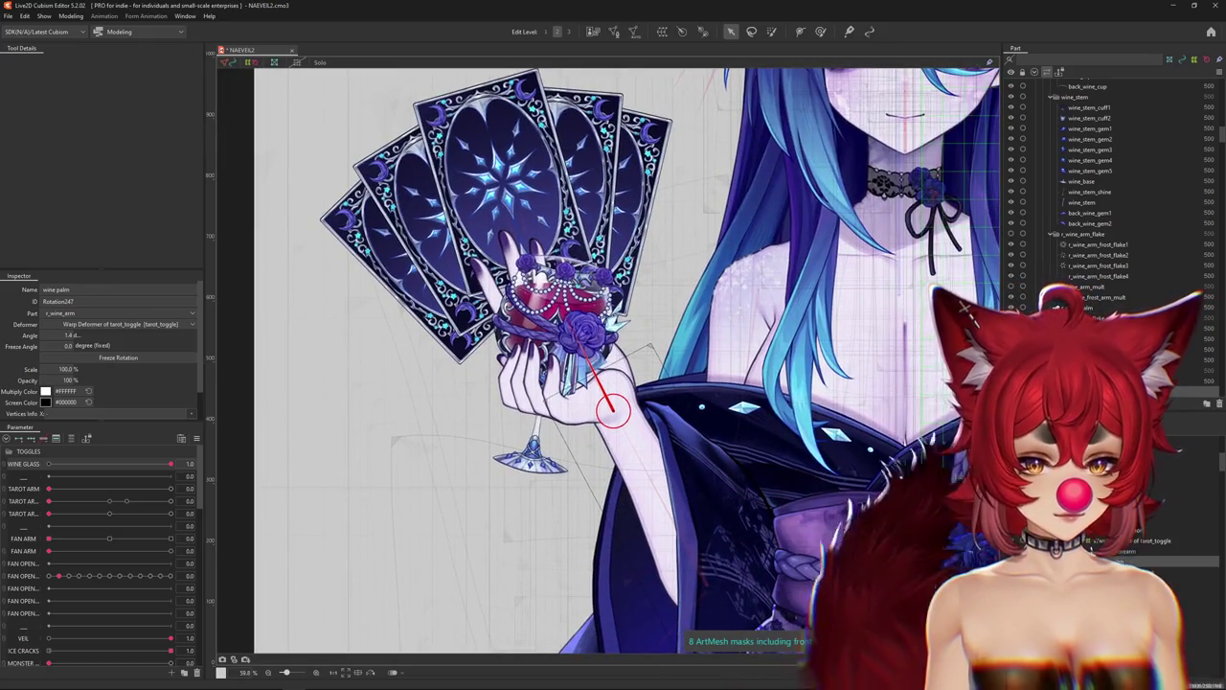
click(75, 439)
drag(110, 461, 109, 451)
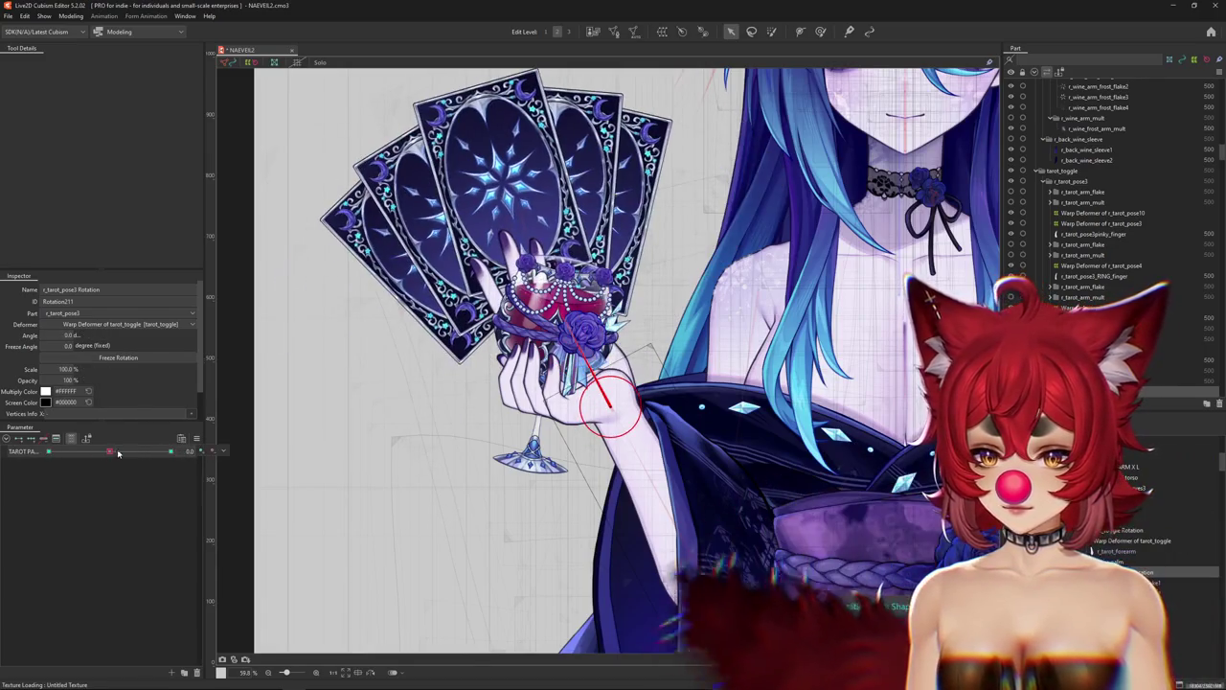
Select r_tarot_forearm and r_wine_palm from the overlapping-objects popups.
scroll(613, 494, up, 3)
scroll(613, 494, up, 5)
right_click(647, 505)
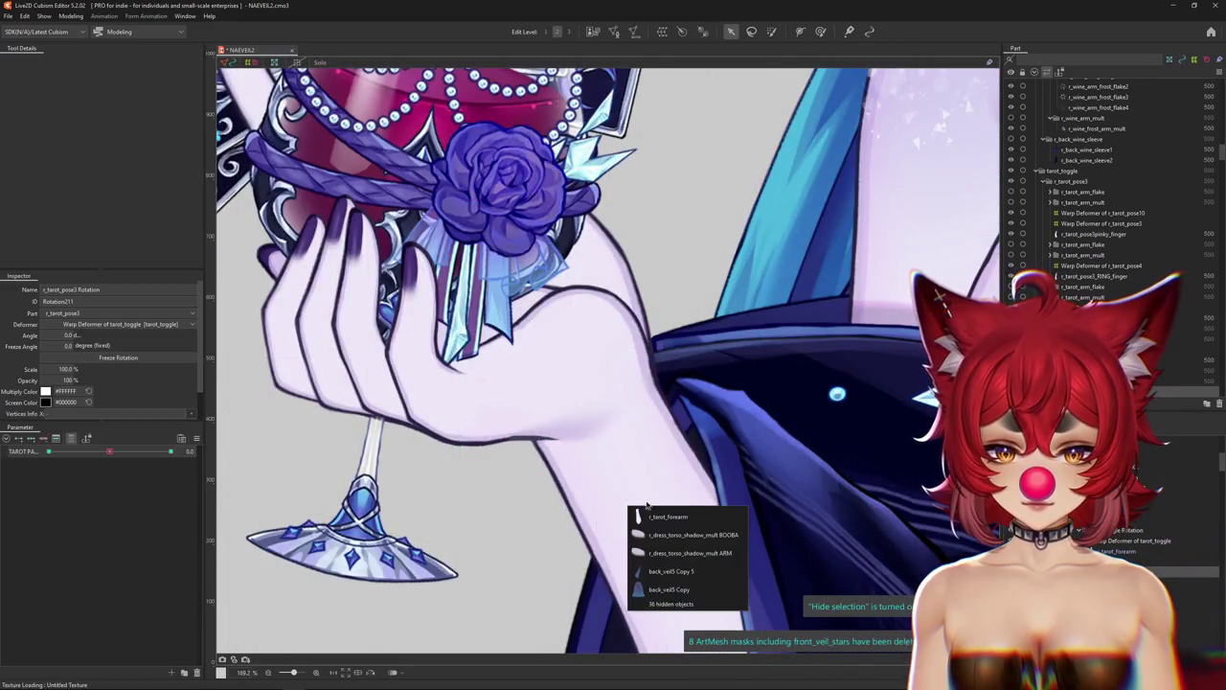
click(655, 519)
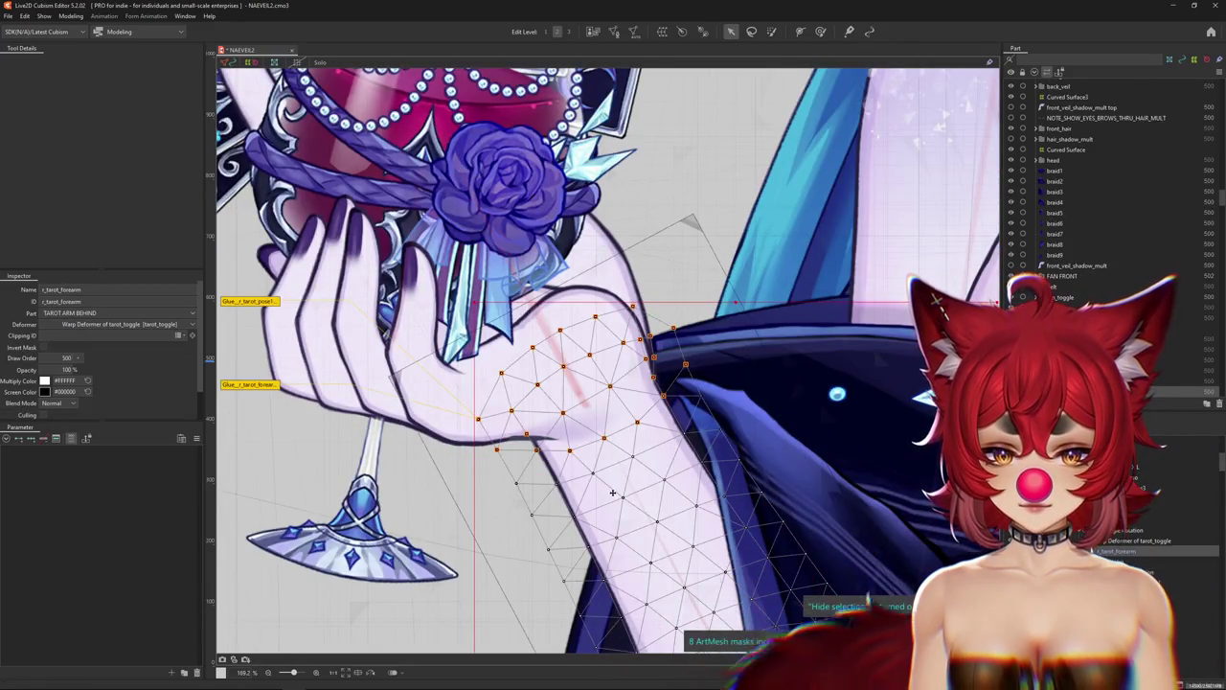
right_click(547, 372)
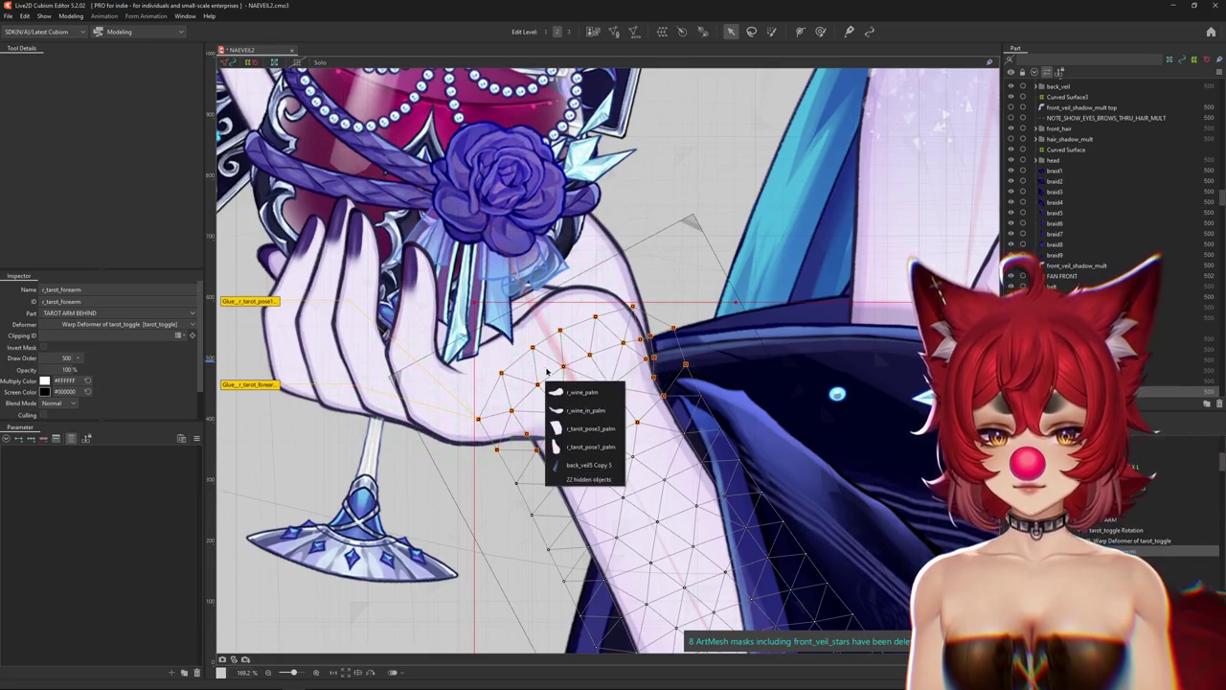
click(573, 392)
Keep only the palm mesh and erase vertices on the right side of r_wine_palm.
scroll(599, 84, down, 3)
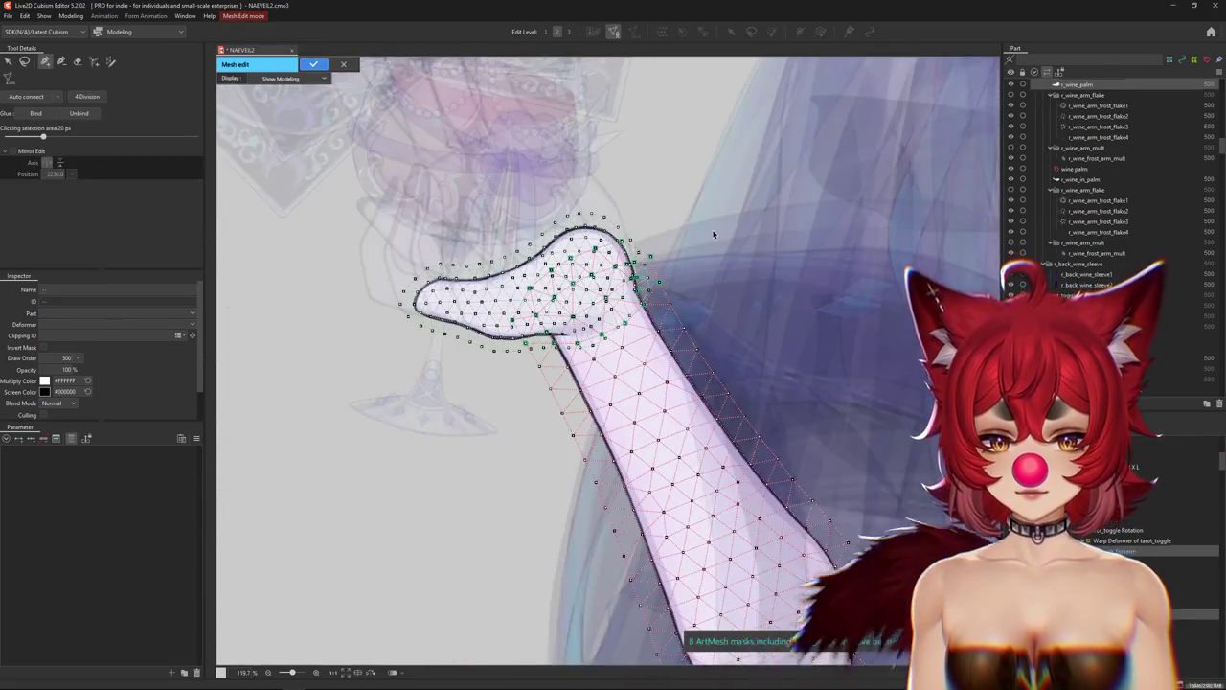
click(388, 307)
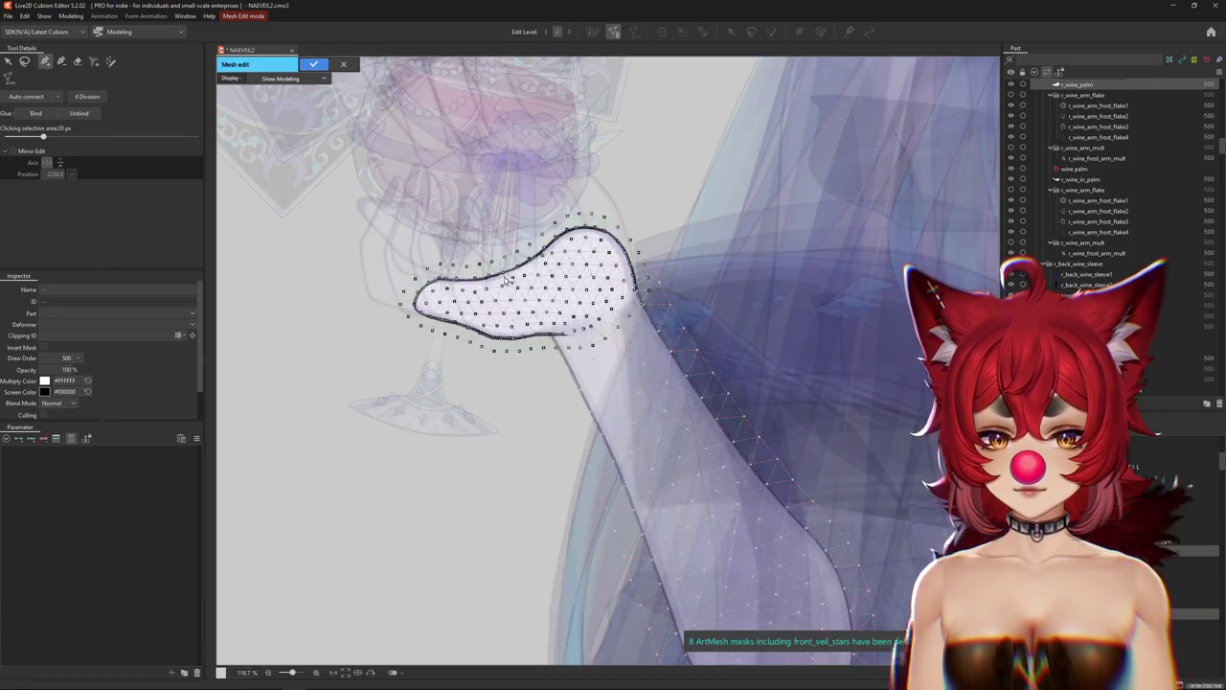
scroll(388, 307, up, 5)
click(78, 61)
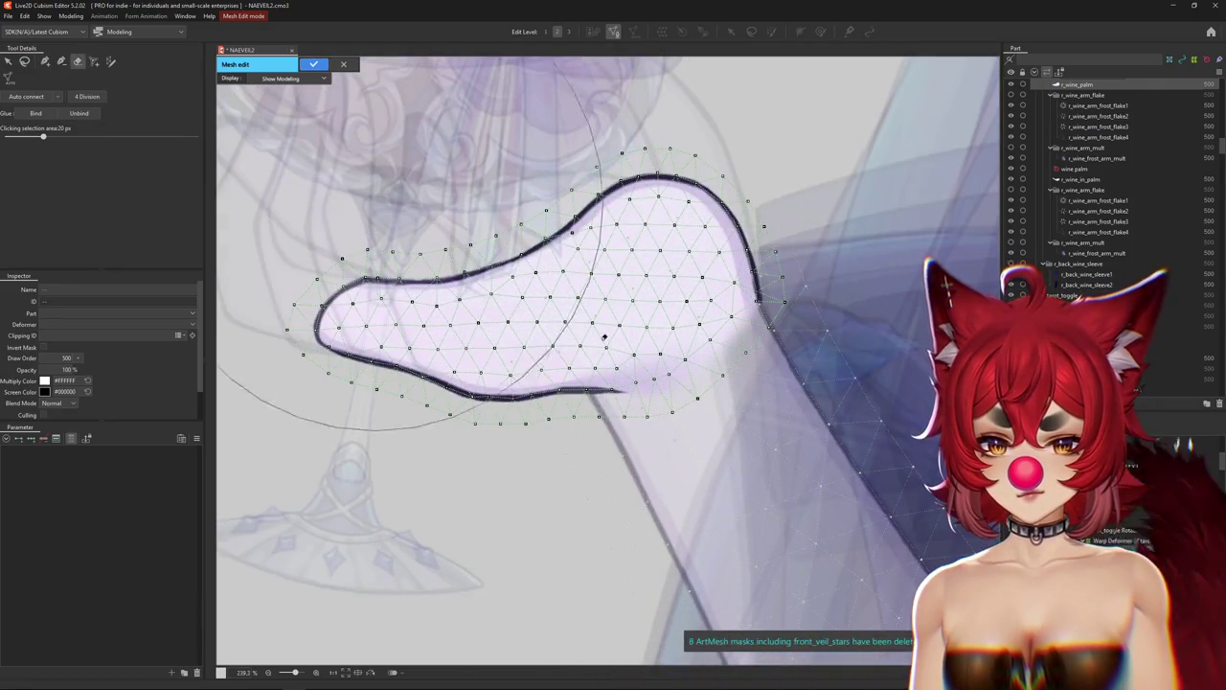
mouse_move(658, 344)
mouse_down()
mouse_move(639, 328)
mouse_move(734, 315)
mouse_up()
Add a chain of vertices from the palm's upper right edge down toward the lower outline.
click(45, 60)
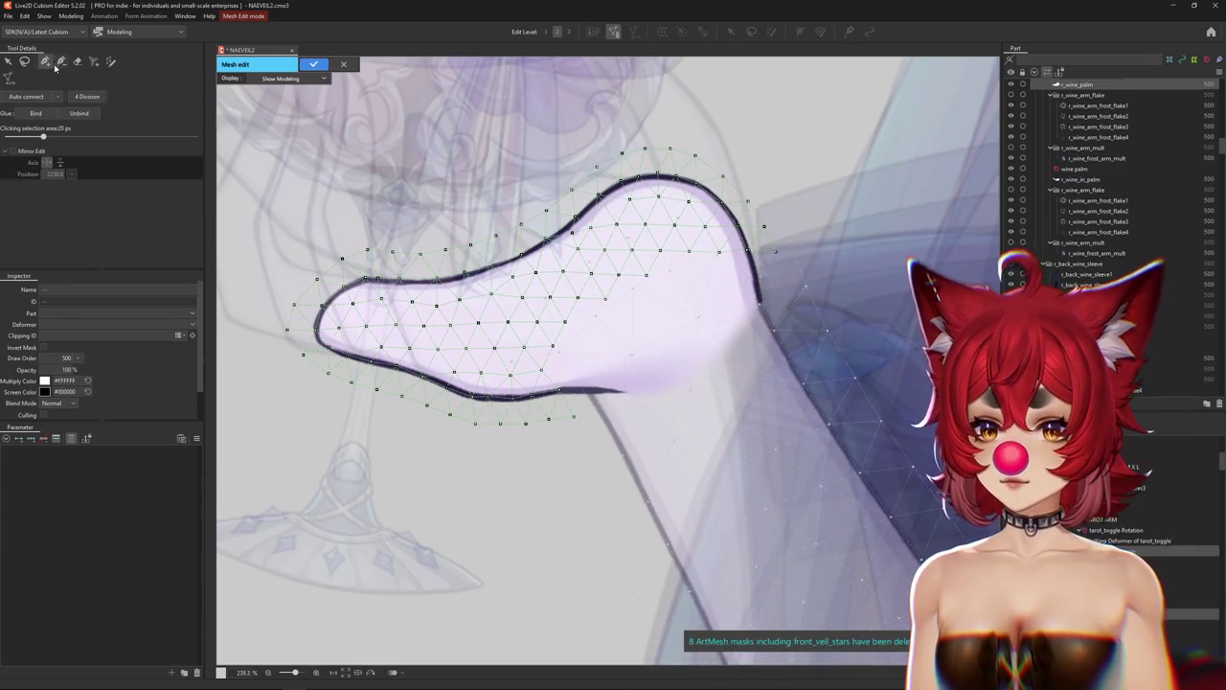
scroll(577, 376, up, 3)
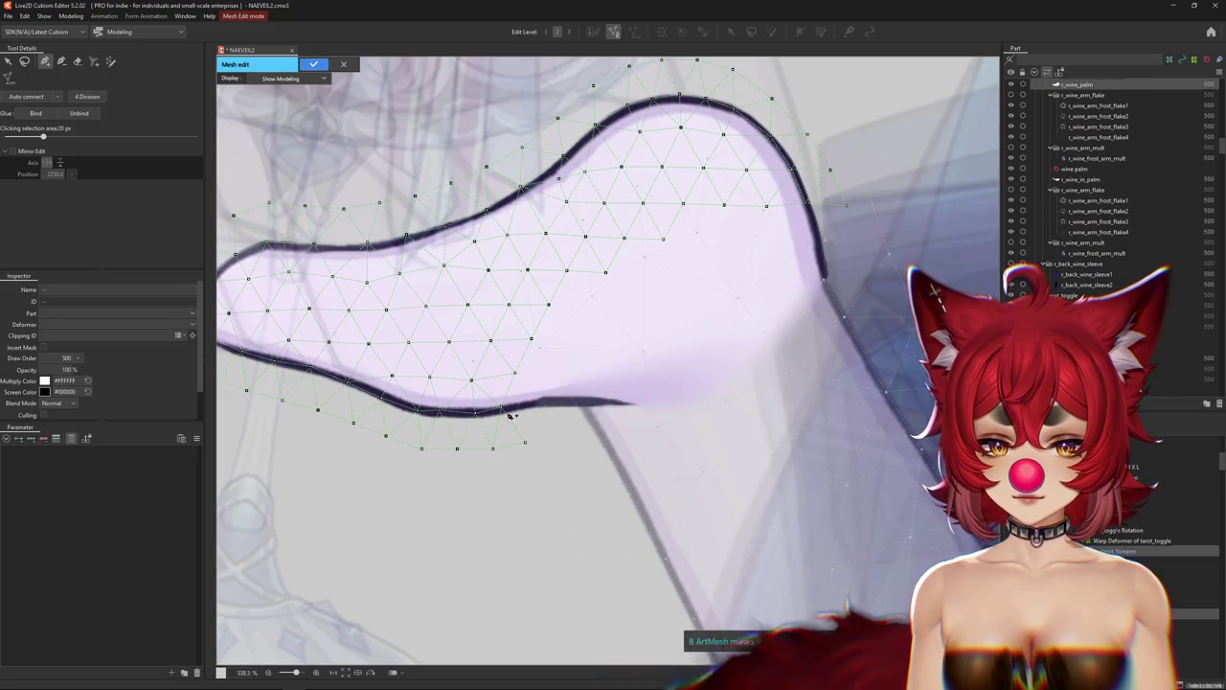
scroll(505, 412, up, 2)
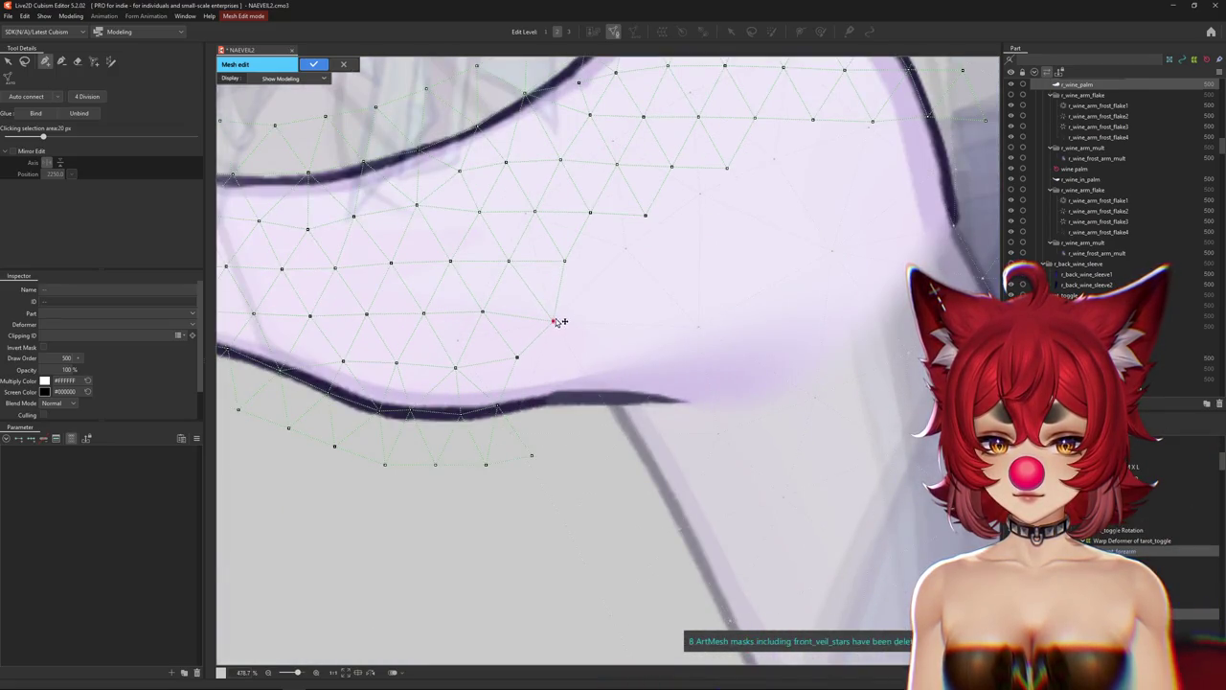
ctrl+click(727, 170)
ctrl+click(813, 119)
ctrl+click(872, 122)
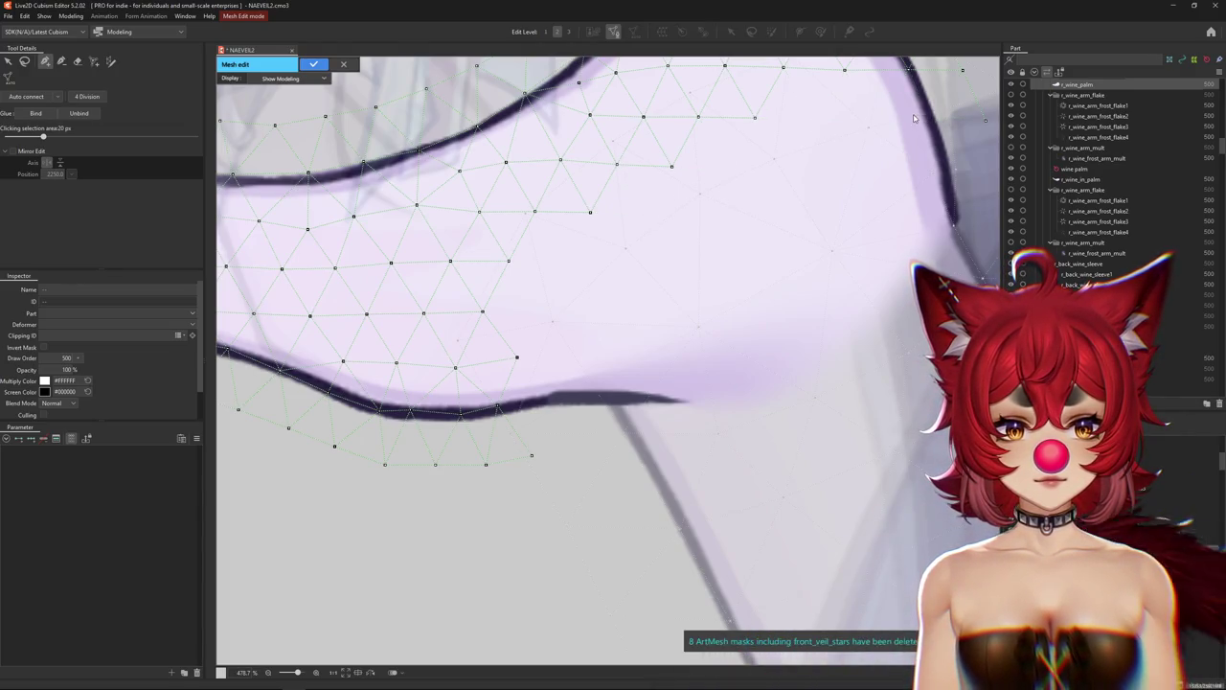
click(917, 117)
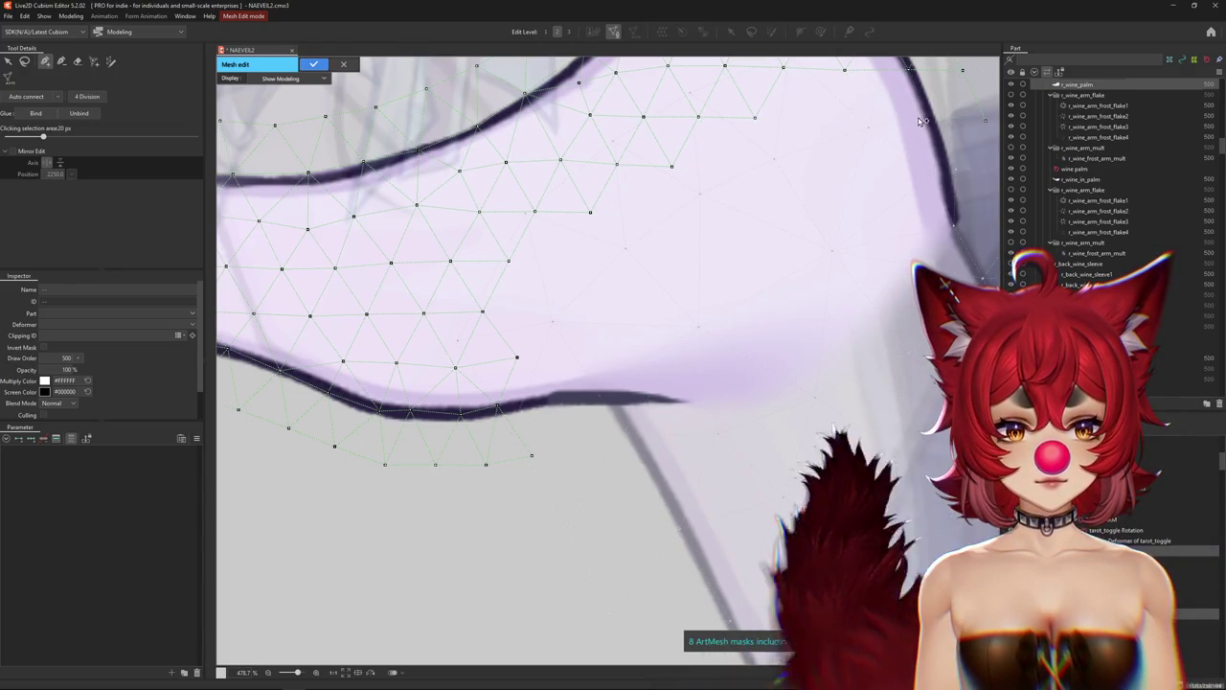
click(776, 157)
click(627, 251)
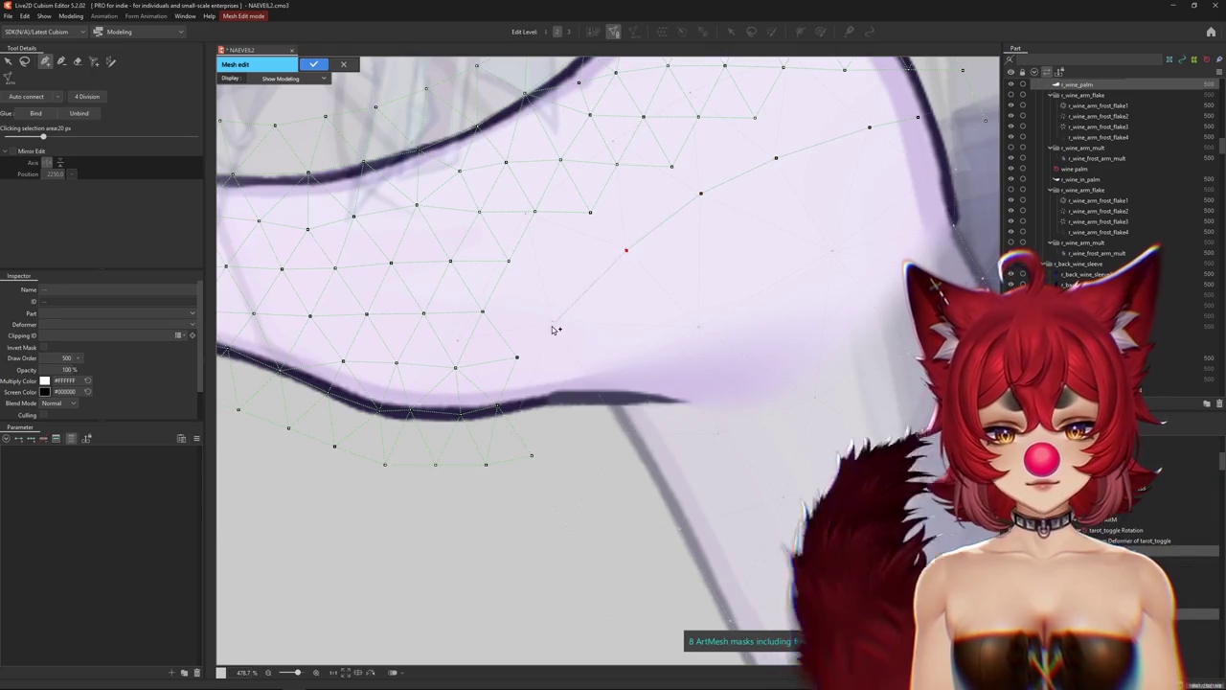
click(554, 321)
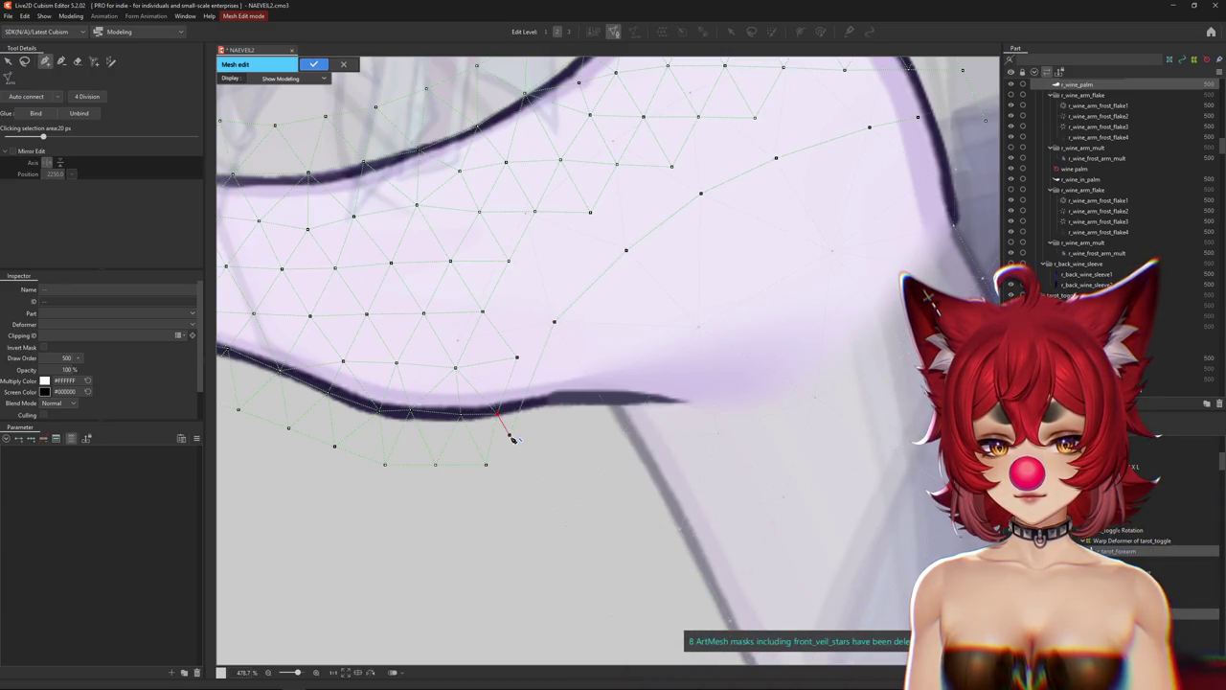
Pick two lower-outline vertices, then request cancelling the mesh edits.
click(409, 415)
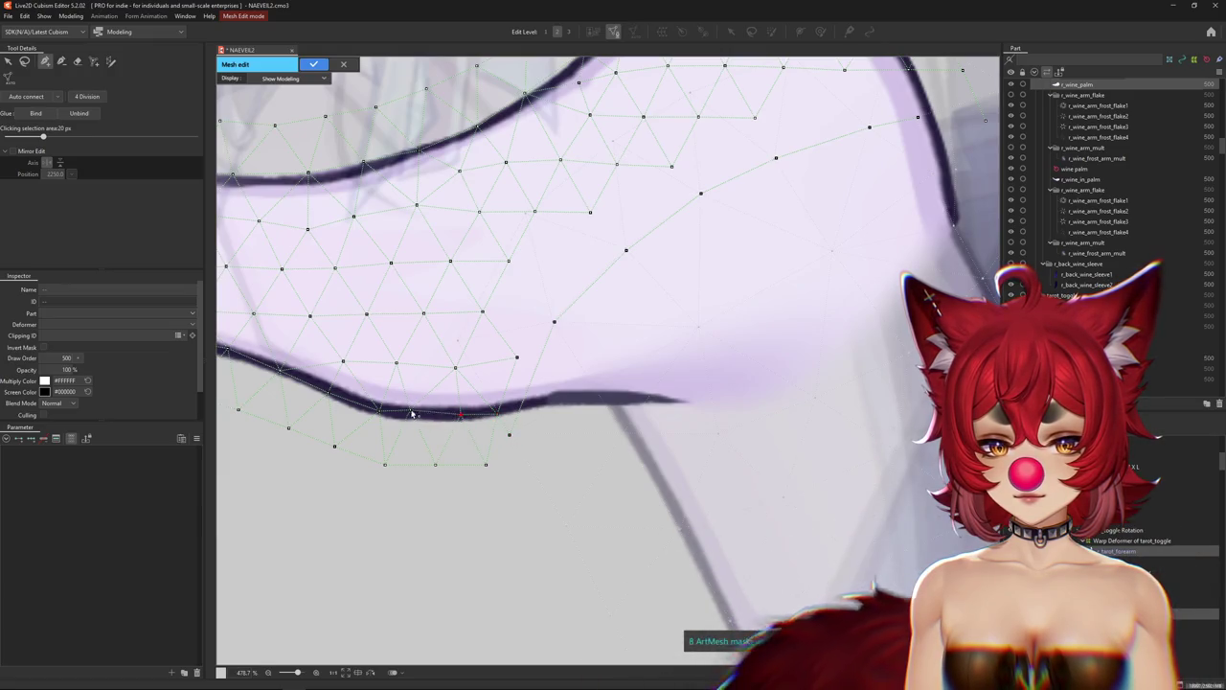
click(458, 420)
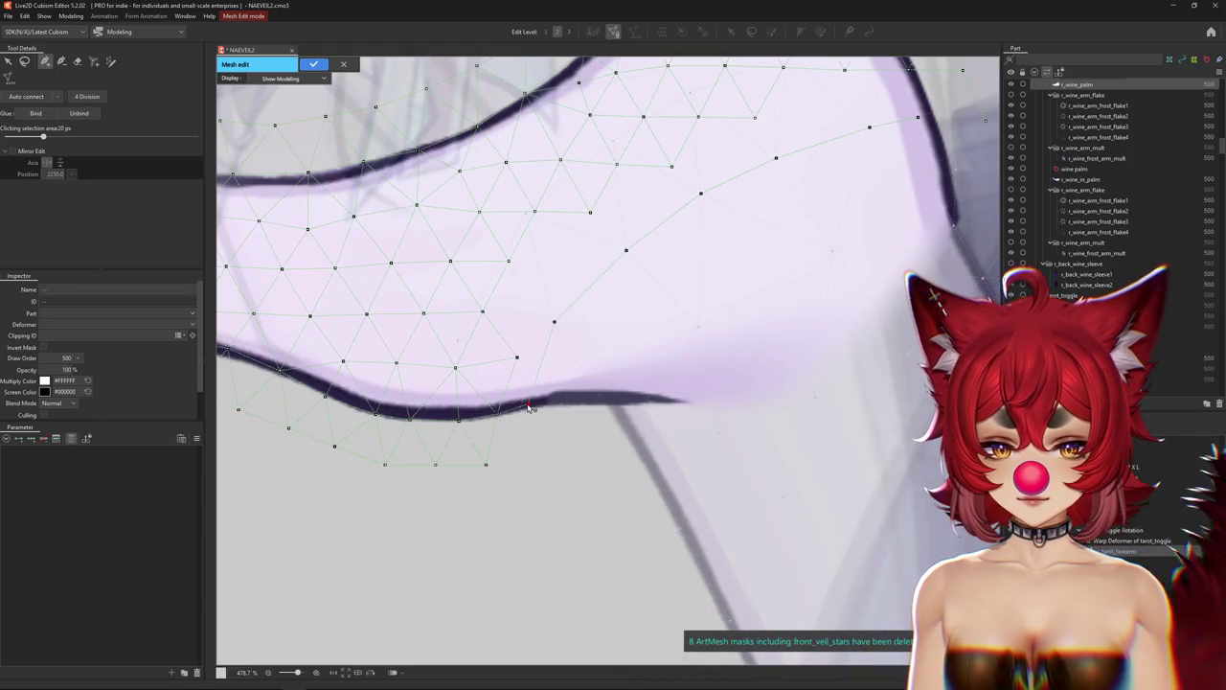
scroll(525, 411, down, 5)
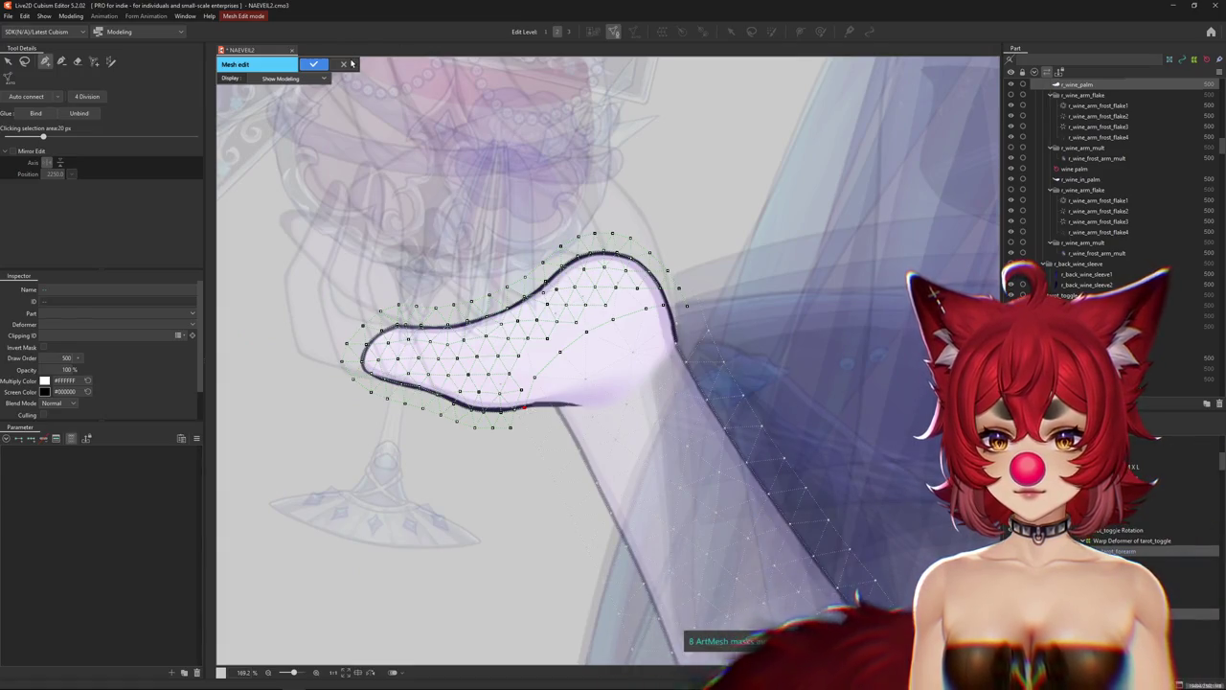
key(Escape)
Discard the earlier mesh edits and reopen mesh editing on the r_wine_palm mesh to add vertices.
click(611, 360)
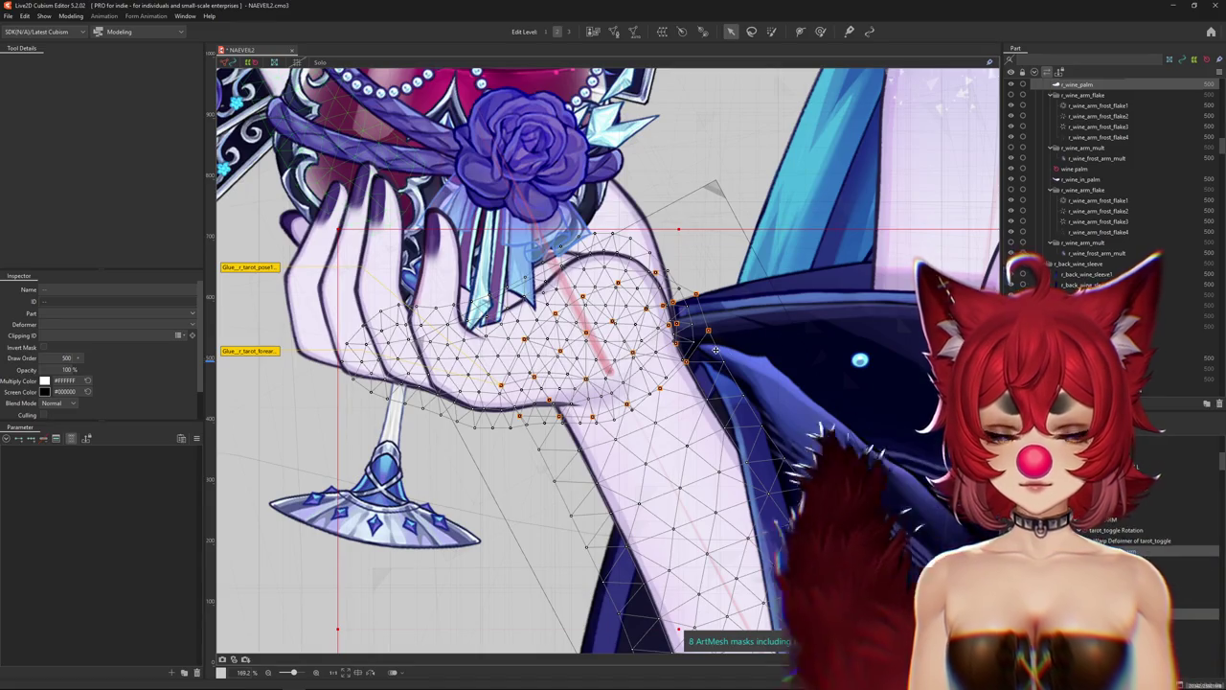
key(ctrl+e)
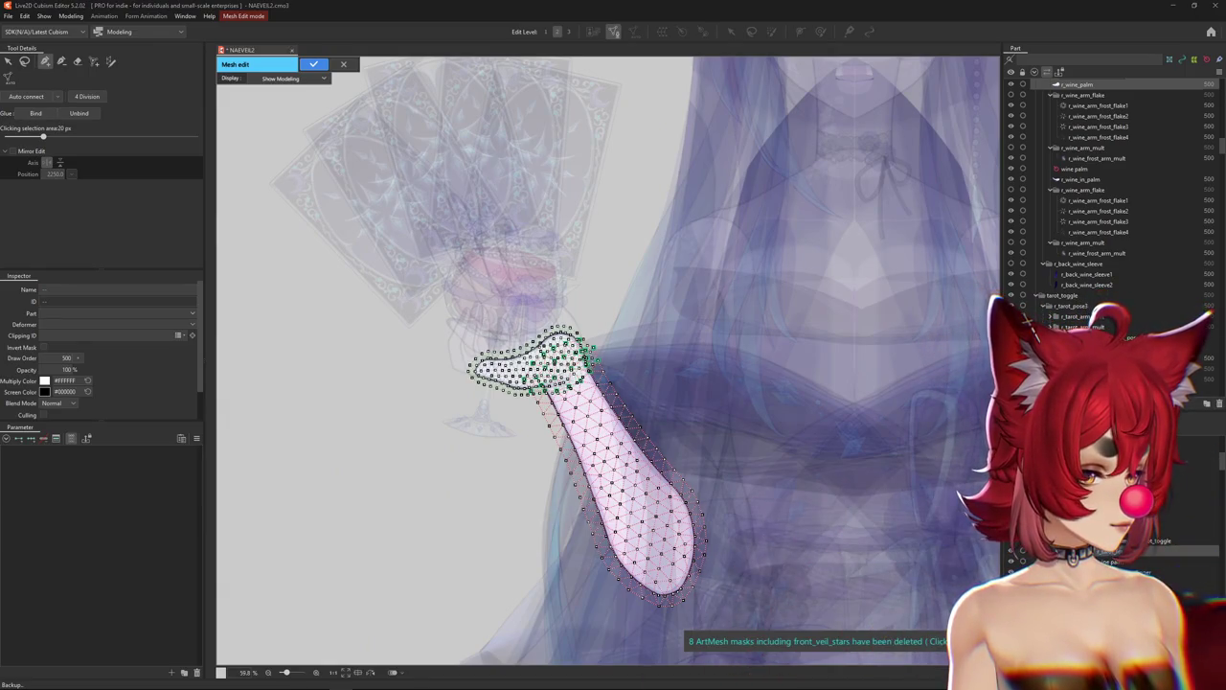
scroll(717, 368, up, 3)
click(717, 368)
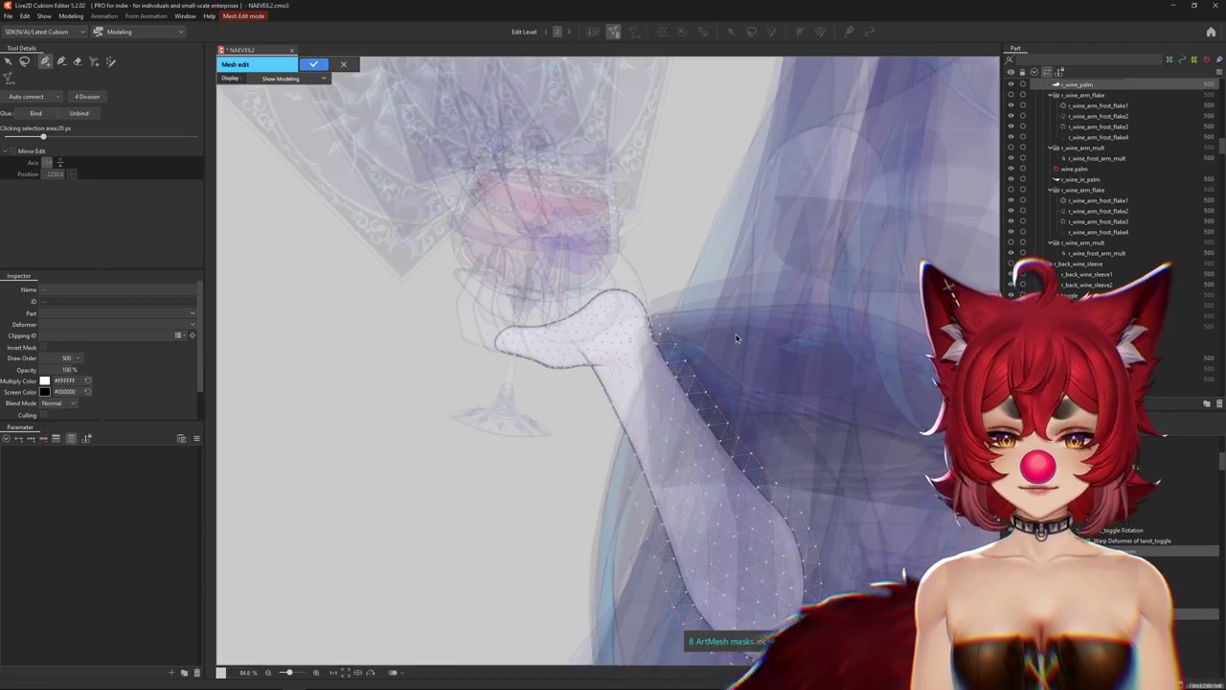
click(767, 364)
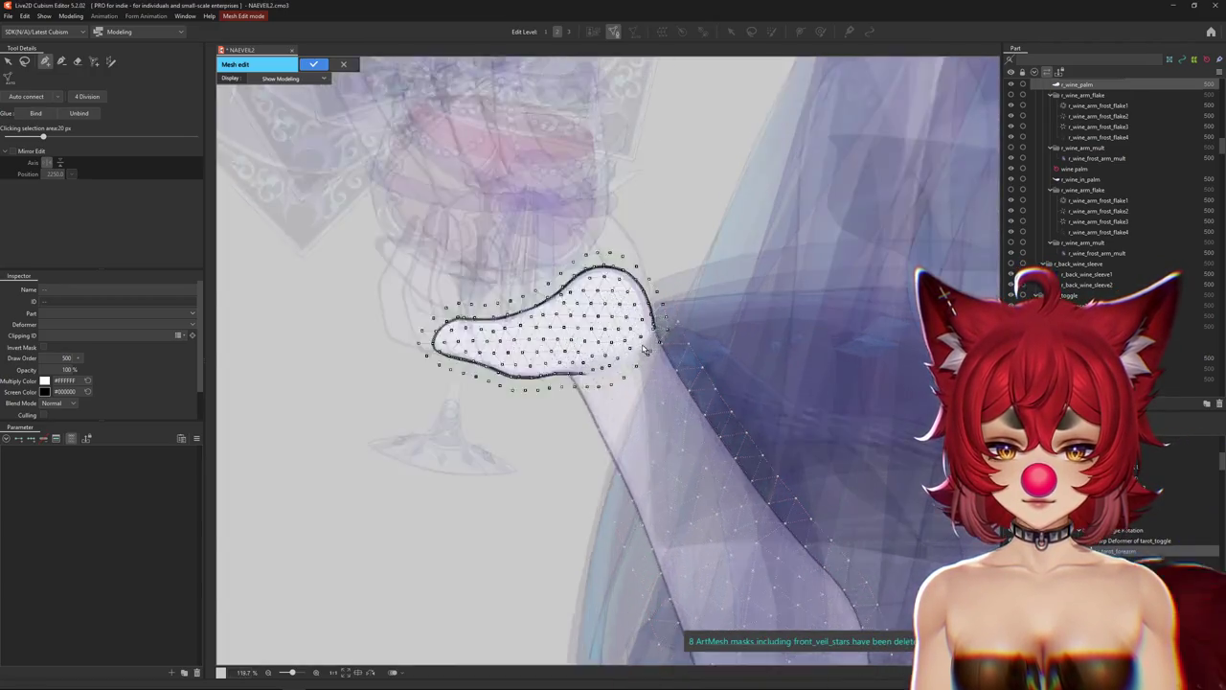
scroll(647, 347, up, 5)
key(e)
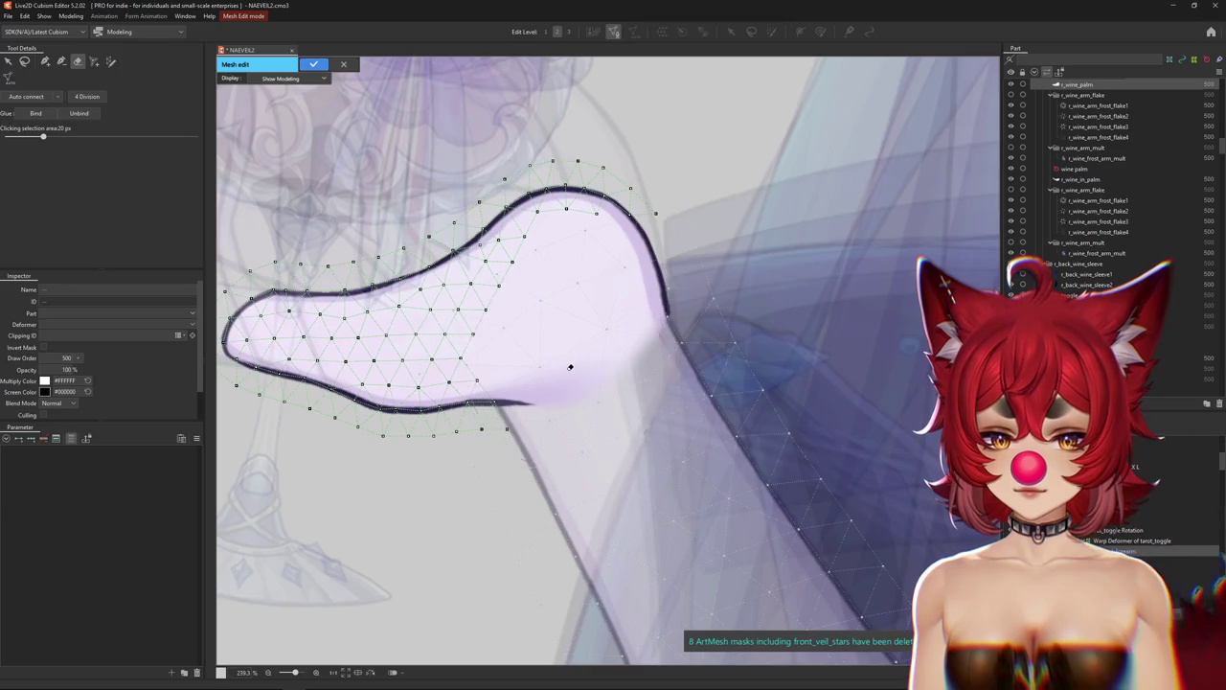
click(44, 61)
Add vertices along the palm's lower wrist edge and its right and upper outlines.
scroll(537, 410, up, 3)
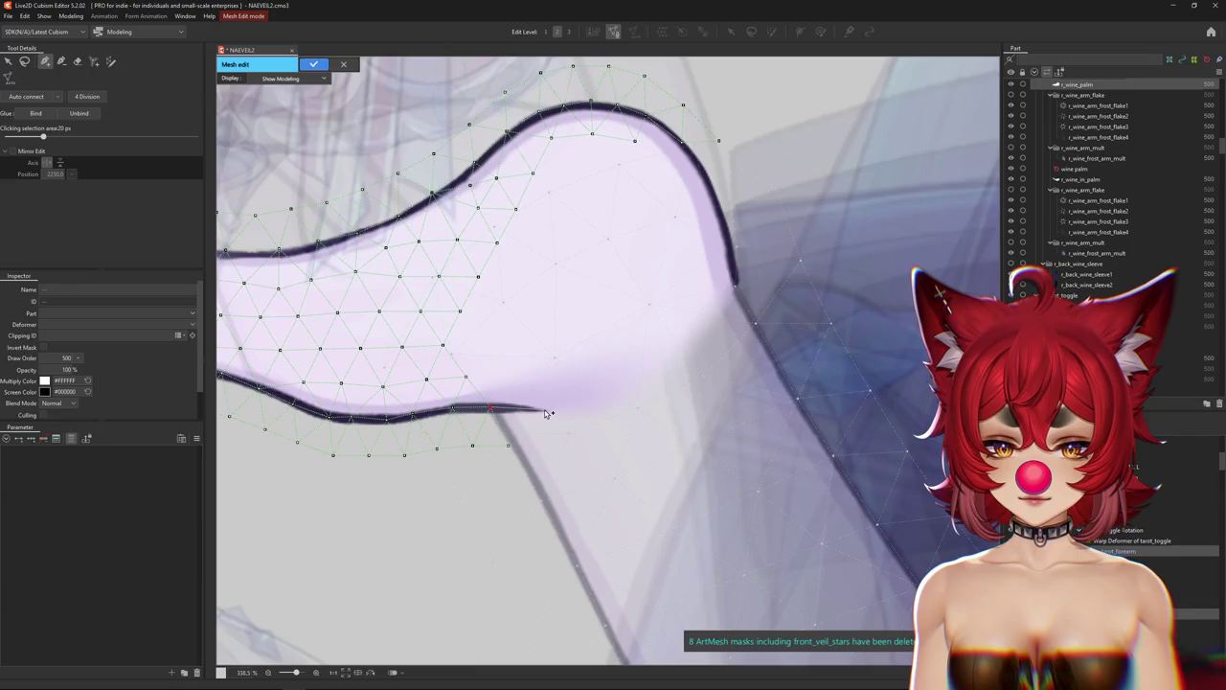
click(636, 408)
click(703, 376)
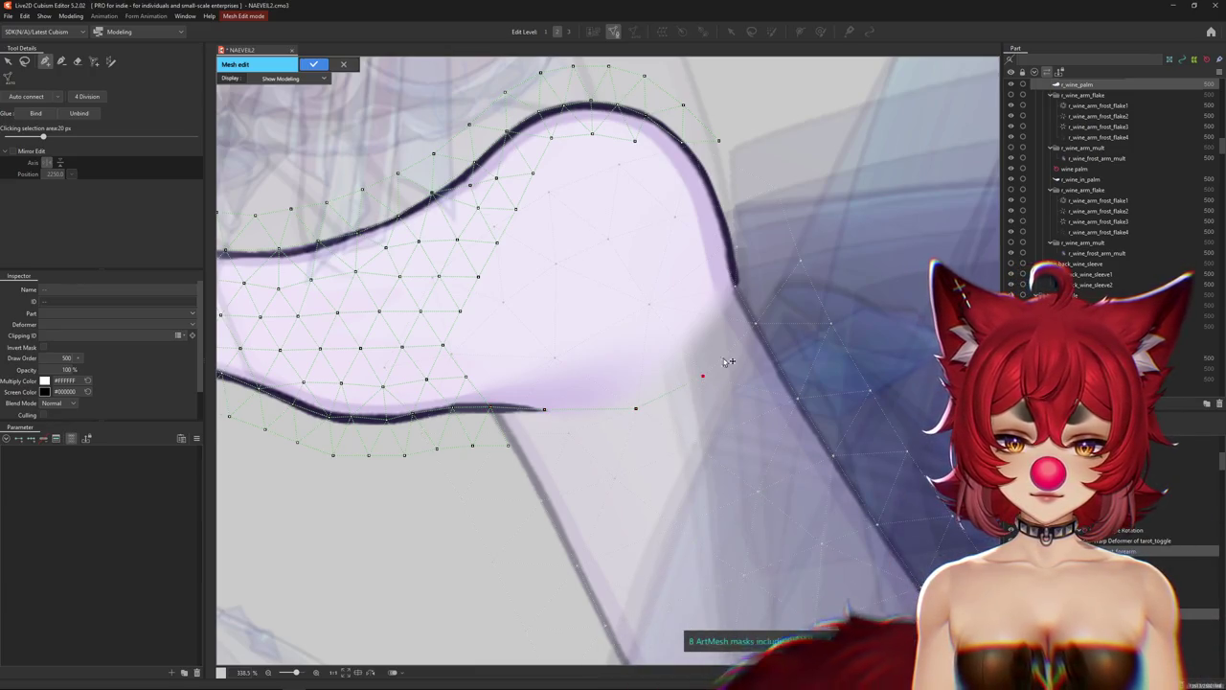
click(756, 323)
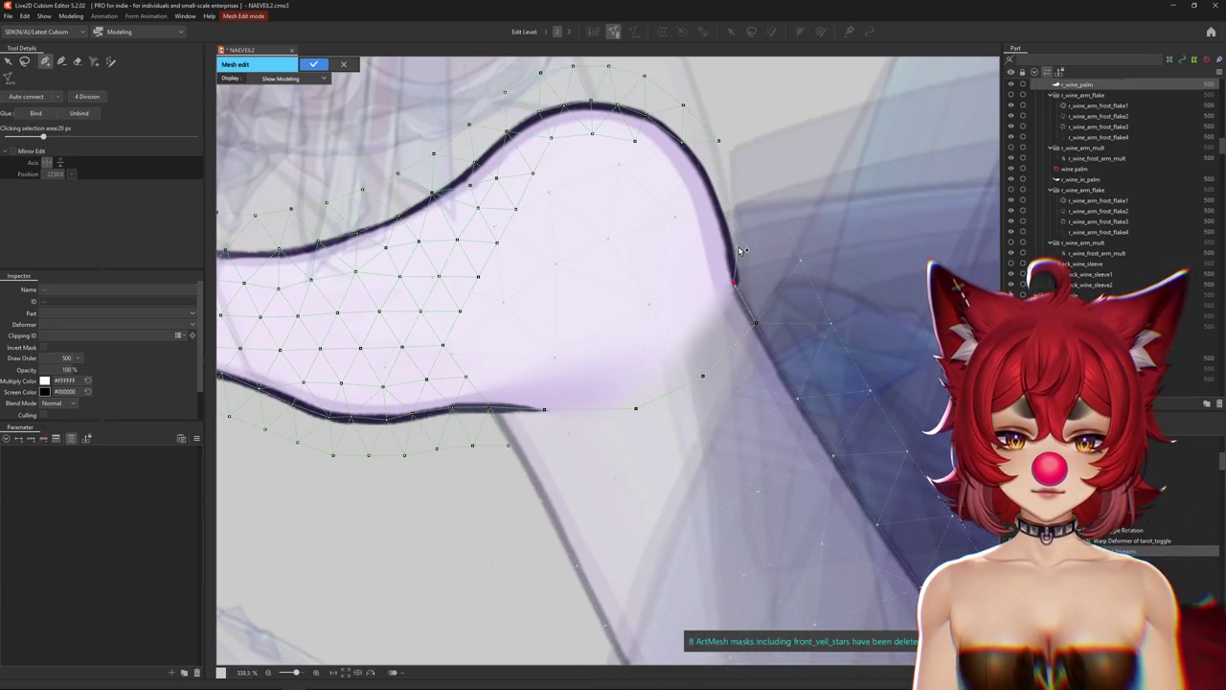
click(731, 203)
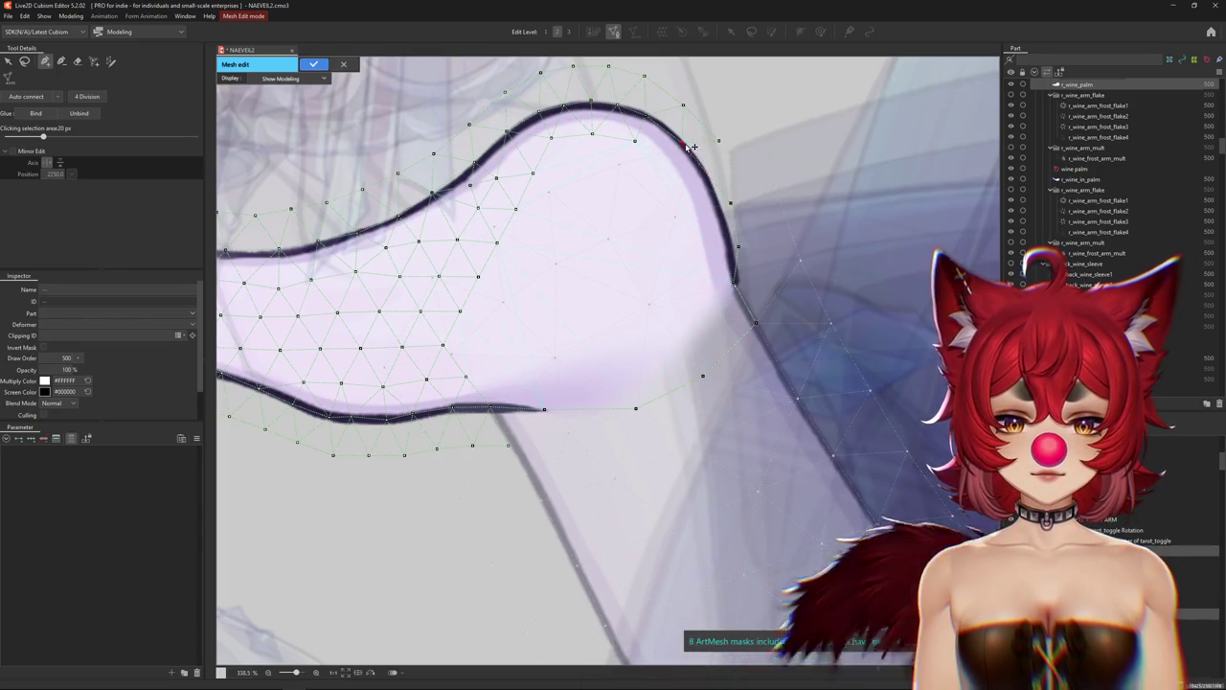
click(695, 144)
click(641, 124)
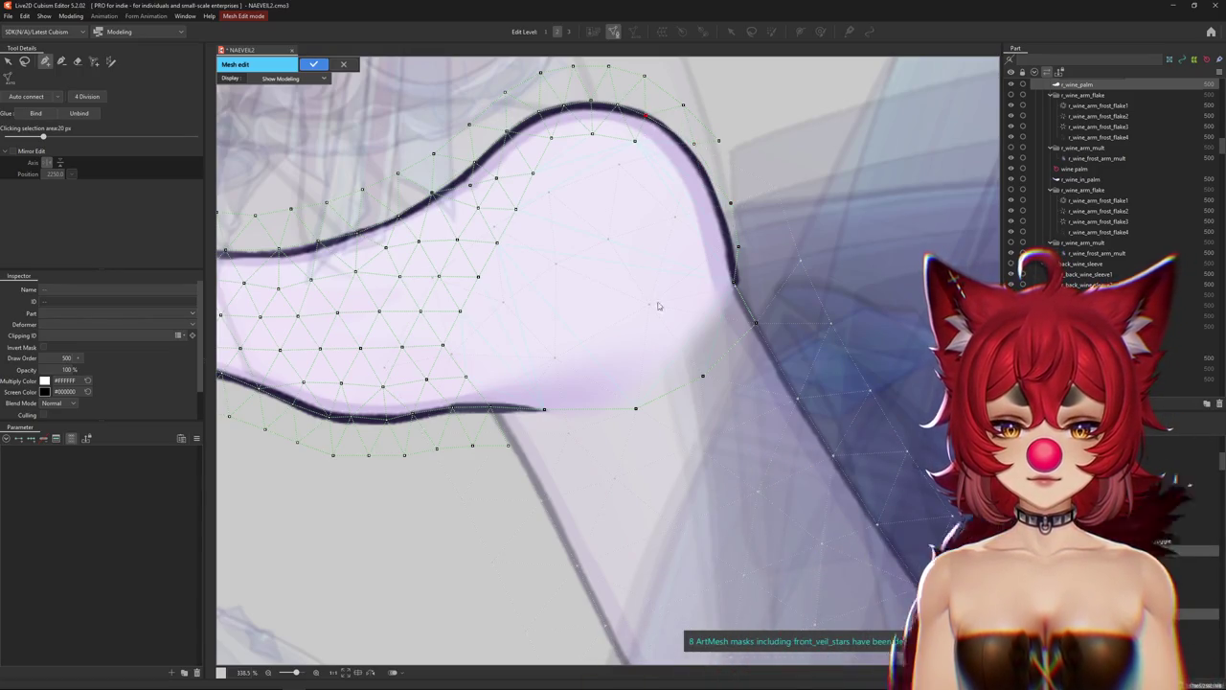
click(509, 446)
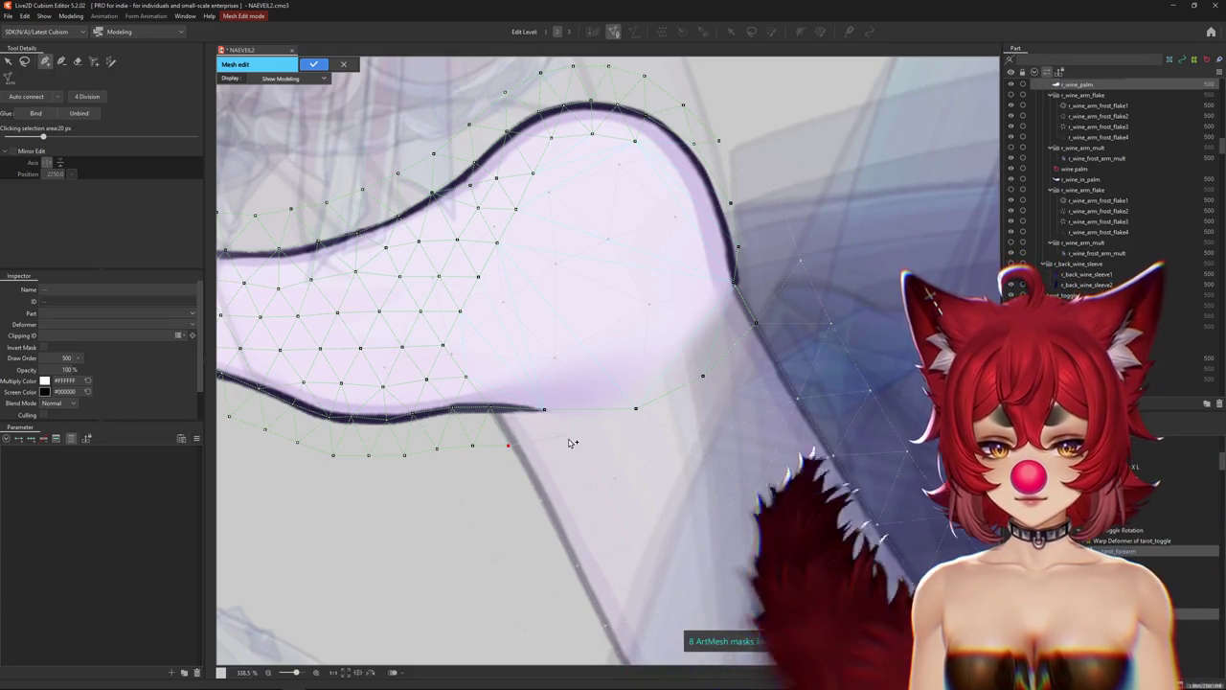
click(541, 503)
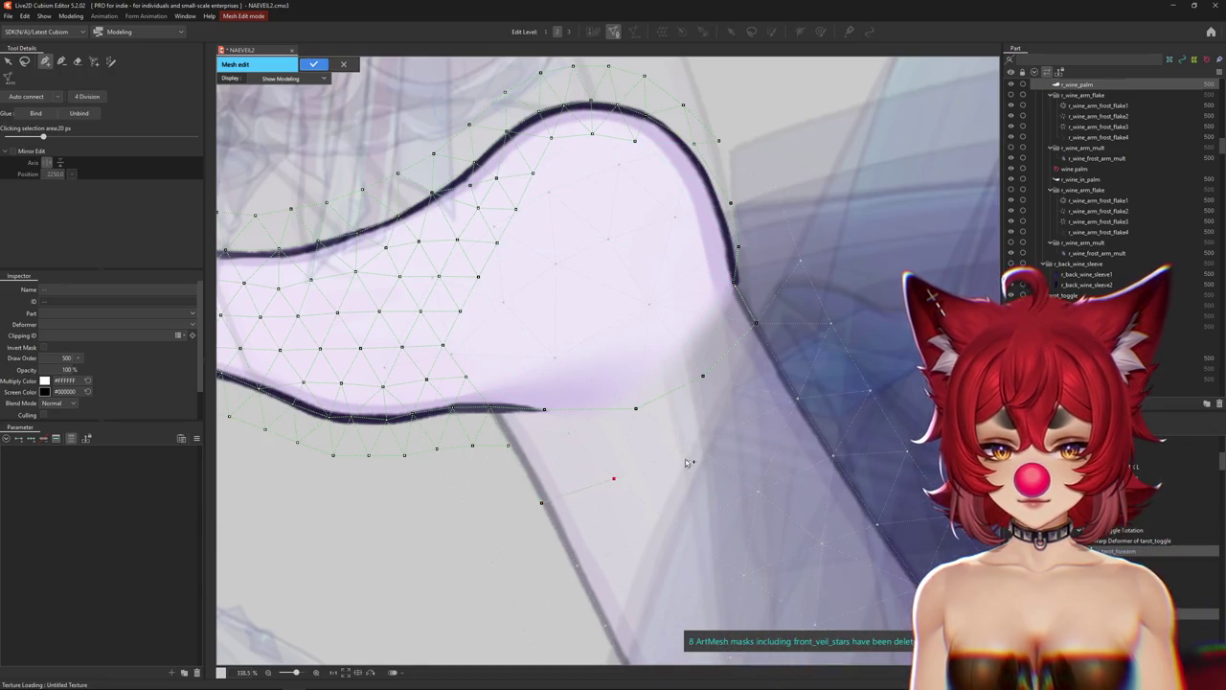
click(798, 397)
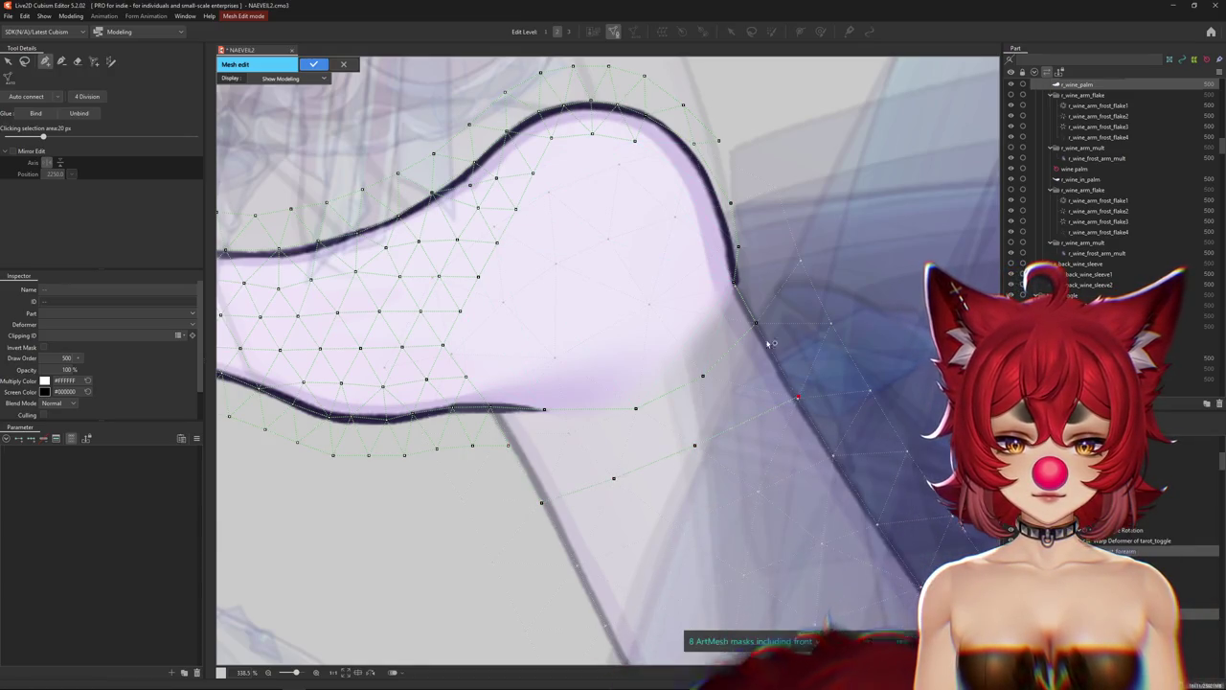
click(734, 276)
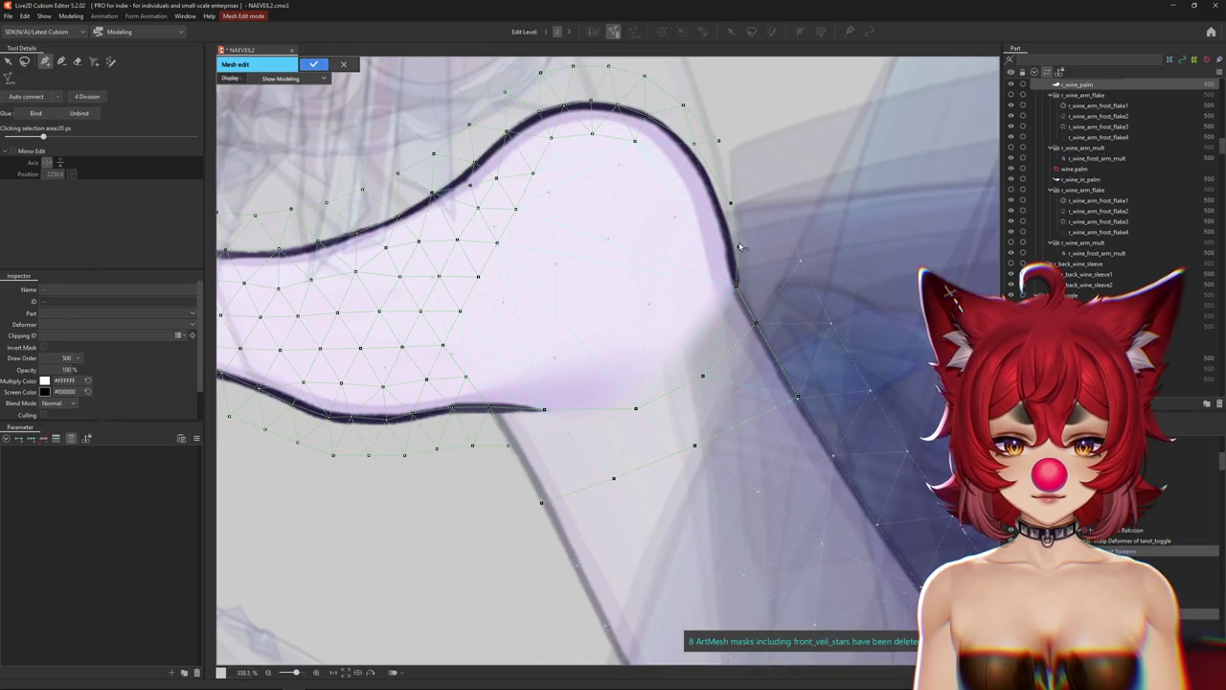
click(737, 246)
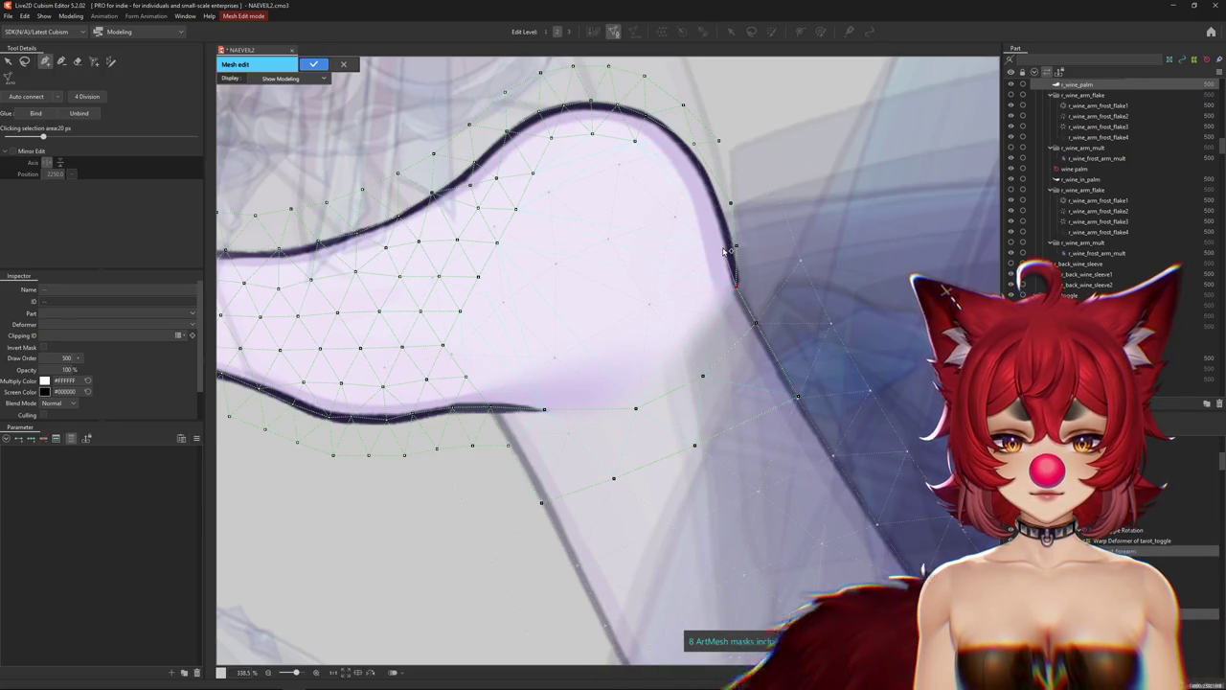
Add further vertices inside the palm and where its edge meets the arm.
scroll(725, 251, up, 4)
scroll(710, 224, down, 1)
scroll(706, 252, down, 1)
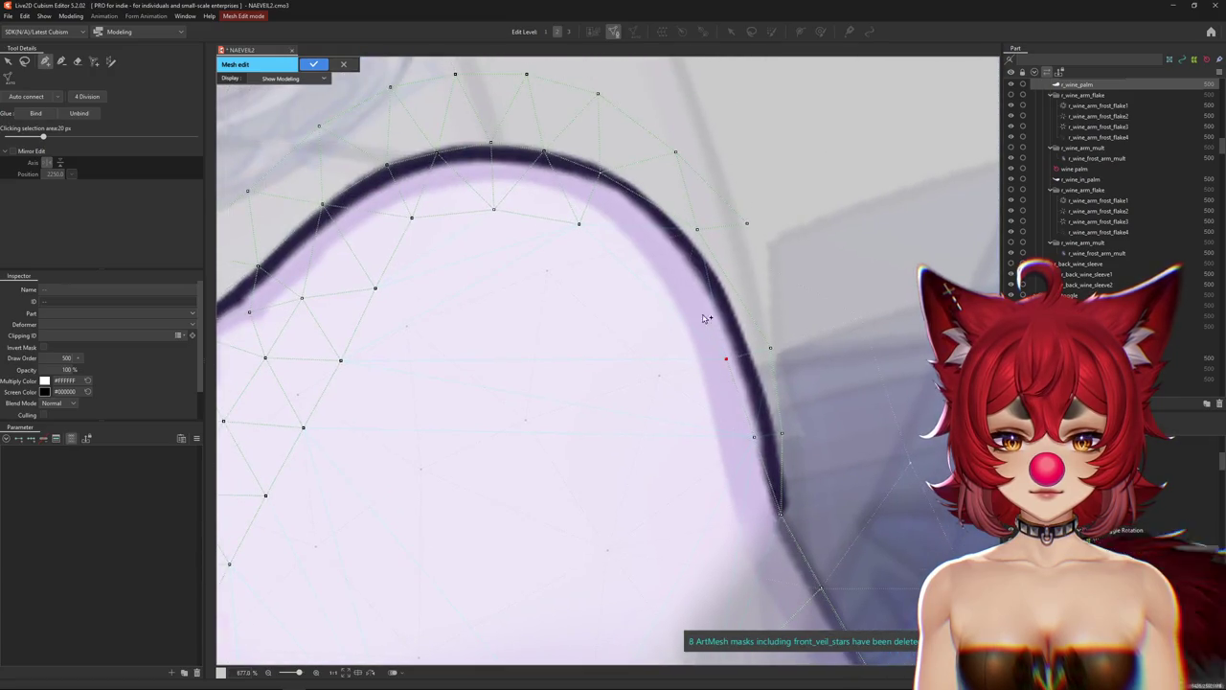
click(659, 376)
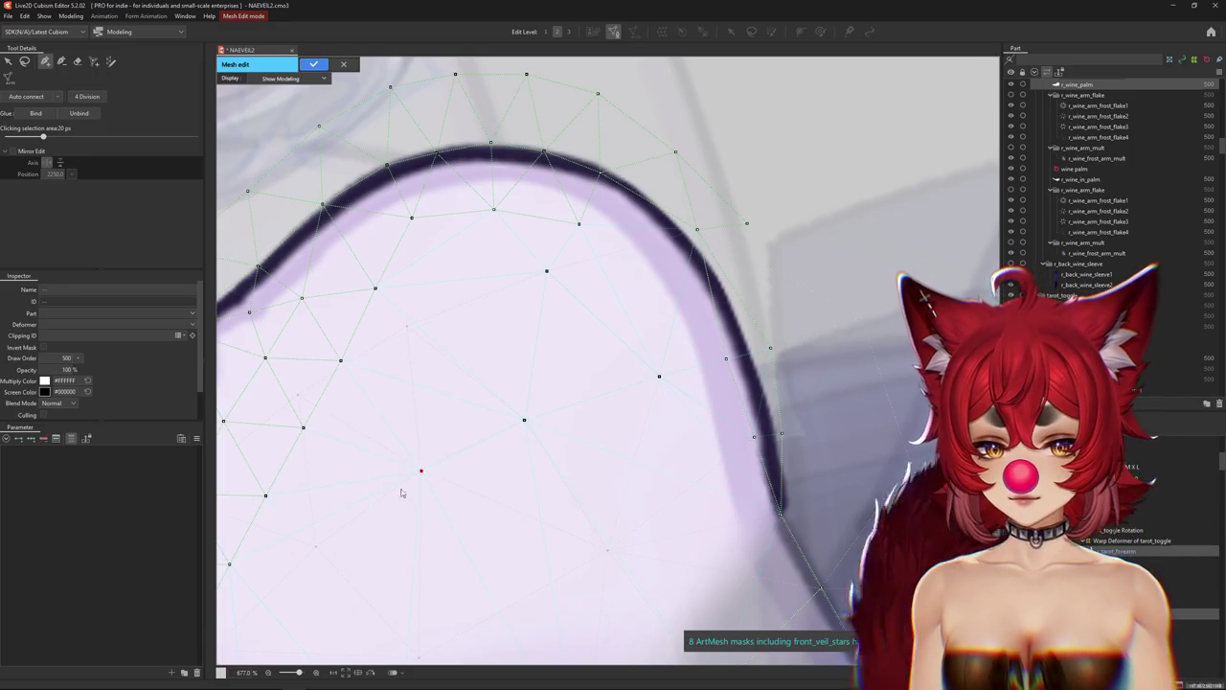
mouse_move(336, 566)
mouse_down()
mouse_move(446, 442)
mouse_move(411, 449)
mouse_up()
key(Escape)
click(653, 360)
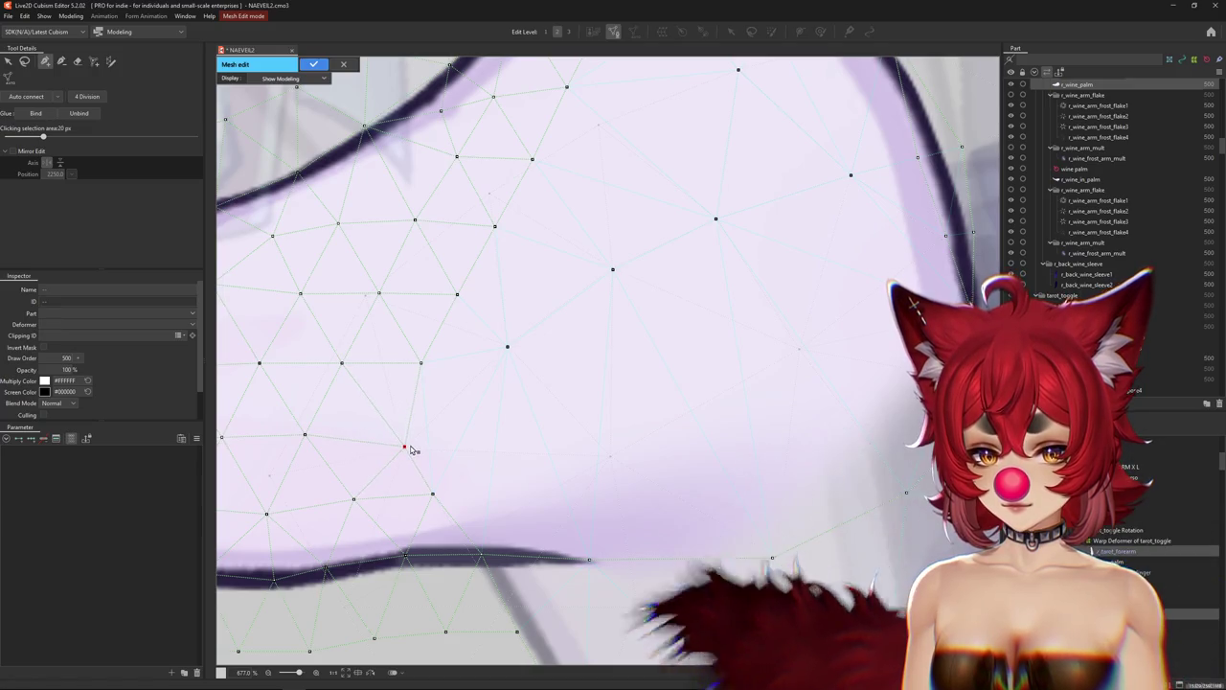
scroll(432, 457, down, 2)
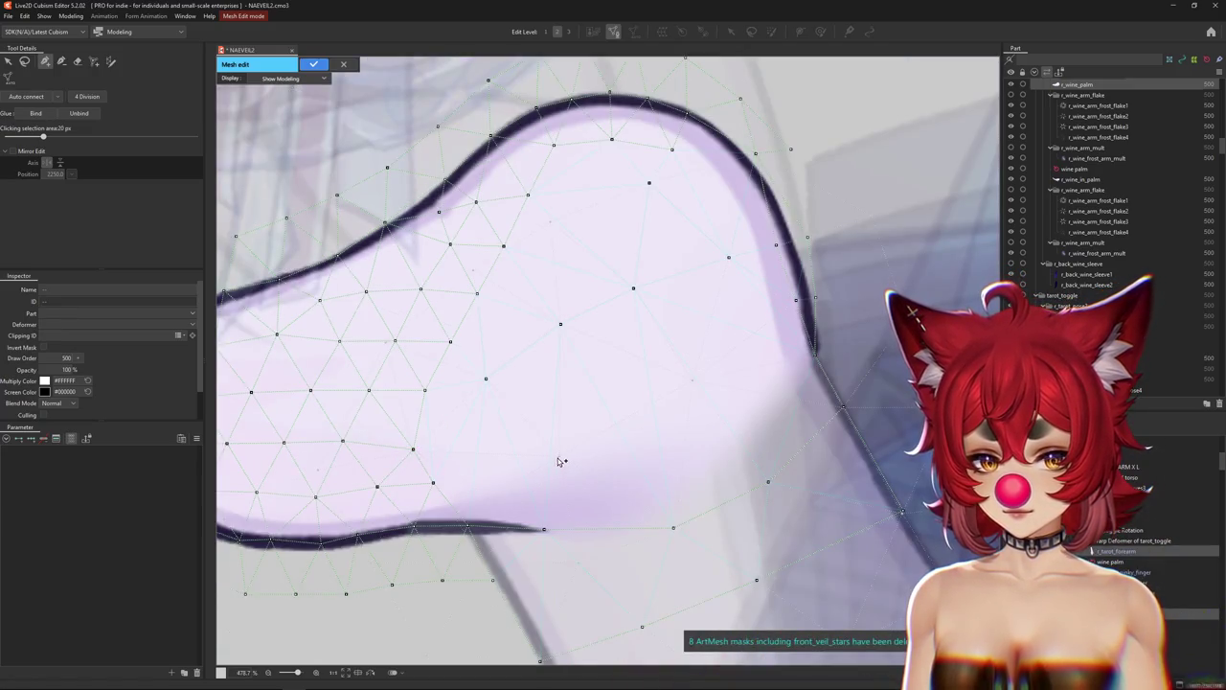
click(691, 380)
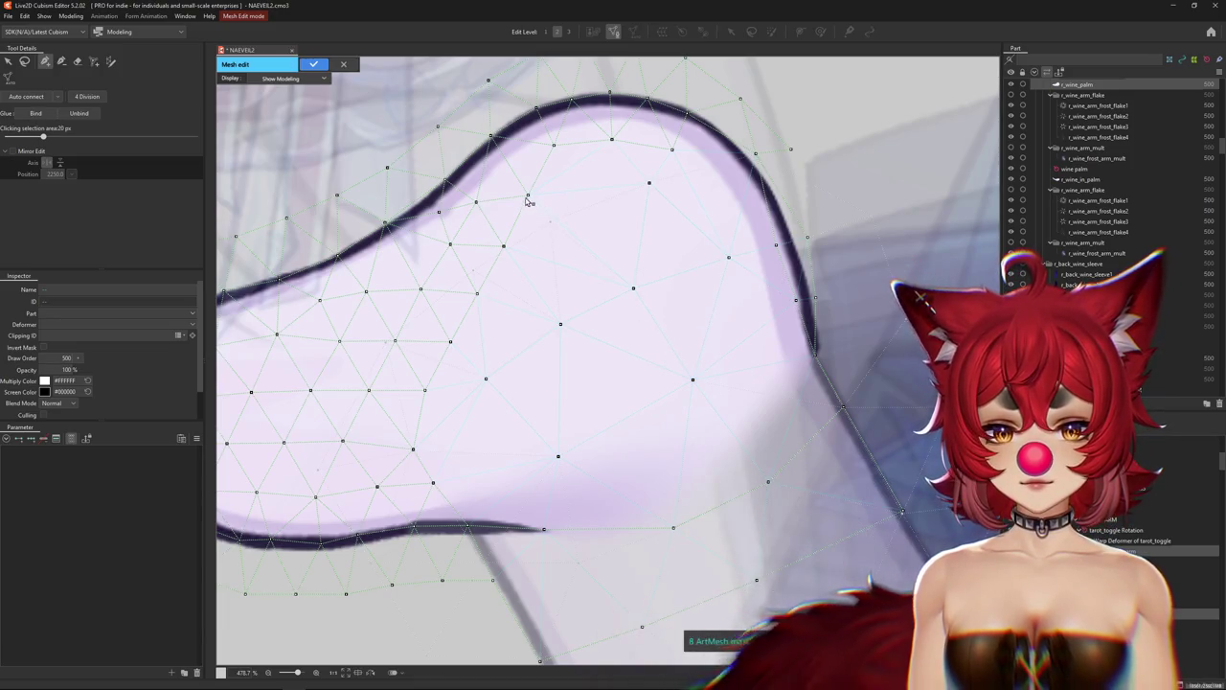
scroll(505, 251, down, 2)
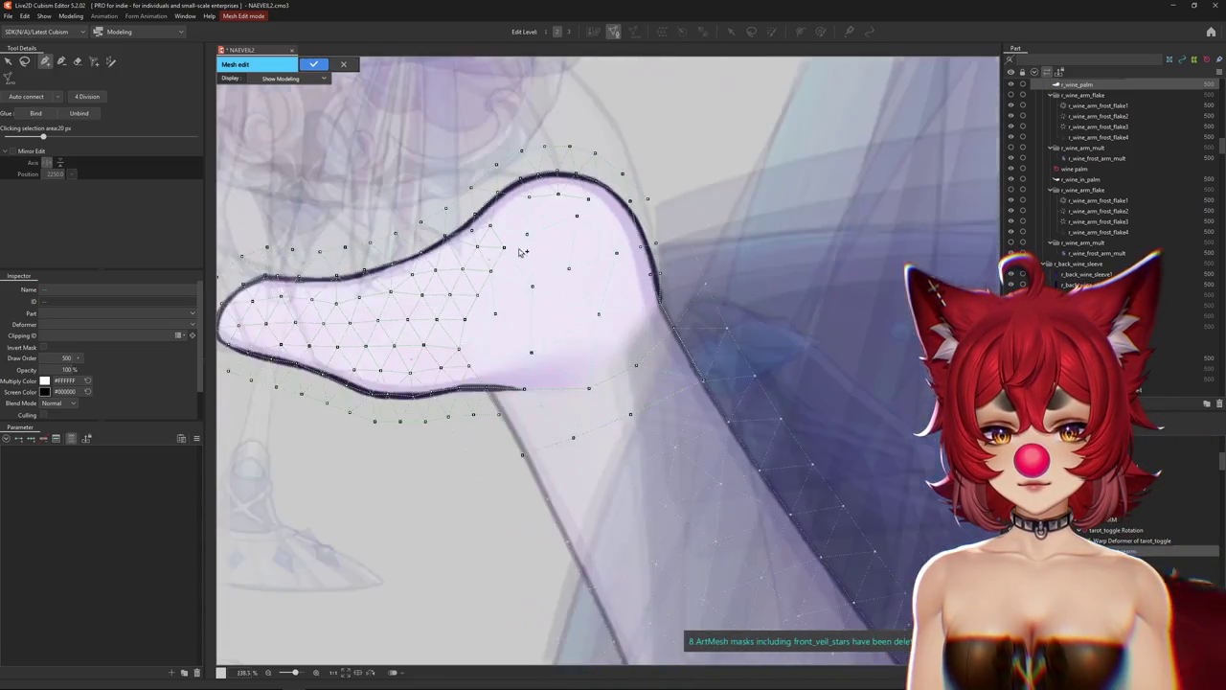
scroll(489, 209, up, 3)
scroll(498, 259, down, 3)
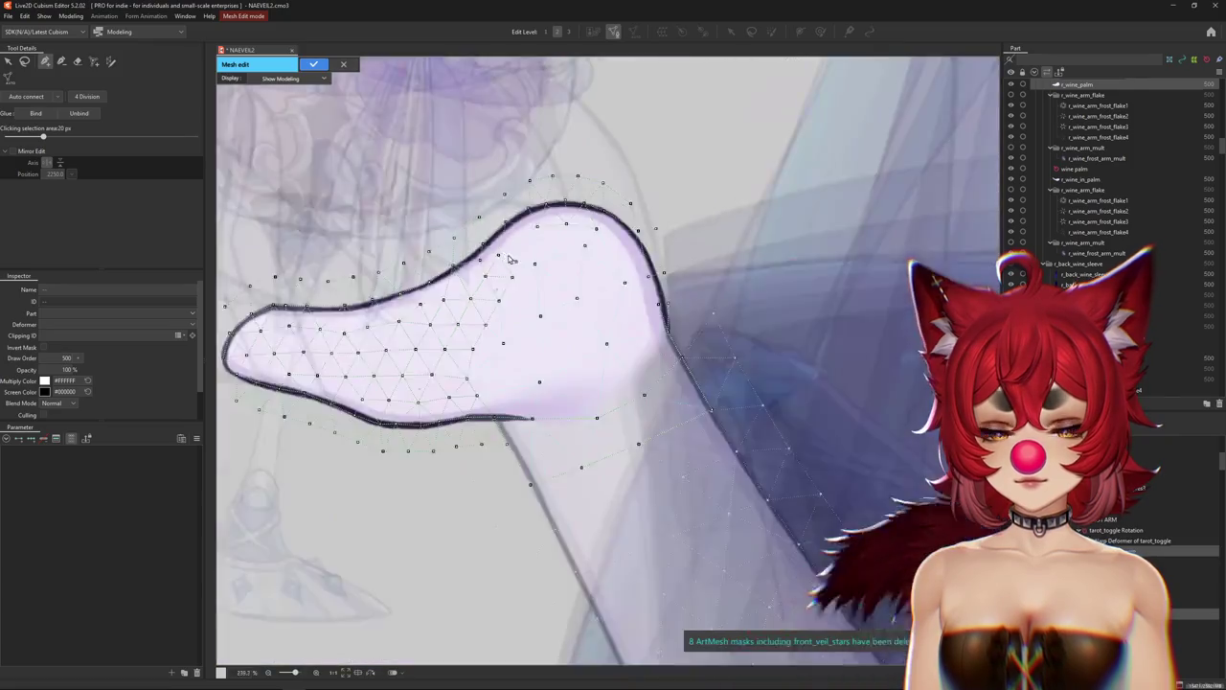
scroll(538, 389, down, 1)
scroll(538, 388, up, 3)
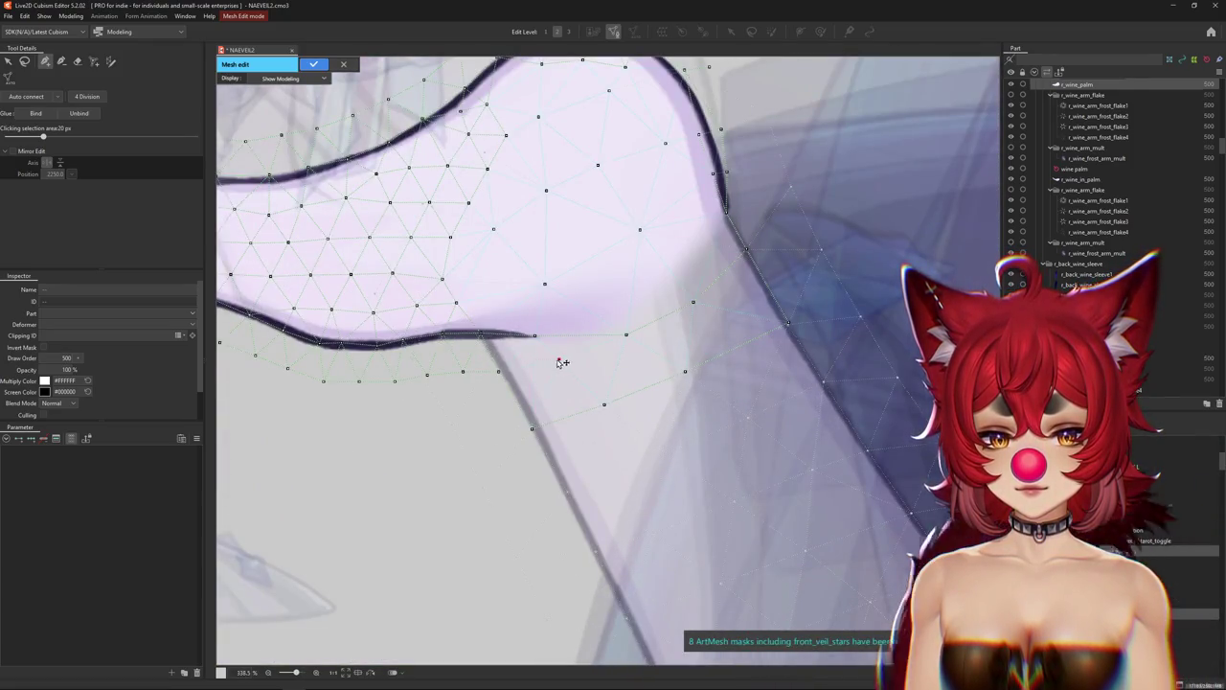
scroll(502, 368, up, 5)
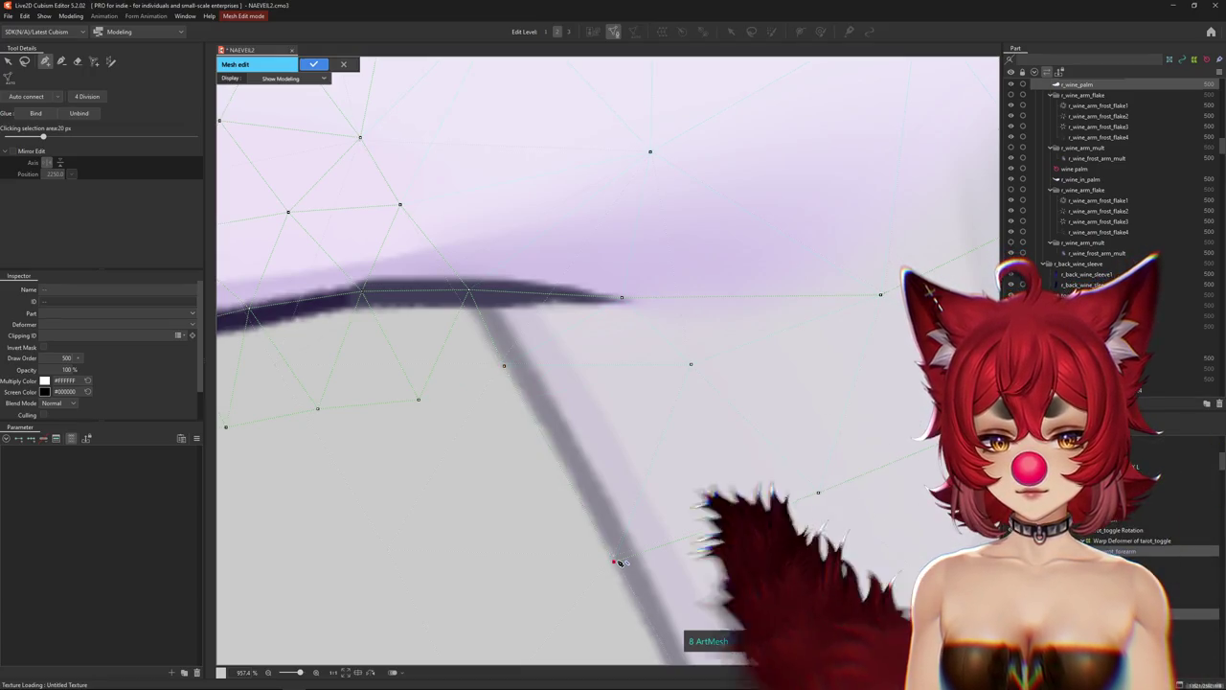
click(418, 398)
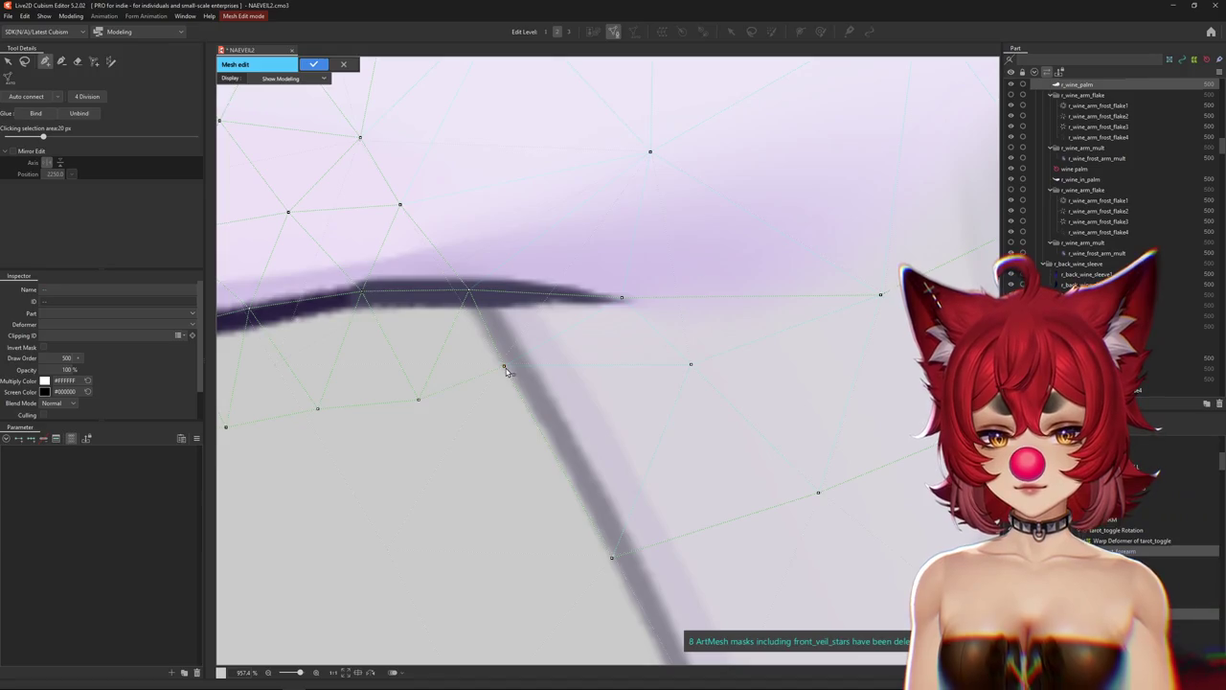
Lasso the overlapping palm and forearm vertices, glue them, and apply the mesh edit.
scroll(469, 314, down, 3)
scroll(487, 304, up, 3)
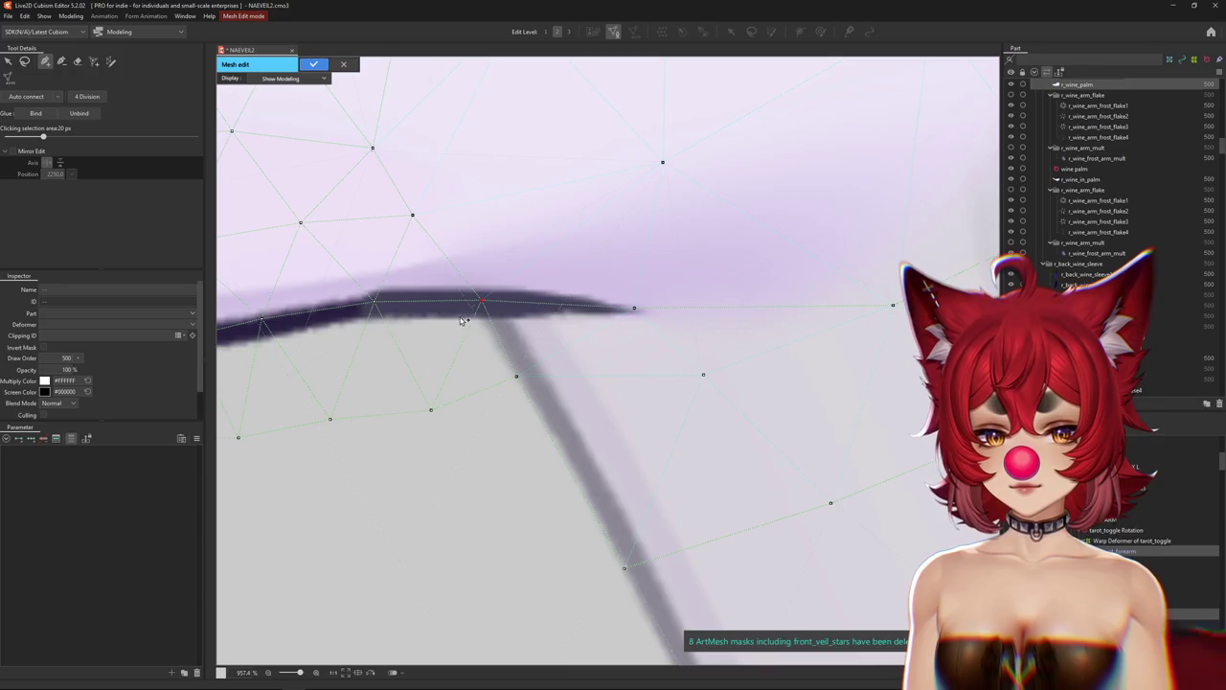
scroll(461, 320, down, 5)
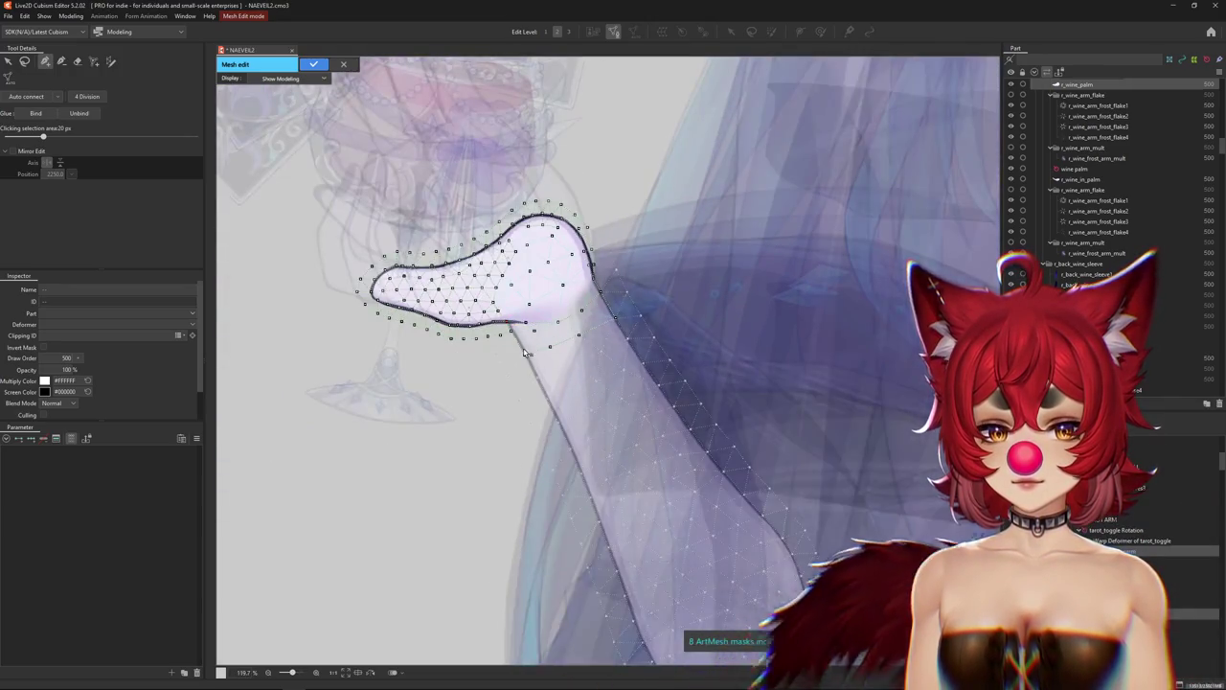
scroll(524, 355, up, 2)
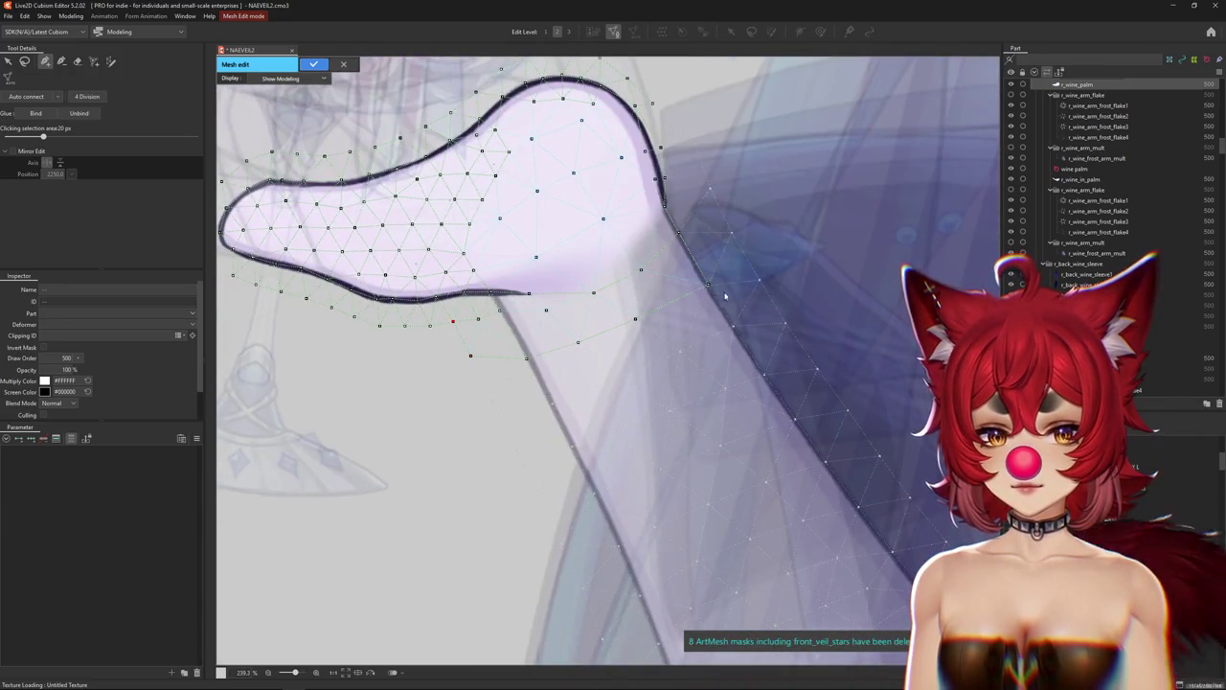
scroll(726, 296, down, 2)
click(600, 307)
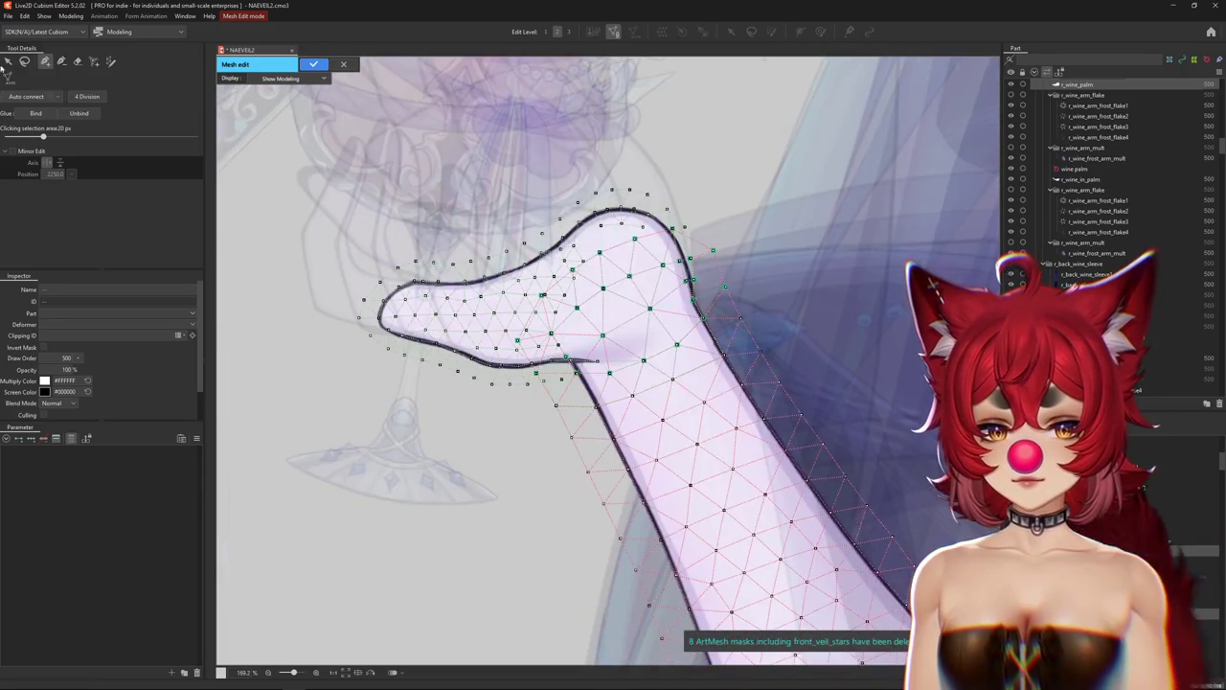
click(503, 425)
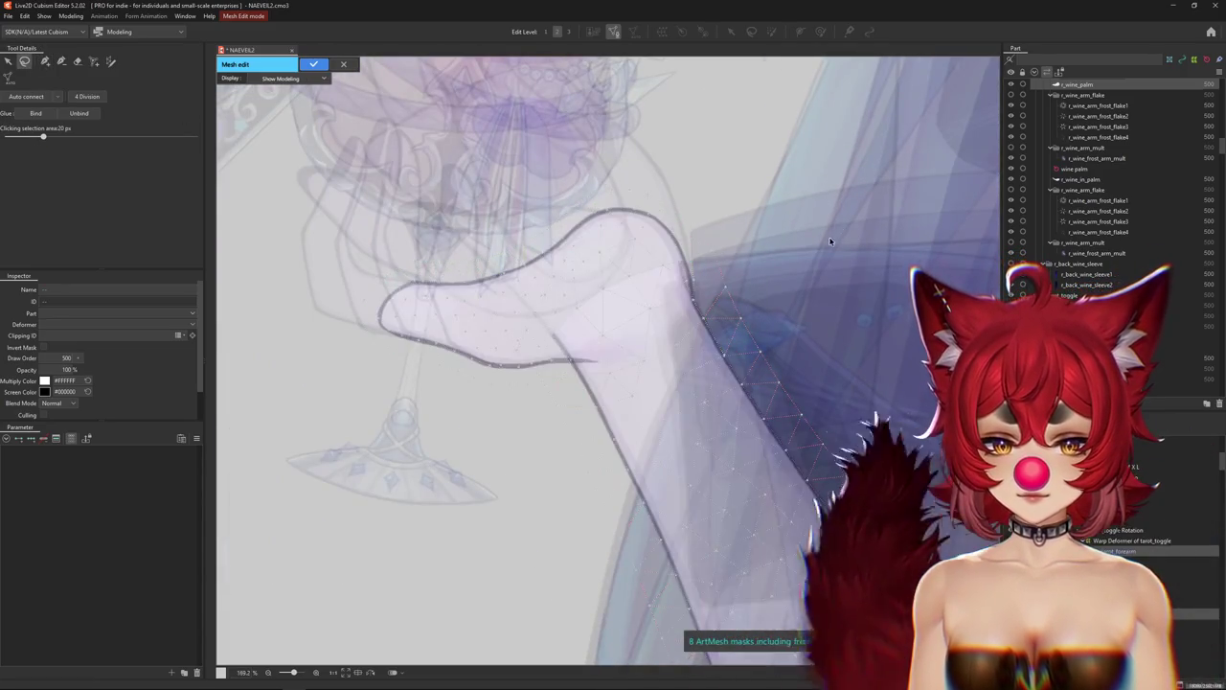
click(646, 316)
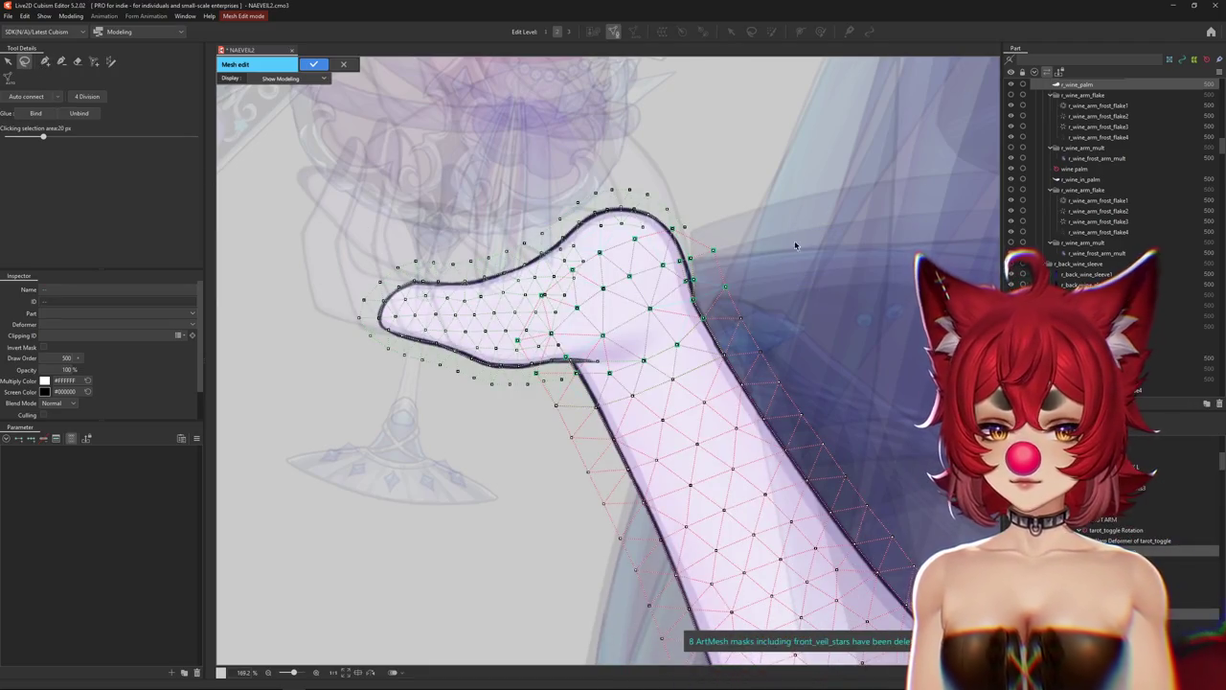
drag(634, 384, 517, 353)
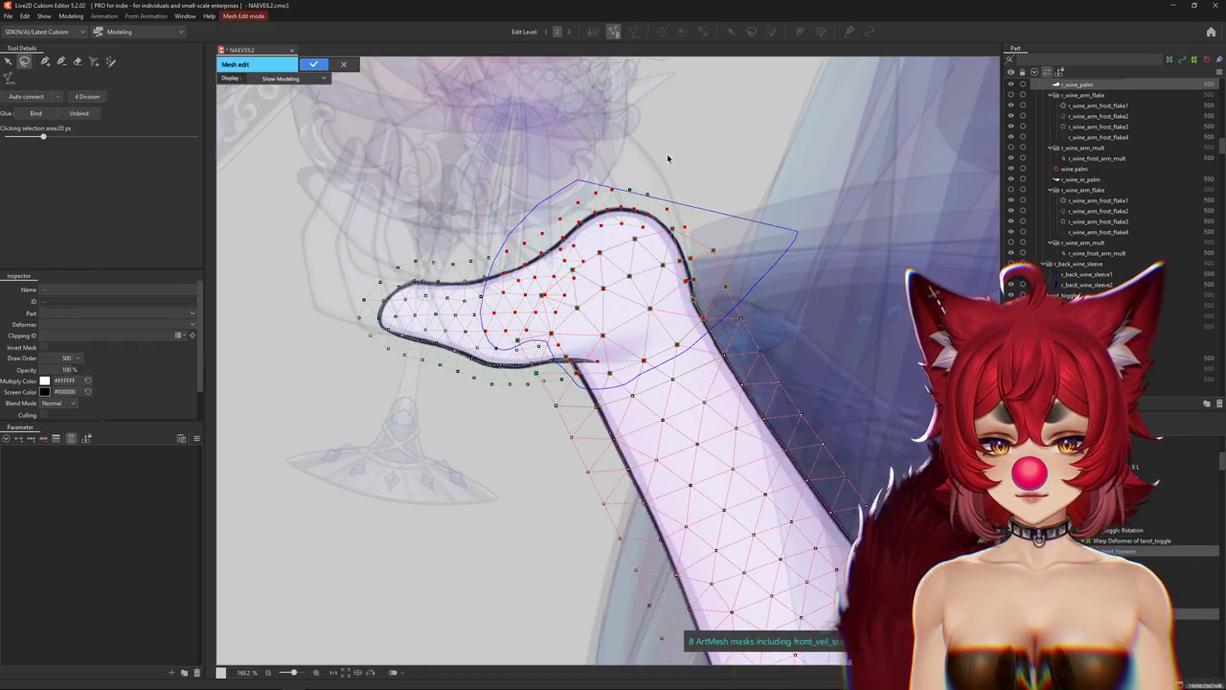
click(36, 113)
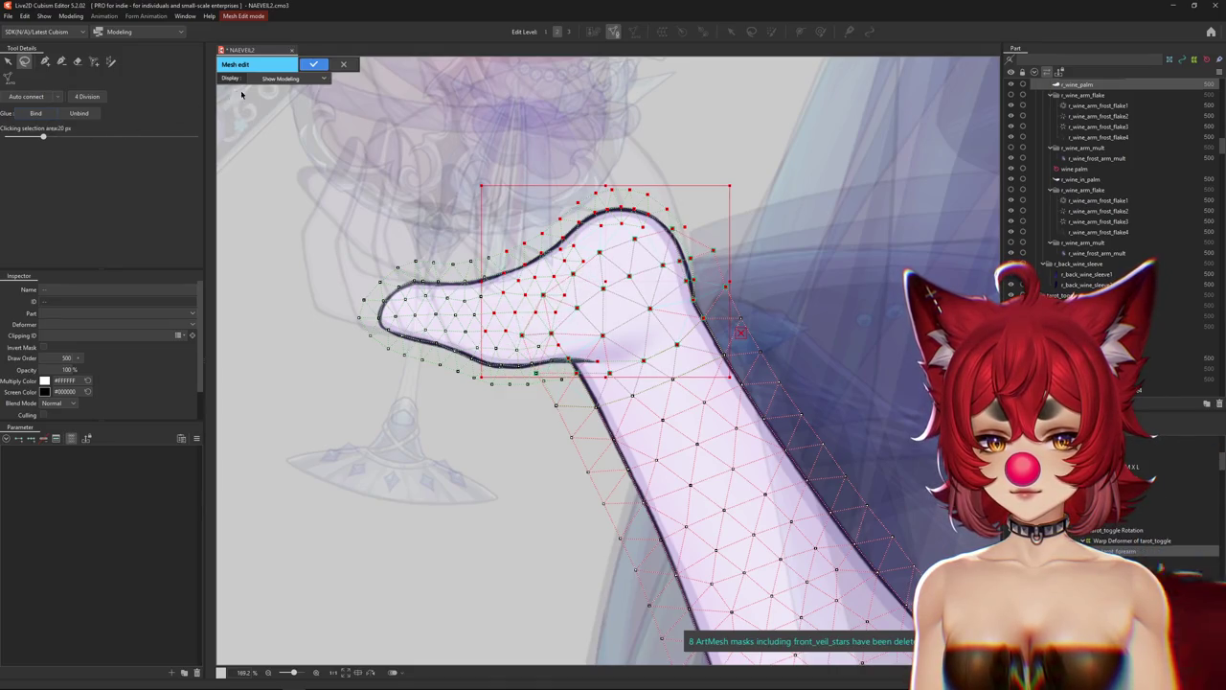
click(313, 65)
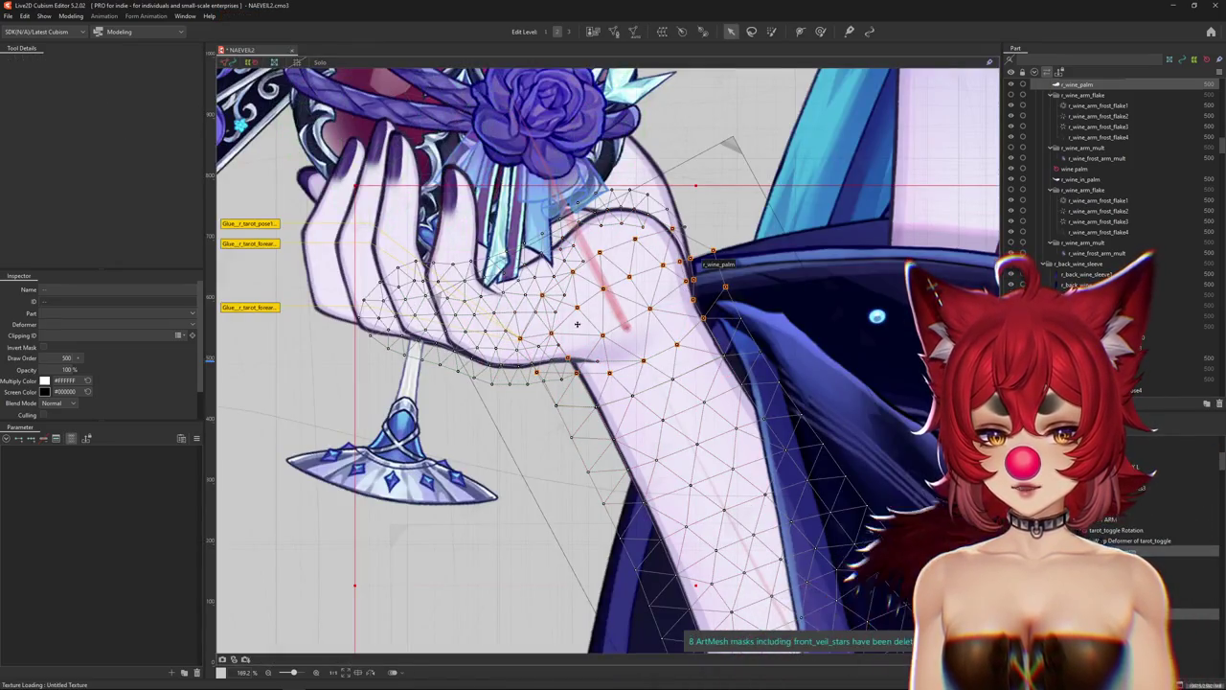
Select the vertices below the palm's lower edge in mesh editing and apply the edit.
scroll(577, 325, up, 3)
scroll(511, 405, down, 1)
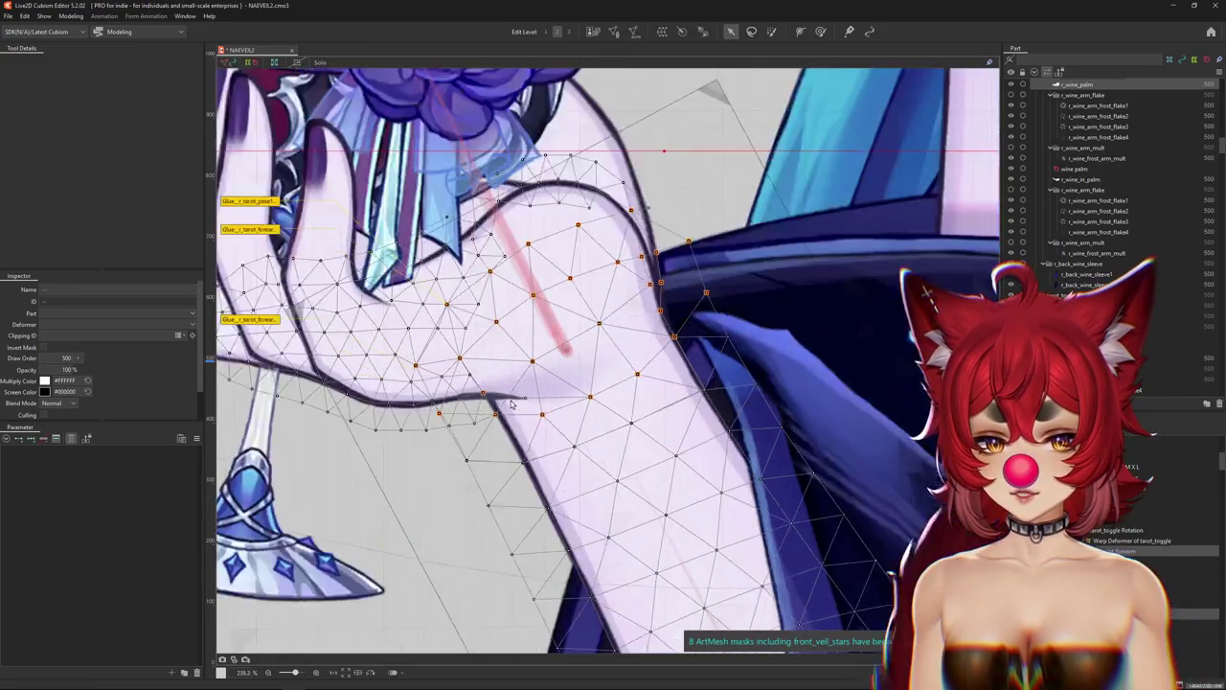
scroll(511, 405, up, 2)
scroll(512, 406, up, 1)
click(613, 33)
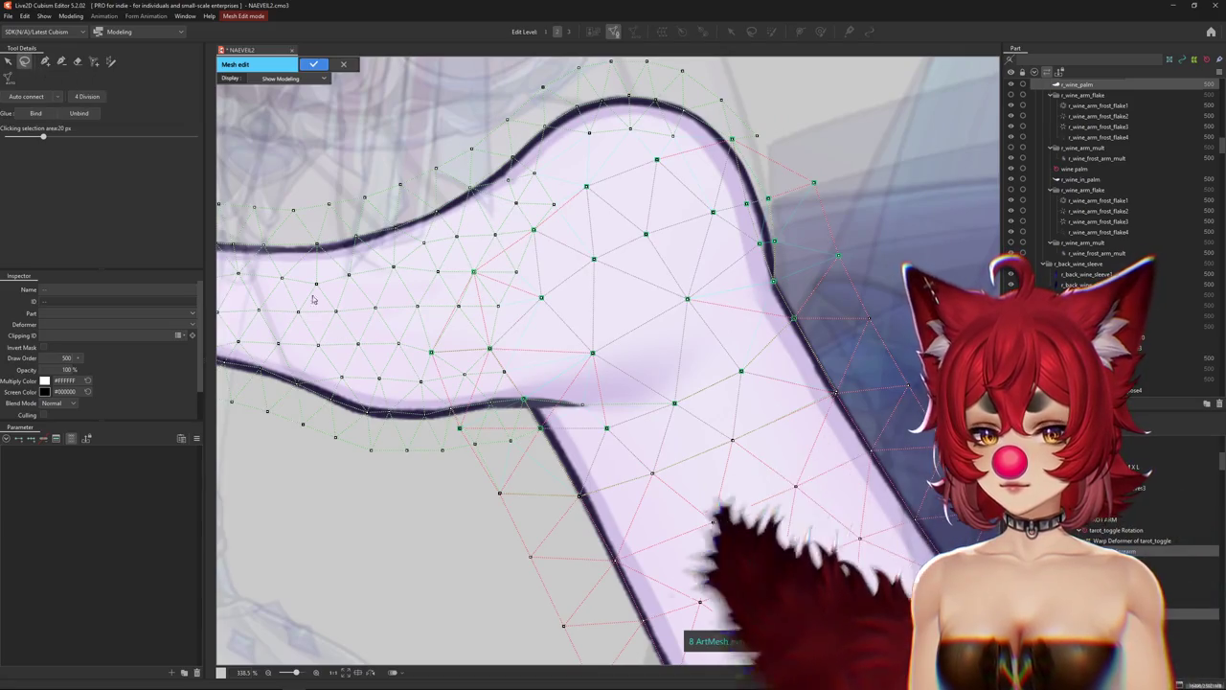
drag(406, 510, 578, 427)
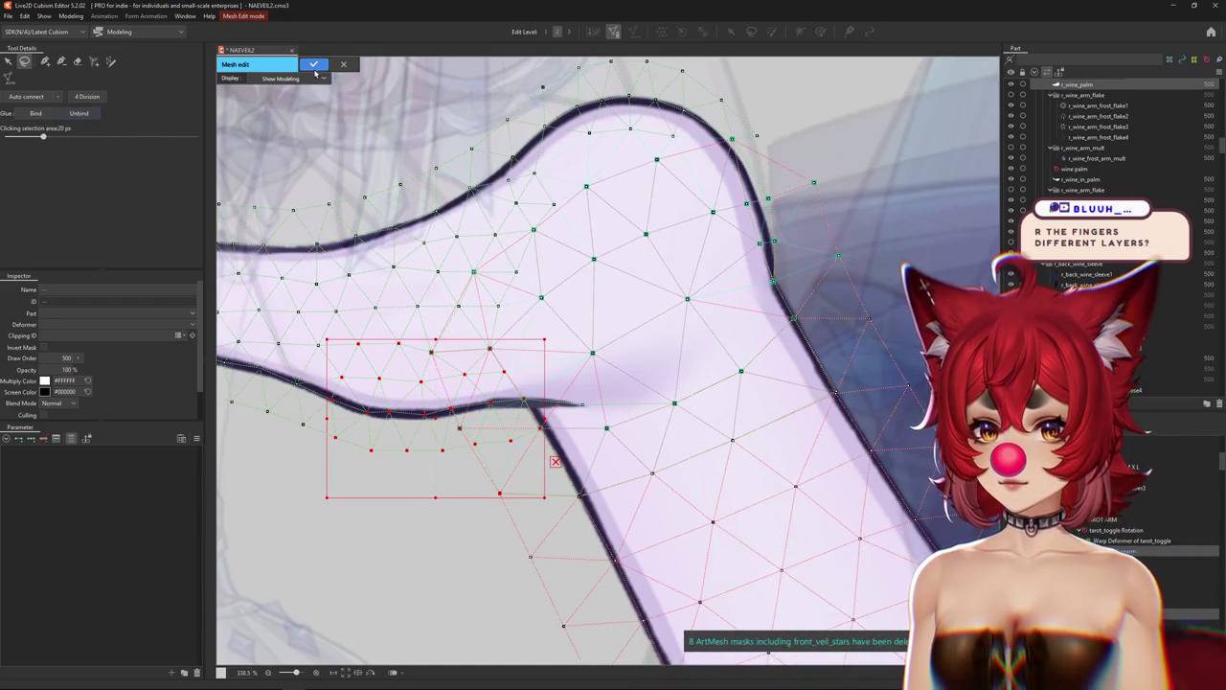
click(314, 67)
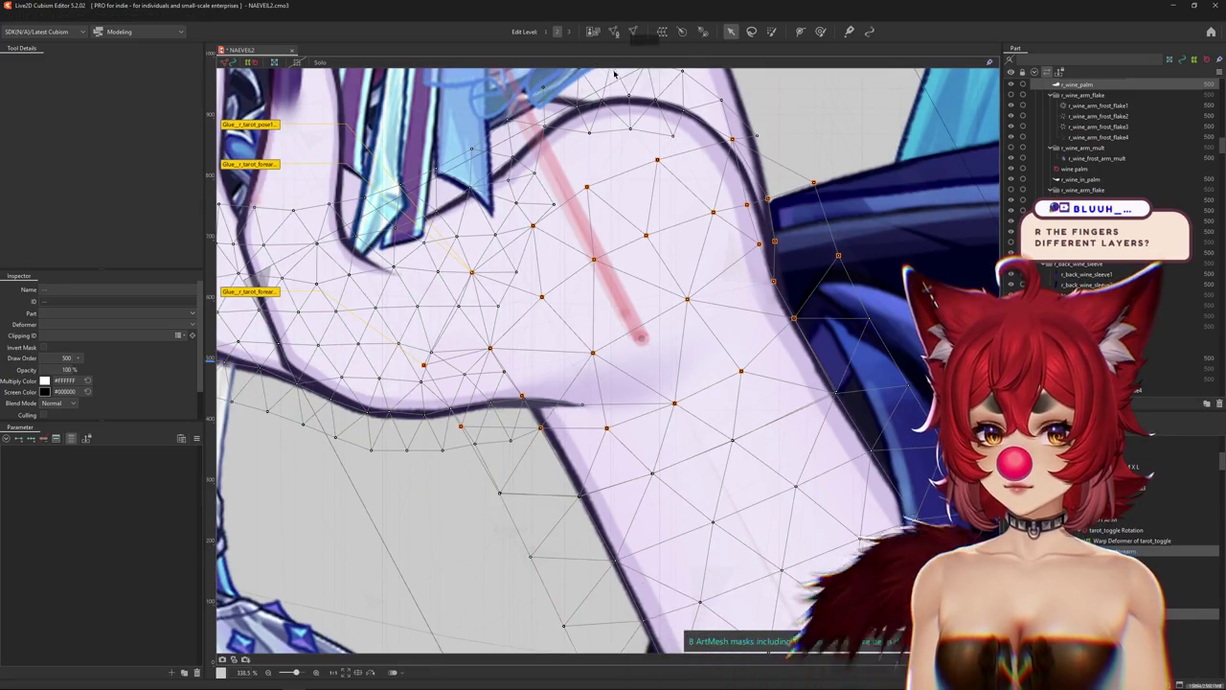
Test-rotate the wine palm rotation deformer with the glass, then undo the rotation.
scroll(606, 259, down, 1)
scroll(605, 259, down, 1)
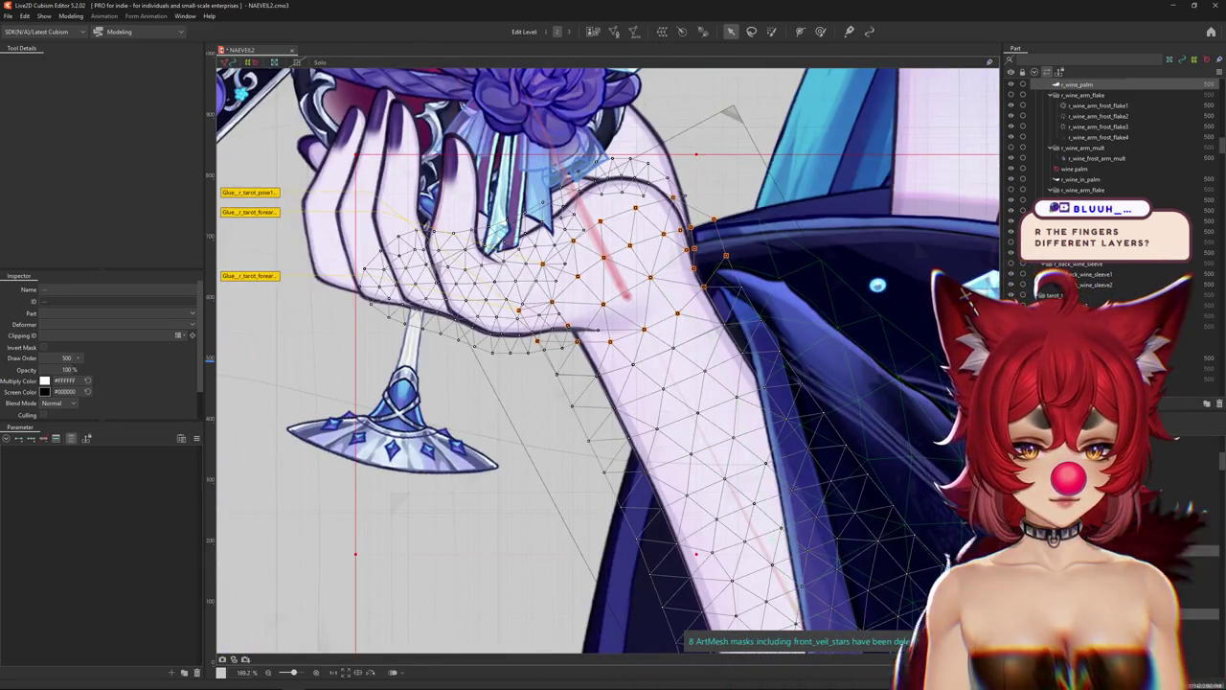
click(1074, 169)
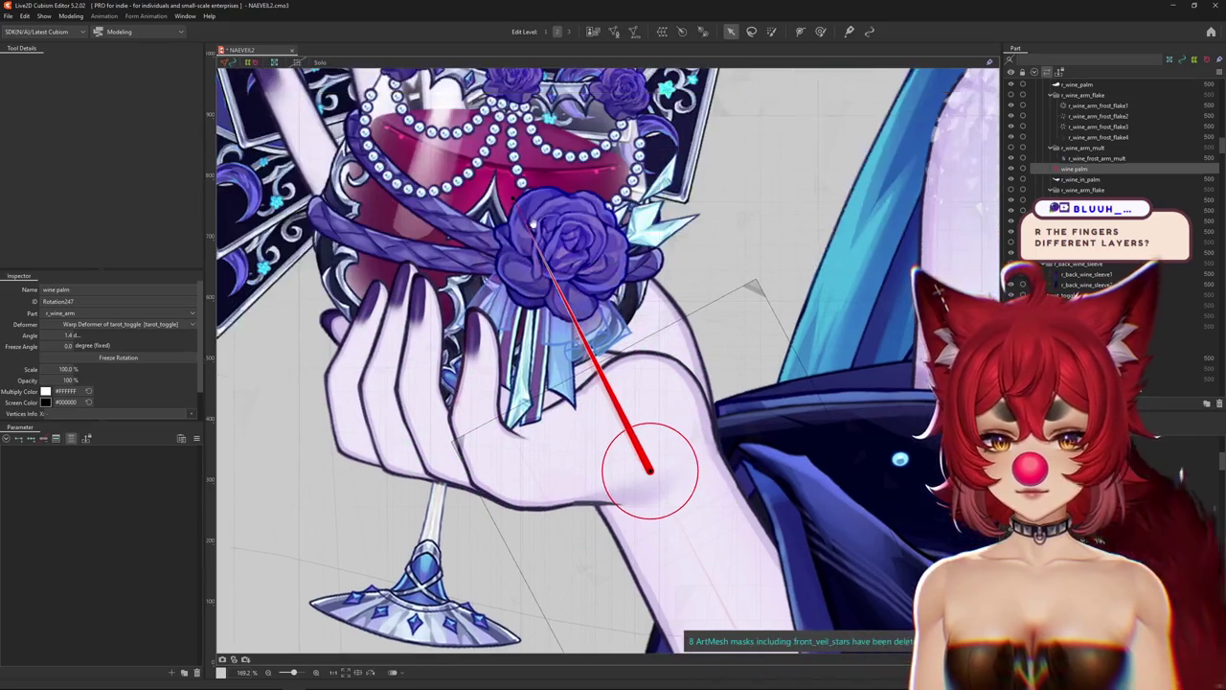
mouse_move(513, 195)
mouse_down()
mouse_move(353, 196)
mouse_move(806, 500)
mouse_up()
key(ctrl+h)
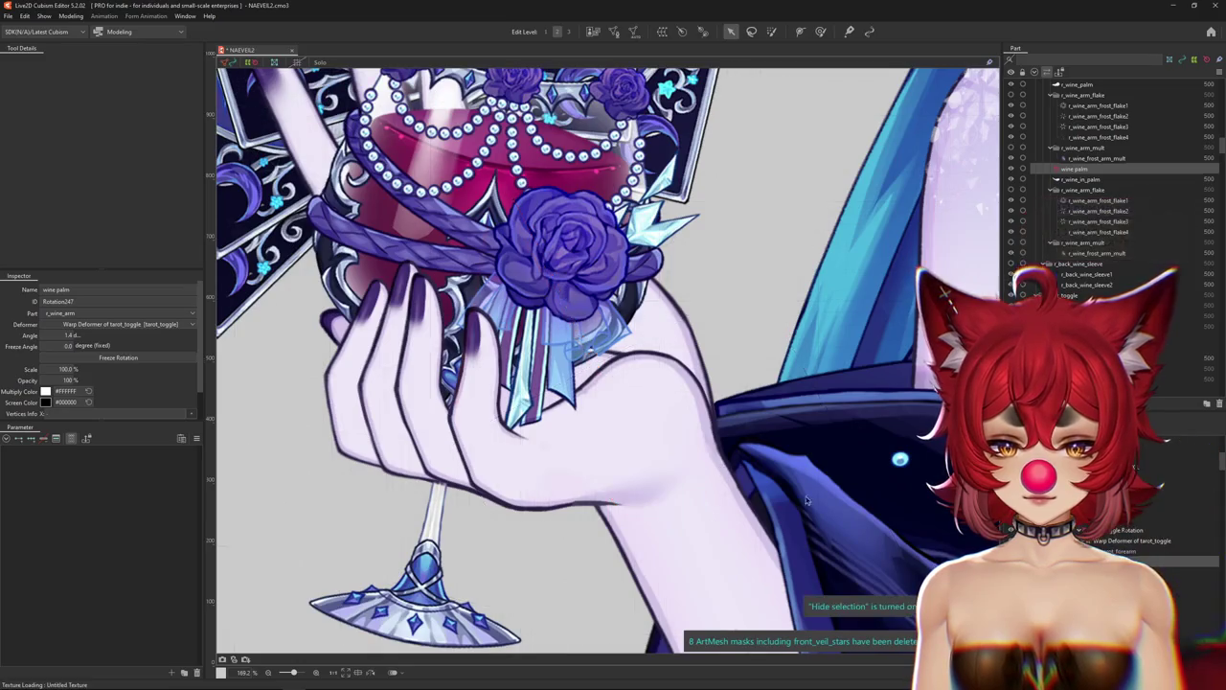
Select r_wine_palm and open its forearm glue for weight painting.
click(643, 480)
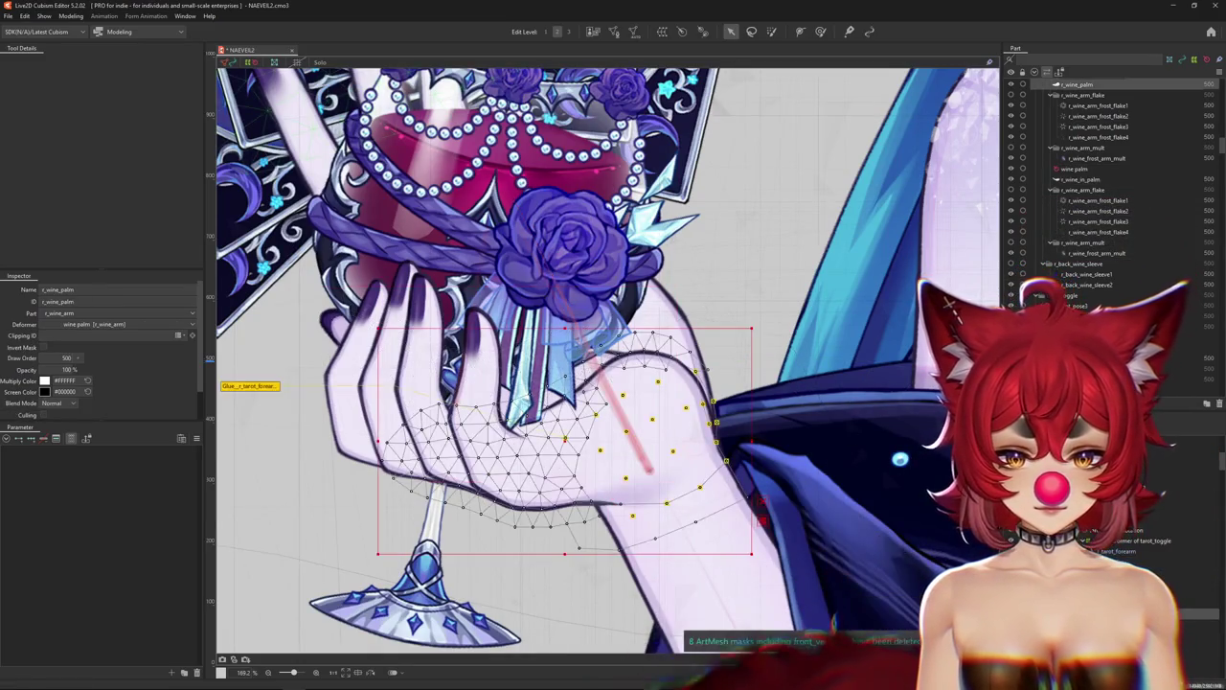
scroll(780, 492, up, 2)
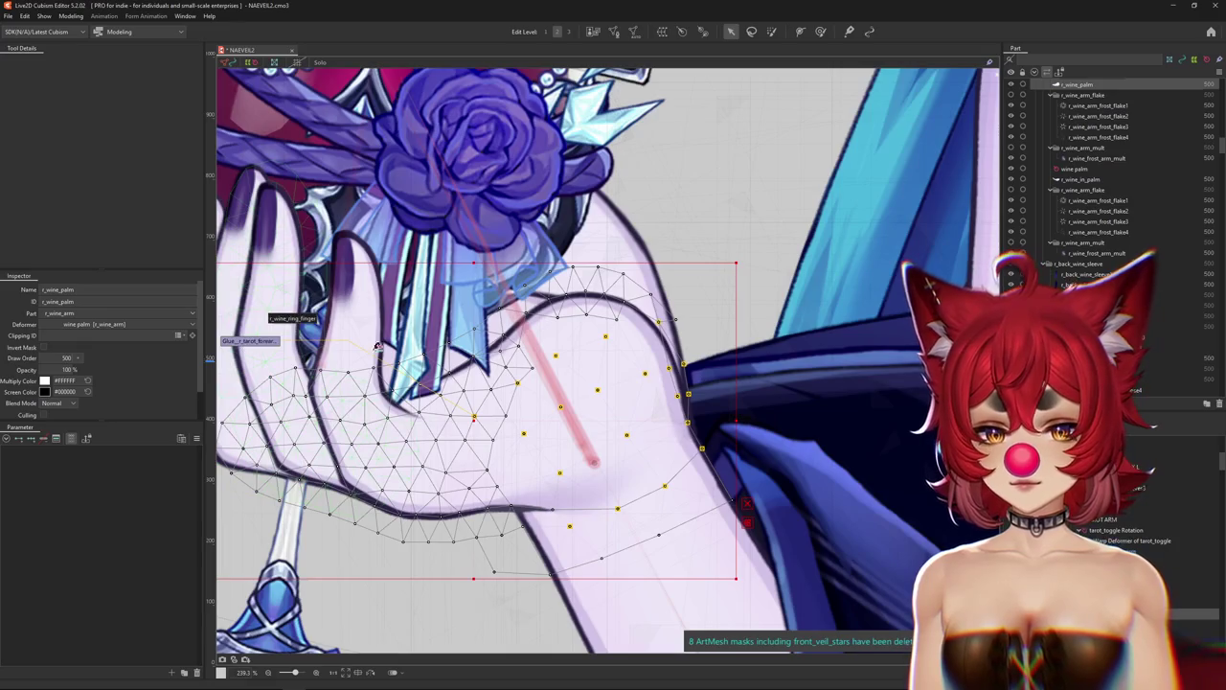
double_click(377, 347)
scroll(659, 334, down, 2)
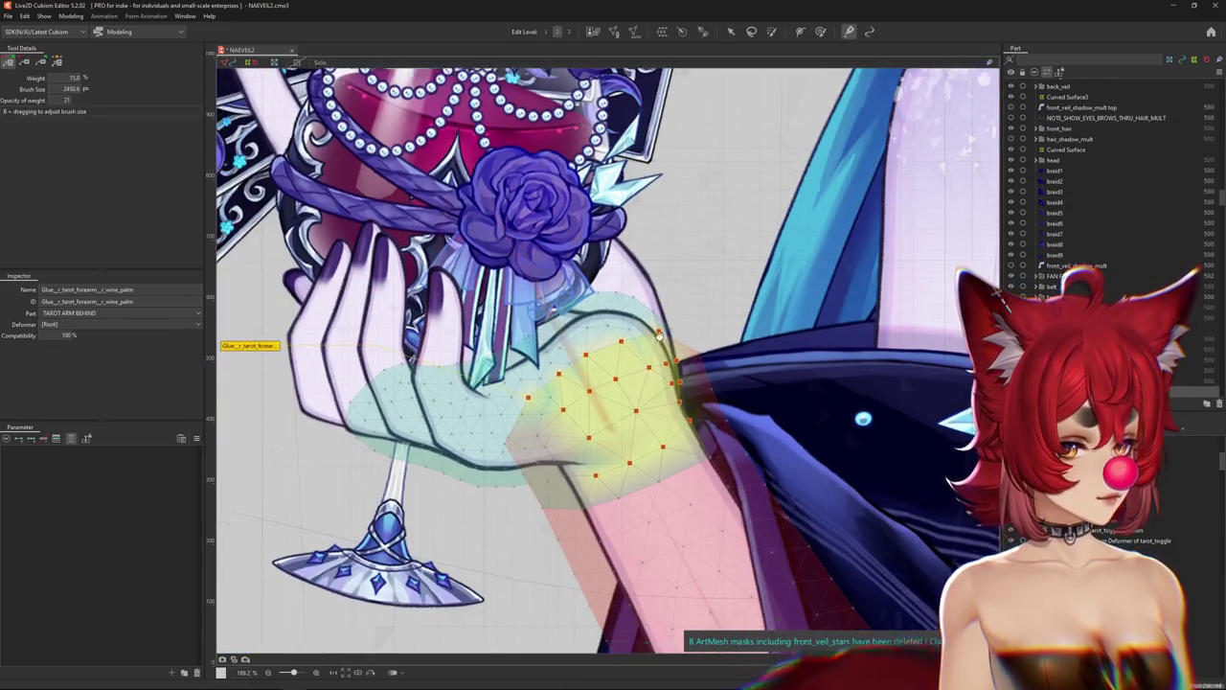
Size the weight brush over the wrist and paint more green weight onto the lower-left glue area.
drag(659, 334, 673, 318)
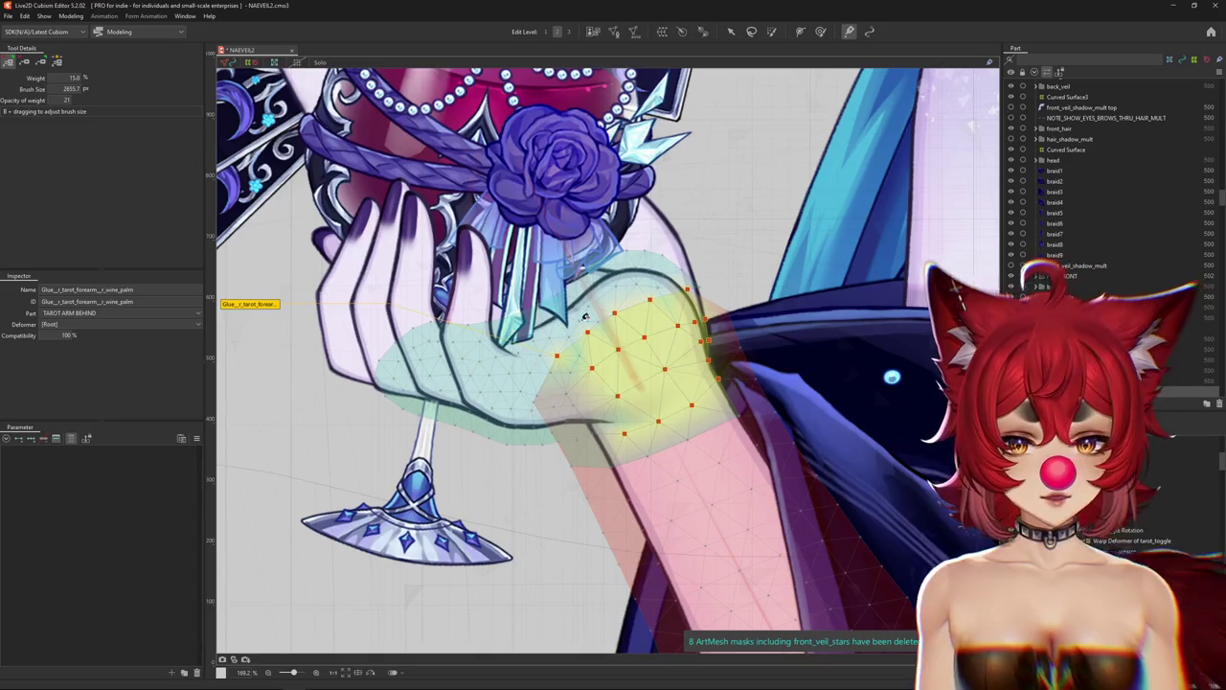
scroll(667, 243, down, 4)
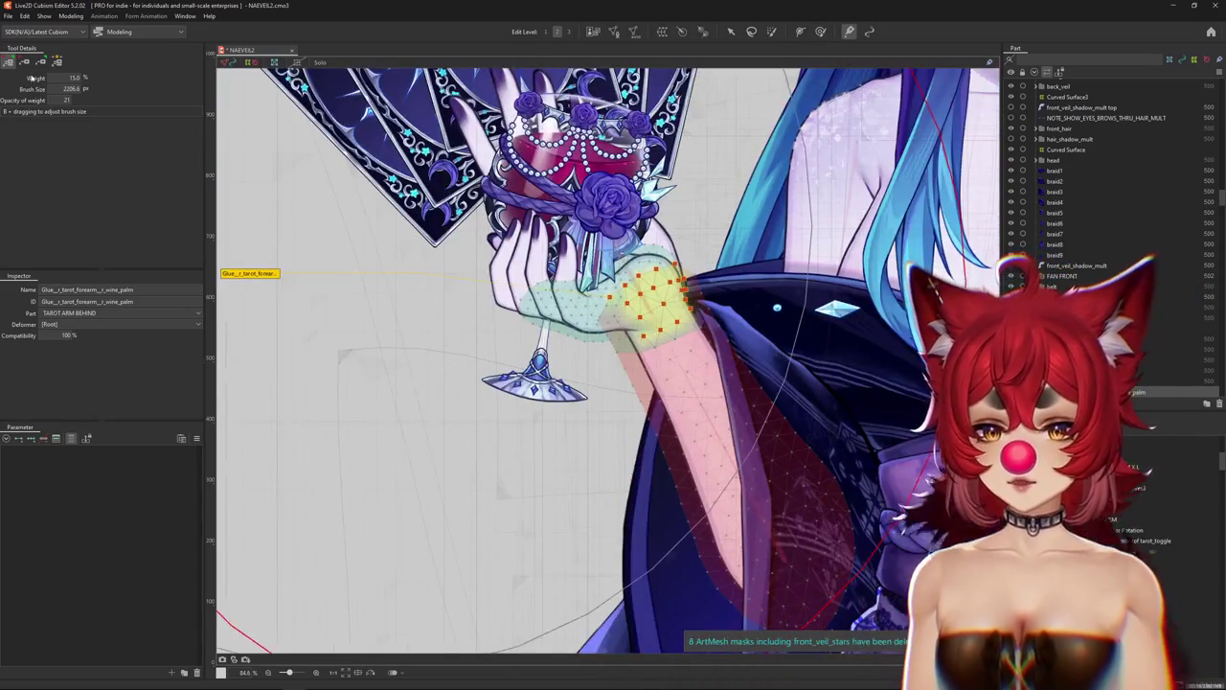
scroll(558, 331, up, 1)
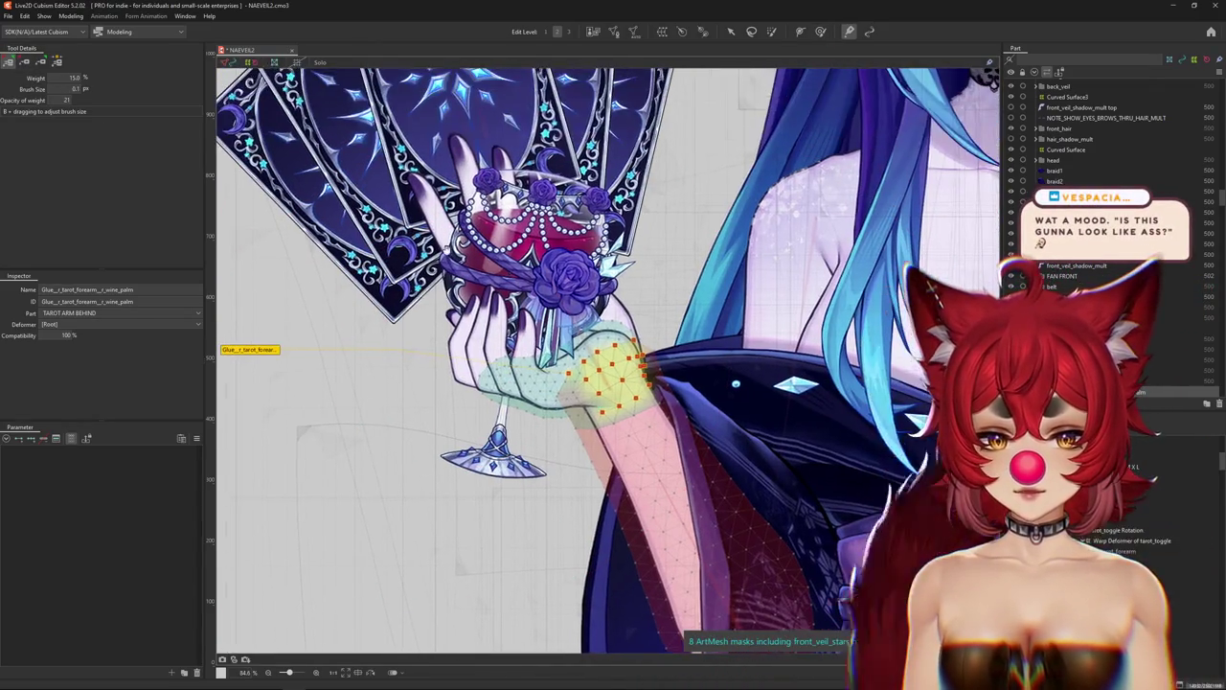
scroll(559, 331, up, 1)
scroll(559, 332, up, 1)
scroll(558, 332, up, 1)
drag(558, 332, 451, 265)
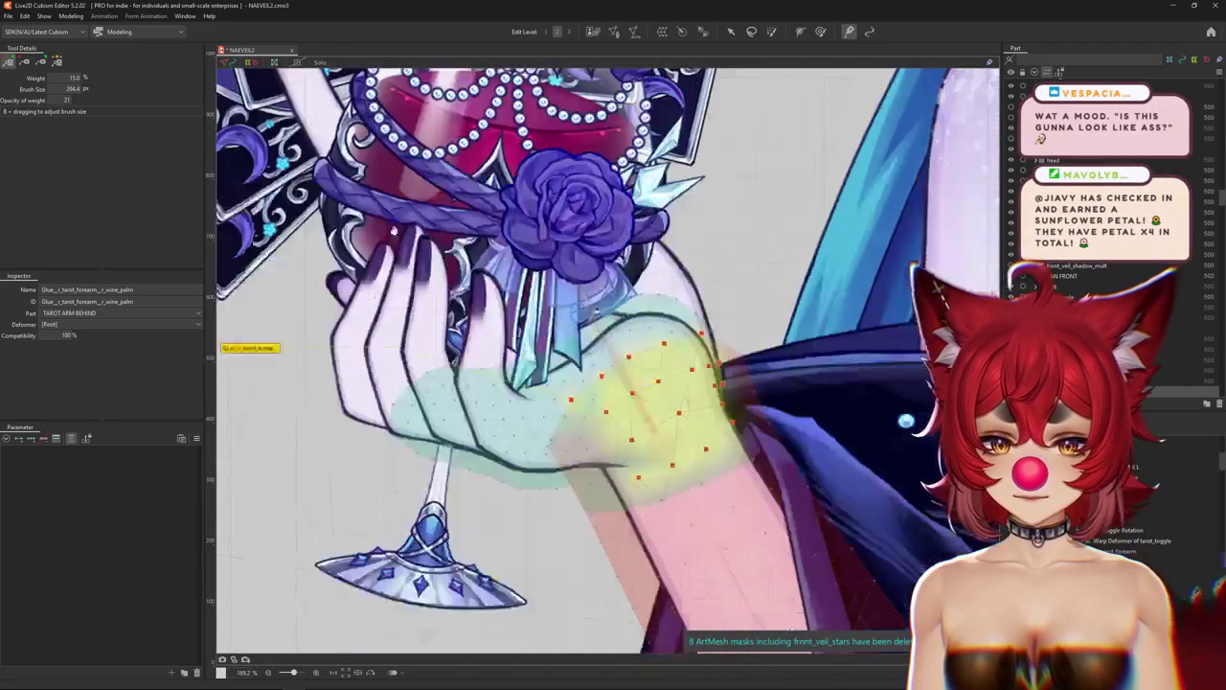
scroll(429, 270, up, 1)
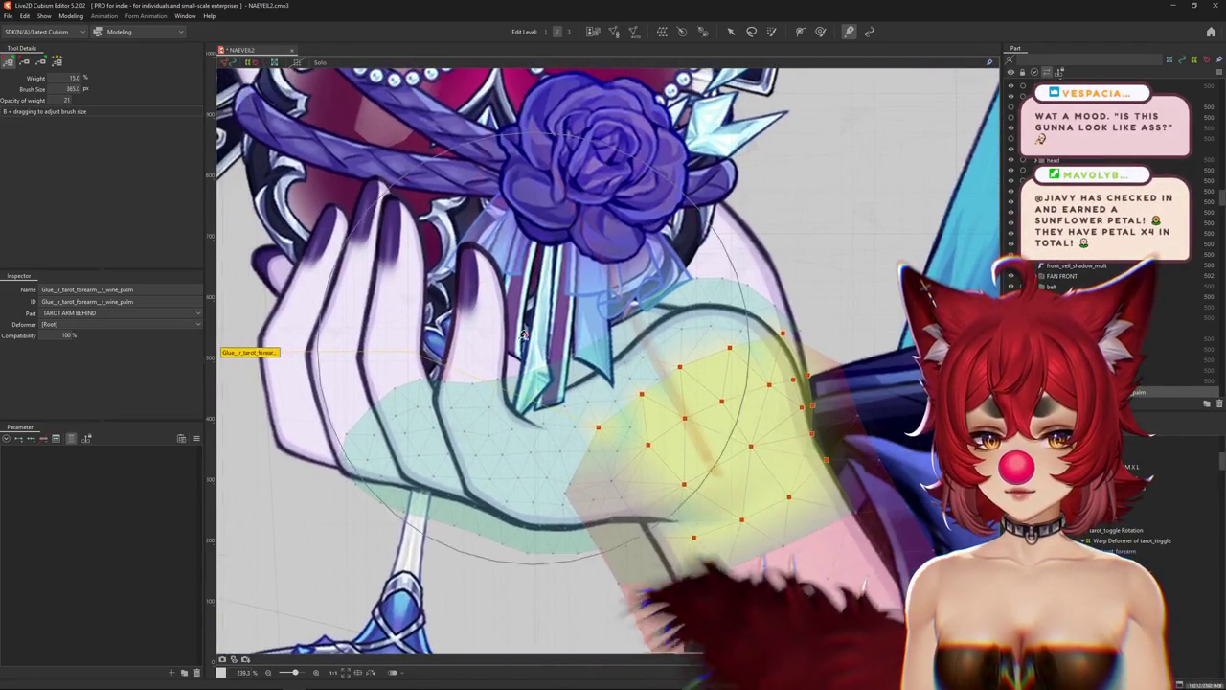
drag(515, 342, 589, 342)
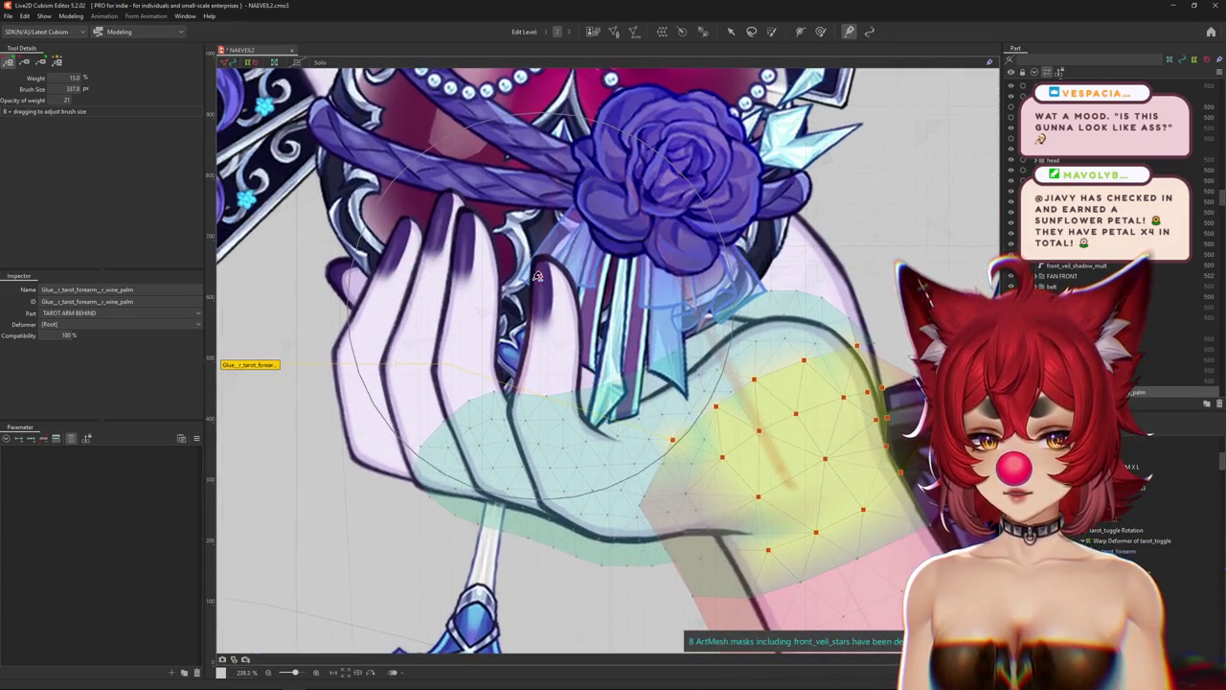
drag(662, 384, 533, 365)
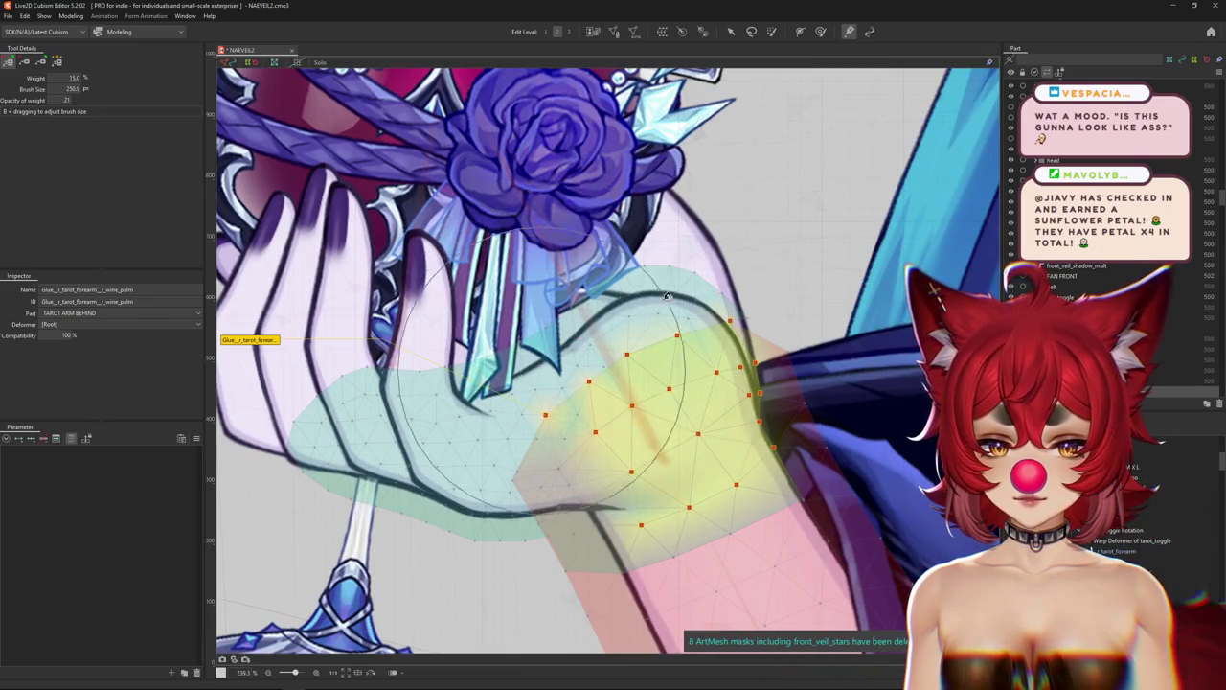
mouse_move(668, 296)
mouse_down()
mouse_move(495, 412)
mouse_move(428, 336)
mouse_up()
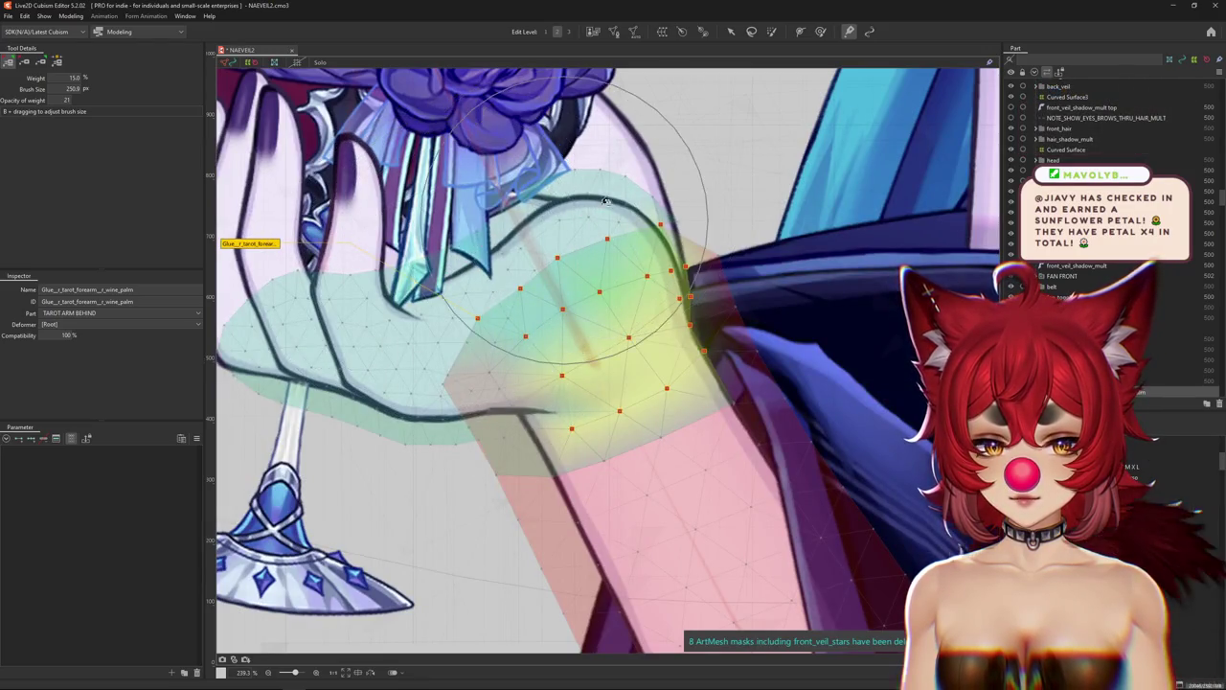
Push the lower-middle wrist weights toward red and strengthen the green weighting around the wrist.
drag(606, 202, 715, 414)
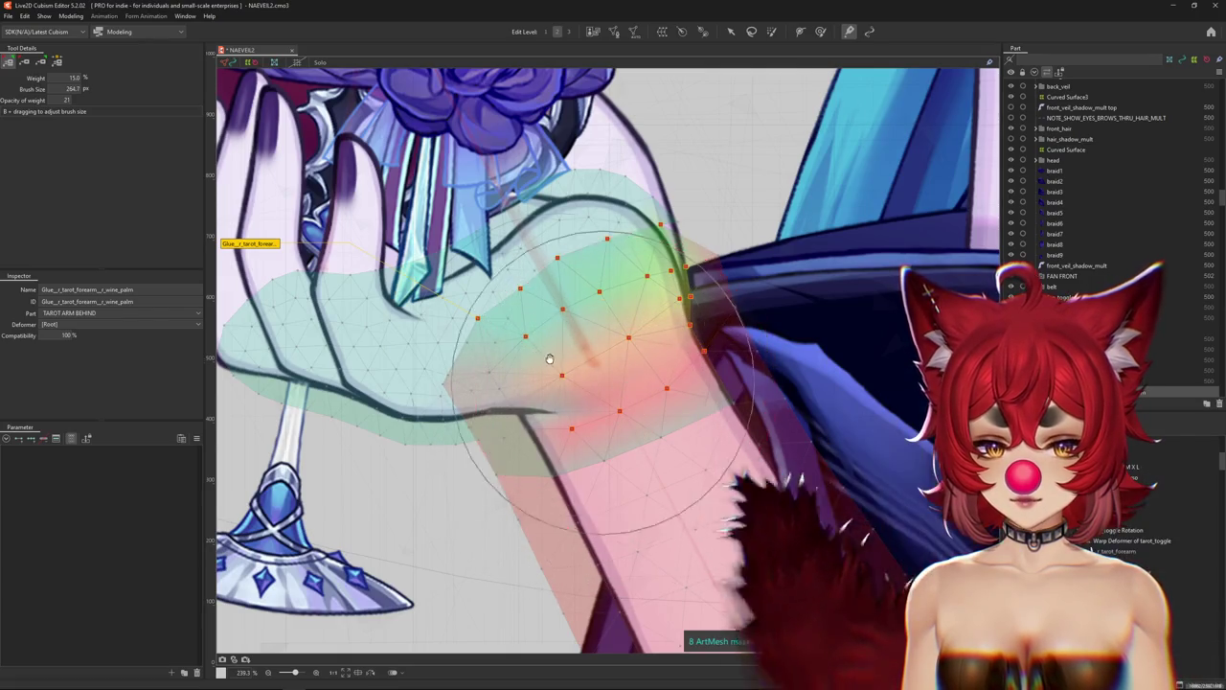
drag(517, 354, 575, 416)
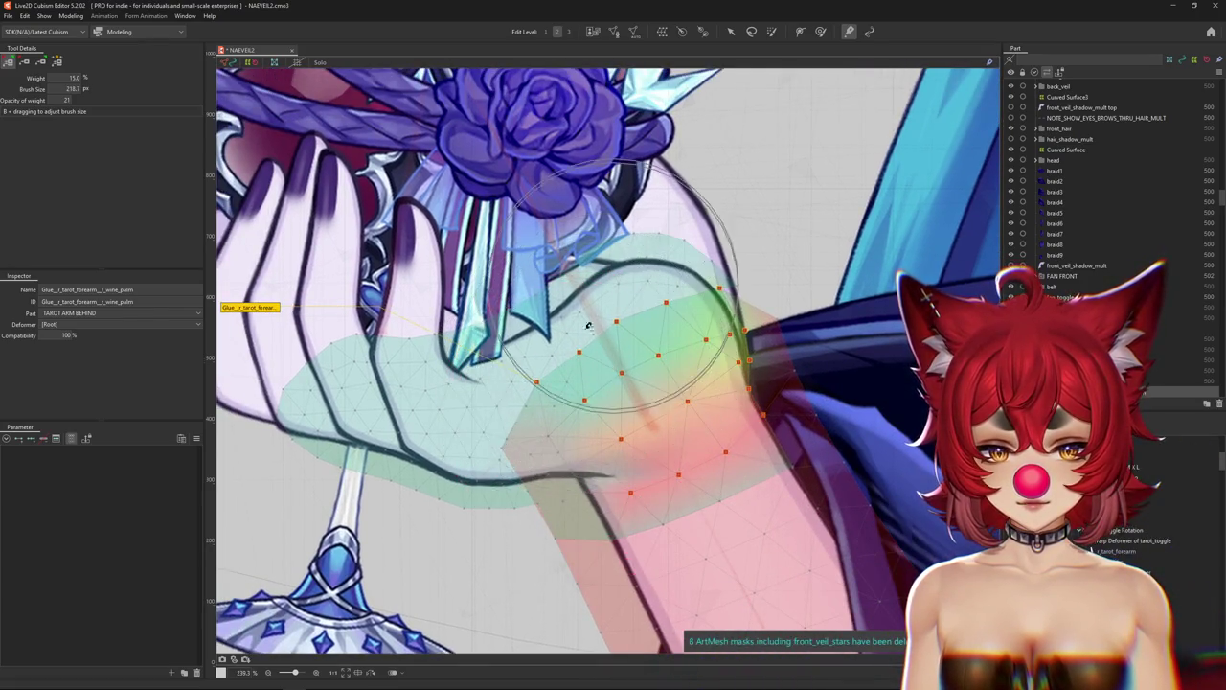
drag(685, 322, 688, 354)
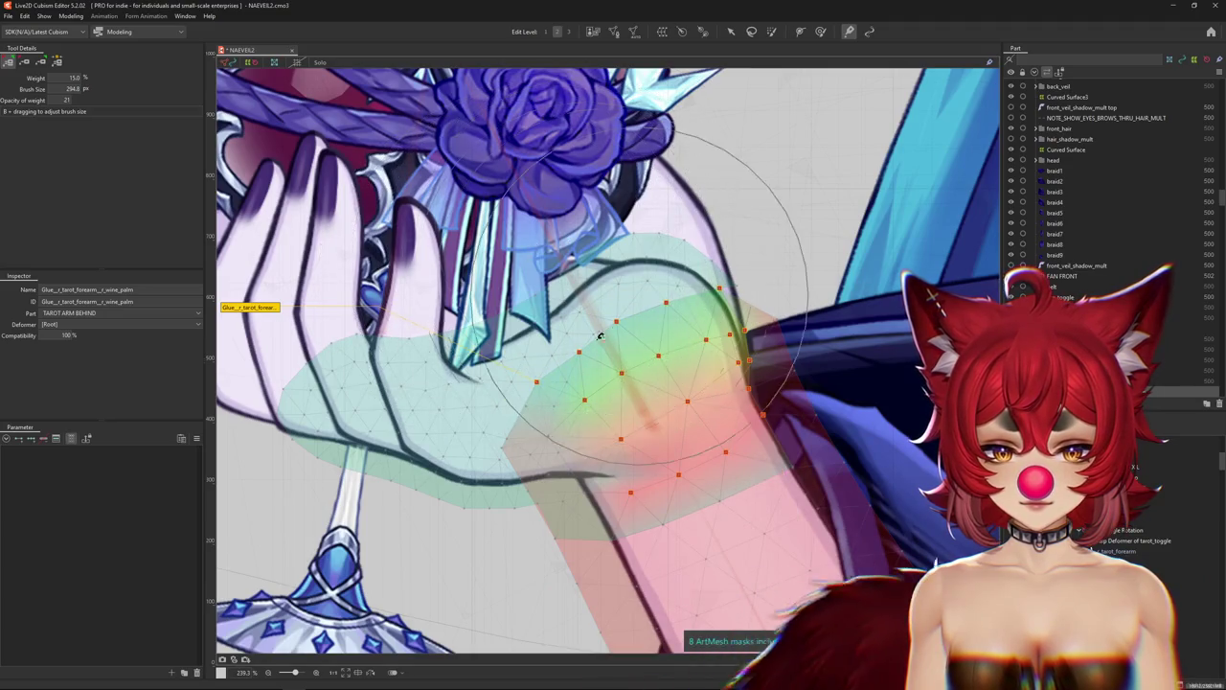
scroll(701, 607, down, 3)
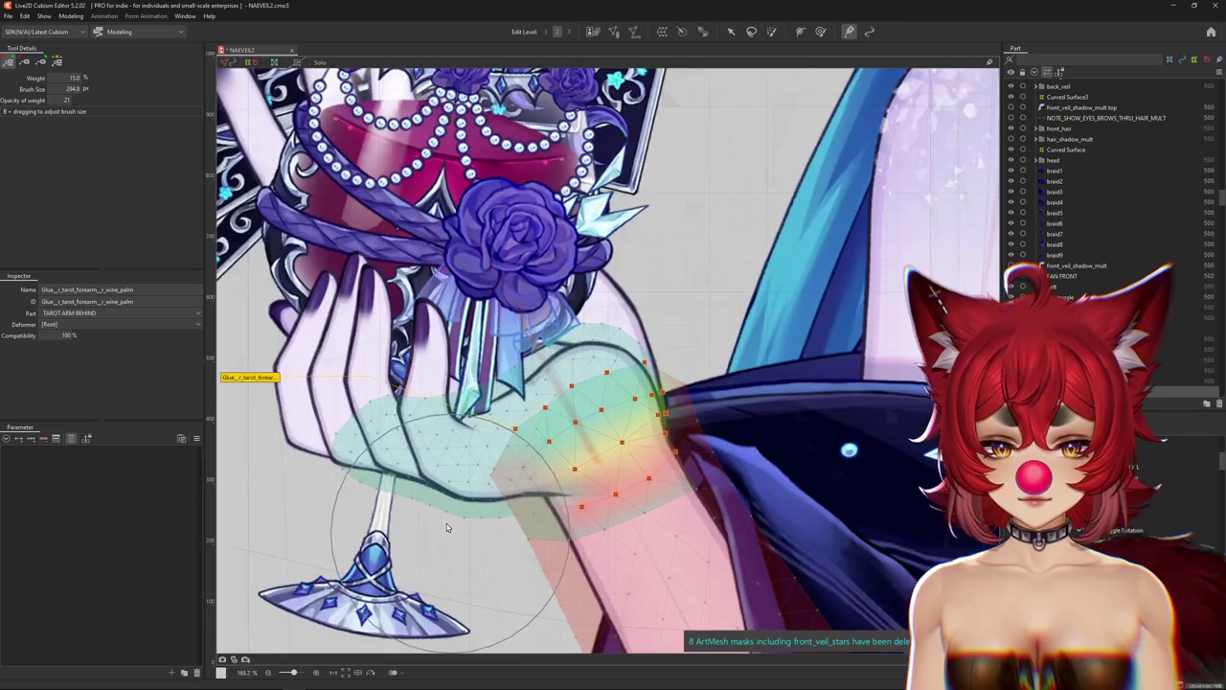
click(599, 460)
Rotate the wine palm rotation deformer, outline hidden, to check the wrist glue blend.
key(h)
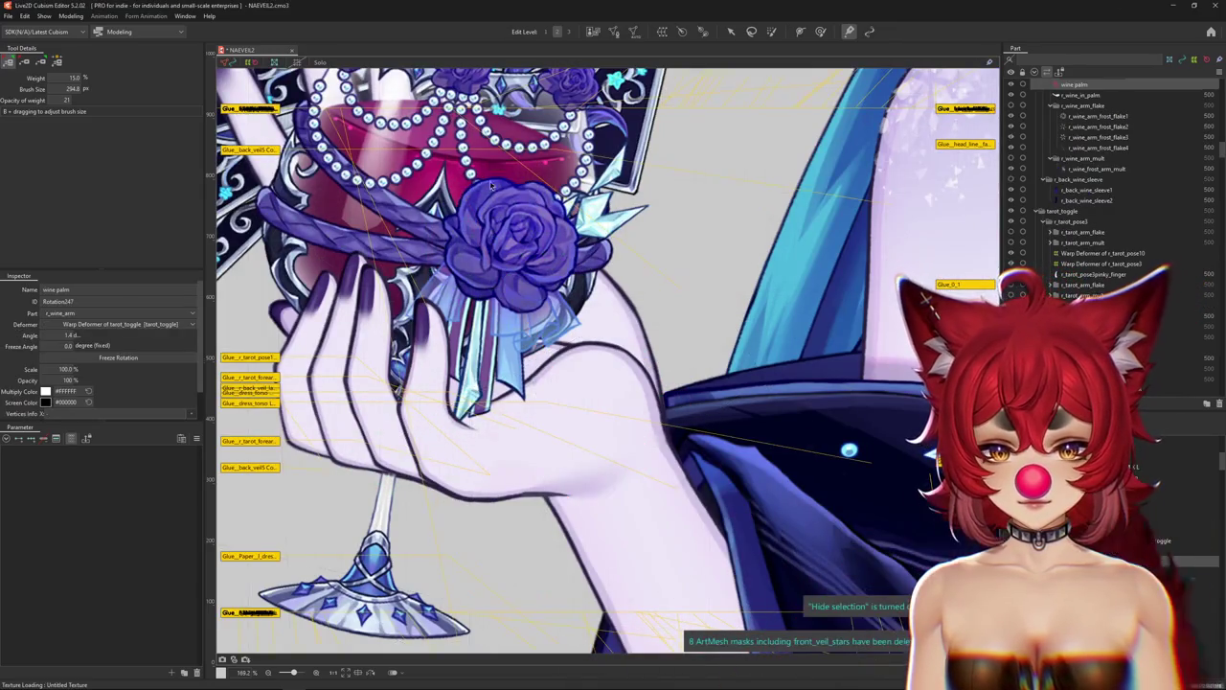
key(h)
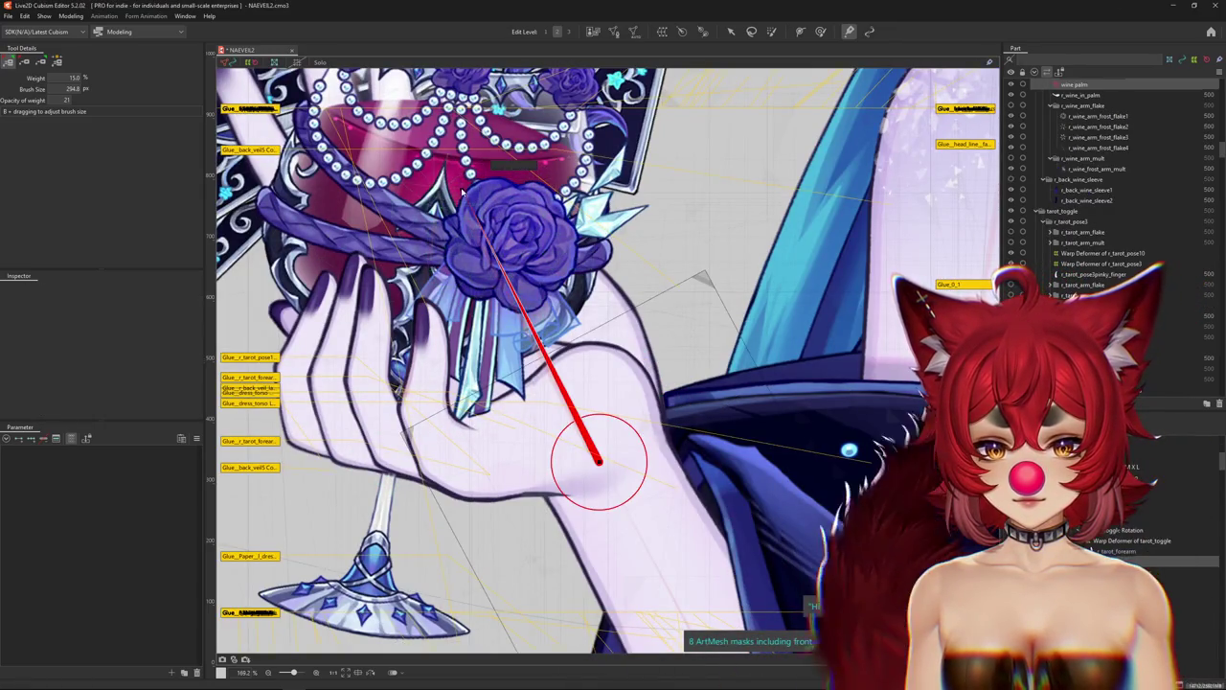
key(Escape)
click(520, 230)
key(h)
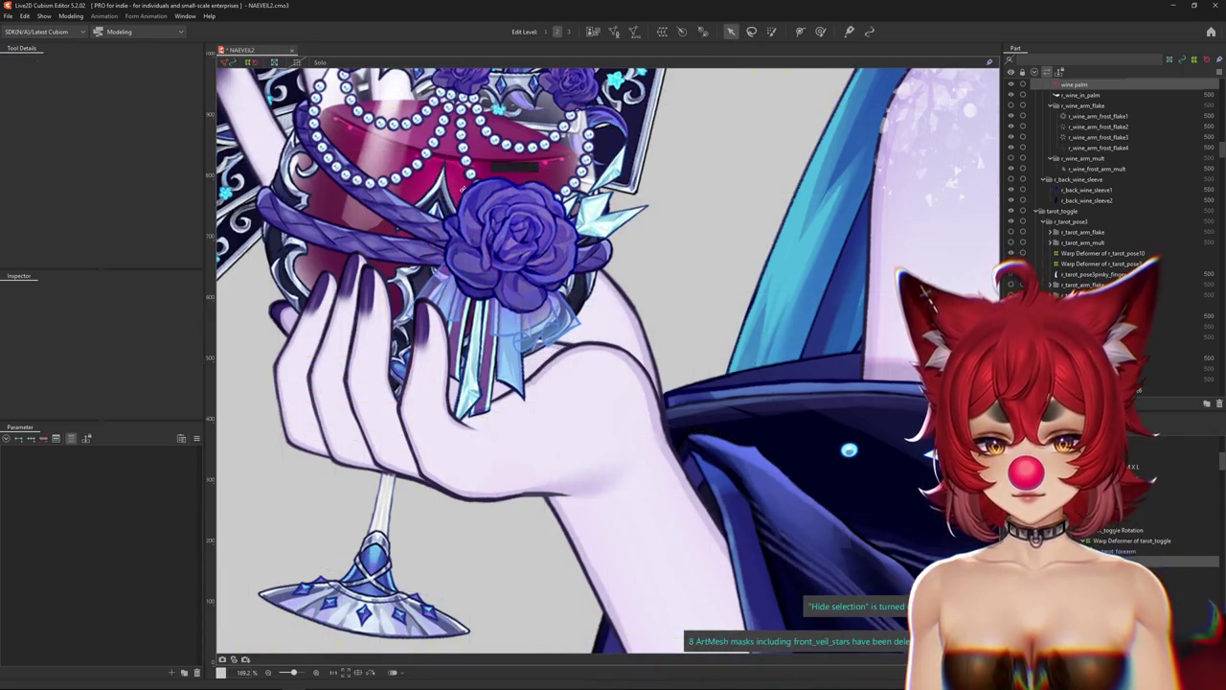
mouse_move(537, 153)
mouse_down()
mouse_move(618, 175)
mouse_move(342, 203)
mouse_up()
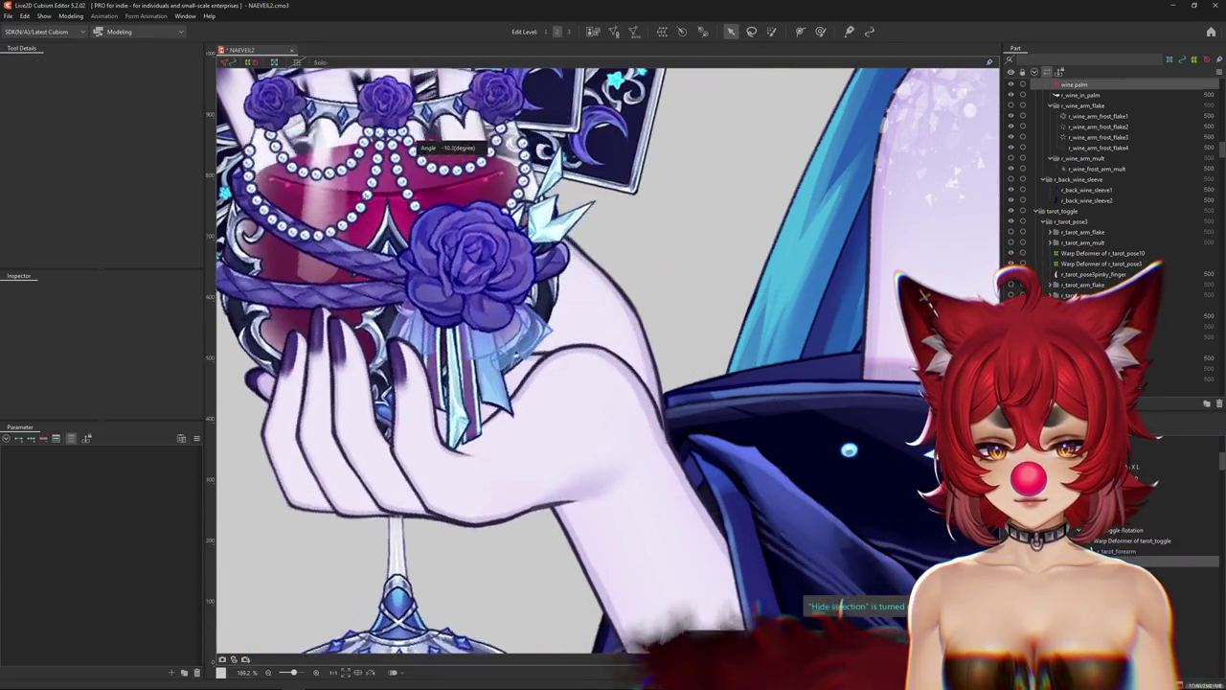
drag(342, 161, 445, 341)
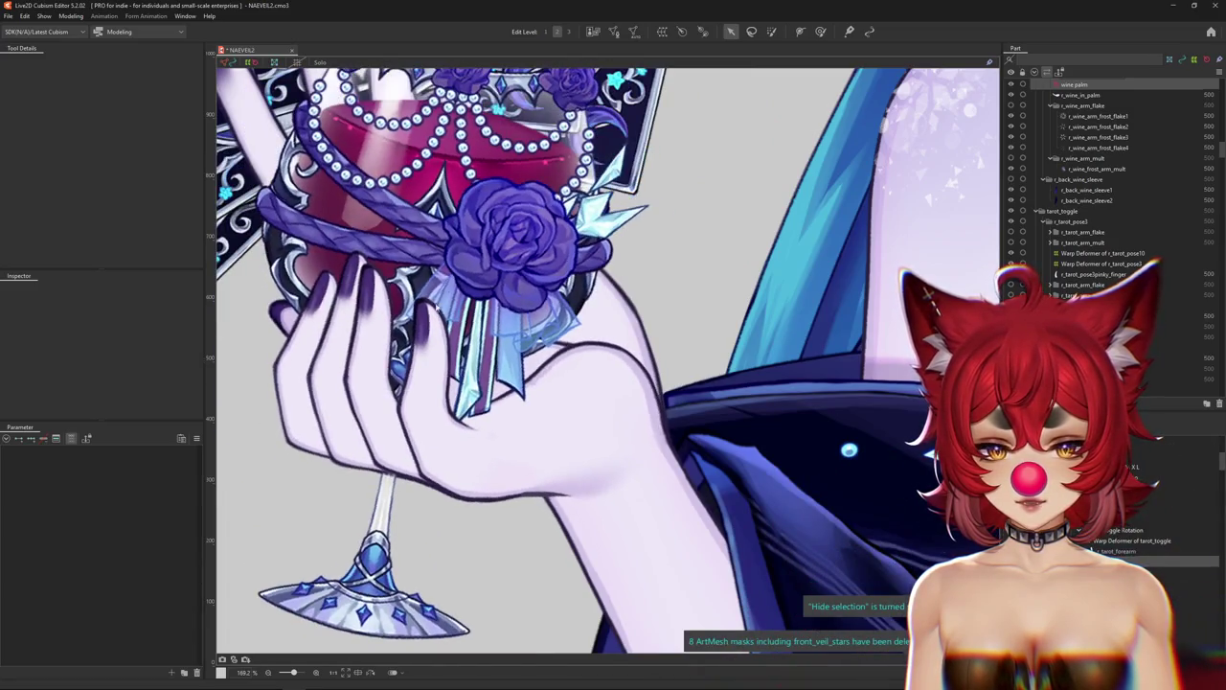
Switch to the weight brush and pick the r_wine_palm mesh for painting.
scroll(445, 341, down, 3)
drag(591, 383, 625, 354)
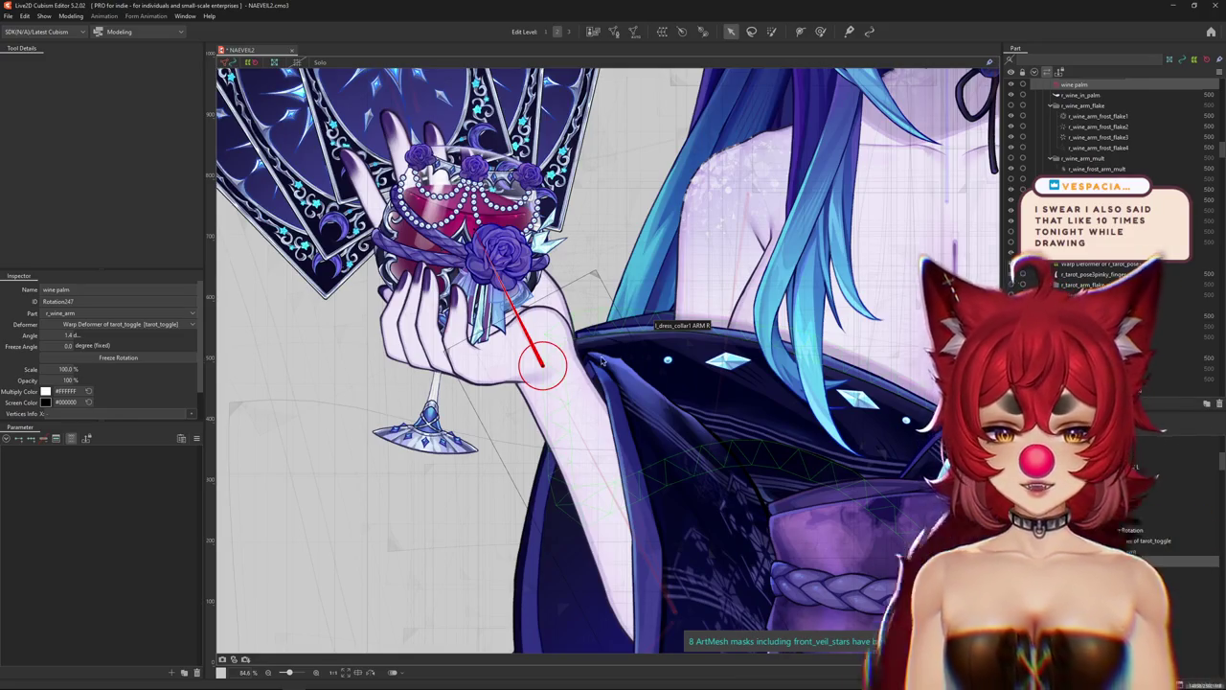
scroll(383, 259, up, 2)
scroll(383, 258, up, 2)
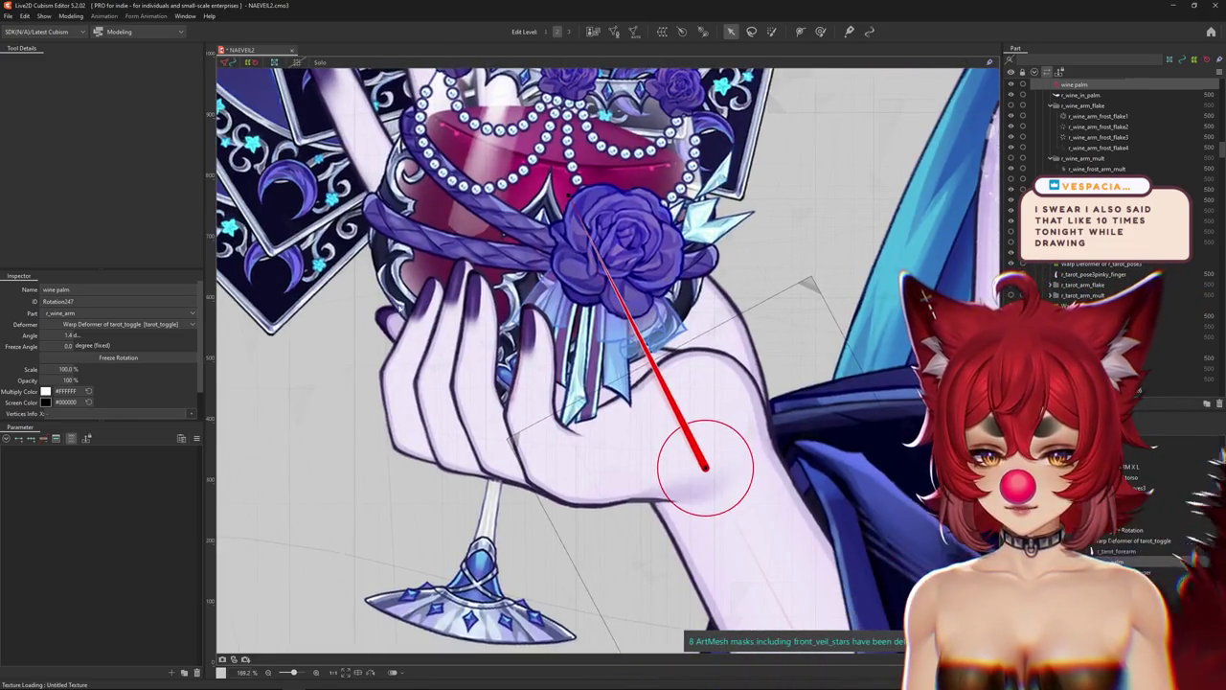
scroll(671, 426, down, 2)
scroll(739, 432, down, 2)
scroll(739, 431, up, 2)
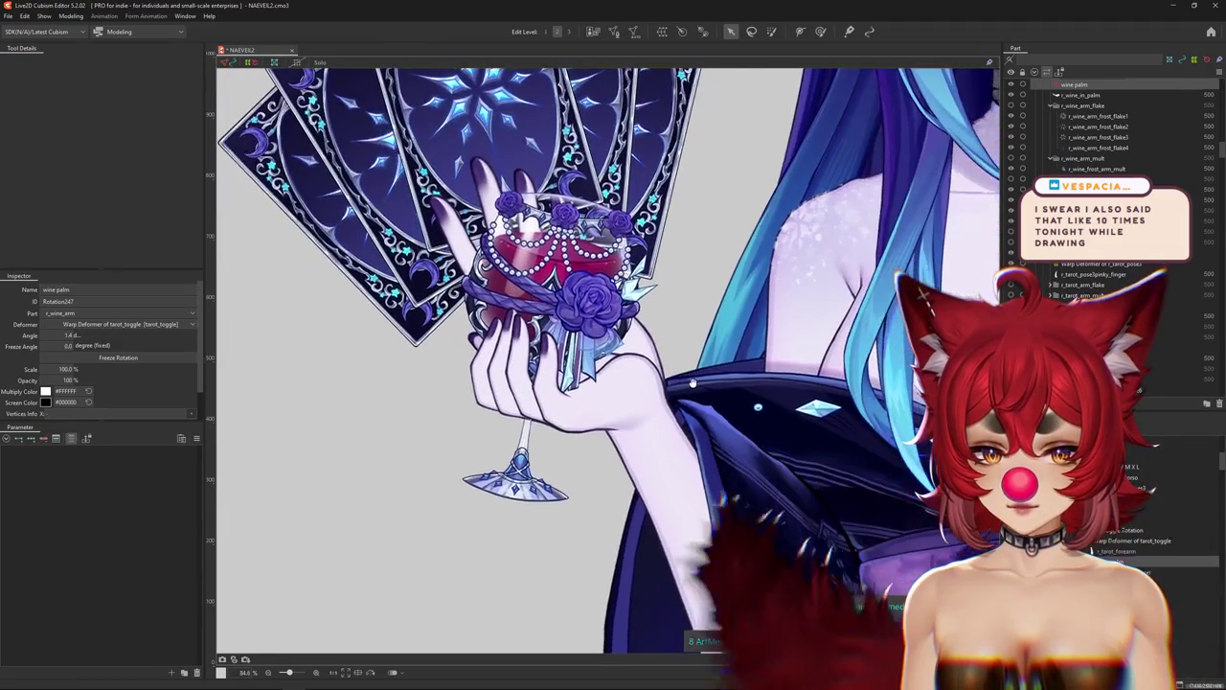
scroll(620, 389, down, 2)
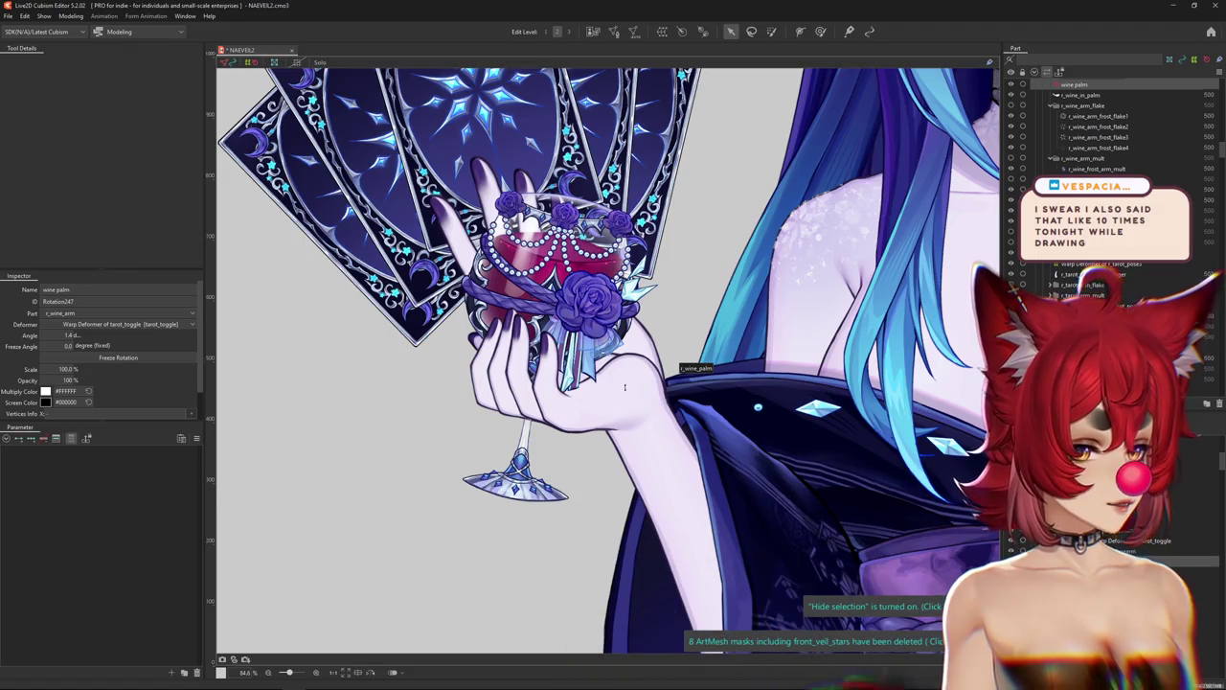
key(b)
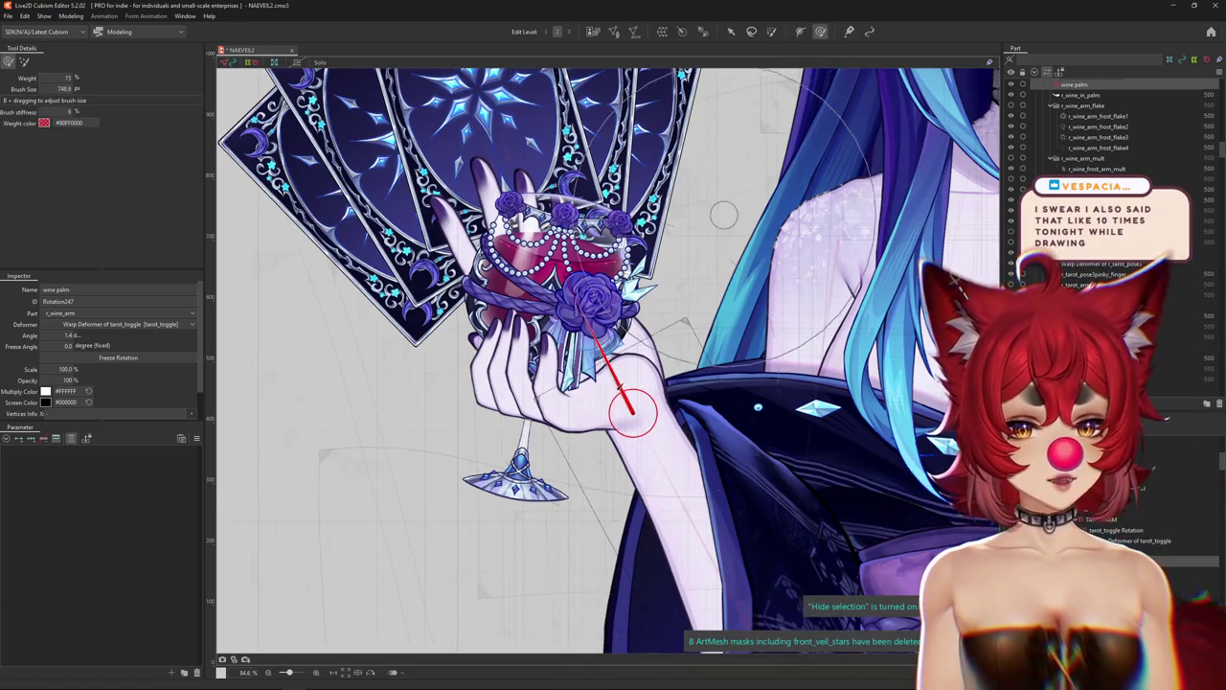
scroll(653, 376, up, 4)
right_click(652, 377)
click(699, 399)
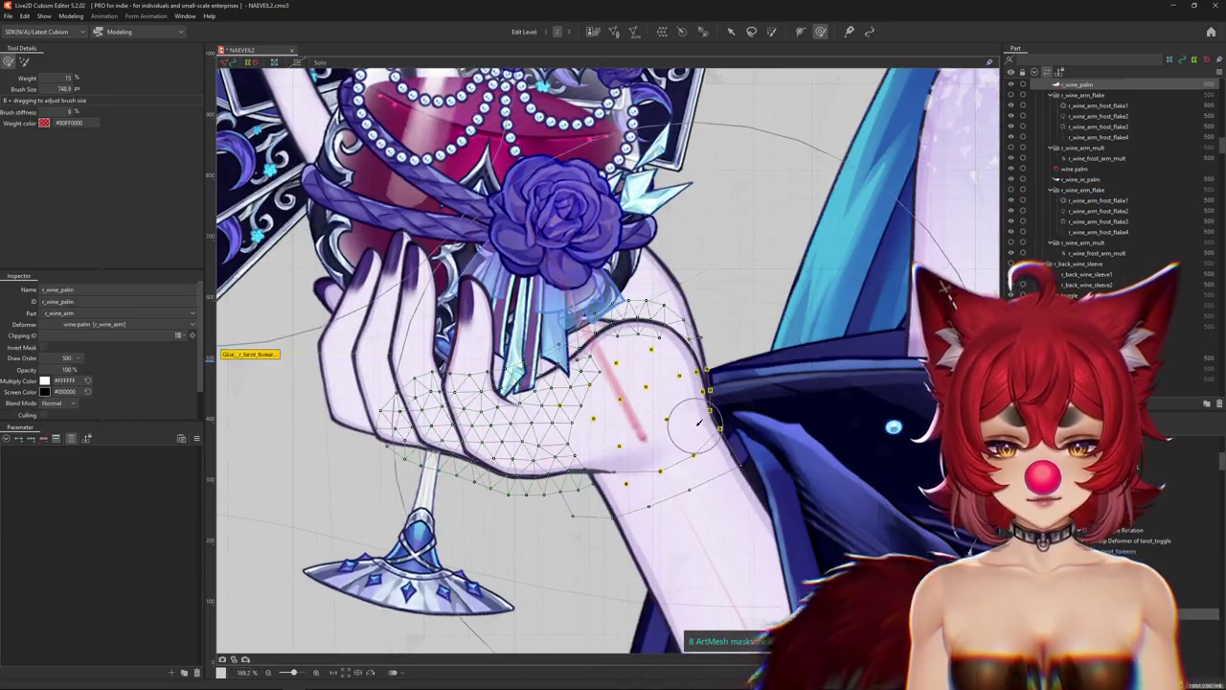
key(ctrl+h)
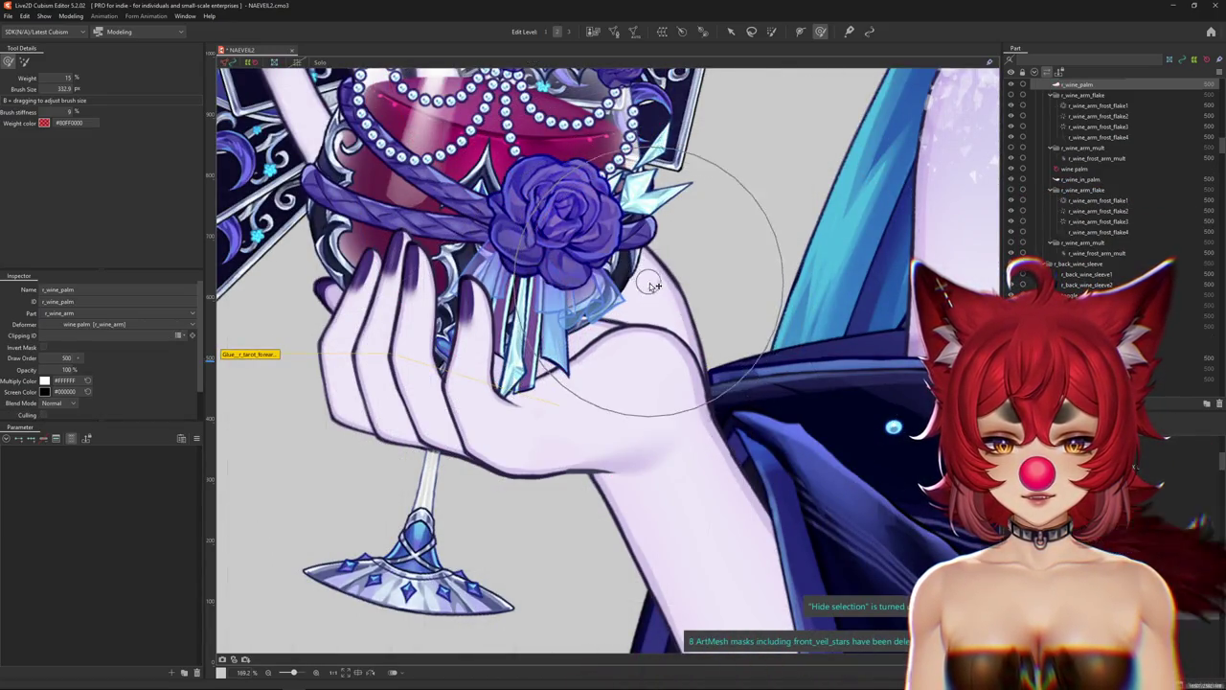
Toggle the mesh wireframe and flip the canvas to check the wrist blend.
key(ctrl+h)
key(ctrl+h)
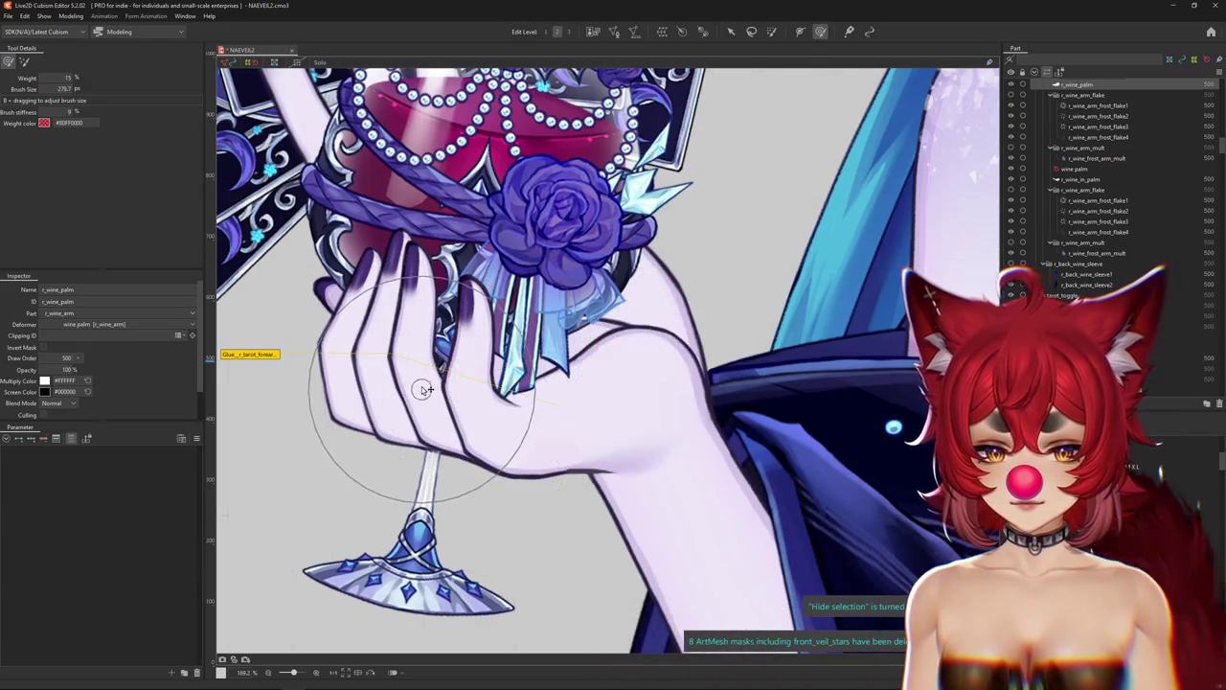
key(ctrl+h)
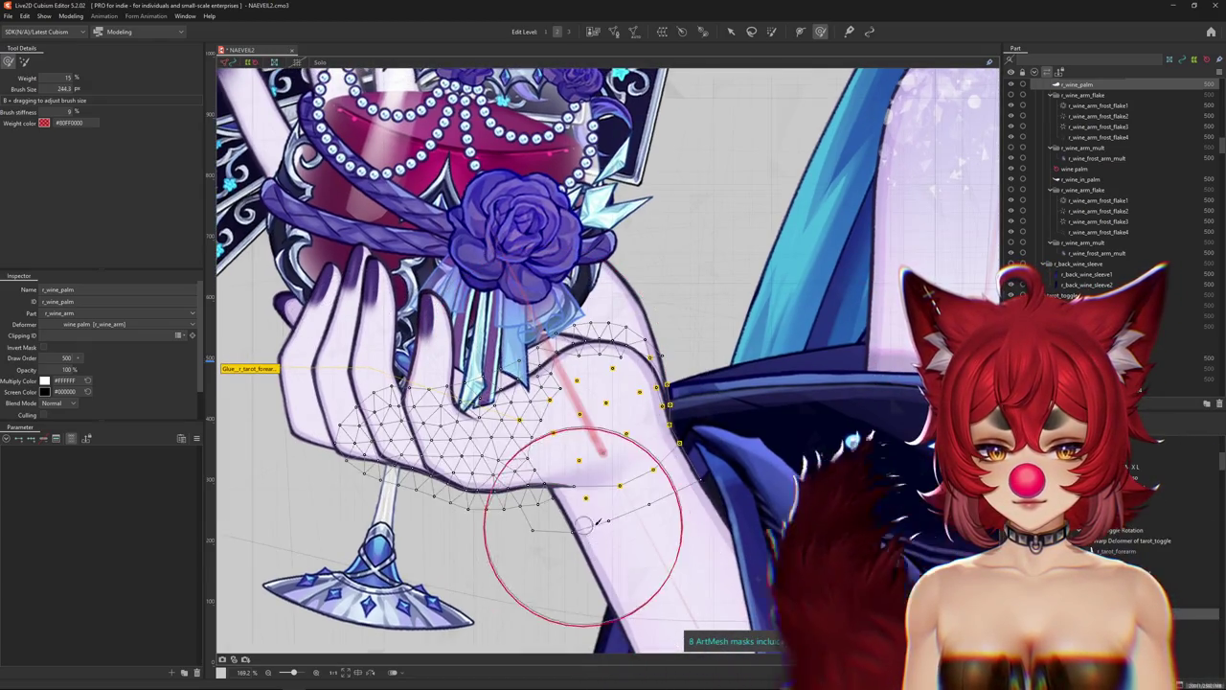
key(ctrl+h)
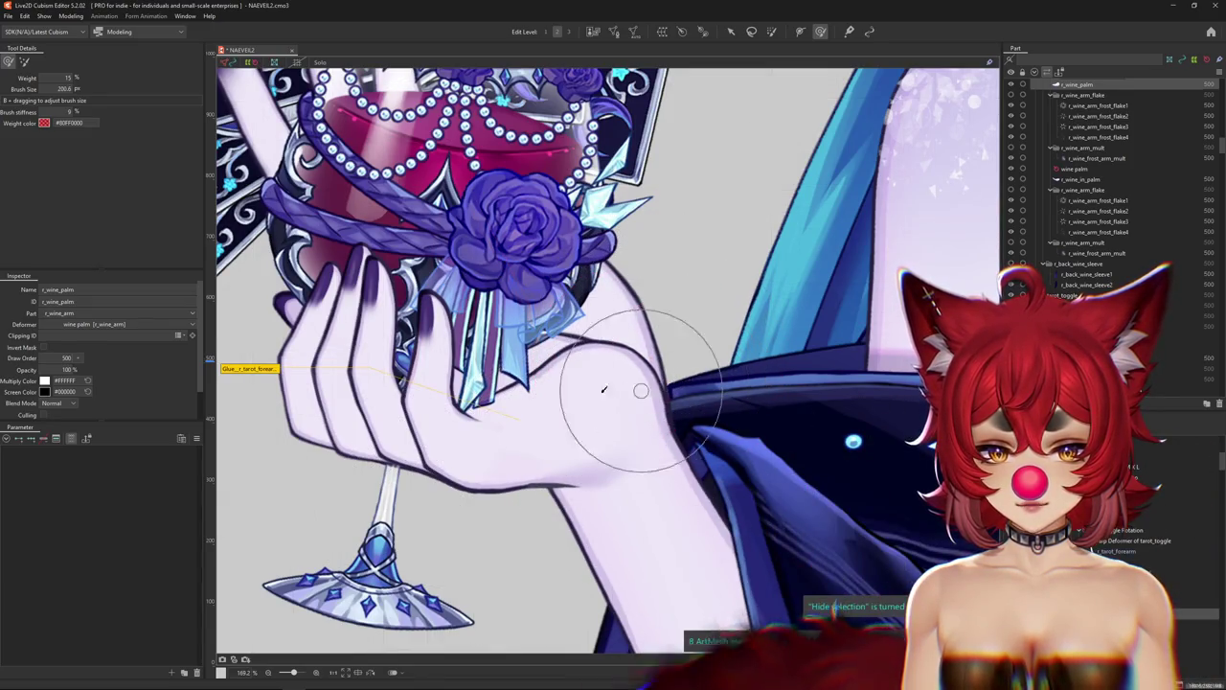
key(ctrl+h)
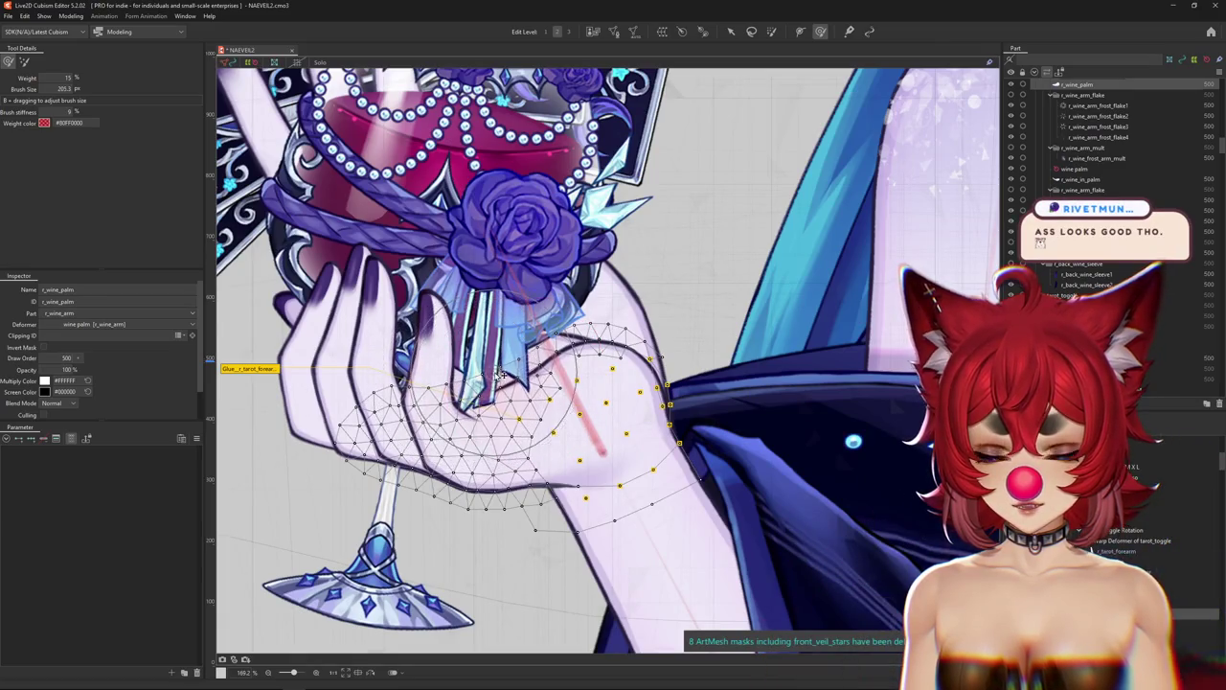
key(ctrl+h)
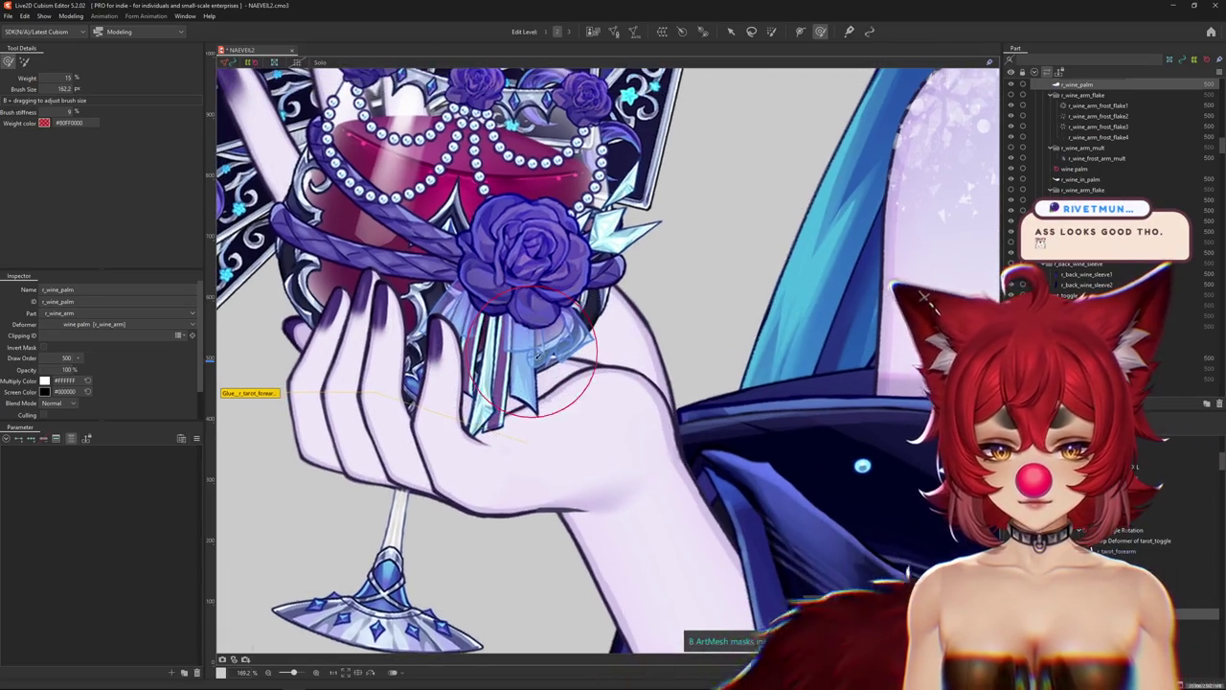
scroll(547, 395, down, 3)
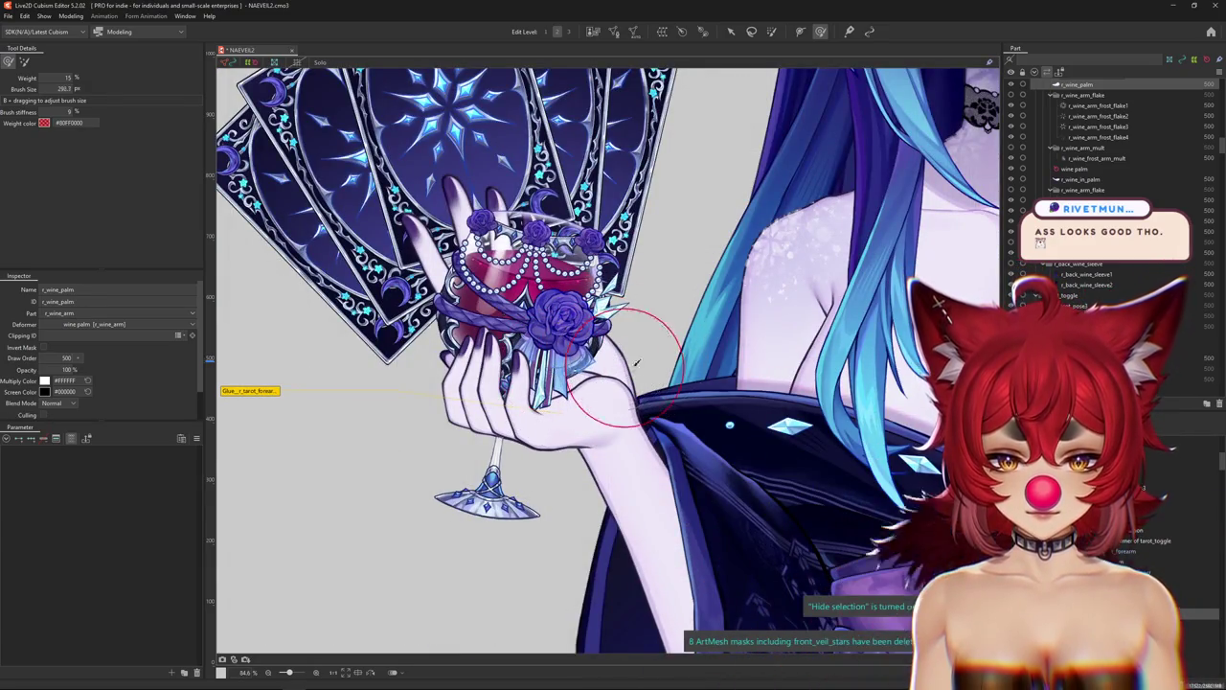
scroll(666, 369, down, 3)
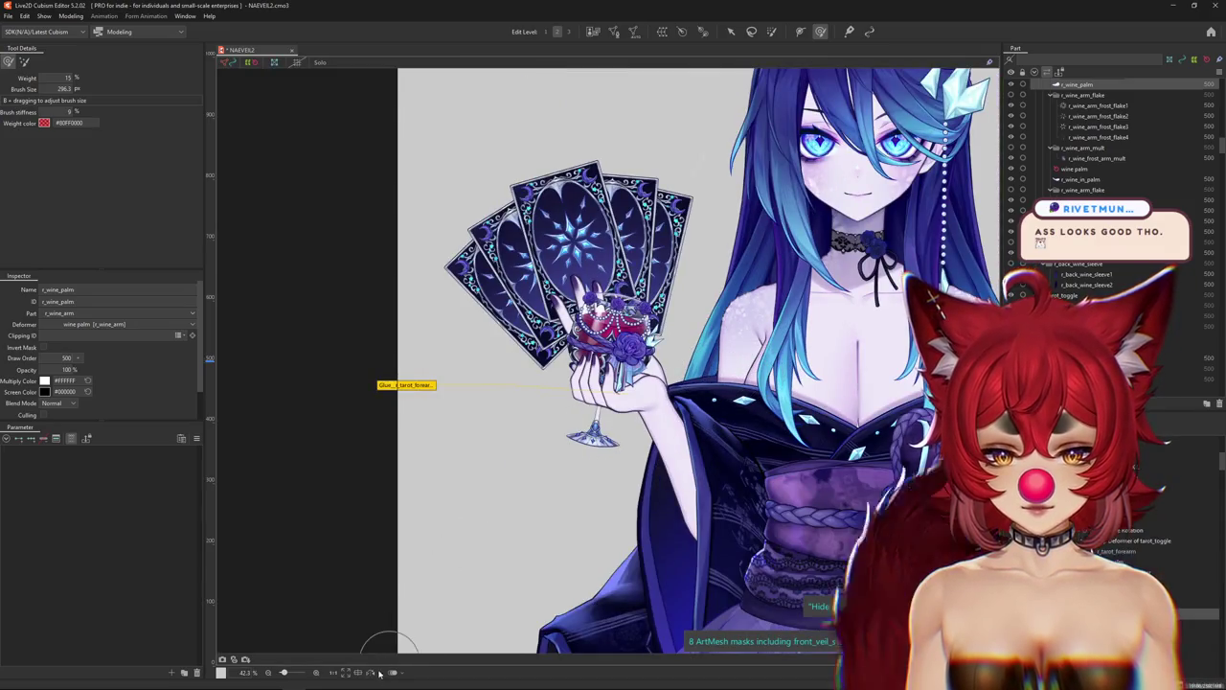
click(379, 673)
click(378, 672)
Center the view on the wine hand's wrist, leave weight painting, and list objects there.
scroll(642, 381, up, 4)
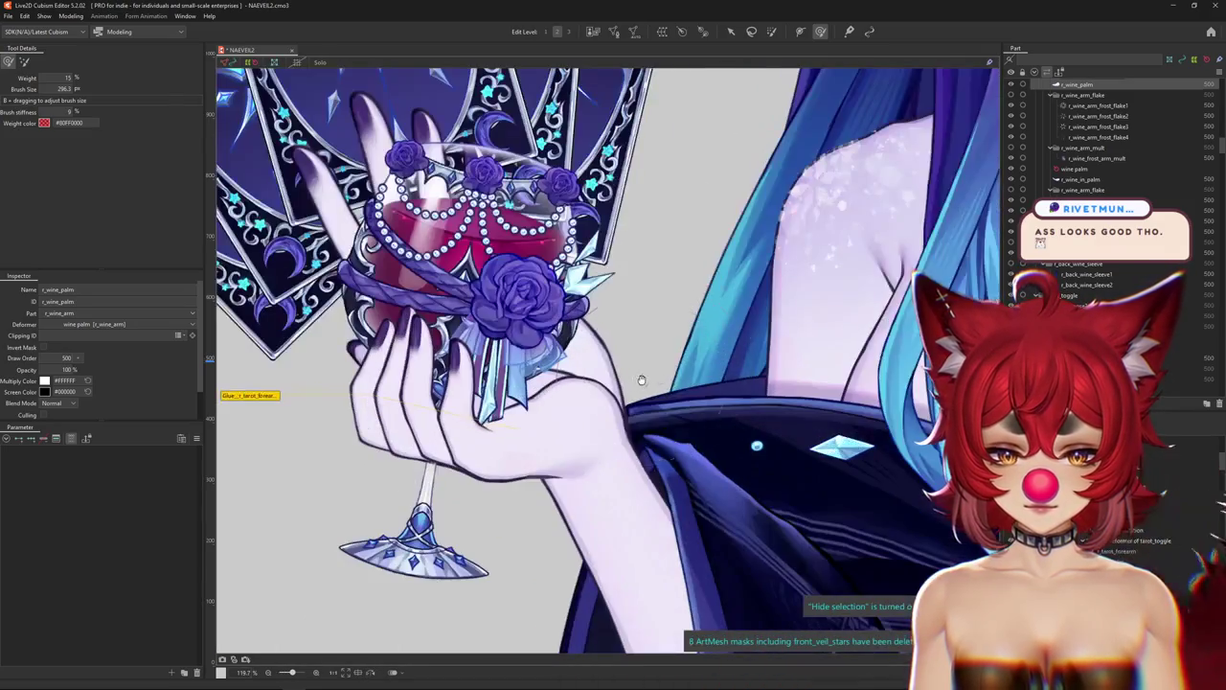
drag(642, 381, 680, 355)
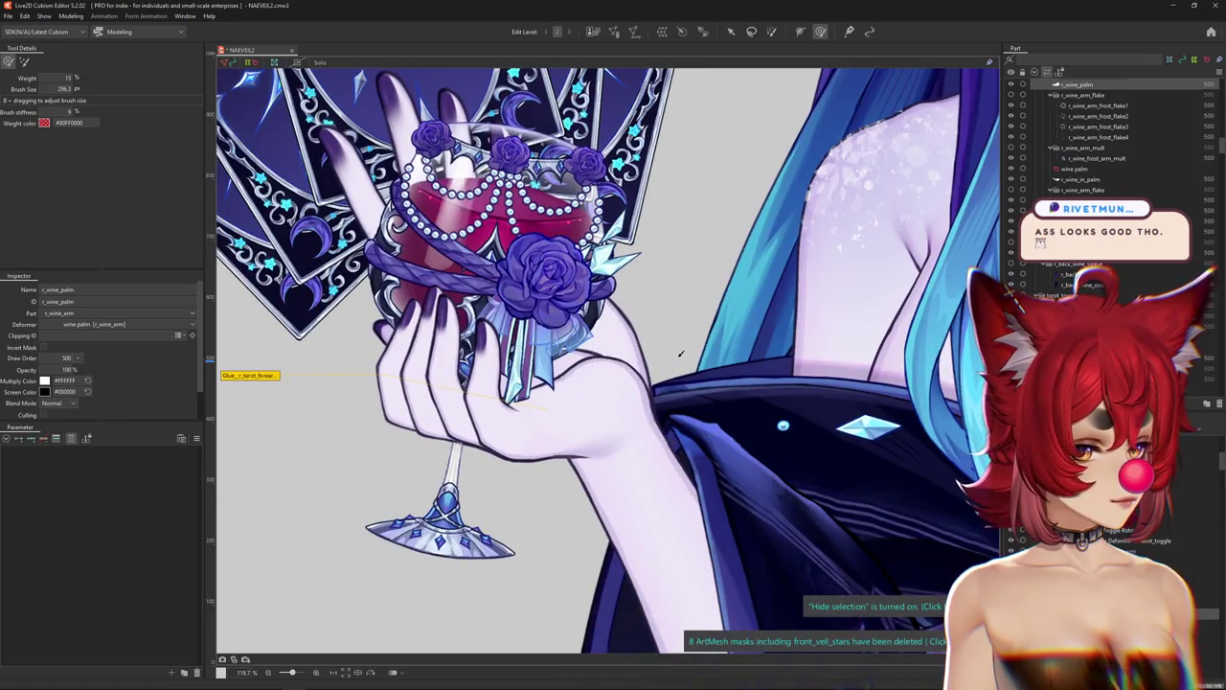
drag(617, 331, 626, 378)
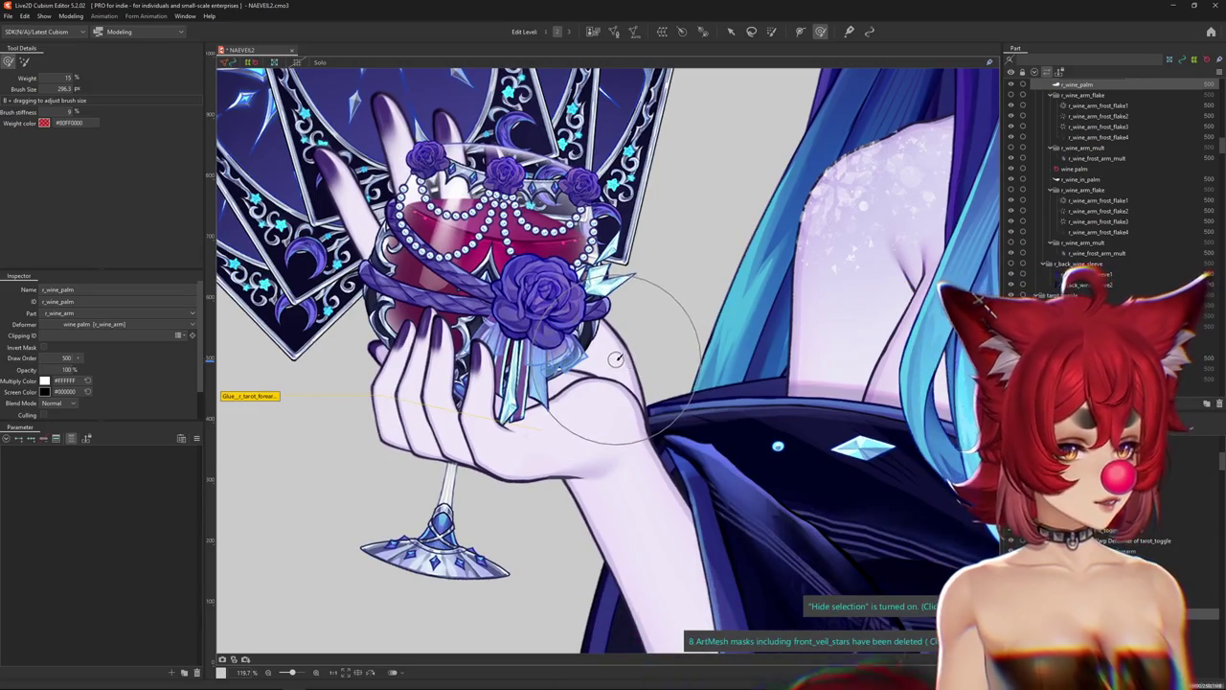
scroll(616, 359, up, 2)
scroll(627, 343, up, 1)
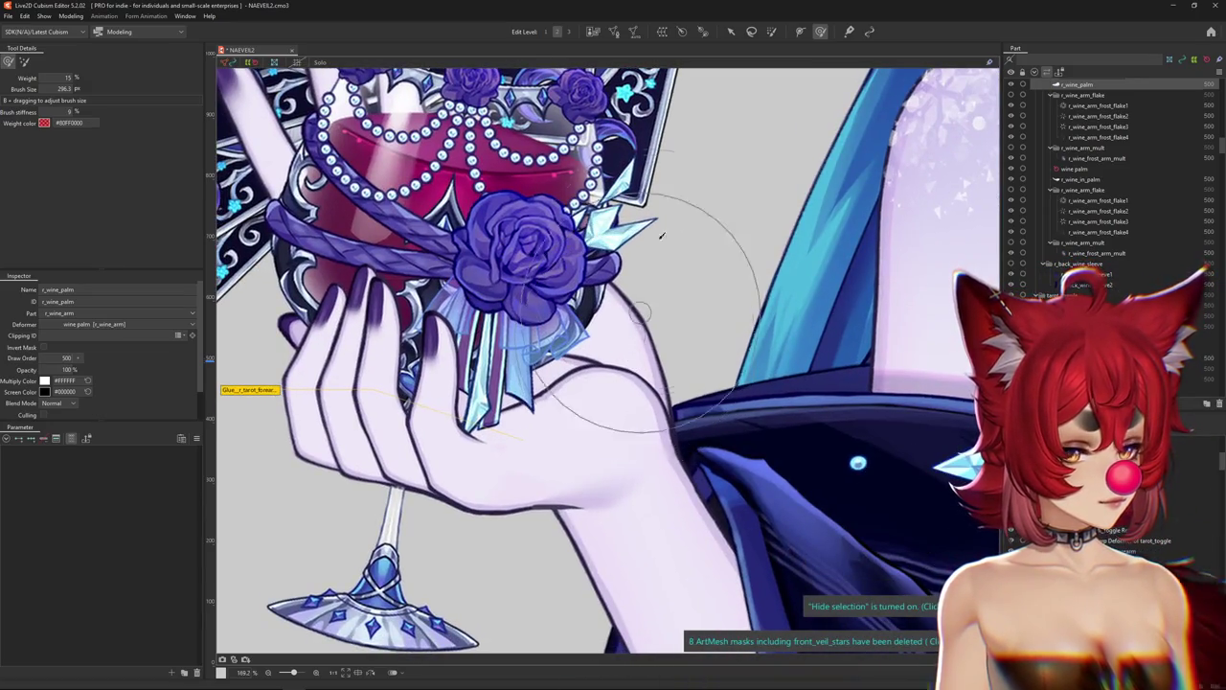
click(728, 33)
right_click(614, 340)
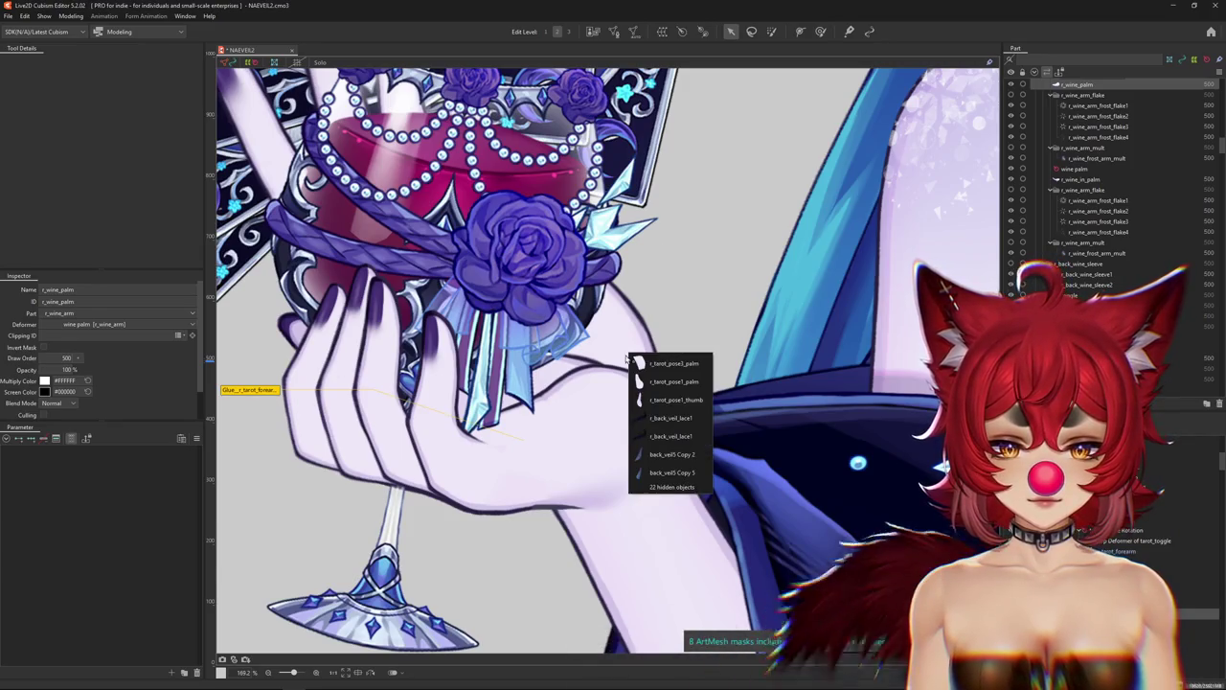
Select r_tarot_pose3_palm and fade the WINE GLASS parameter out and back in.
click(654, 364)
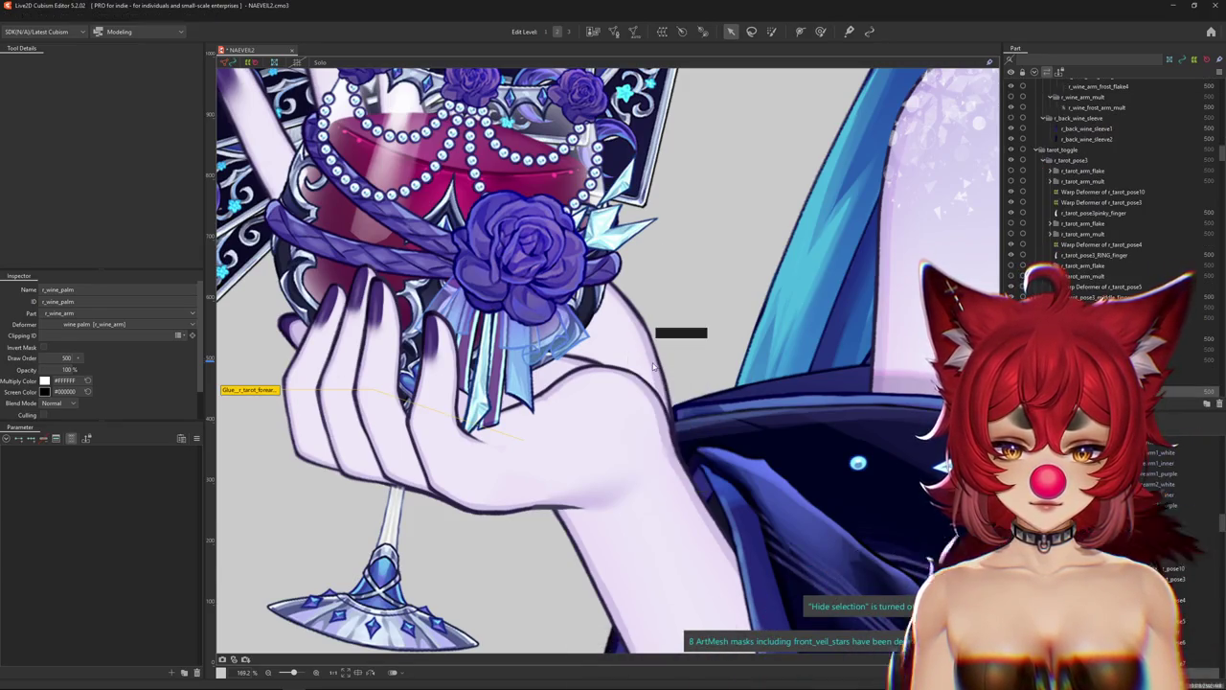
scroll(655, 366, down, 6)
key(ctrl+h)
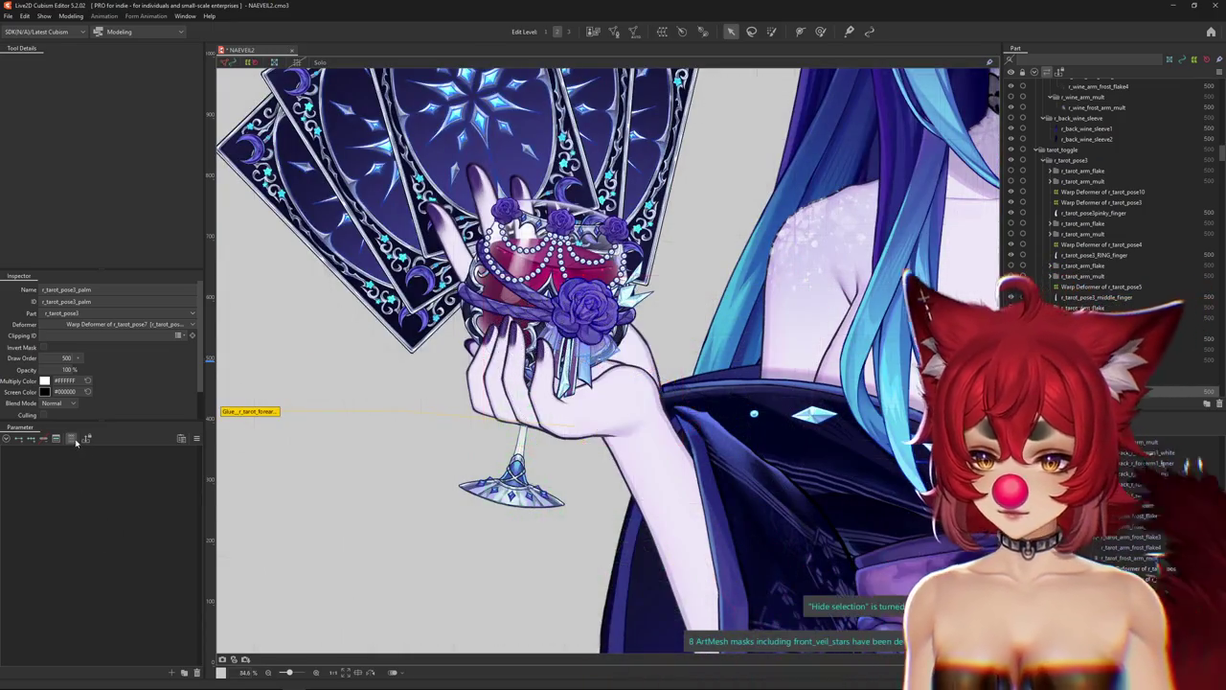
mouse_move(168, 464)
mouse_down()
mouse_move(48, 464)
mouse_move(240, 459)
mouse_up()
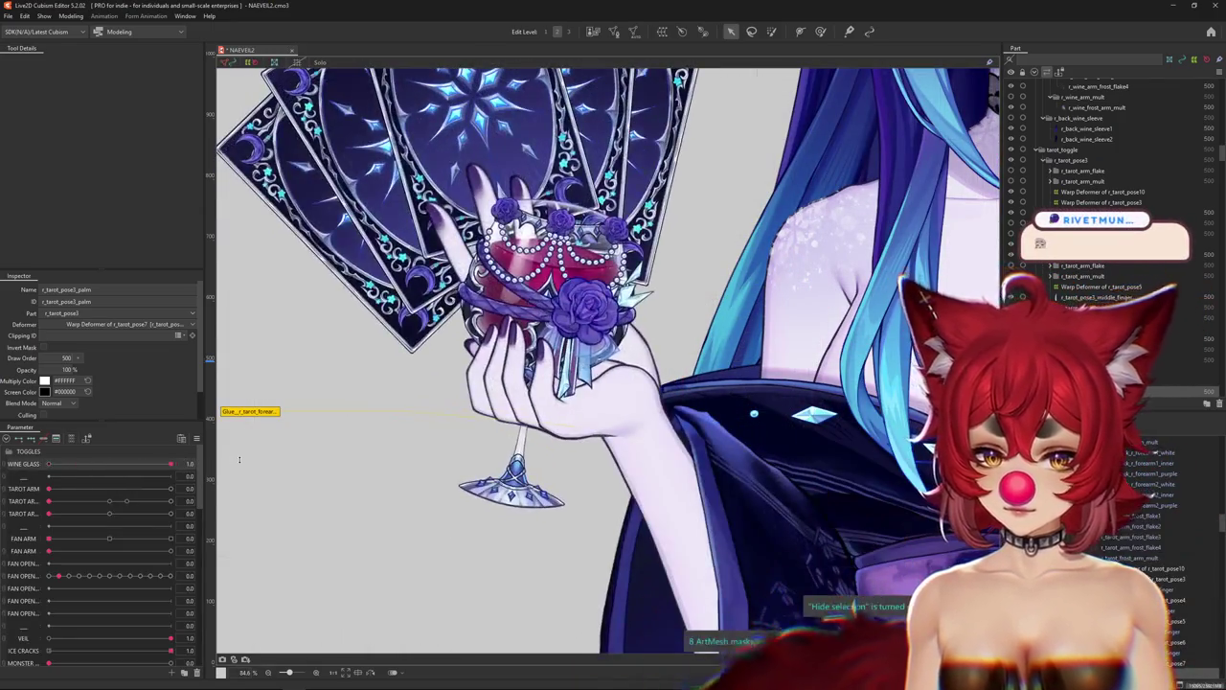
Select r_wine_palm and its rotation deformer, then set WINE GLASS to 0.0 and 0.7.
right_click(632, 414)
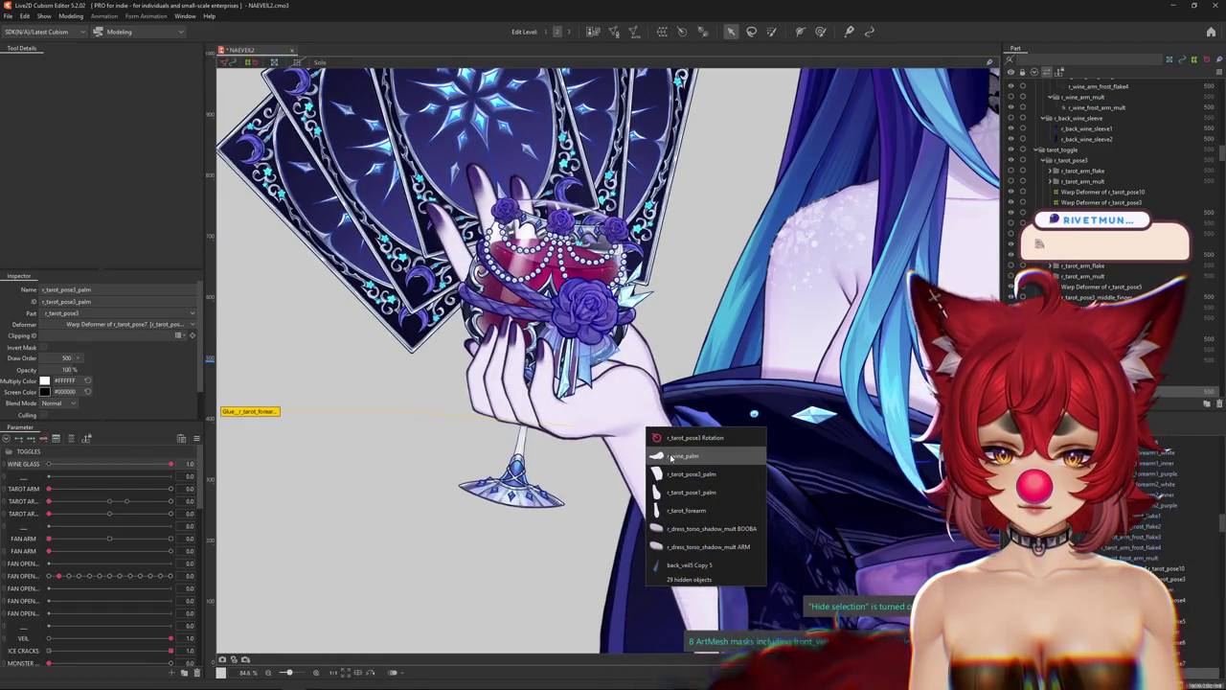
click(679, 456)
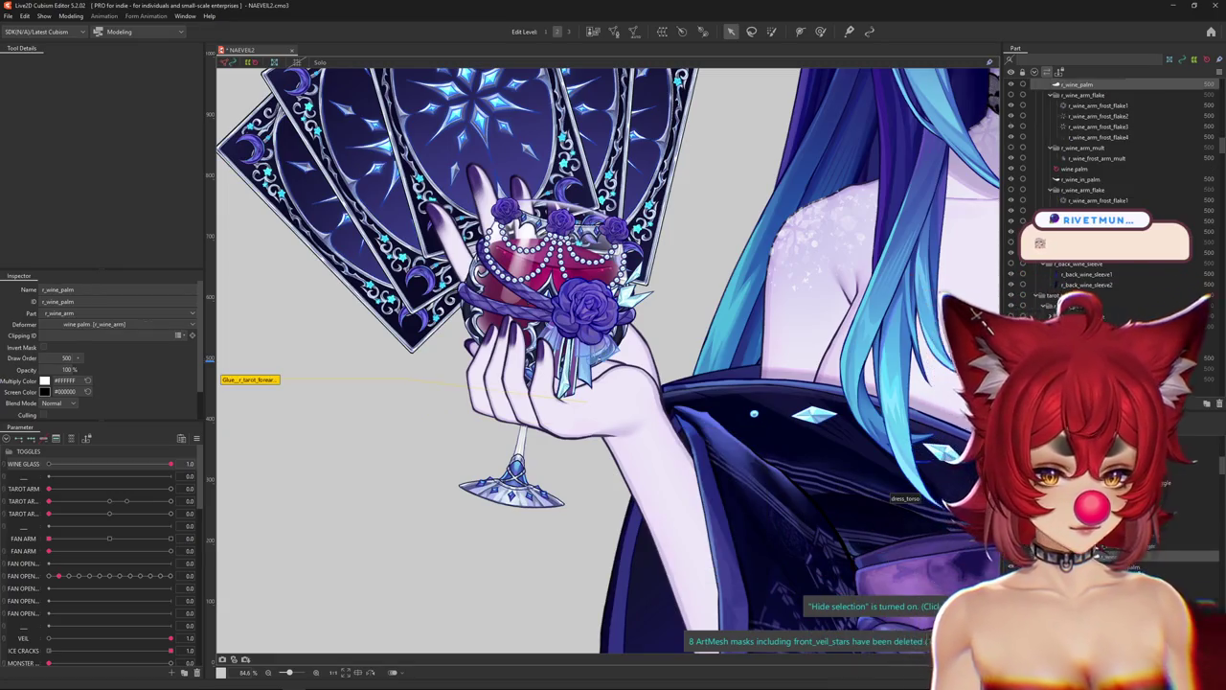
click(1074, 168)
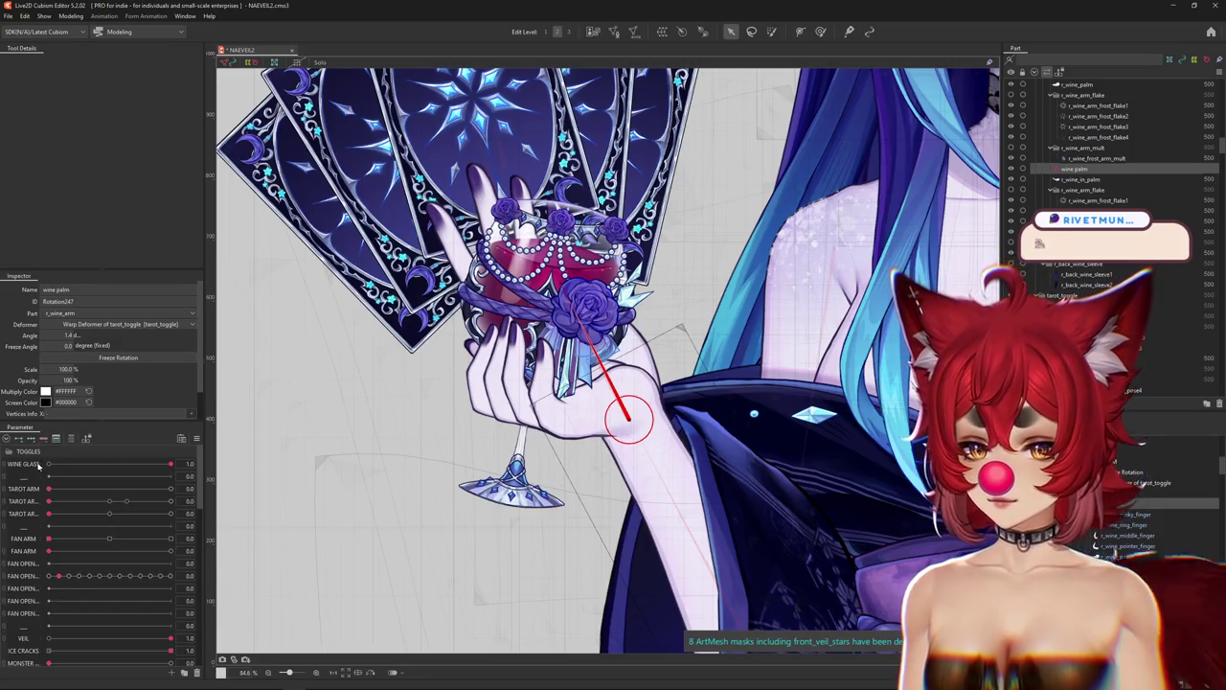
click(46, 464)
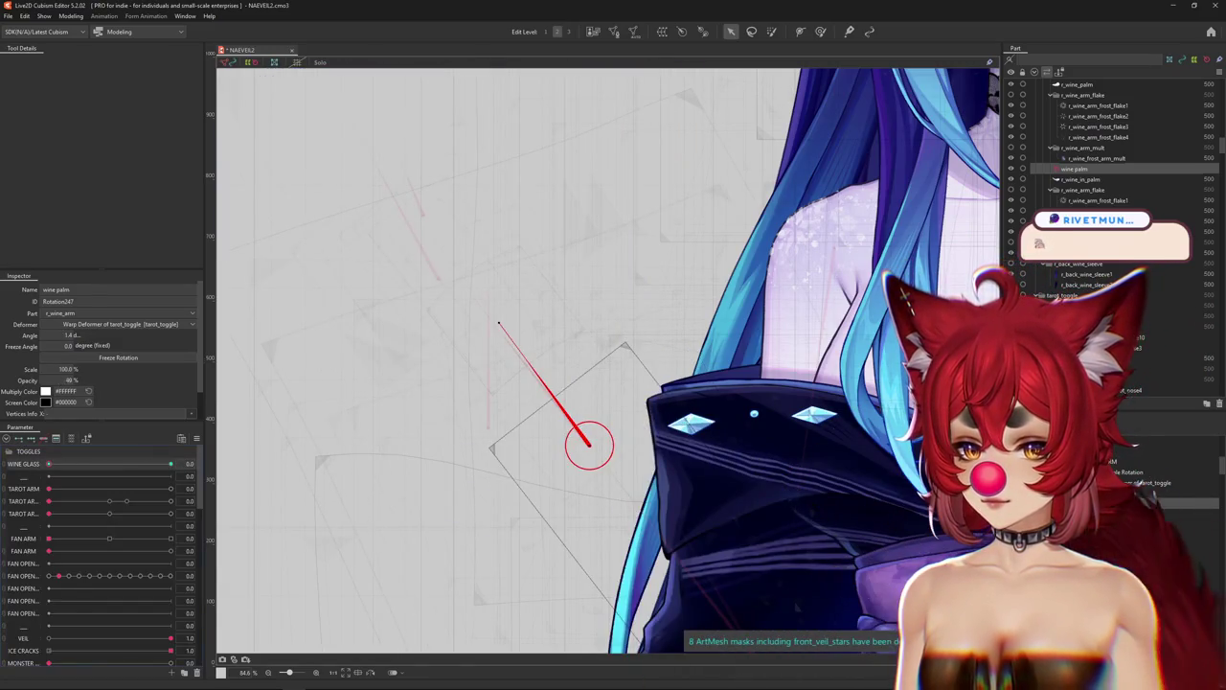
mouse_move(49, 490)
mouse_down()
mouse_move(170, 488)
mouse_move(48, 489)
mouse_move(249, 454)
mouse_up()
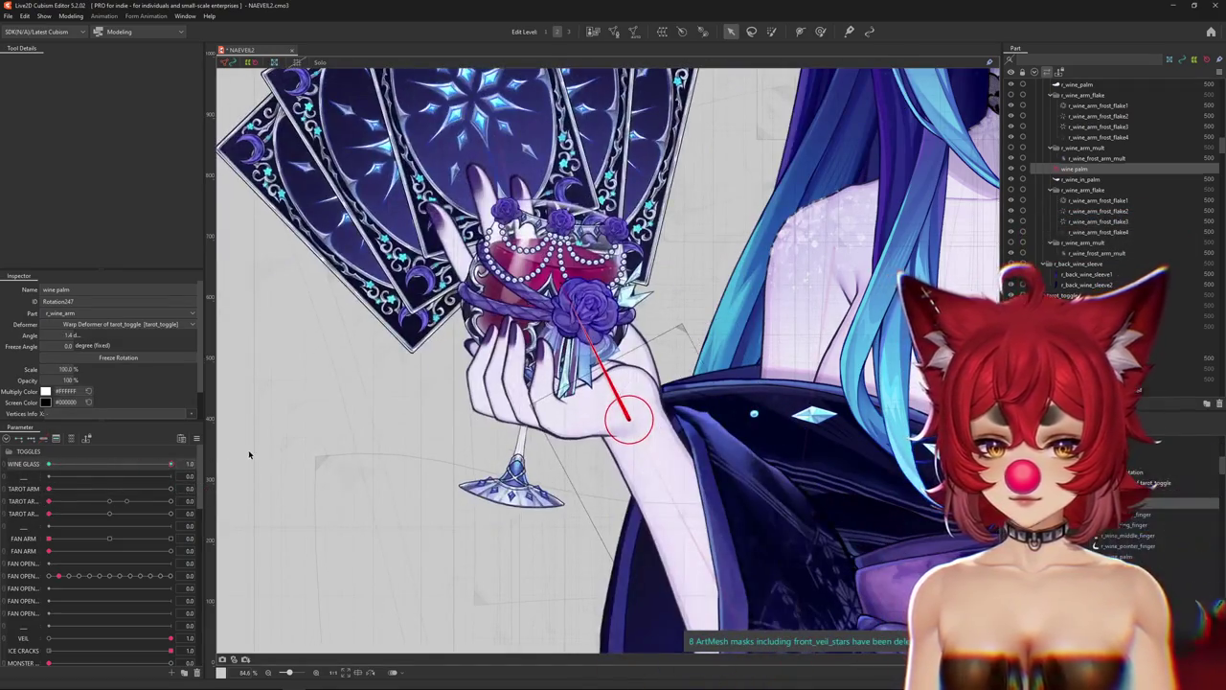
Select the r_tarot_pose1_palm mesh and the r_tarot_pose1 Rotation deformer.
right_click(655, 372)
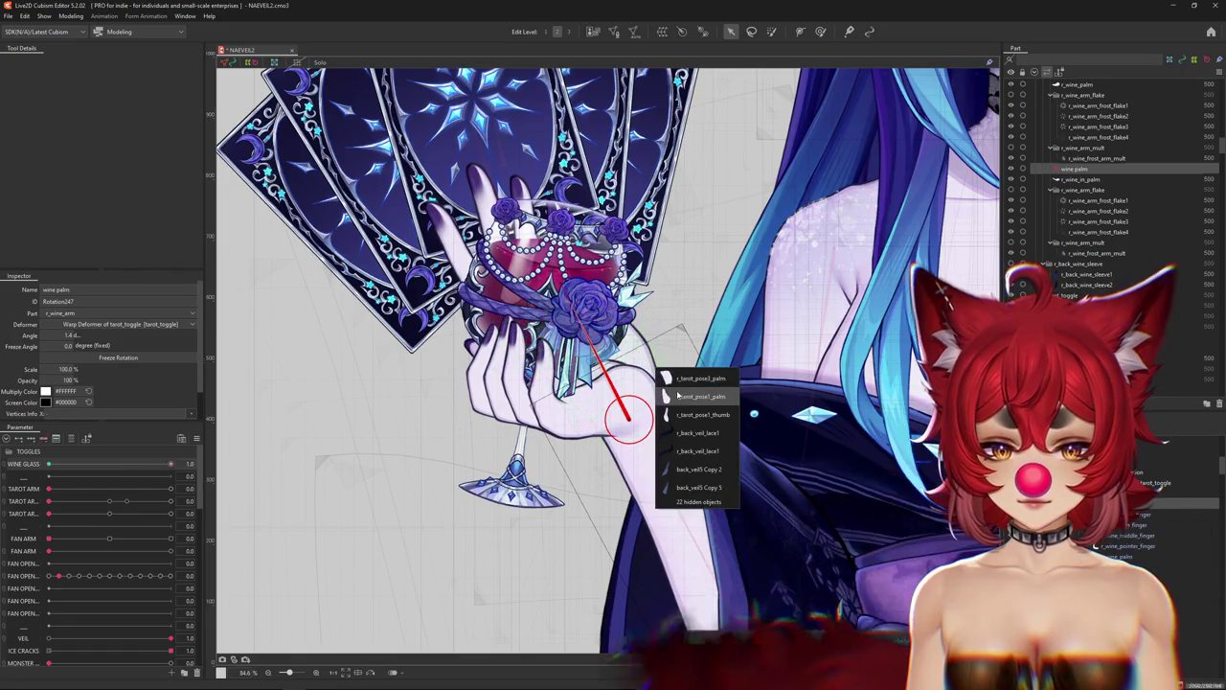
click(700, 392)
click(1089, 107)
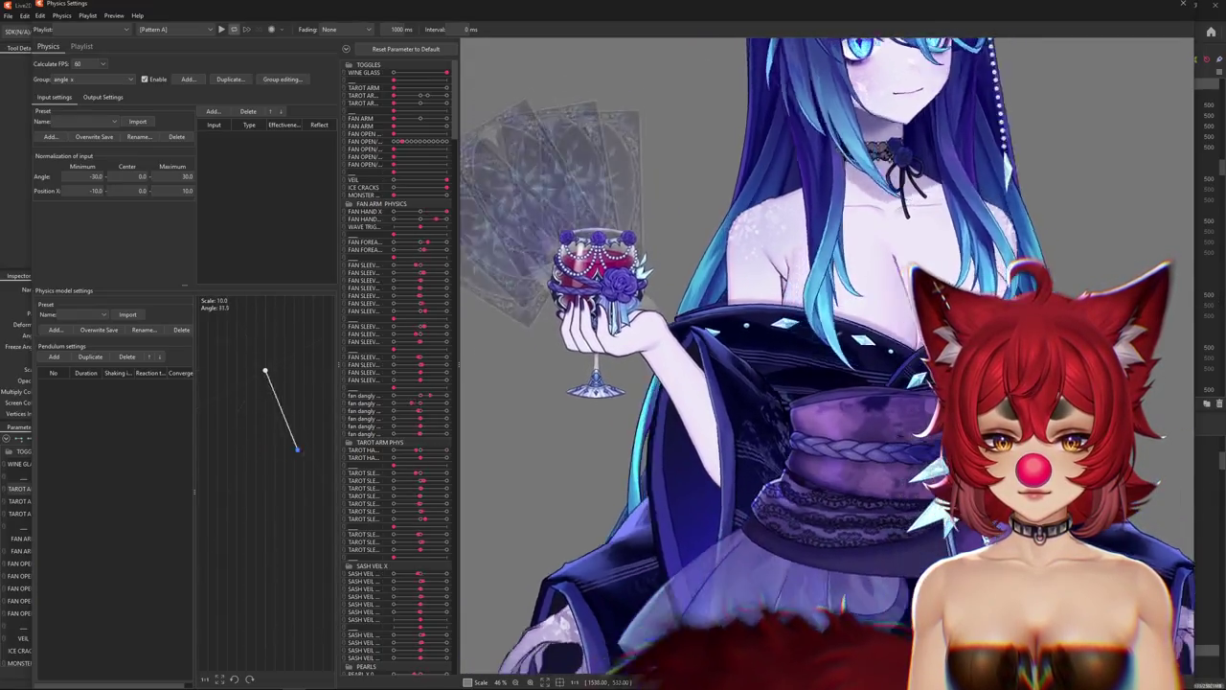
Close Physics Settings, test the TAROT ARM card-fan sliders, and return the card-fan parameter to 0.0.
click(1183, 4)
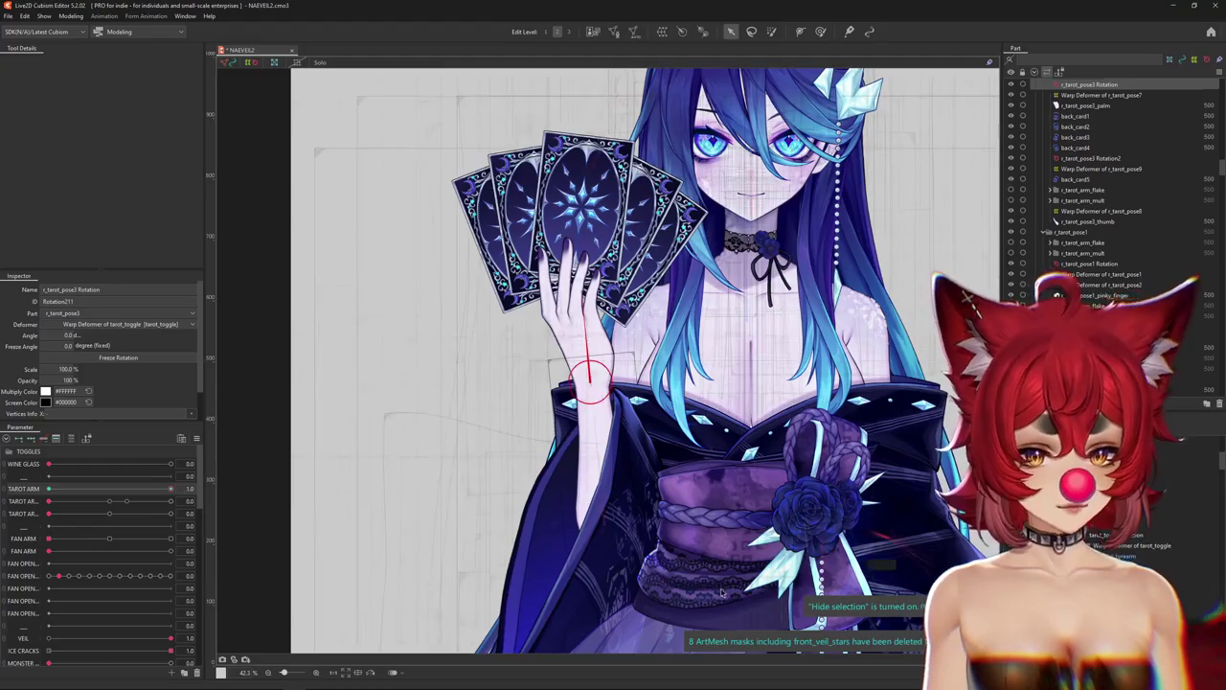
click(43, 438)
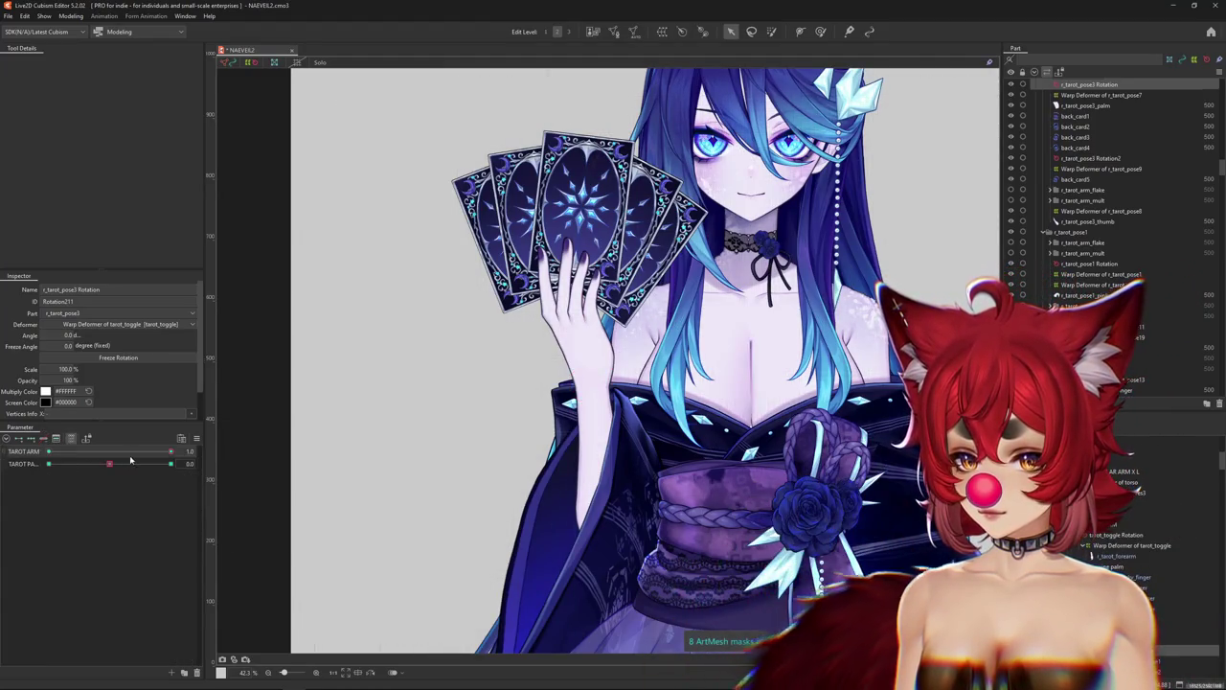
mouse_move(111, 464)
mouse_down()
mouse_move(142, 465)
mouse_move(51, 454)
mouse_move(216, 463)
mouse_up()
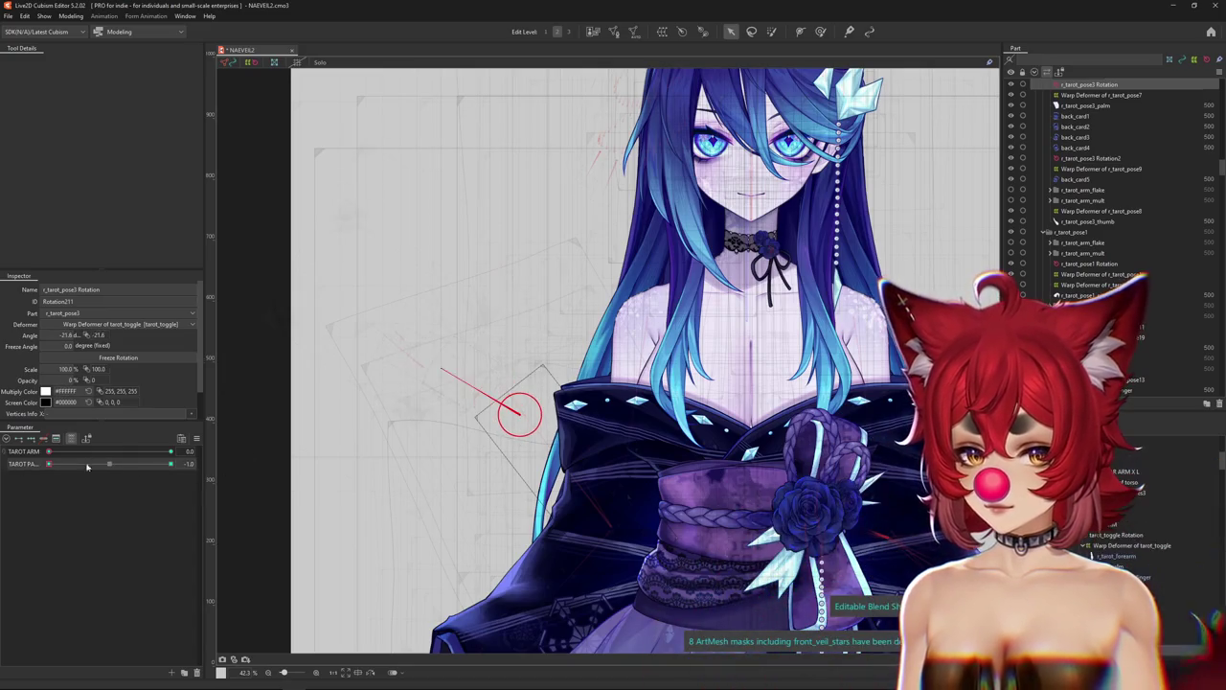
drag(63, 458, 109, 465)
click(224, 464)
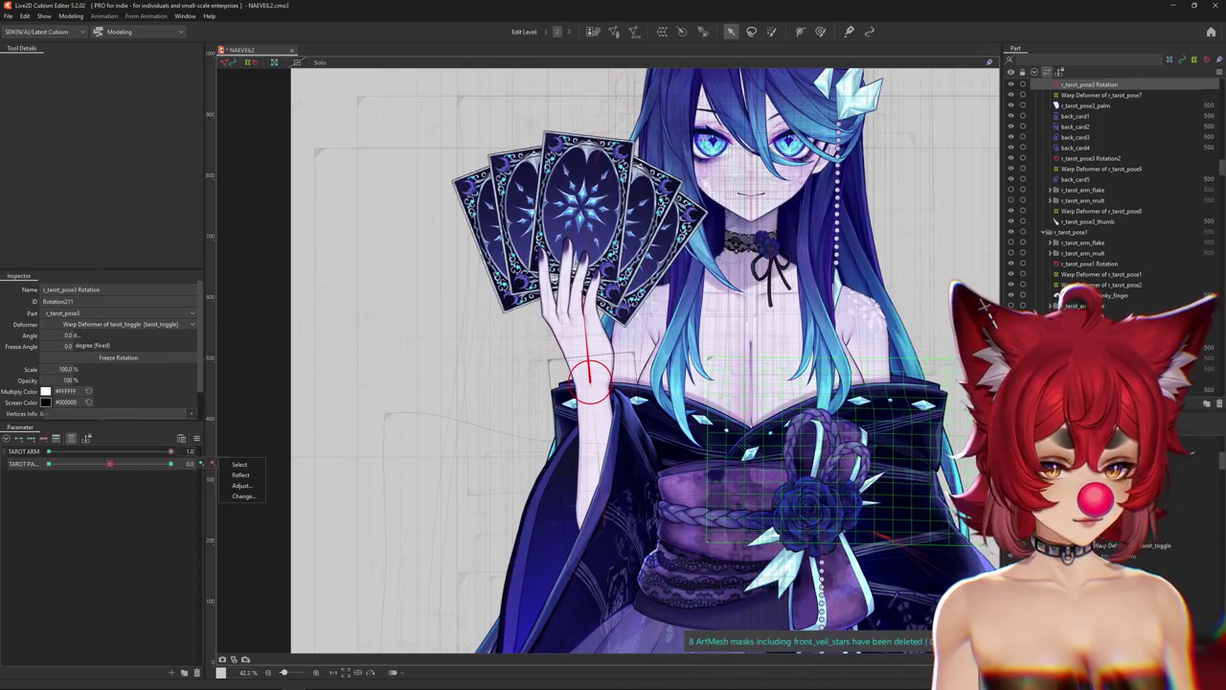
scroll(595, 383, up, 2)
right_click(595, 383)
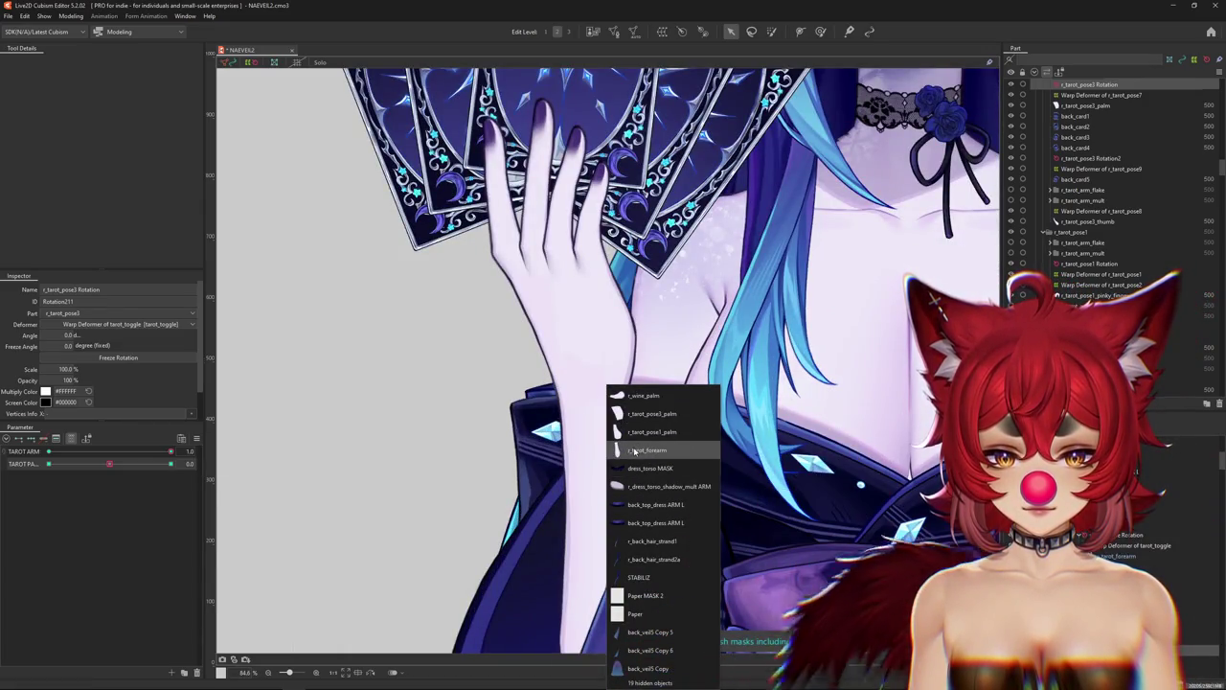
Inspect Glue_r_tarot_forearm_r_wine_palm via r_tarot_forearm, then select the r_tarot_pose1_palm mesh.
click(634, 450)
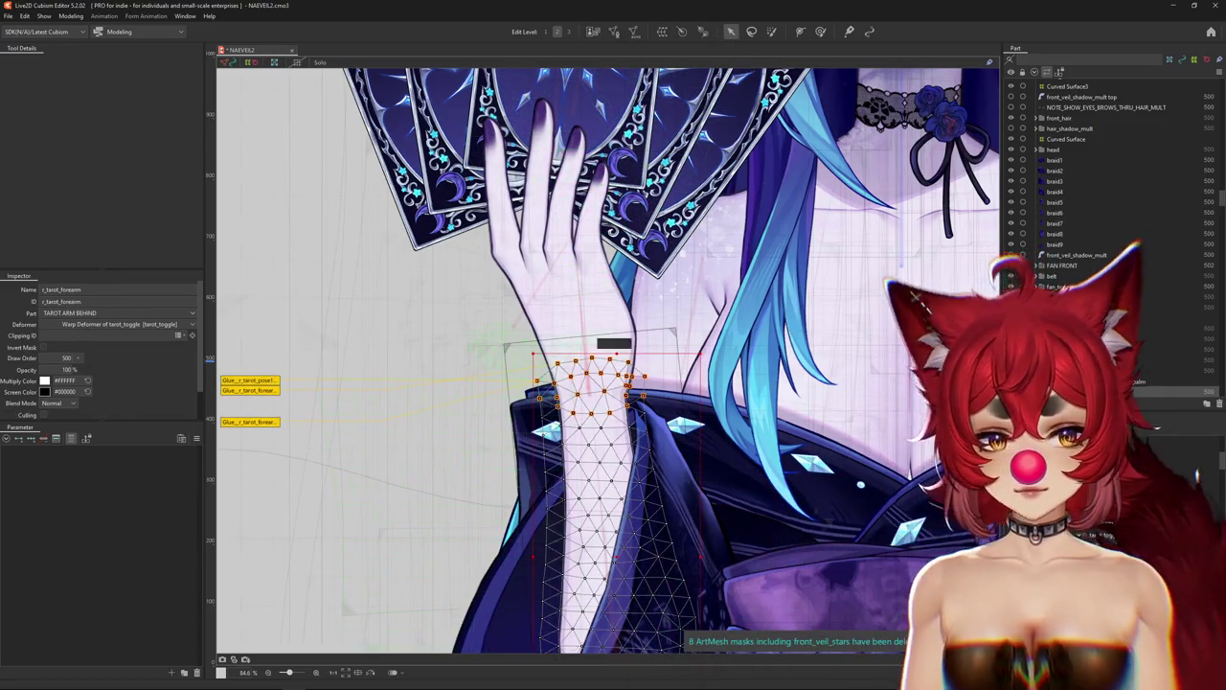
click(250, 390)
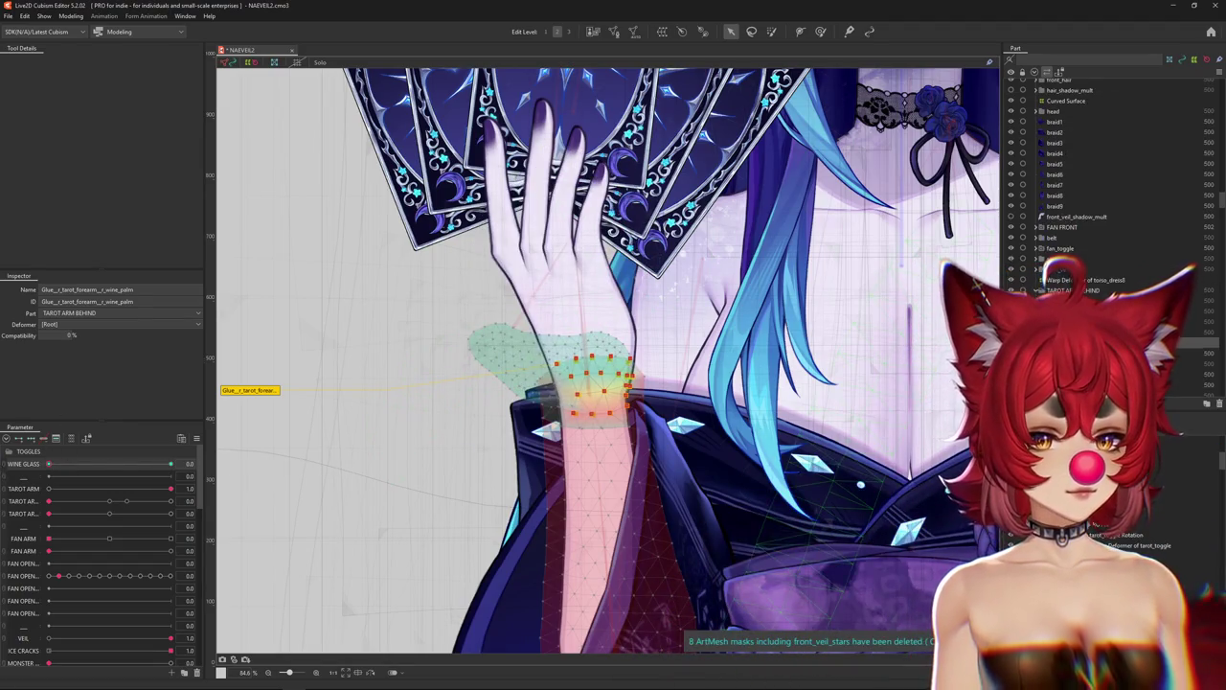
click(589, 480)
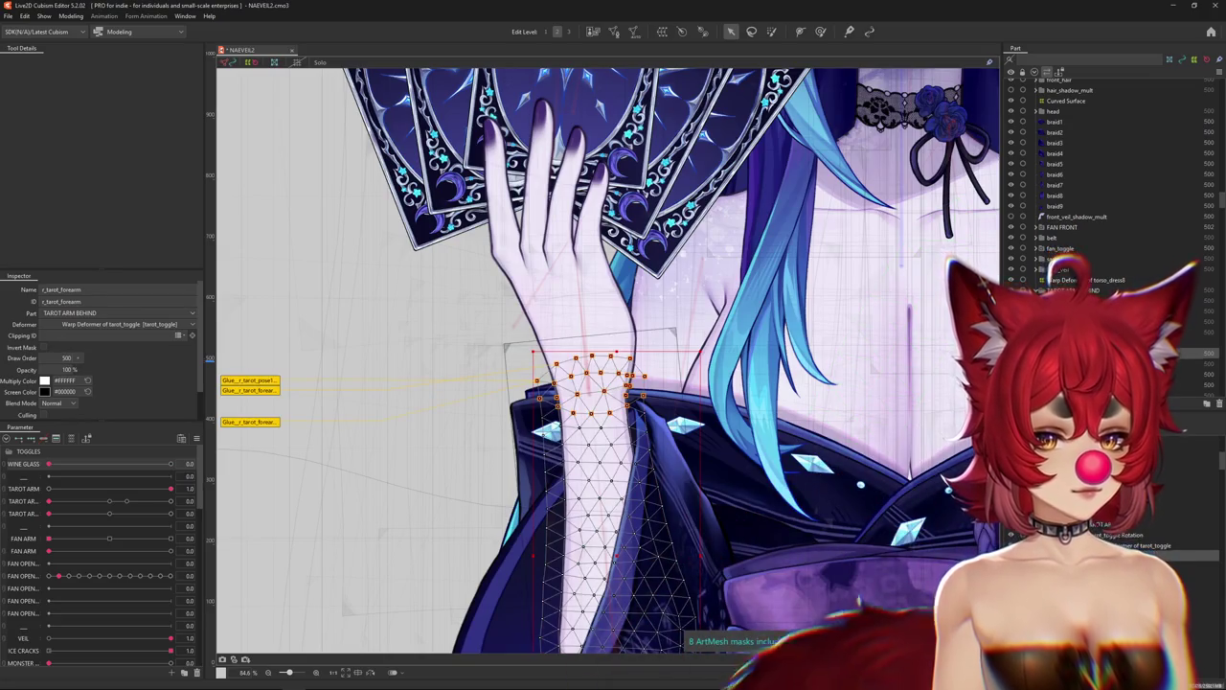
right_click(575, 338)
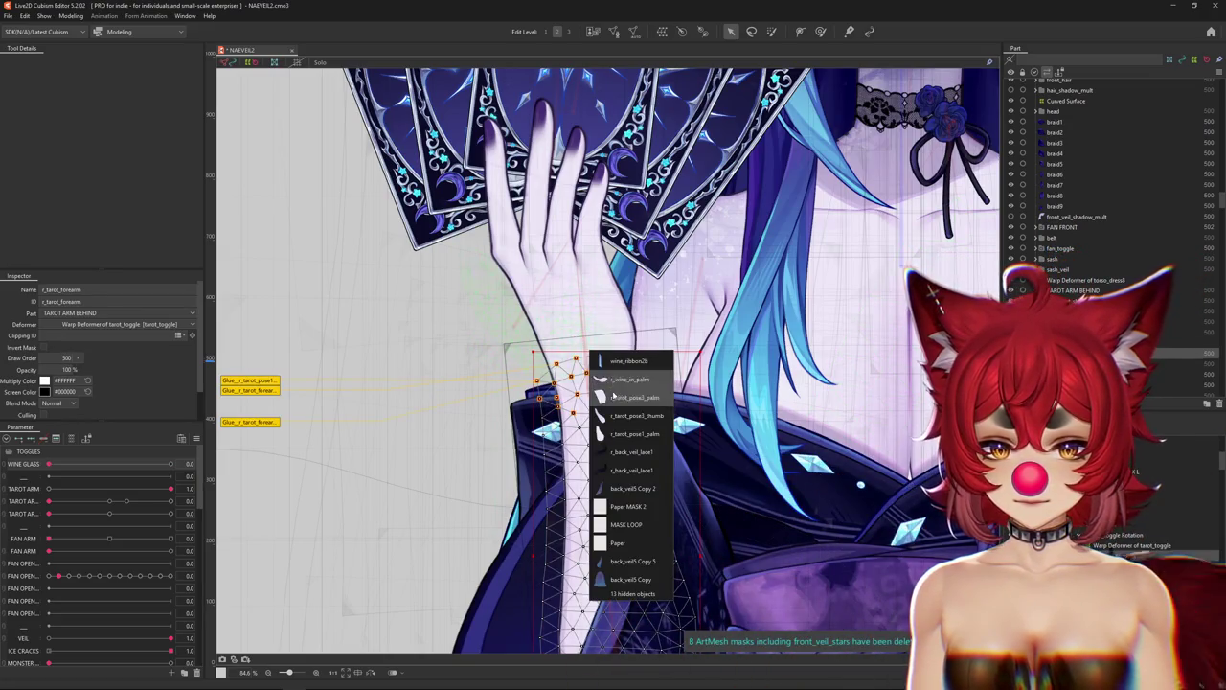
click(632, 433)
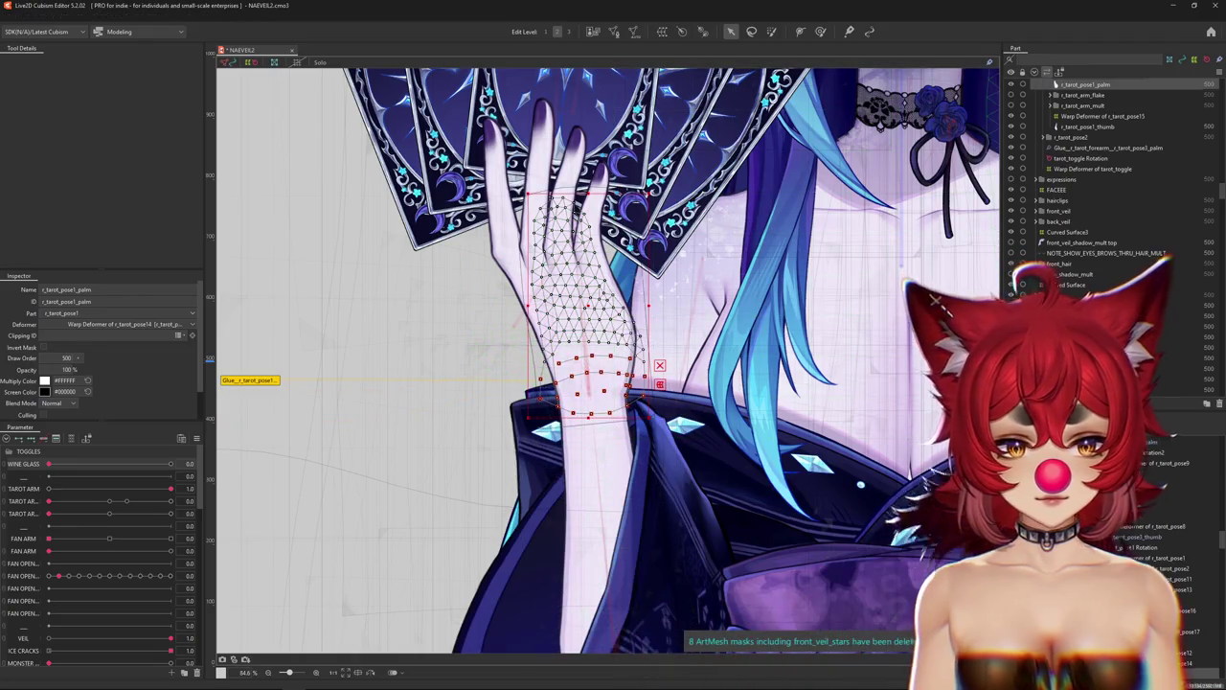
Select the r_tarot_pose1_palm-to-r_tarot_forearm glue and test it across the TAROT ARM pose sliders.
scroll(1075, 187, up, 2)
click(1101, 140)
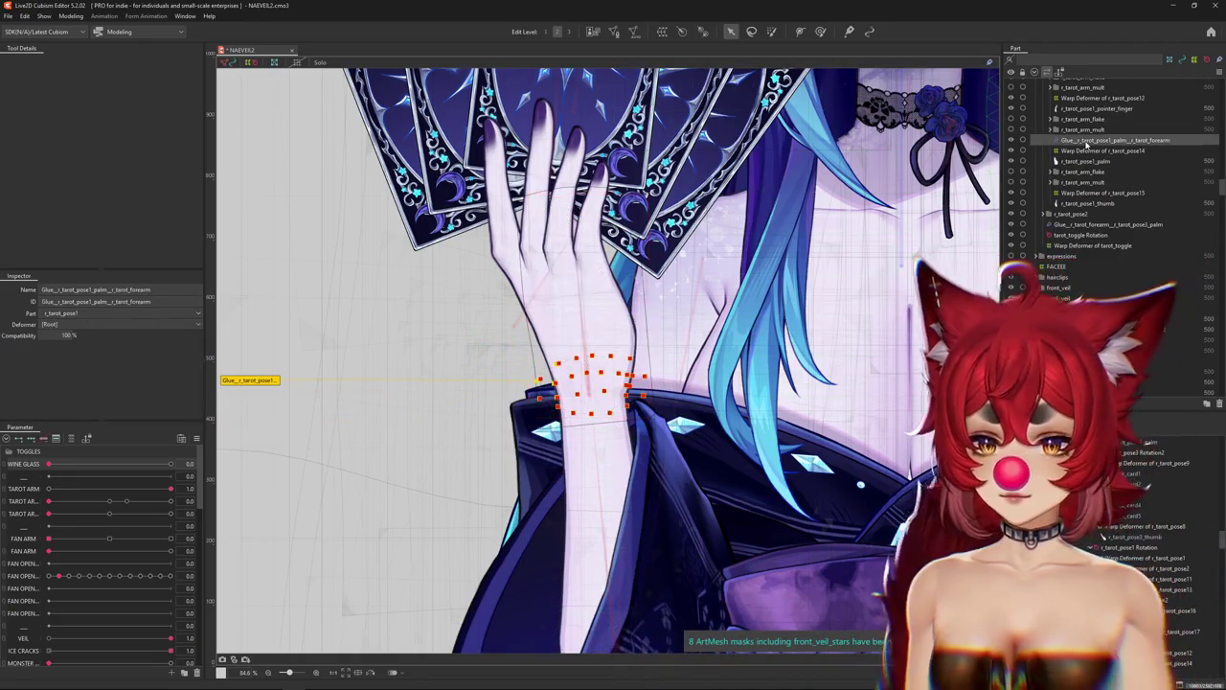
click(70, 439)
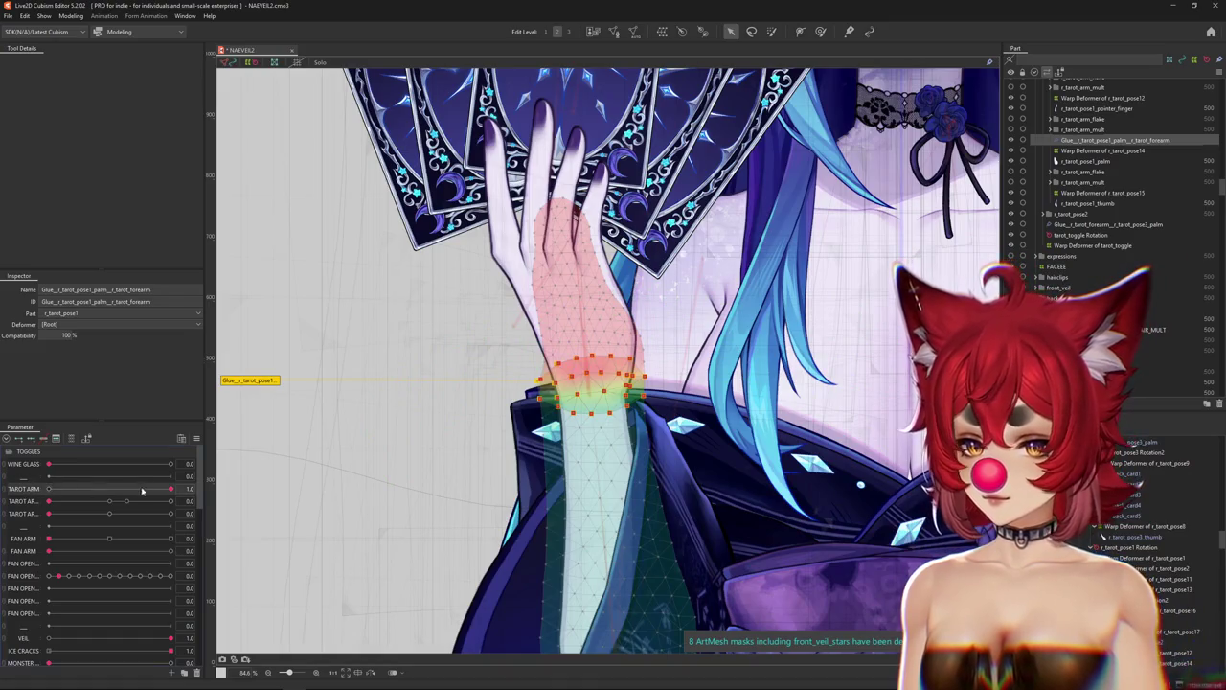
drag(99, 496, 213, 491)
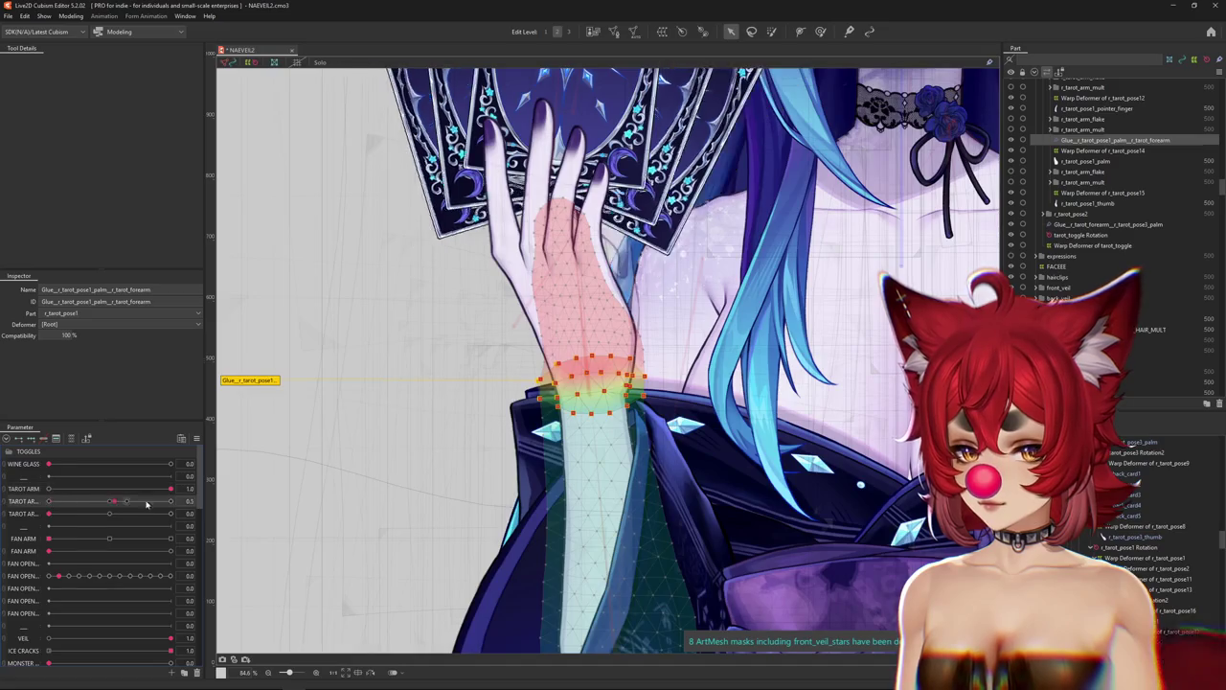
mouse_move(52, 501)
mouse_down()
mouse_move(230, 501)
mouse_move(63, 505)
mouse_up()
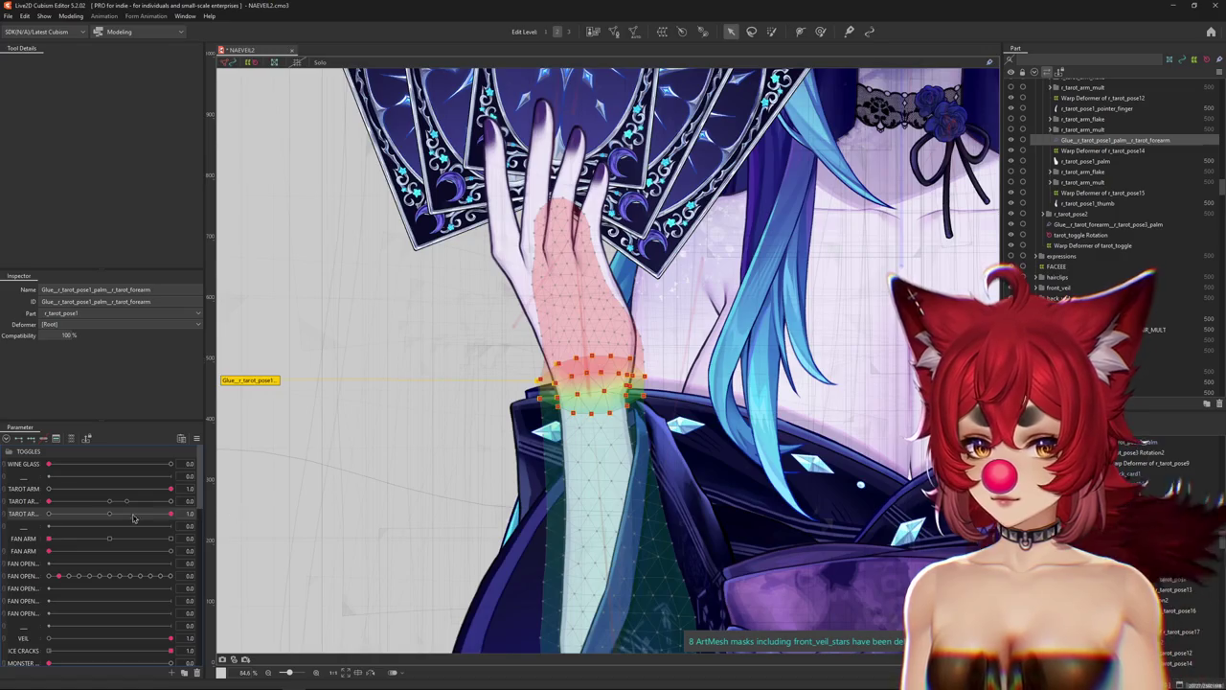
click(49, 514)
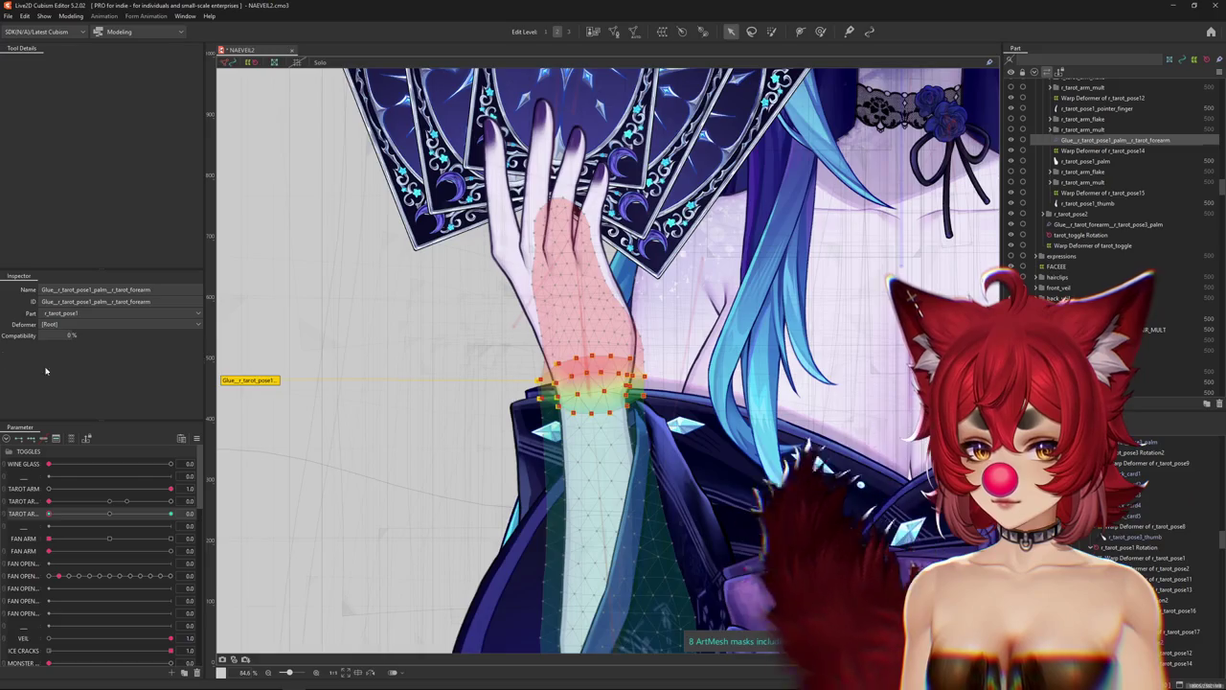
drag(49, 514, 259, 517)
click(49, 501)
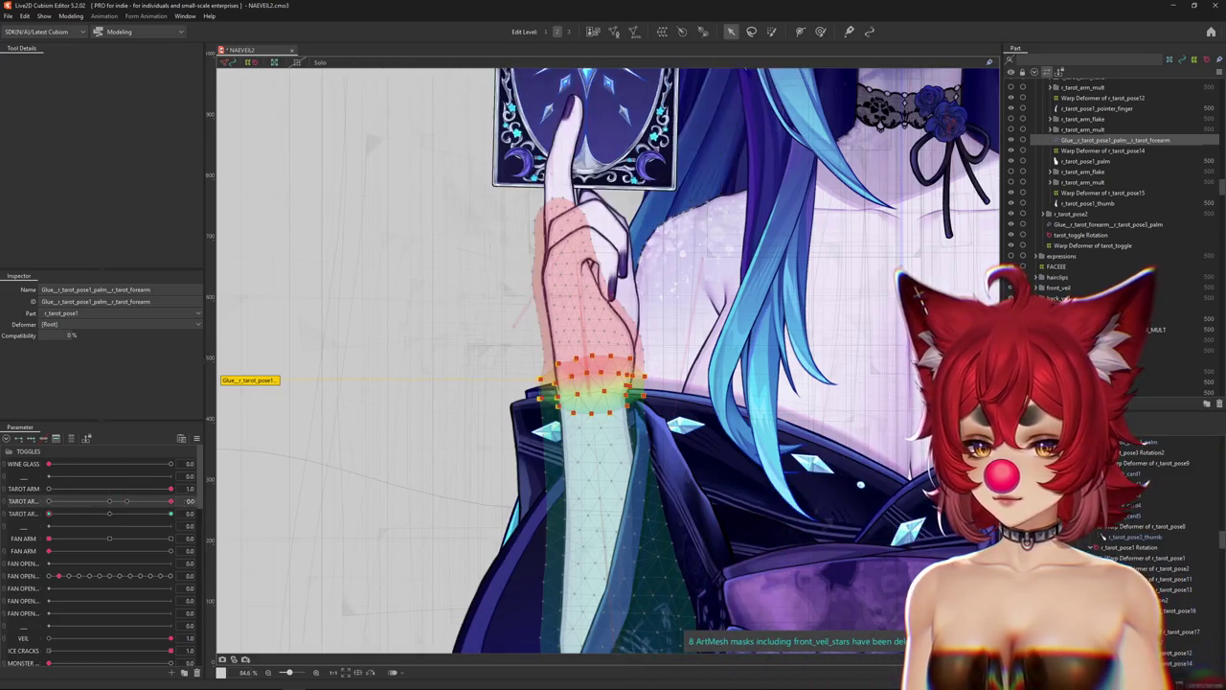
mouse_move(49, 514)
mouse_down()
mouse_move(240, 509)
mouse_move(55, 497)
mouse_up()
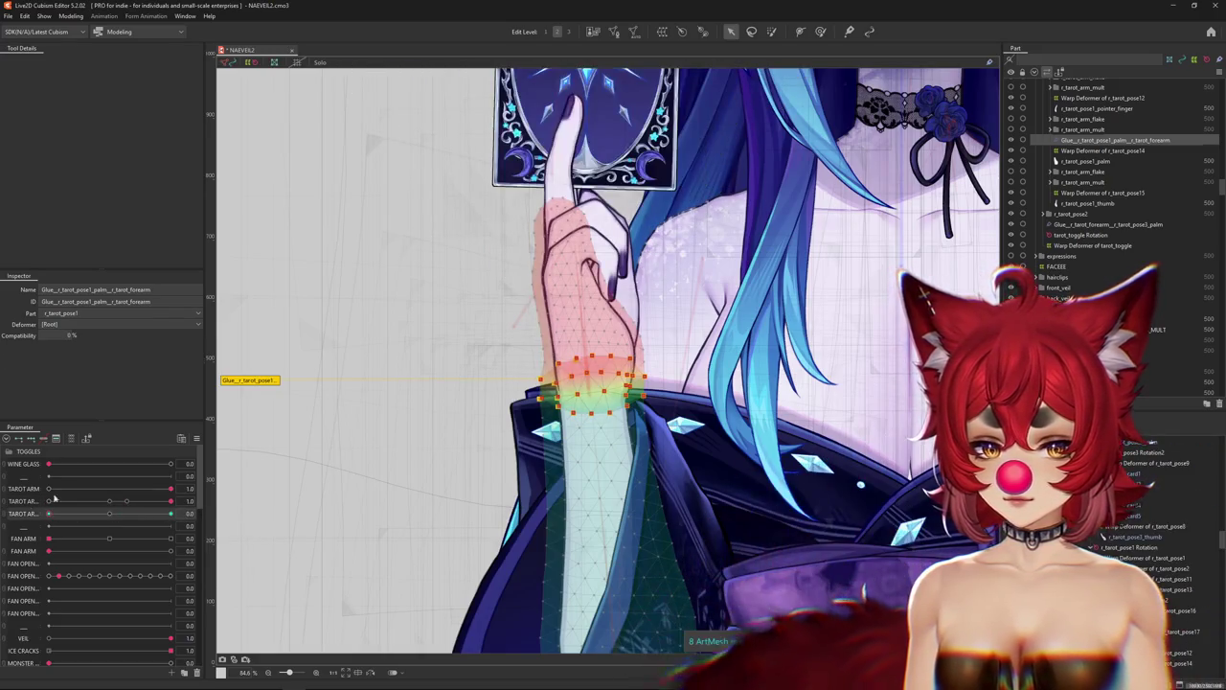
Select the Glue_back_card_pose1_front_card_pose2 glue in the Part panel.
scroll(1137, 182, up, 1)
scroll(1126, 175, up, 1)
scroll(1115, 170, up, 1)
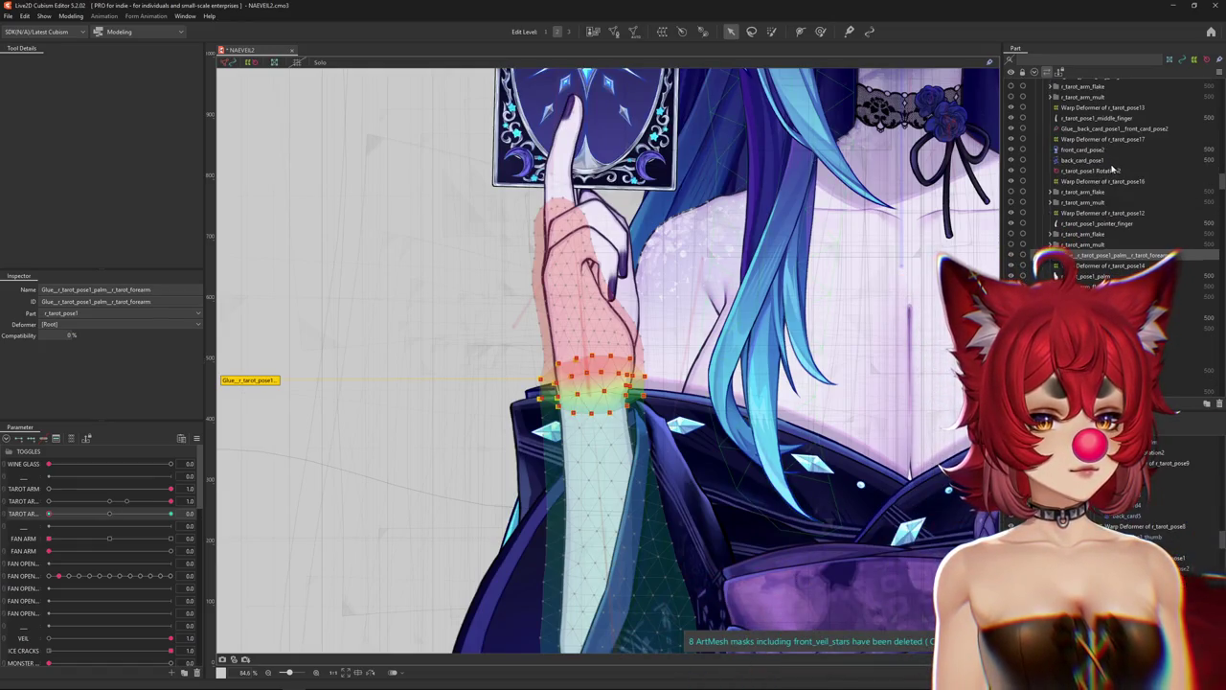
click(1121, 131)
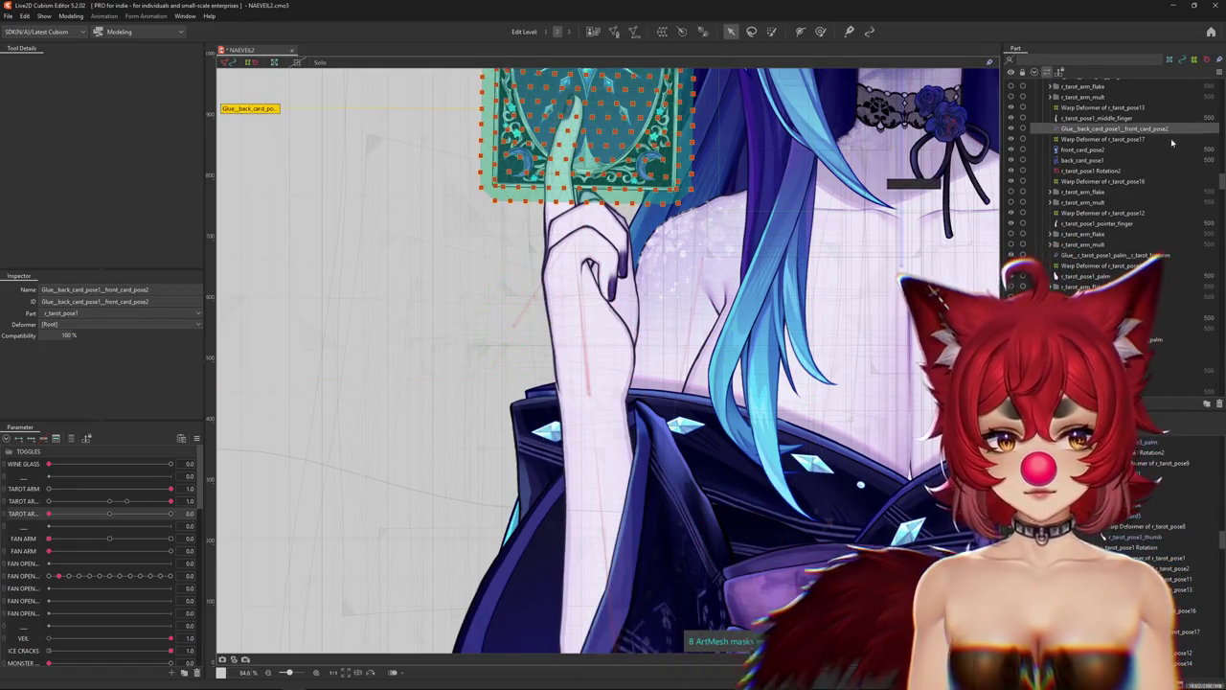
Reselect the palm-to-forearm glue and pick the r_tarot_pose3_palm mesh on the canvas.
scroll(1135, 179, up, 2)
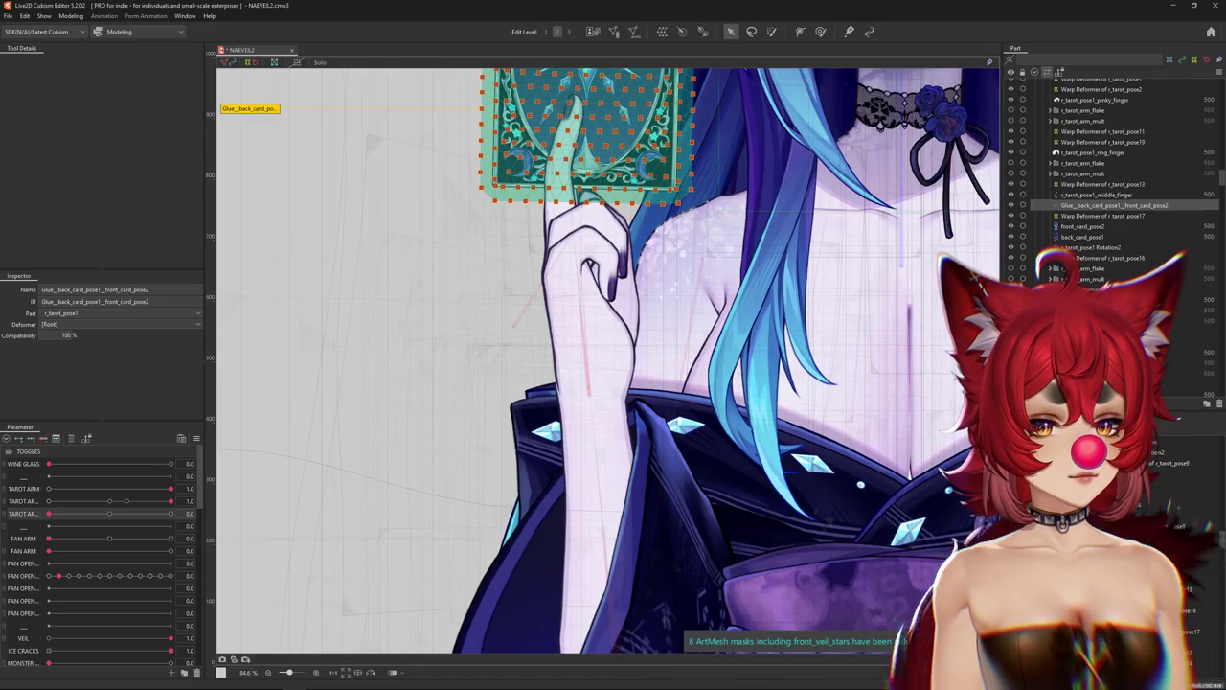
click(1112, 287)
scroll(1110, 275, up, 4)
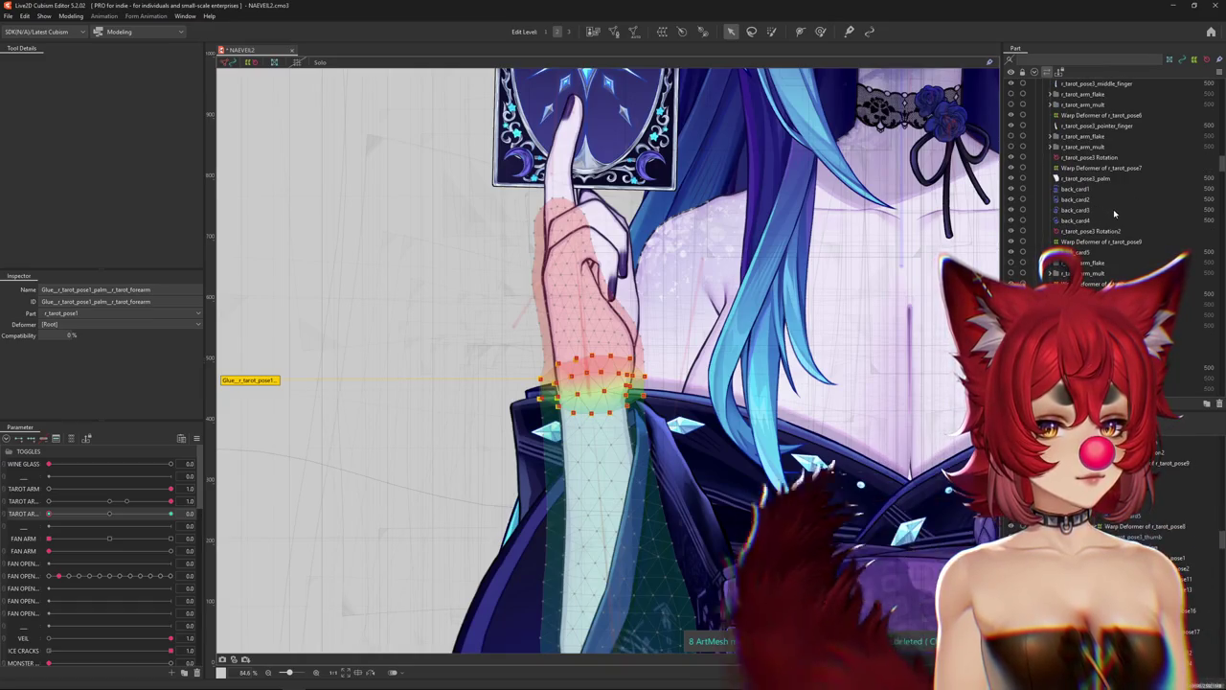
right_click(603, 363)
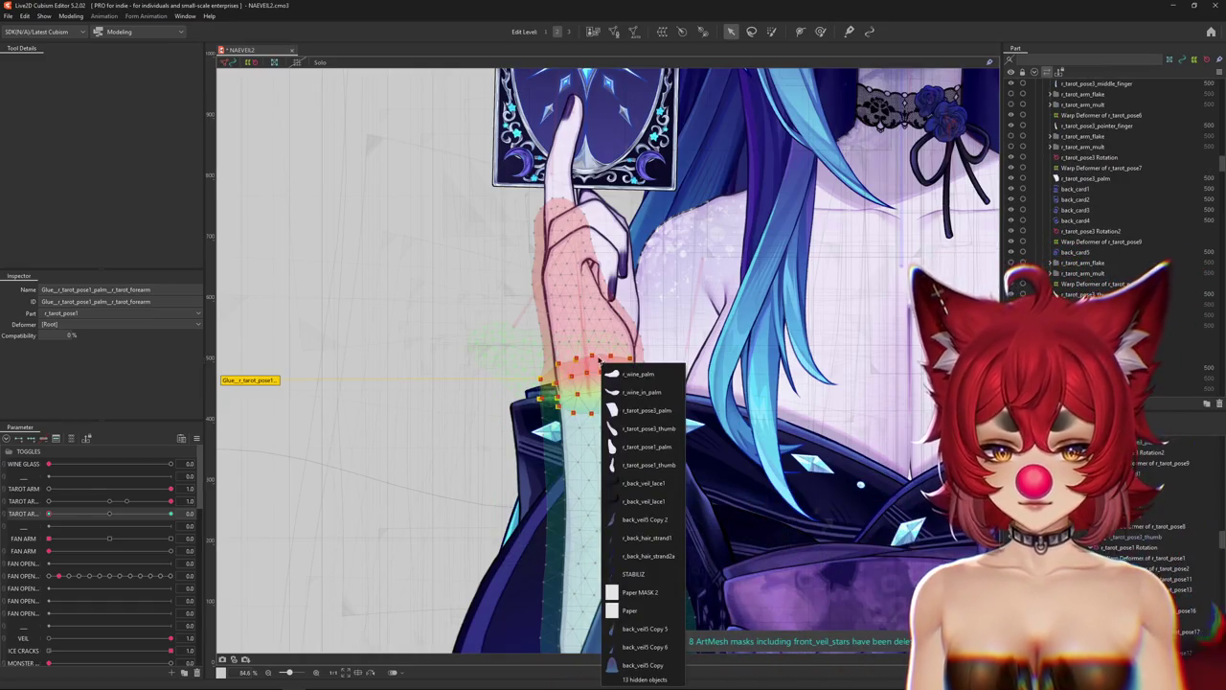
click(629, 411)
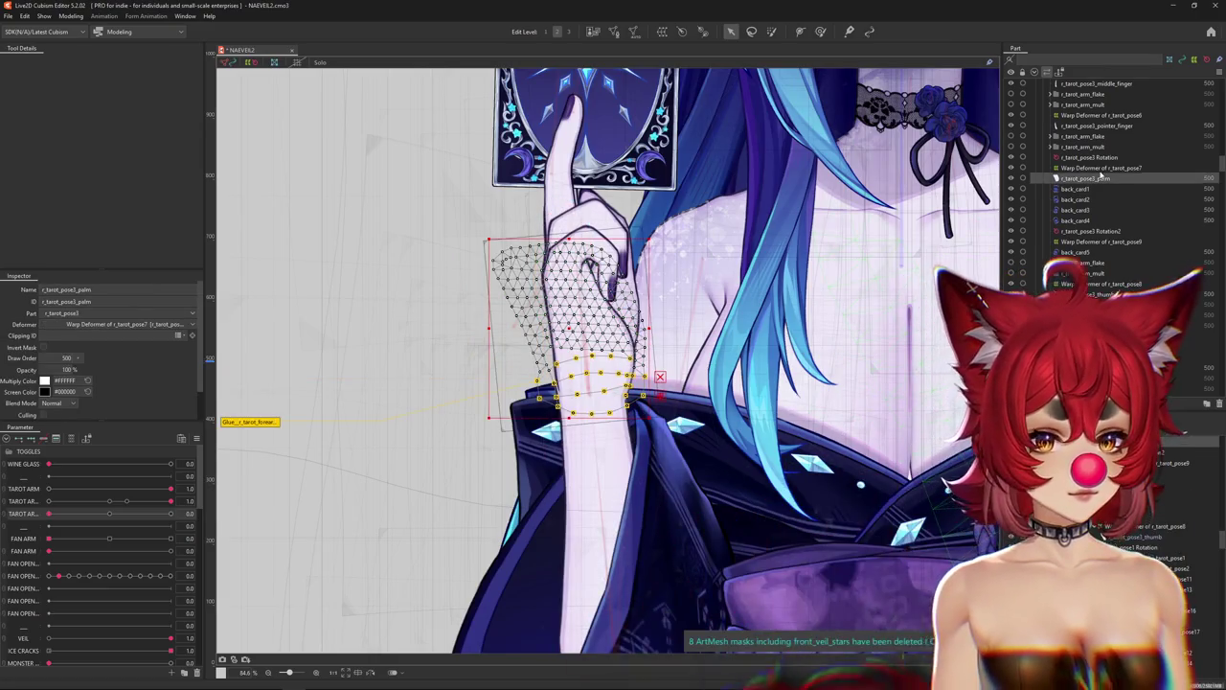
scroll(1093, 187, up, 2)
scroll(1092, 191, up, 1)
scroll(1092, 202, up, 2)
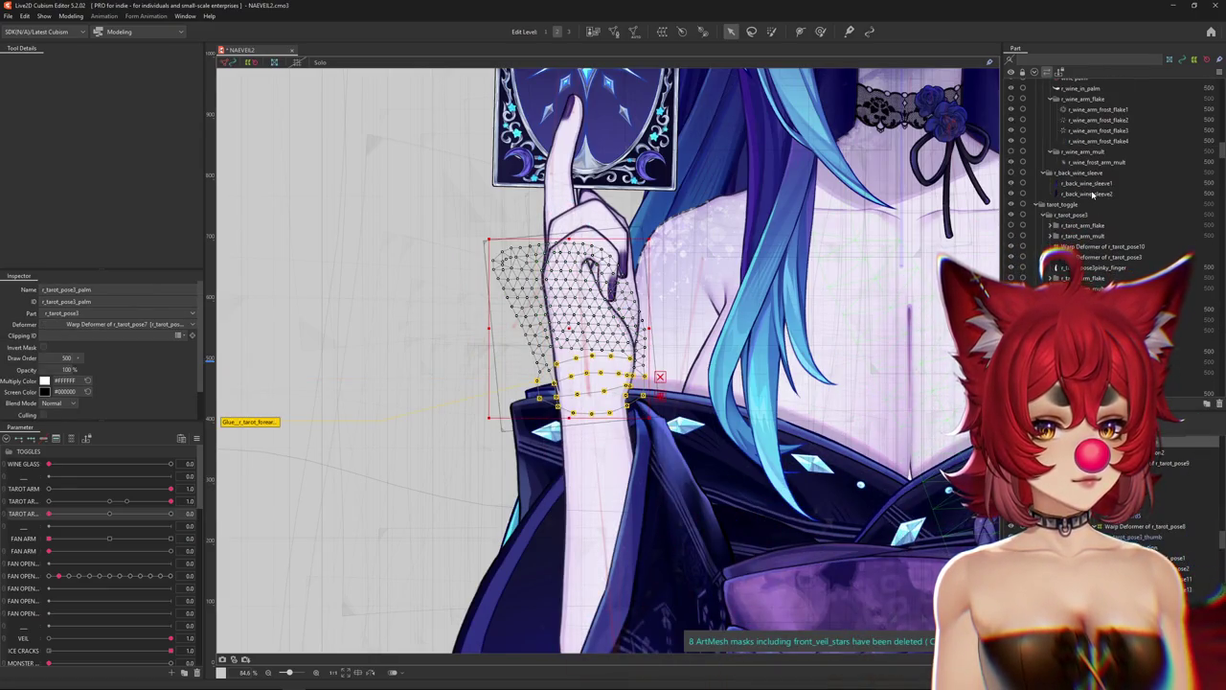
Enter weight painting on the wrist glue, then select the r_tarot_pose1_palm-to-forearm glue.
click(252, 422)
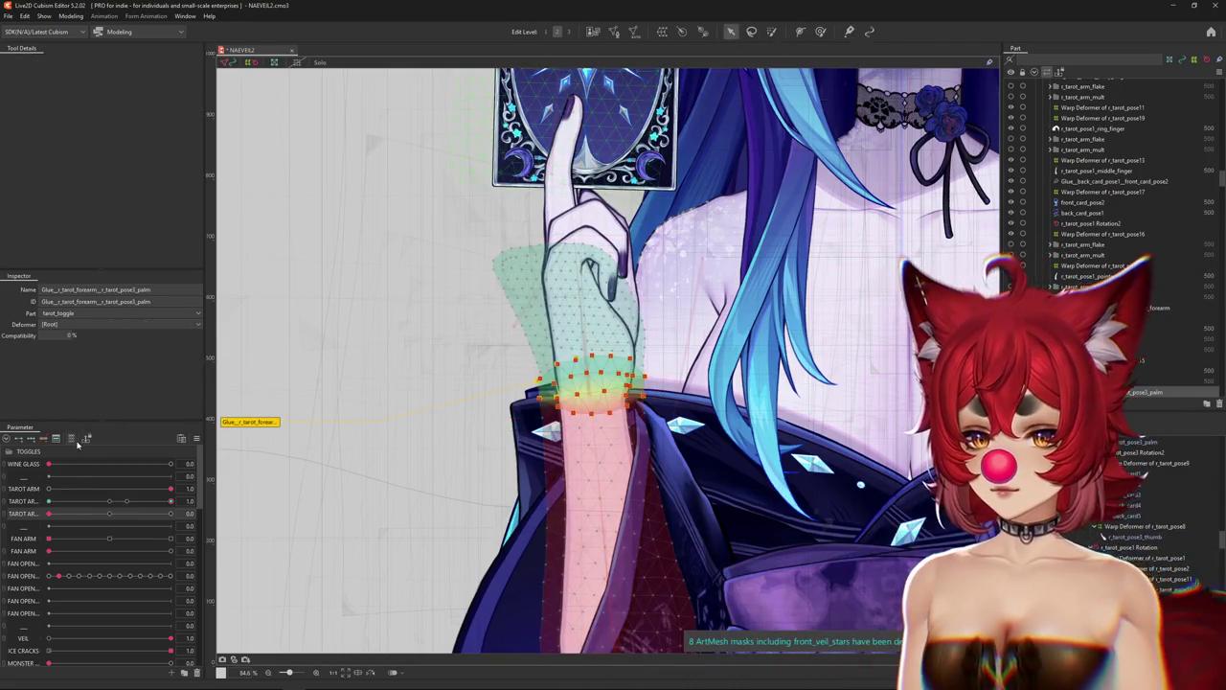
mouse_move(171, 501)
mouse_down()
mouse_move(4, 501)
mouse_move(262, 498)
mouse_move(1, 496)
mouse_move(224, 495)
mouse_move(430, 462)
mouse_up()
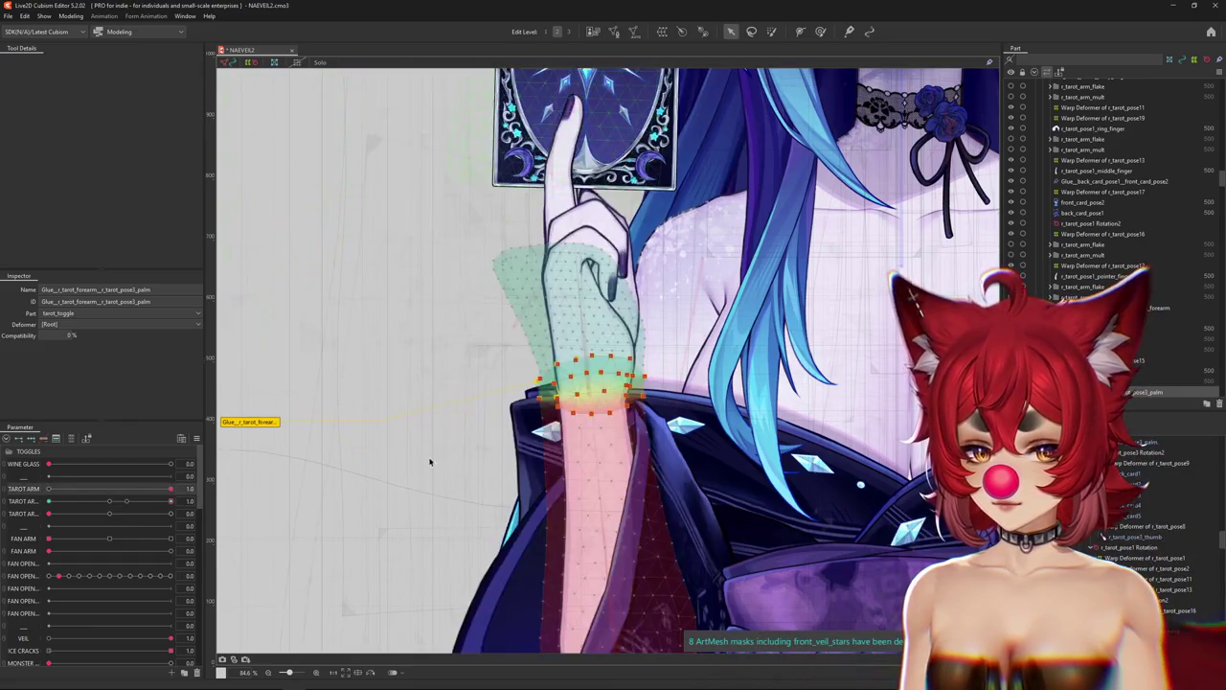
right_click(600, 345)
click(618, 450)
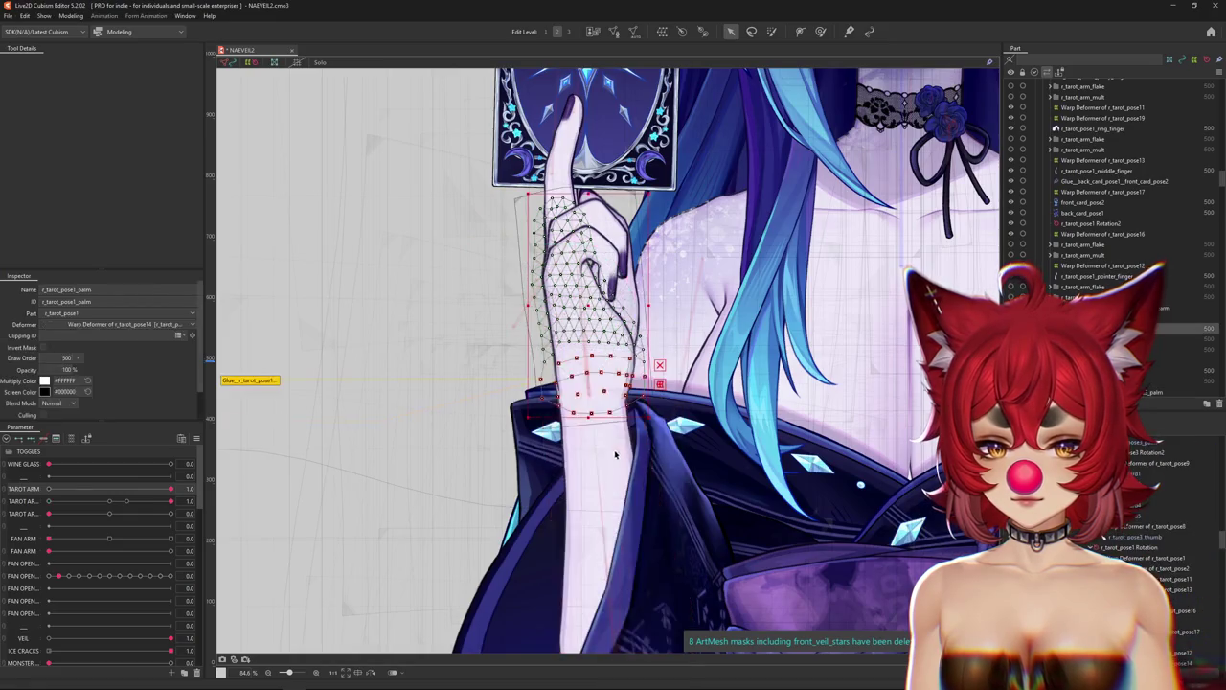
click(594, 388)
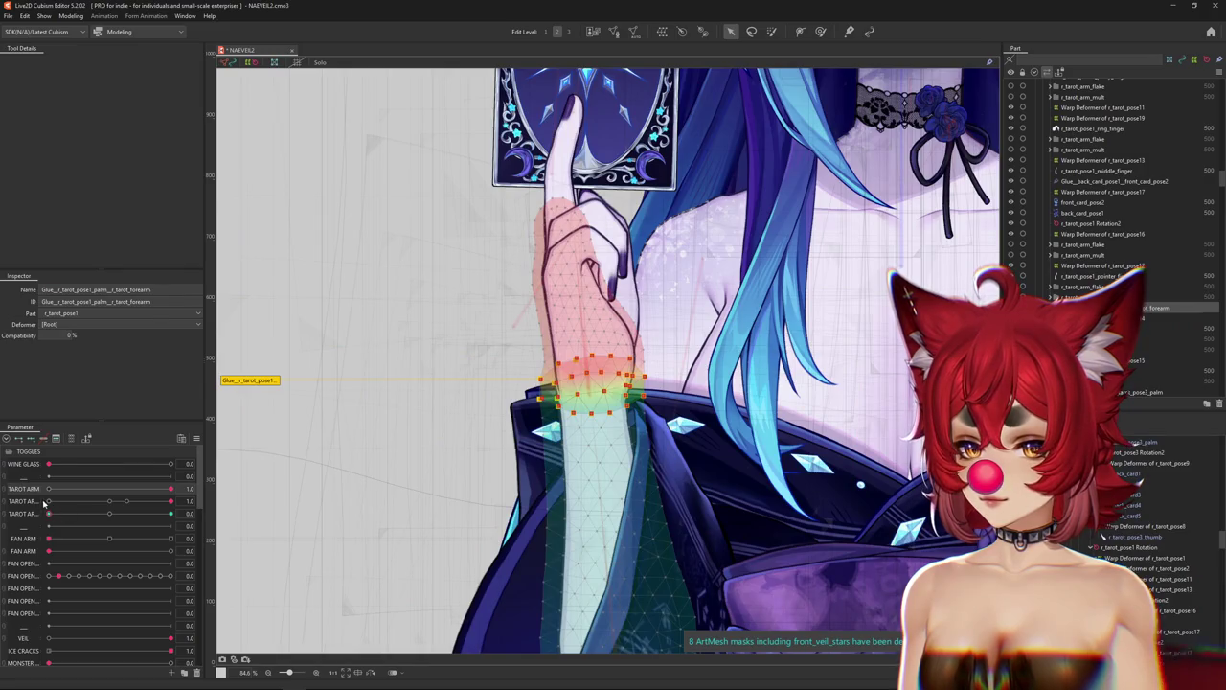
Widen the parameter name column and set the second tarot arm pose to full.
drag(62, 501, 84, 500)
mouse_move(21, 502)
mouse_down()
mouse_move(265, 507)
mouse_move(48, 518)
mouse_up()
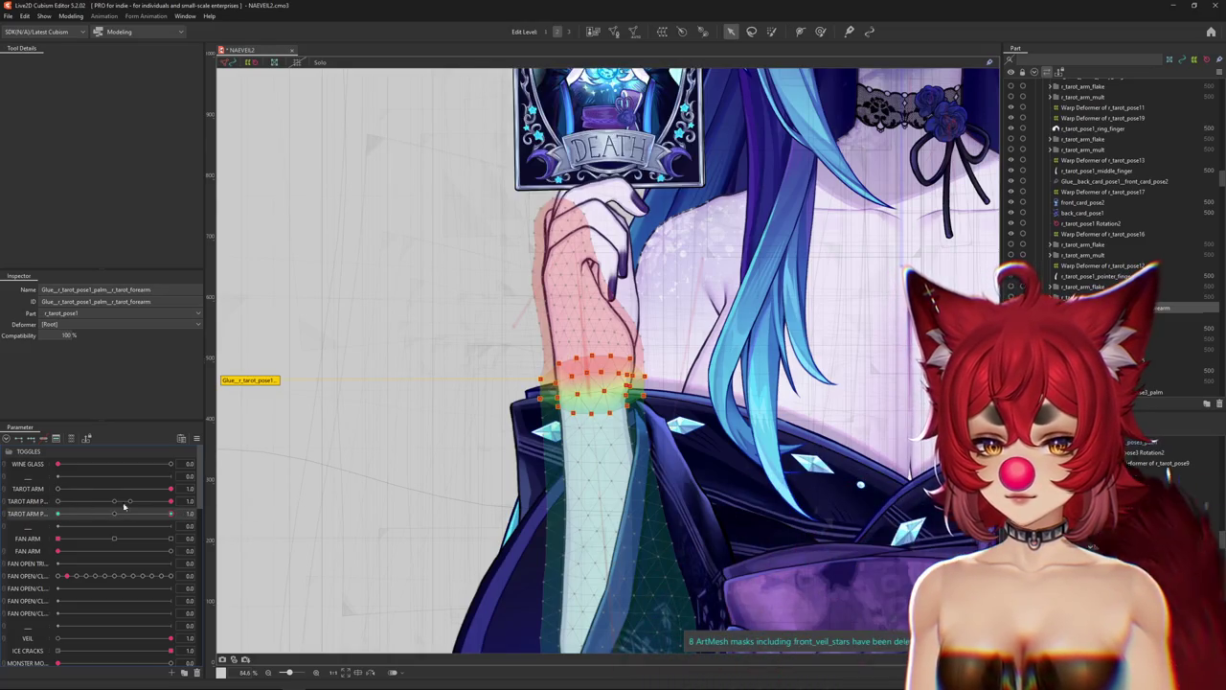
click(31, 499)
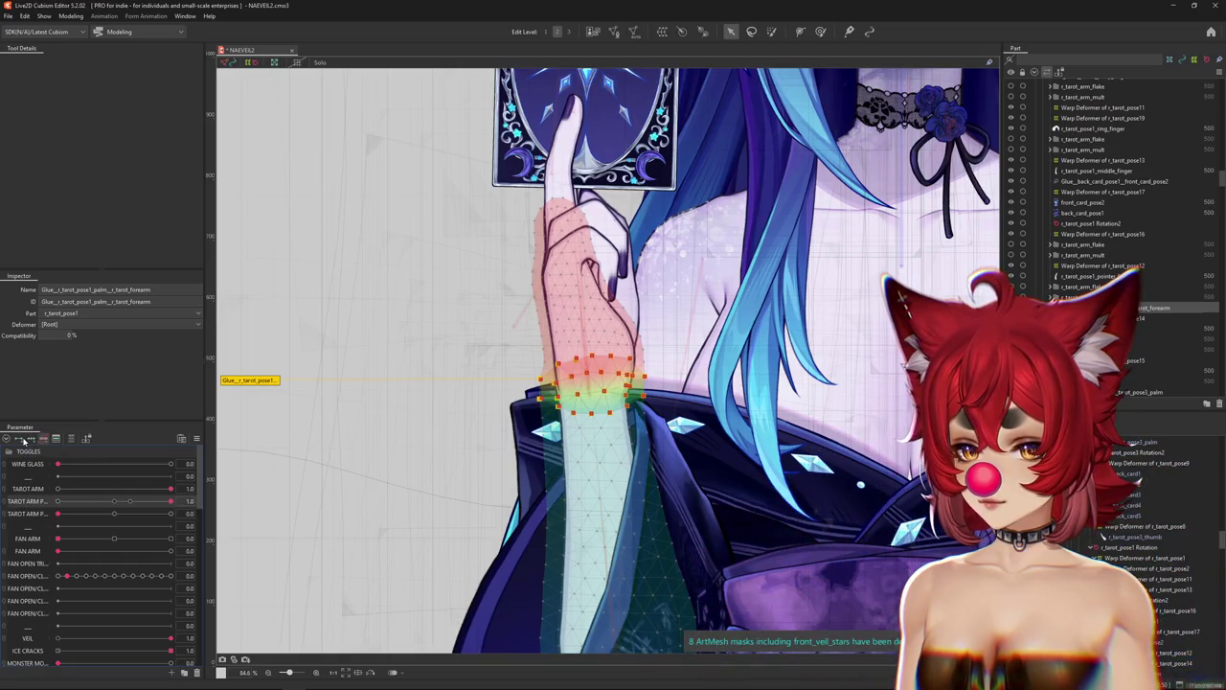
drag(158, 503, 171, 501)
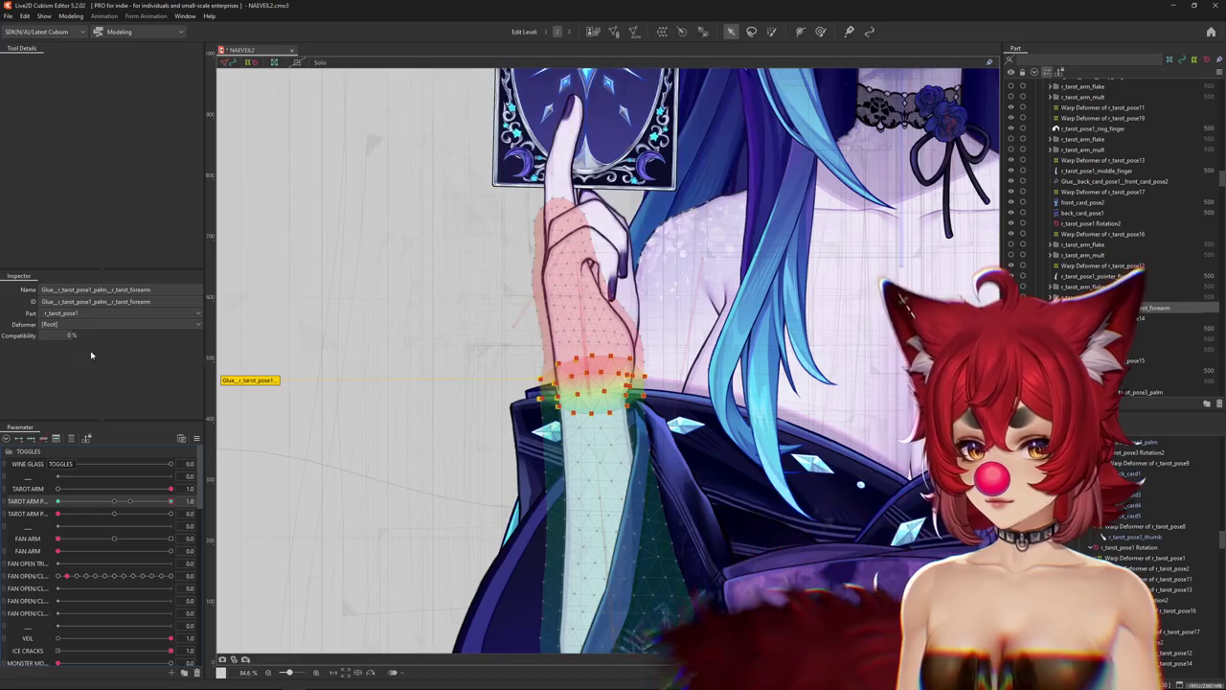
Hide the selection, then set TAROT ARM to 0 and WINE GLASS to 1.
key(ctrl+h)
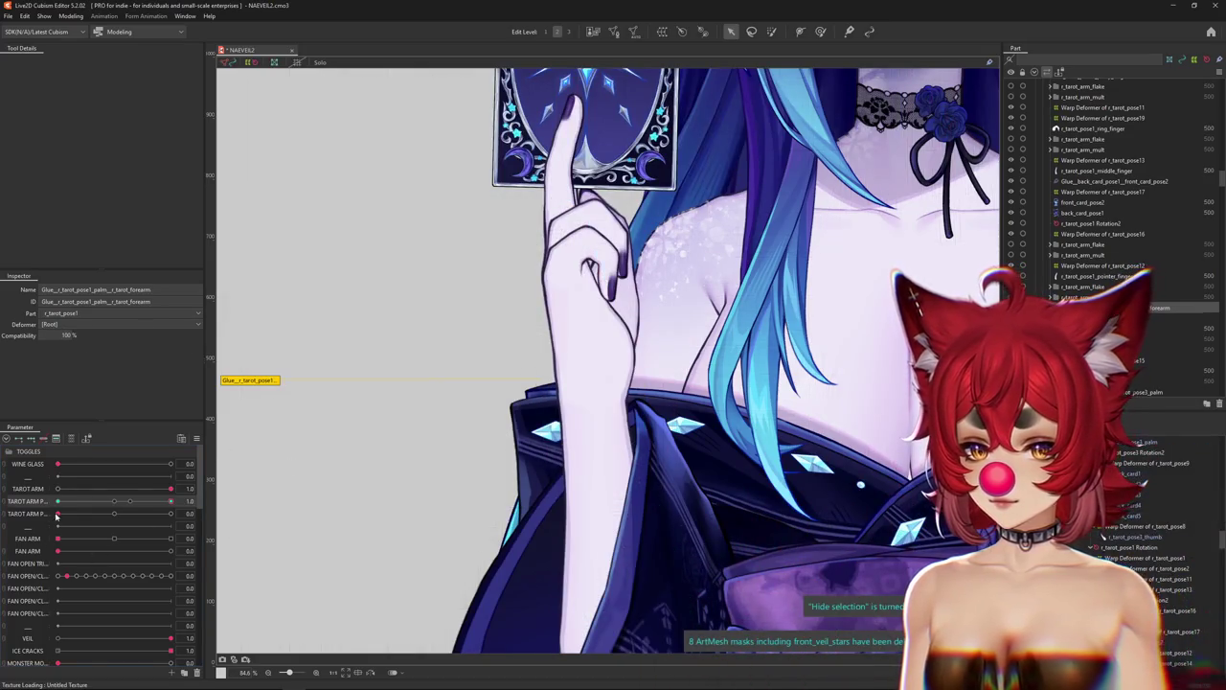
drag(171, 501, 58, 501)
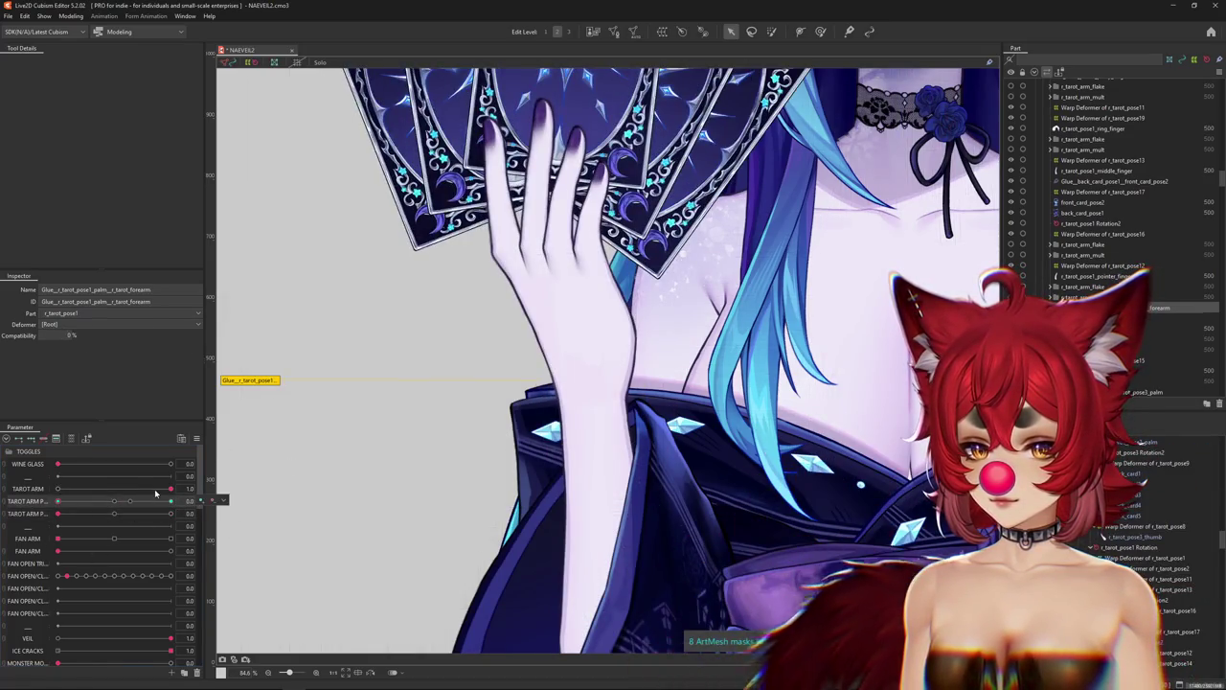
mouse_move(156, 493)
mouse_down()
mouse_move(13, 489)
mouse_move(263, 460)
mouse_up()
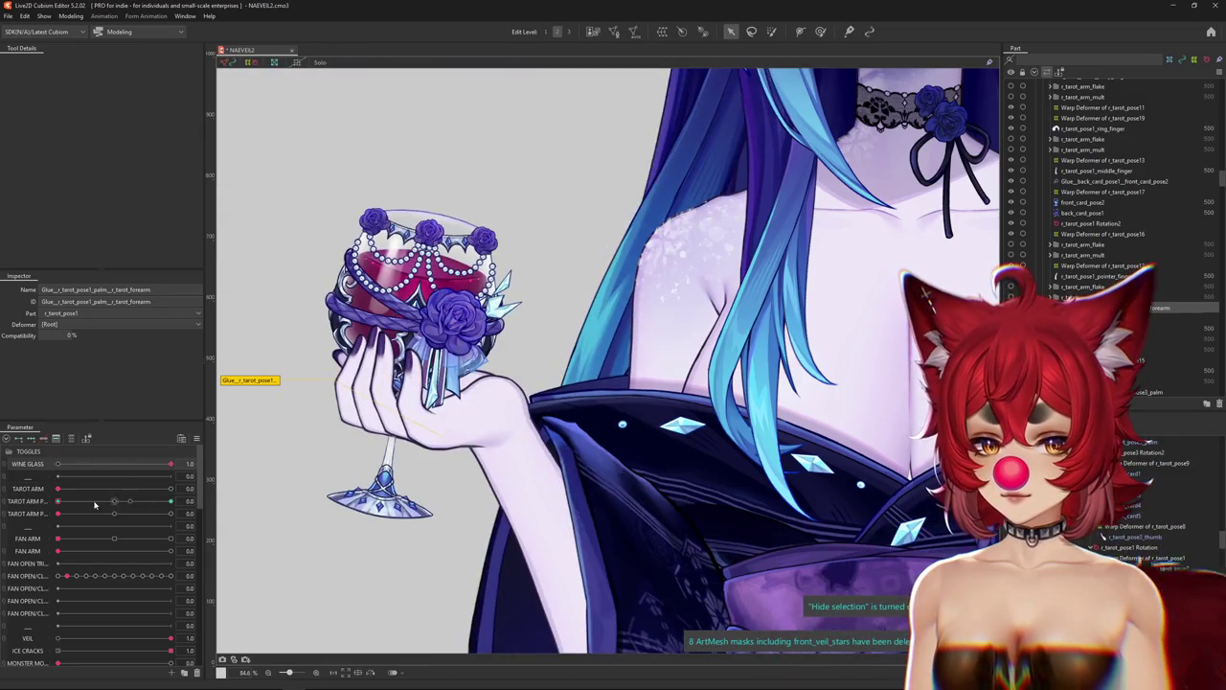
drag(57, 489, 3, 484)
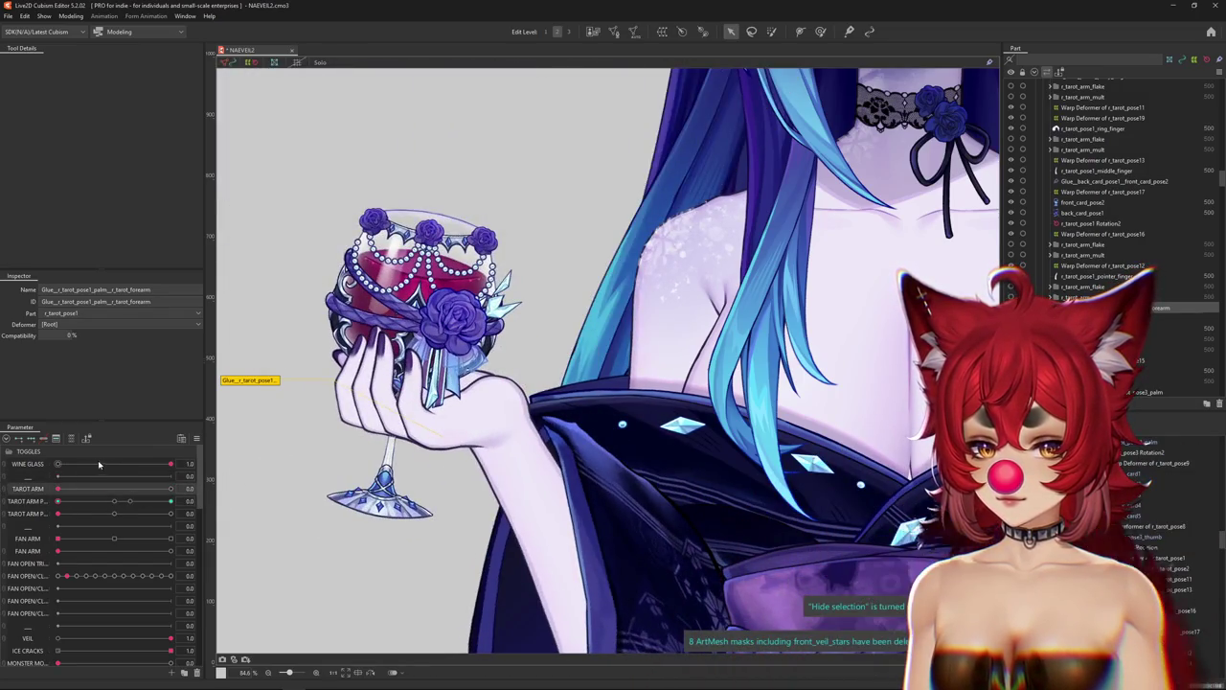
mouse_move(99, 465)
mouse_down()
mouse_move(38, 466)
mouse_move(320, 345)
mouse_up()
Check Modeling > Physics Settings, close it, and bring up the WINE GLASS key options.
click(72, 16)
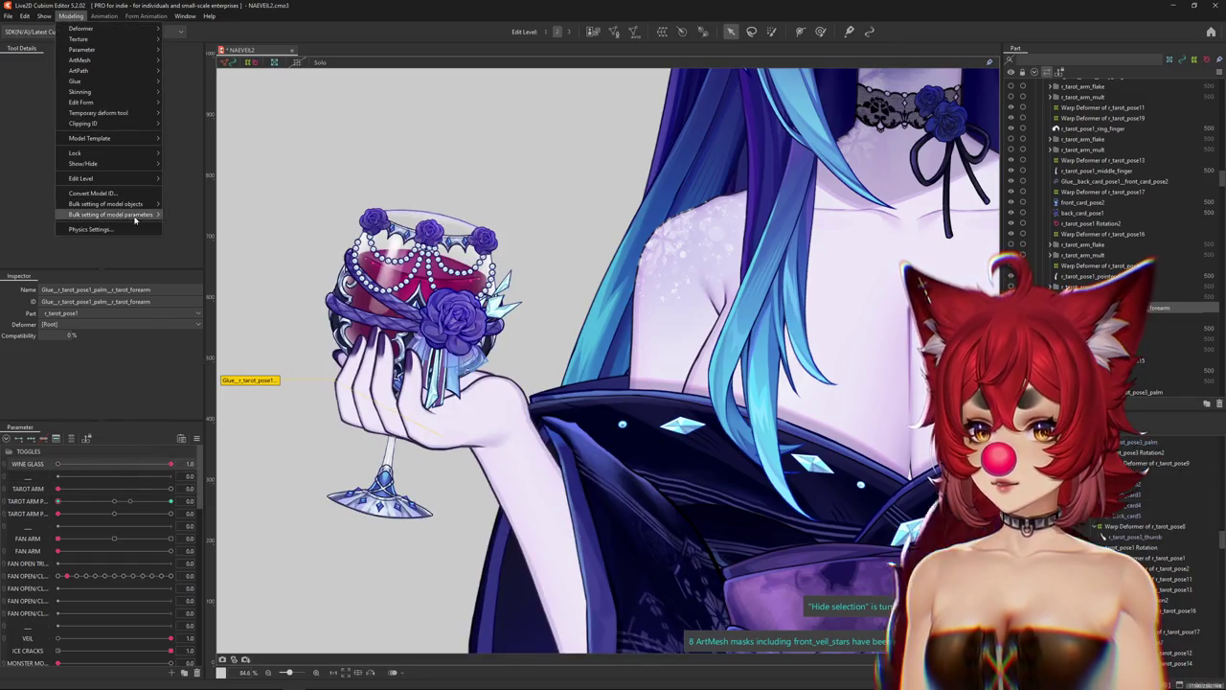
click(105, 227)
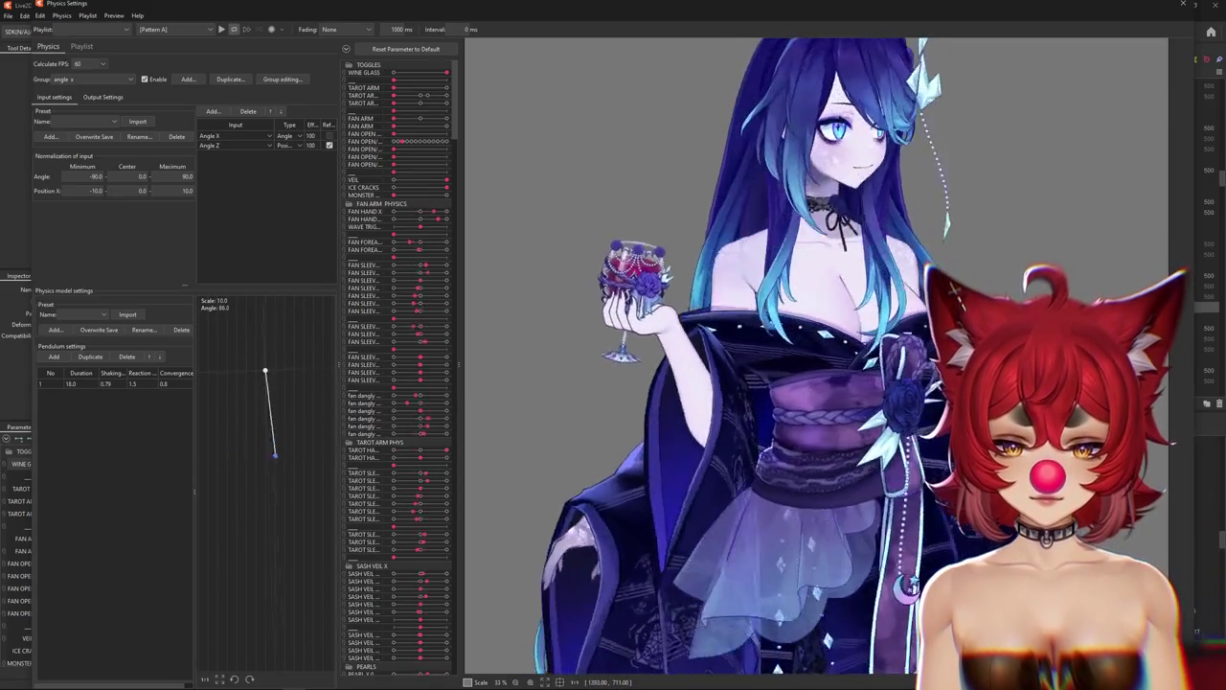
key(Escape)
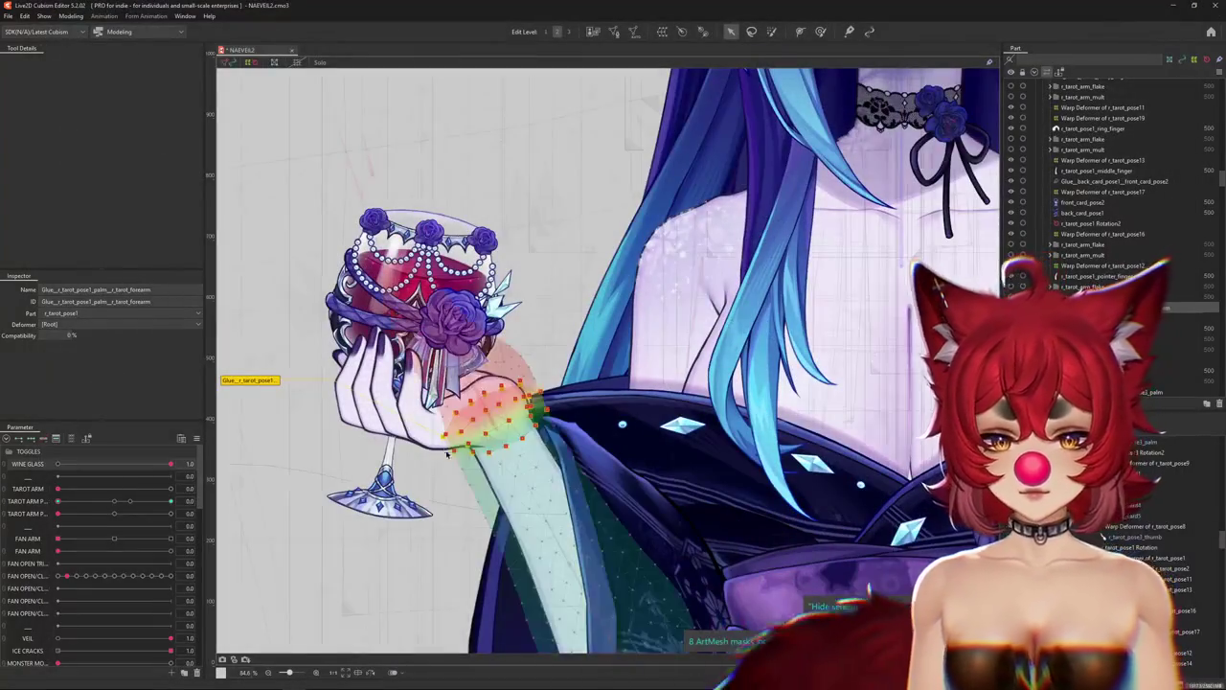
scroll(446, 454, down, 5)
scroll(575, 316, up, 3)
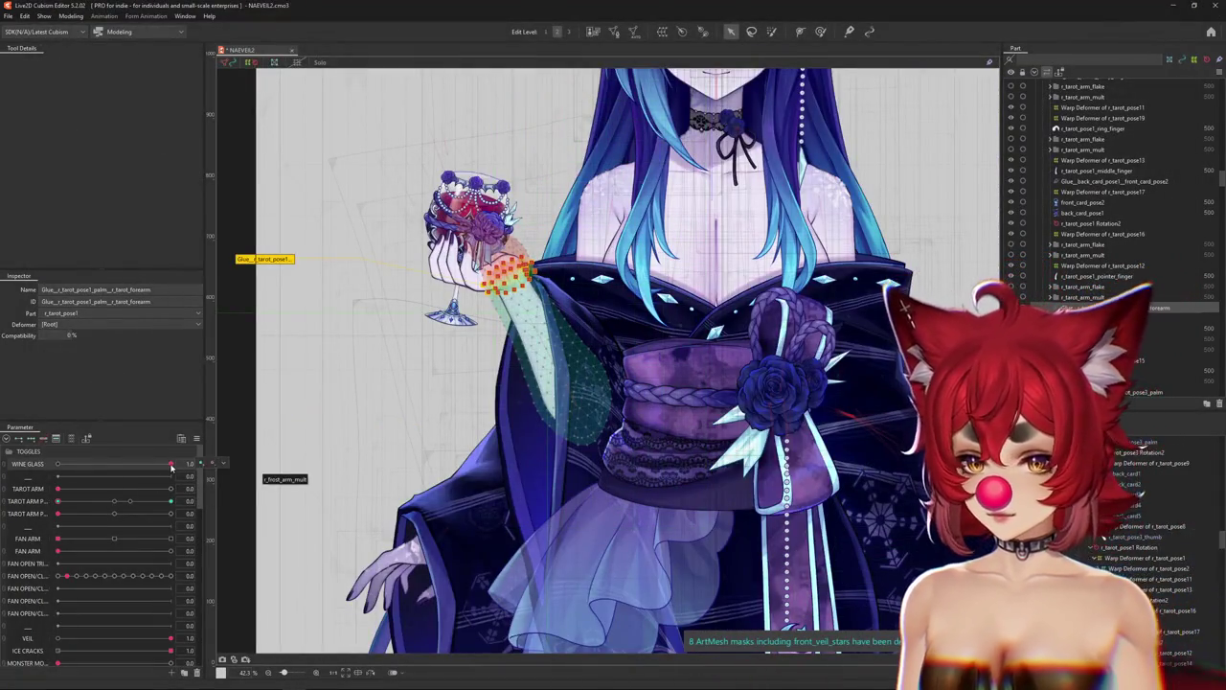
click(213, 464)
Select the arm rotation deformers and swing the wine glass arm to about -19.8°.
click(239, 465)
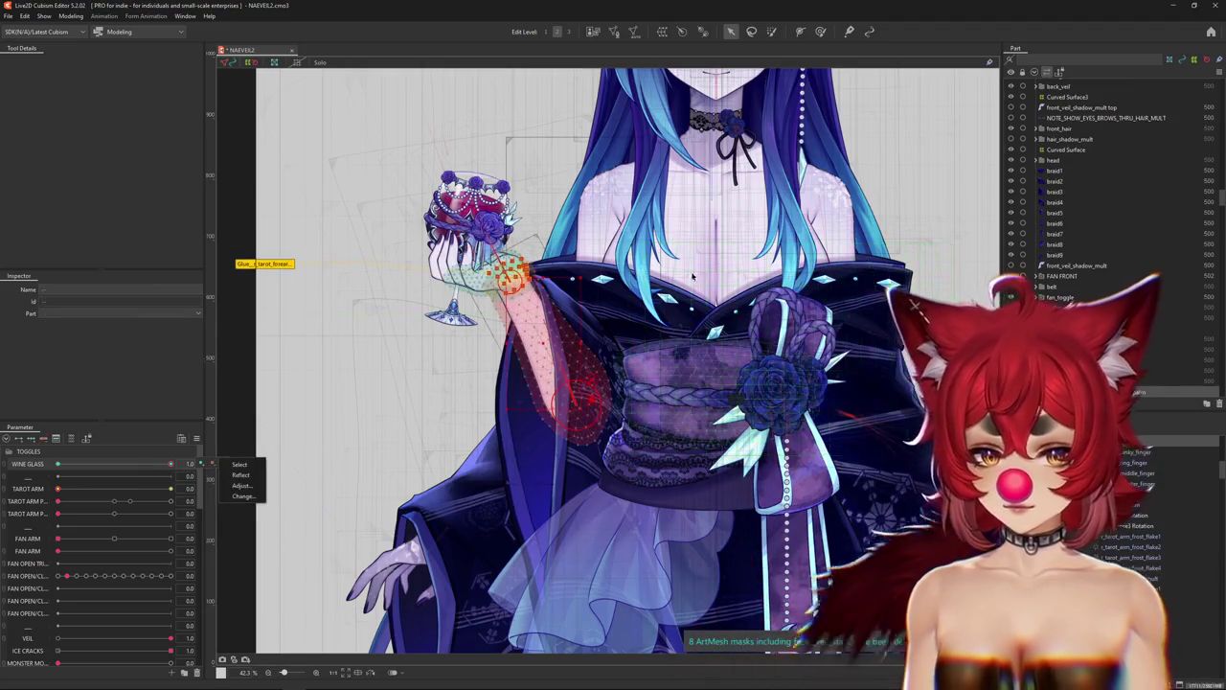
click(508, 278)
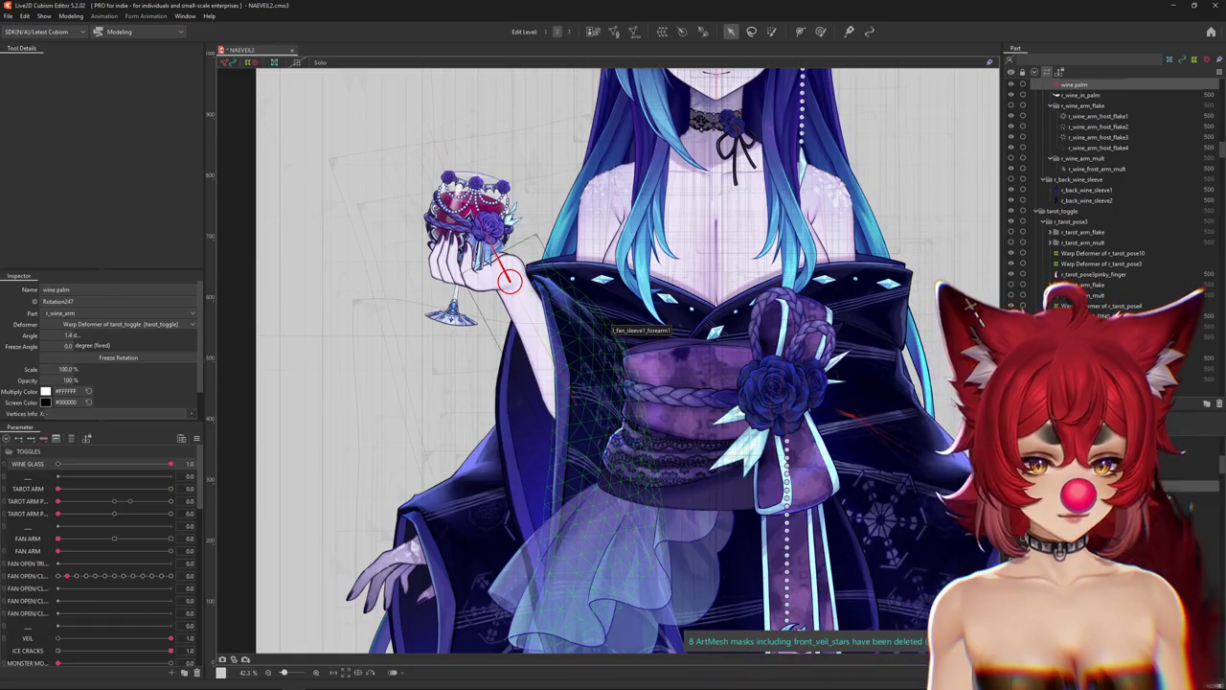
click(578, 404)
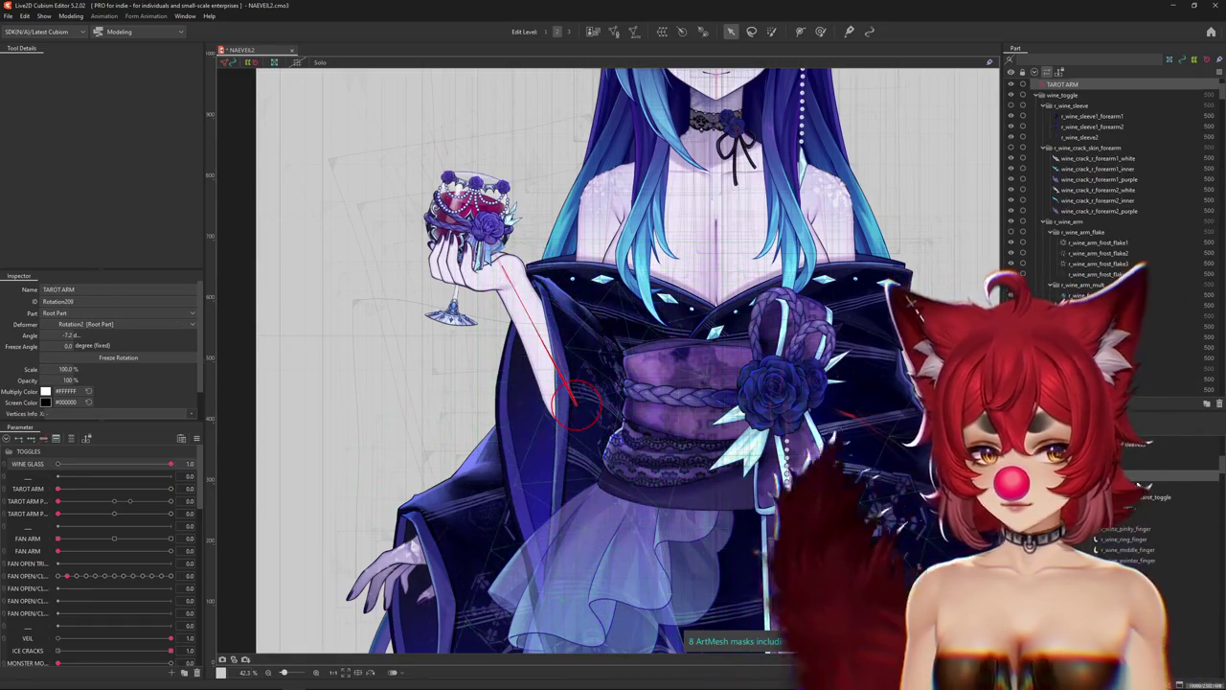
click(575, 401)
mouse_move(567, 385)
mouse_down()
mouse_move(549, 320)
mouse_move(563, 319)
mouse_up()
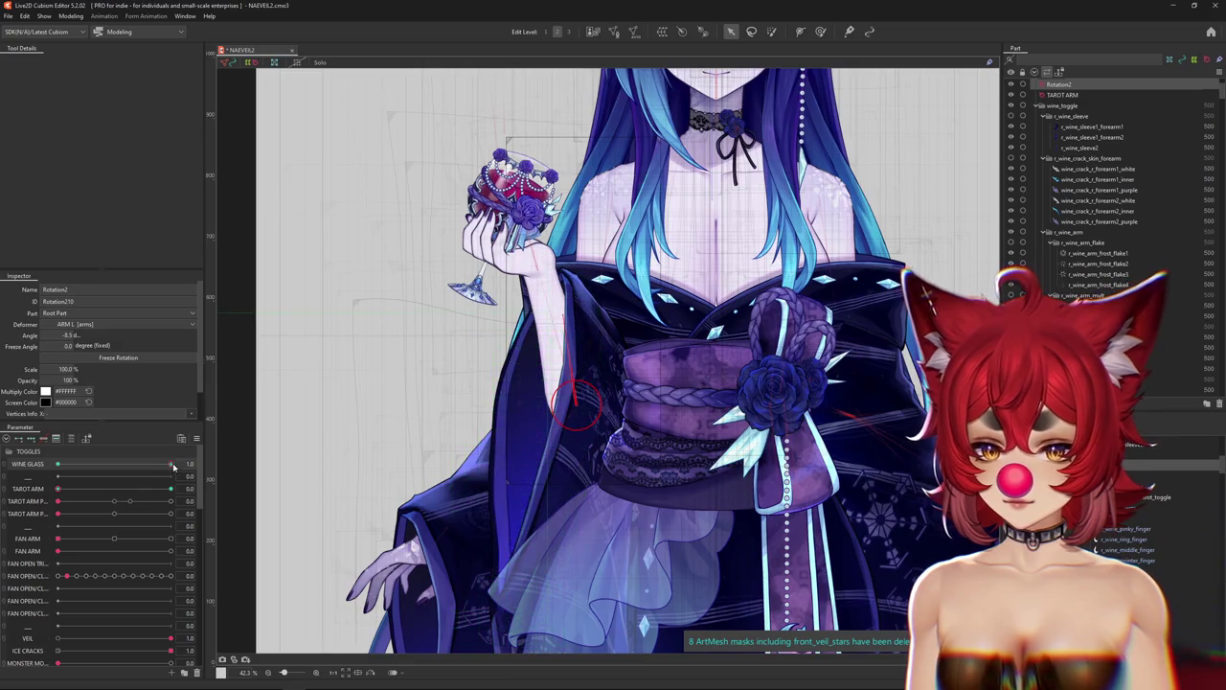
Set TAROT ARM to 0.0 and WINE GLASS to 1.0 so the hand holds the glass.
mouse_move(173, 466)
mouse_down()
mouse_move(58, 466)
mouse_move(229, 490)
mouse_up()
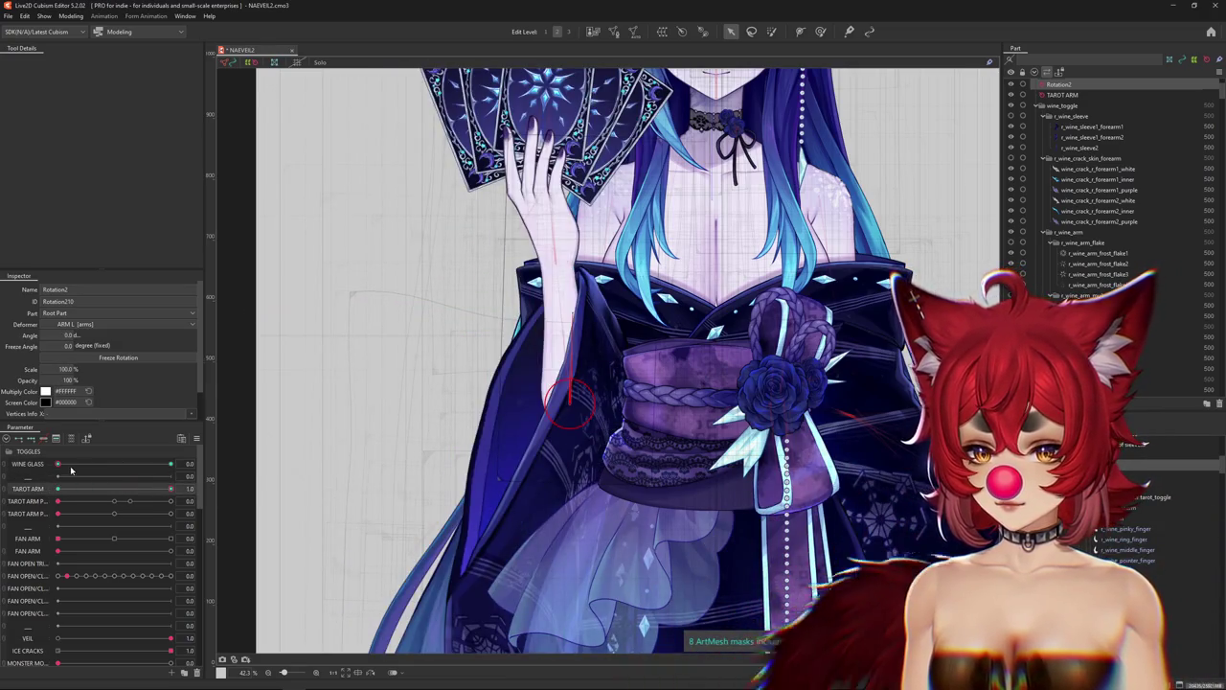
drag(70, 470, 3, 470)
mouse_move(171, 489)
mouse_down()
mouse_move(57, 489)
mouse_move(173, 464)
mouse_up()
scroll(561, 349, down, 5)
scroll(561, 350, up, 2)
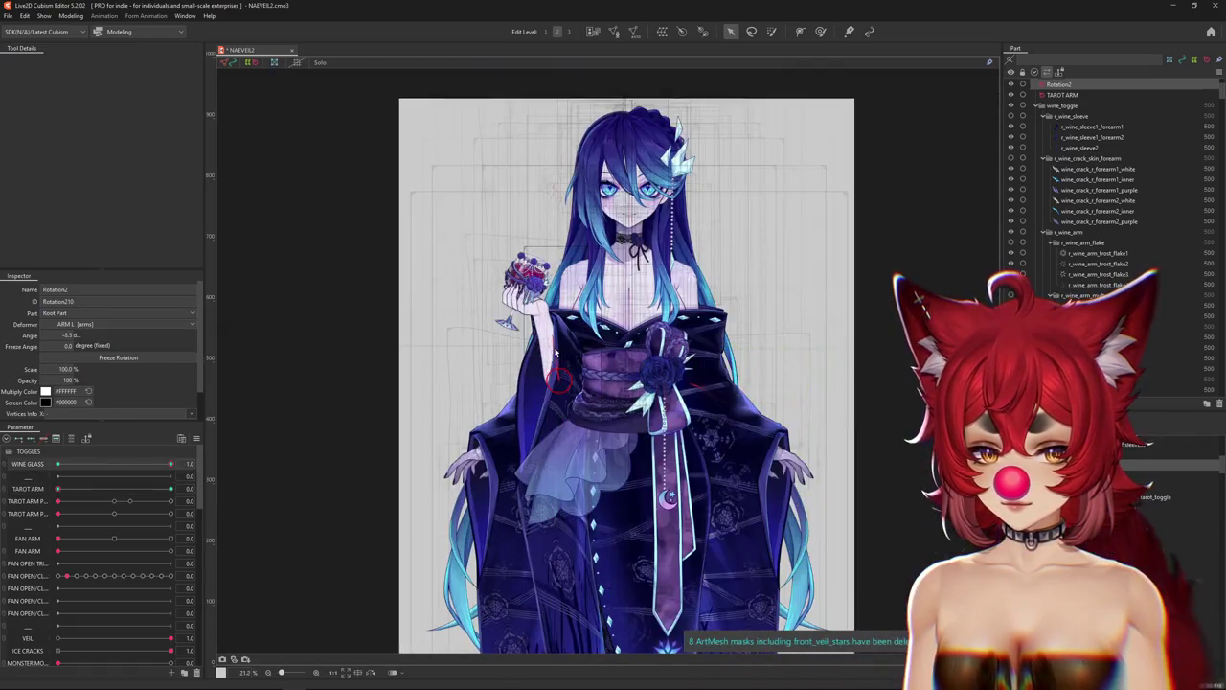
Hide the selection, select the arm rotation deformer, and toggle TAROT ARM on and off.
key(ctrl+h)
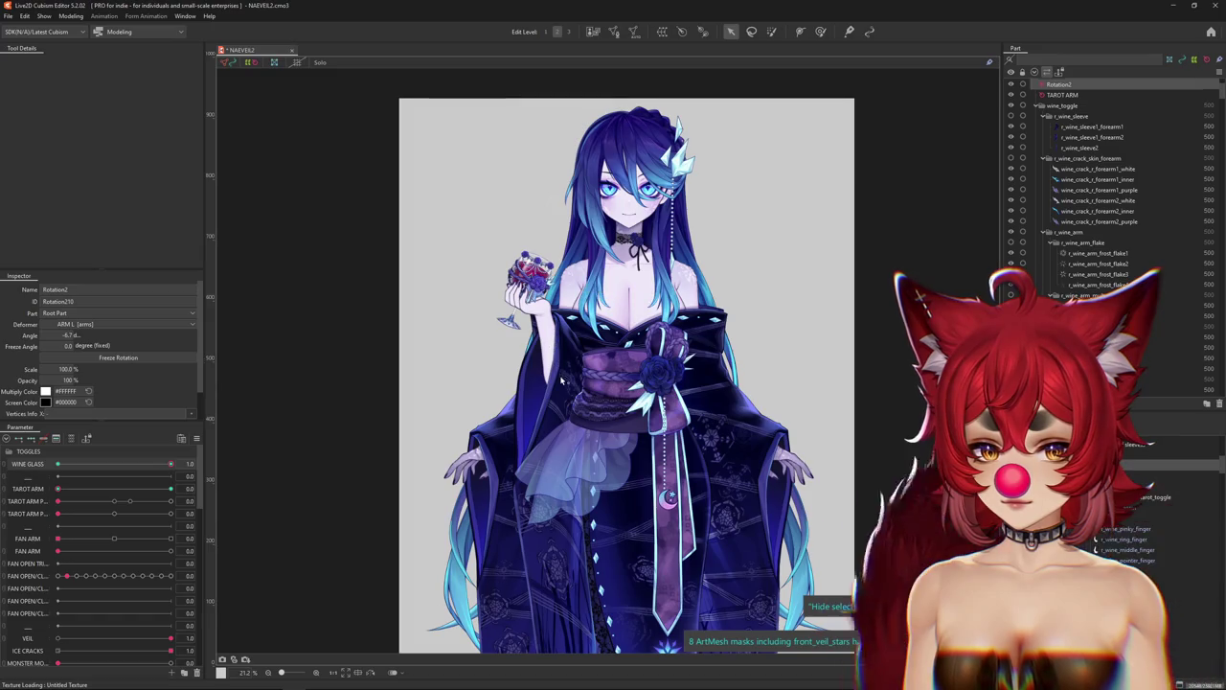
click(562, 383)
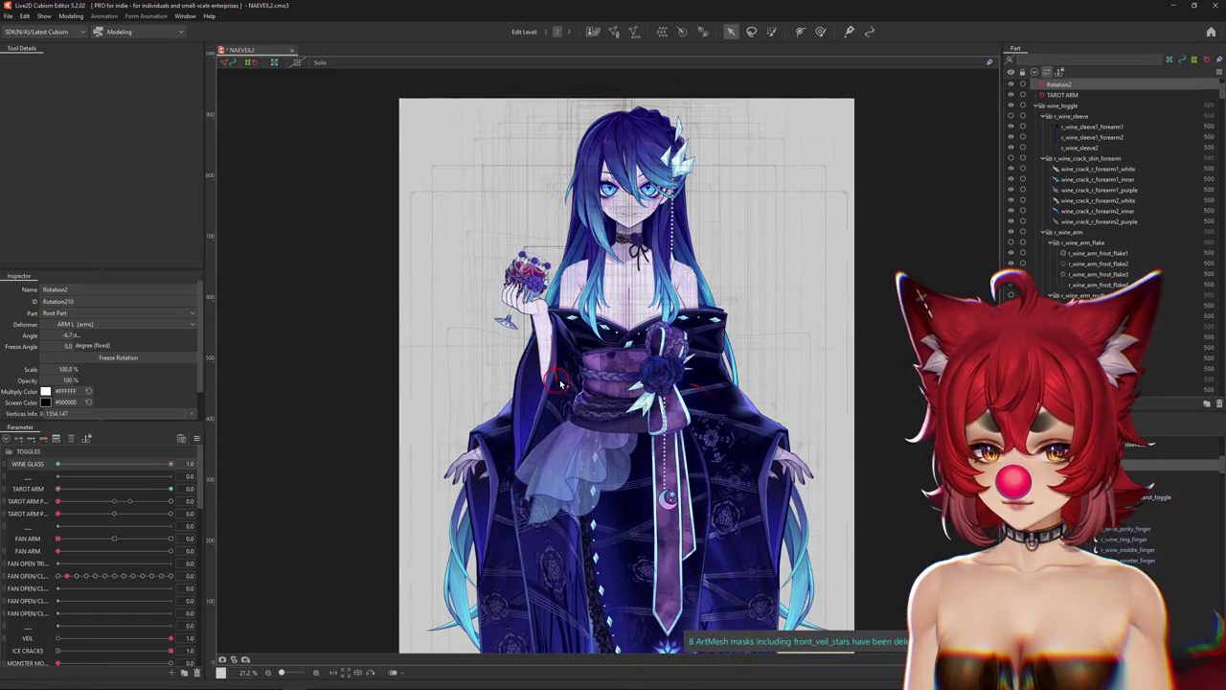
scroll(561, 384, down, 3)
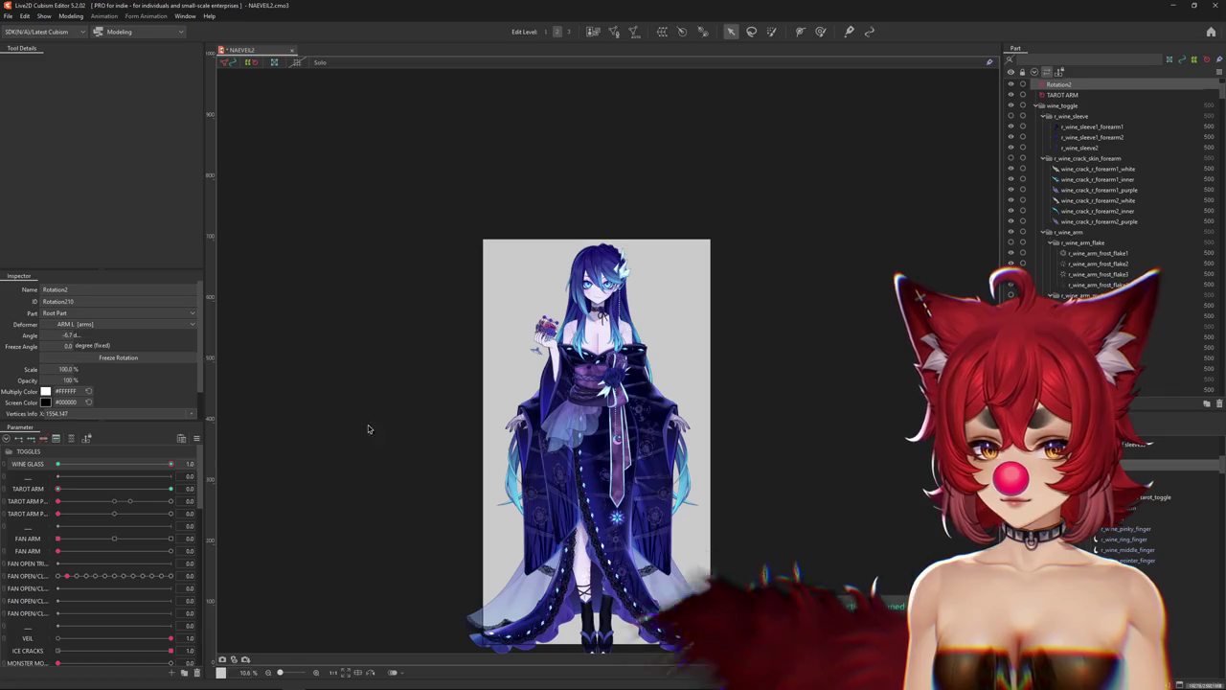
scroll(522, 402, up, 2)
click(170, 489)
click(57, 489)
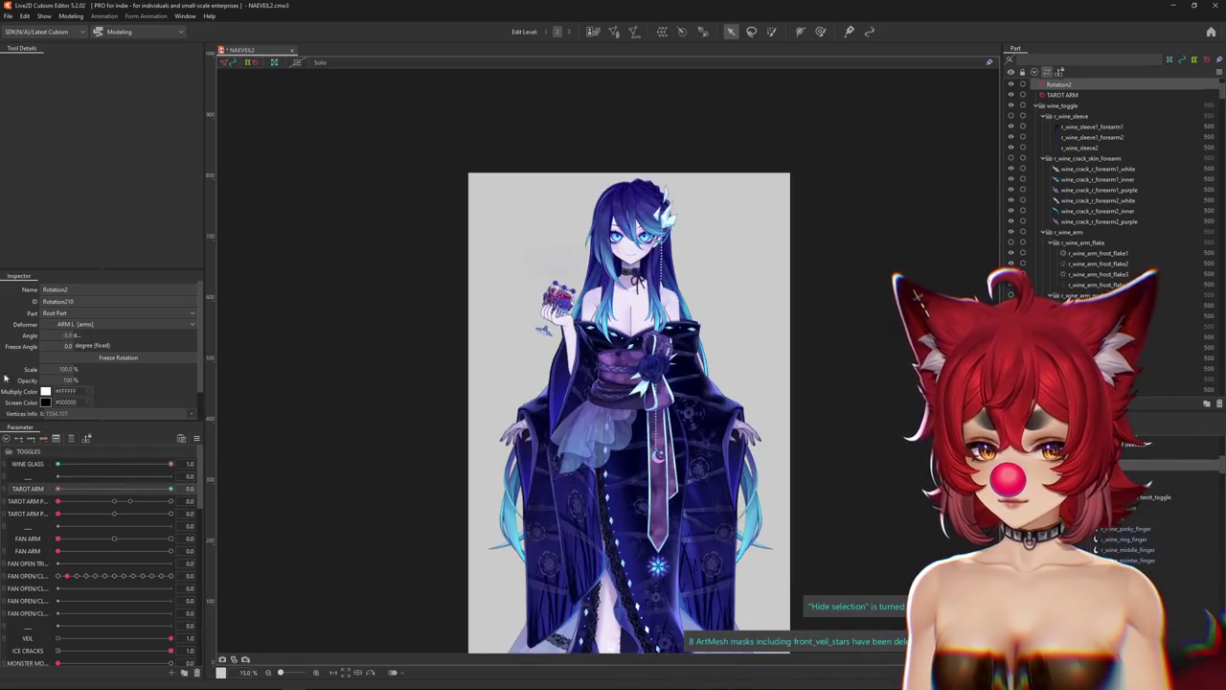
Preview WINE GLASS at max in Physics Settings, then list only TAROT ARM's linked parameters.
click(73, 16)
key(Return)
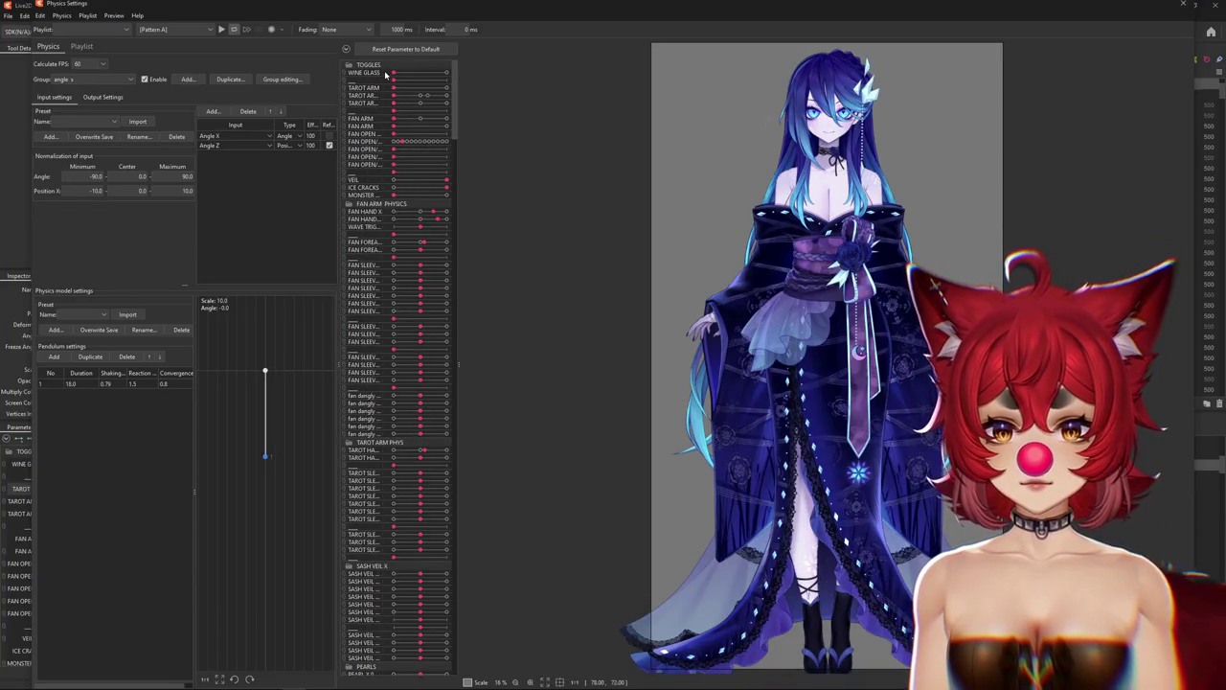
drag(386, 74, 556, 74)
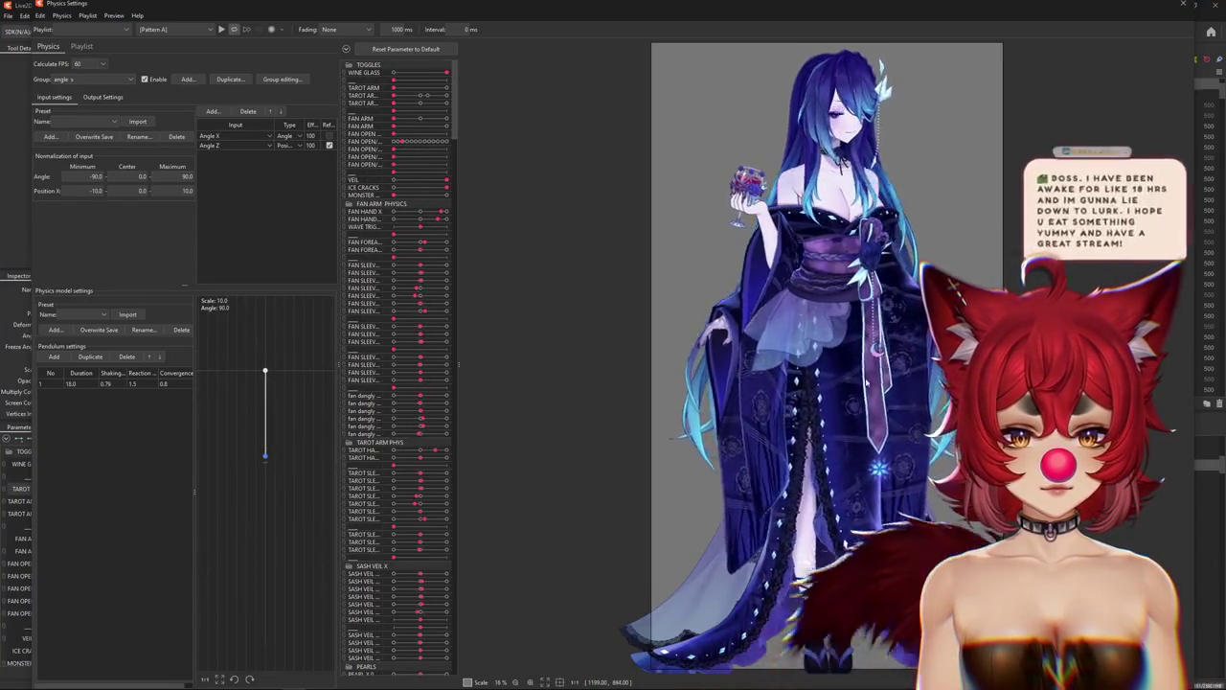
click(1179, 4)
click(76, 439)
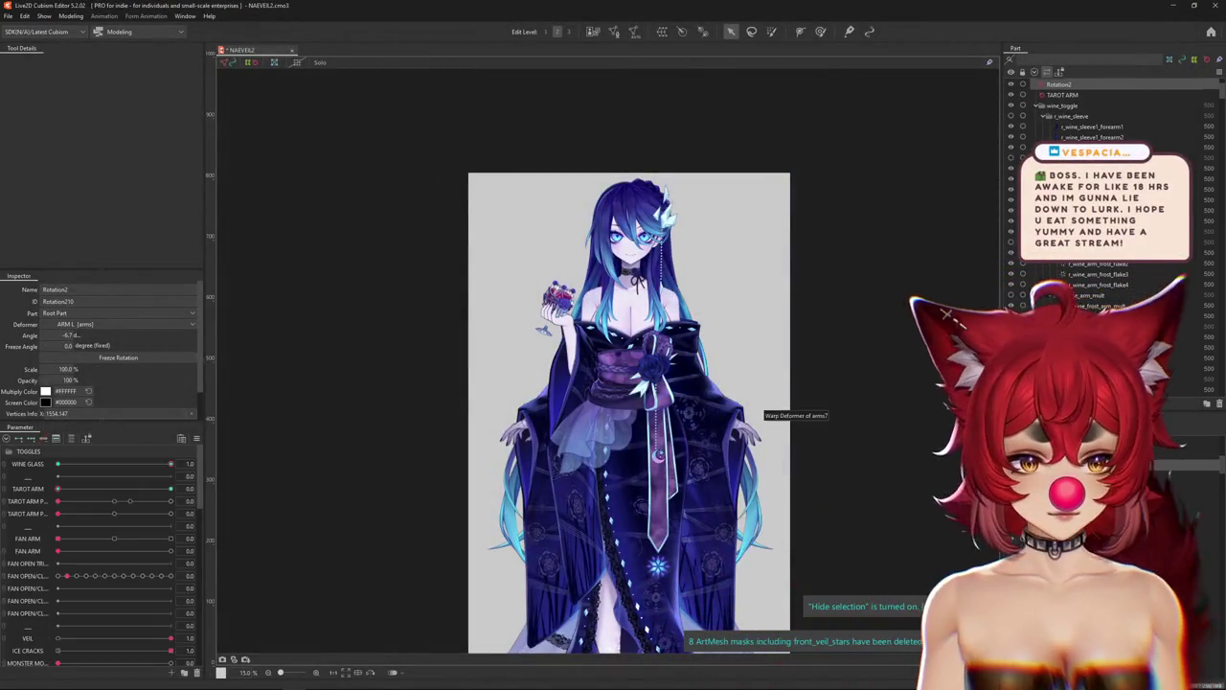
click(73, 439)
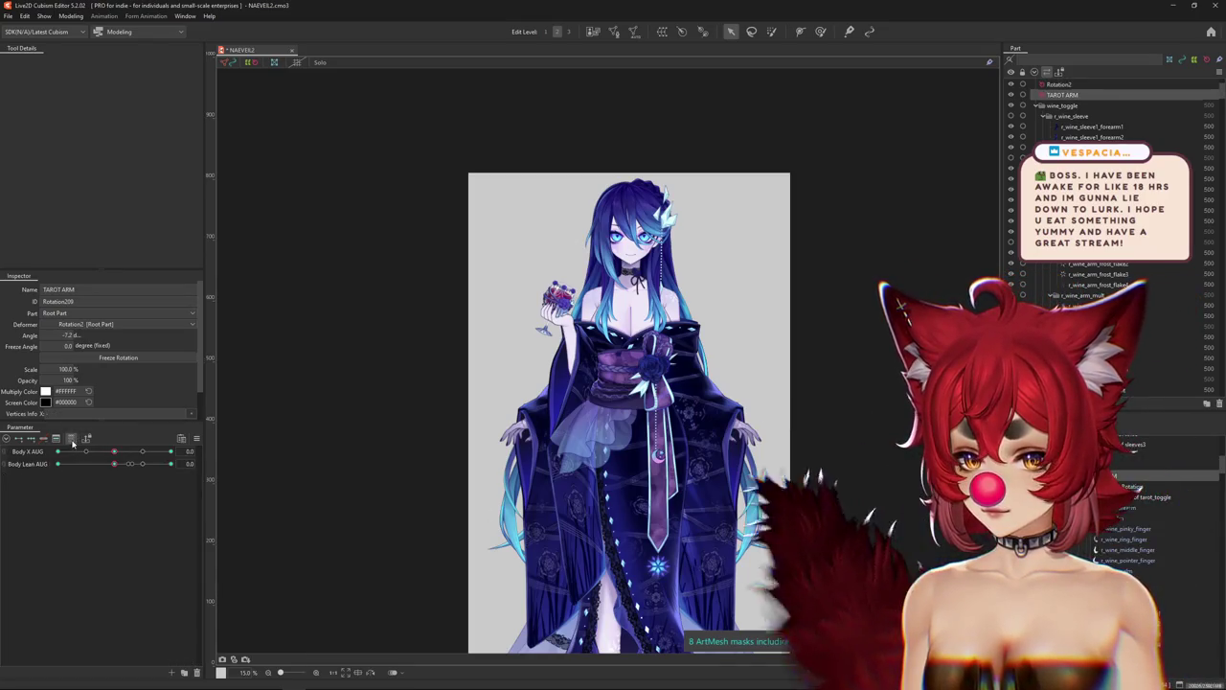
Filter the list to WINE GLASS and body sway parameters, toggling WINE GLASS off and on.
click(72, 440)
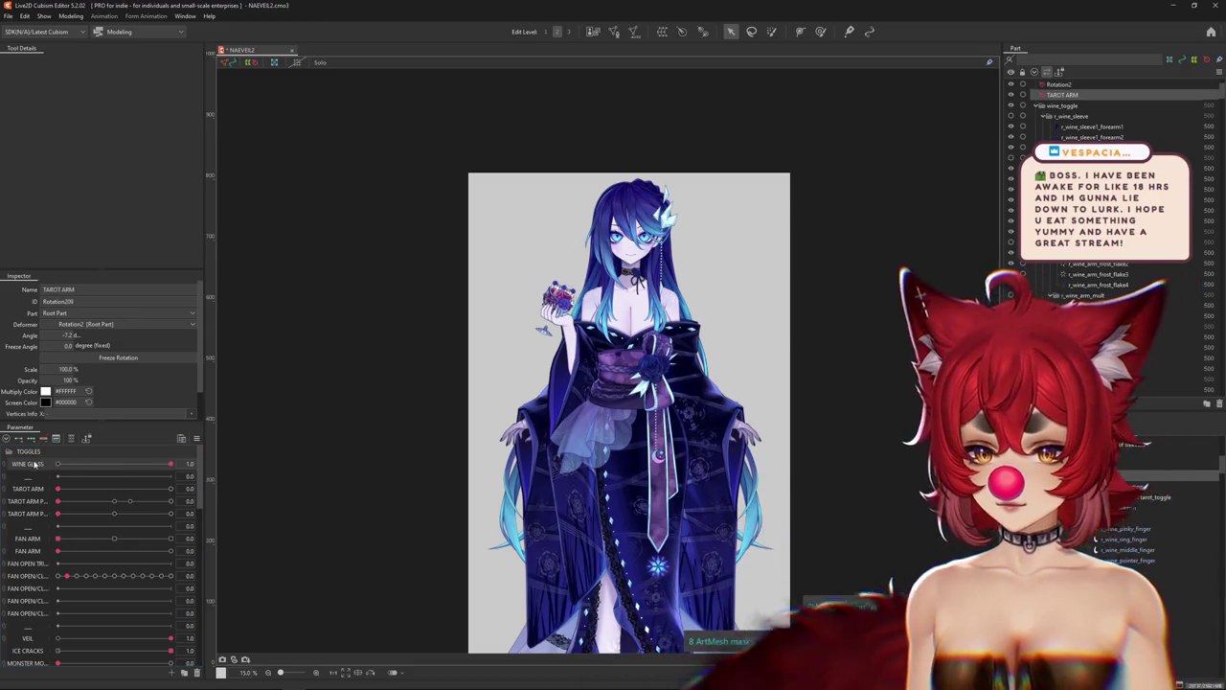
click(73, 440)
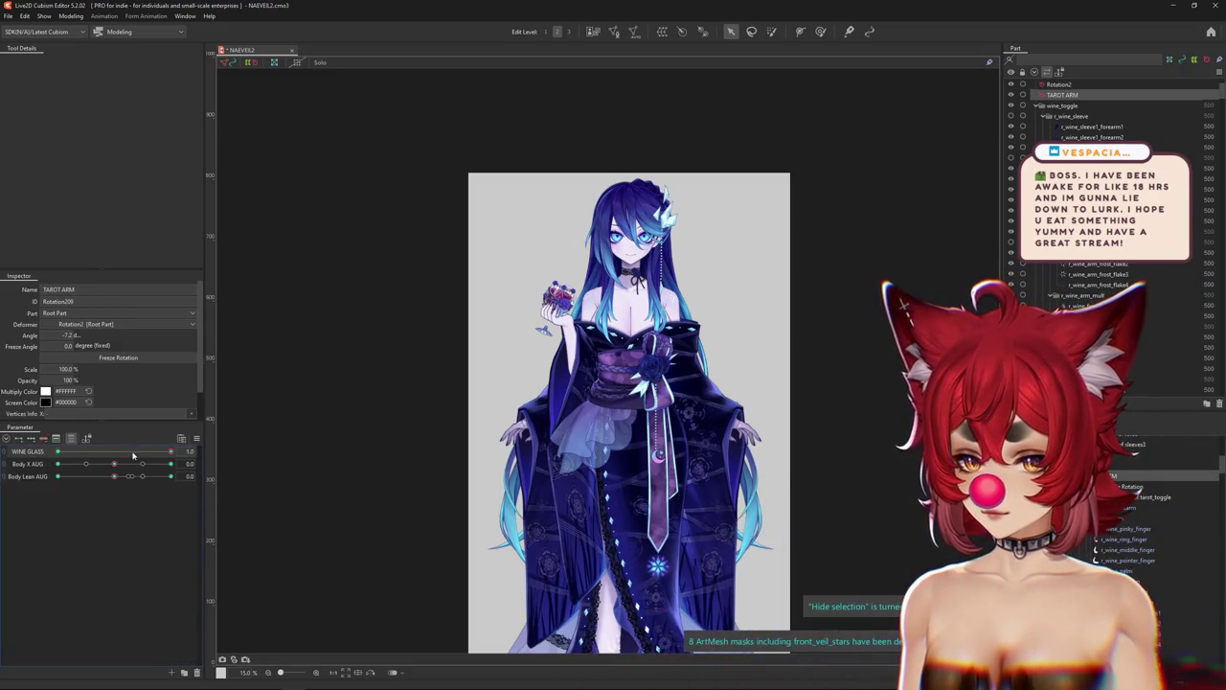
scroll(566, 374, up, 3)
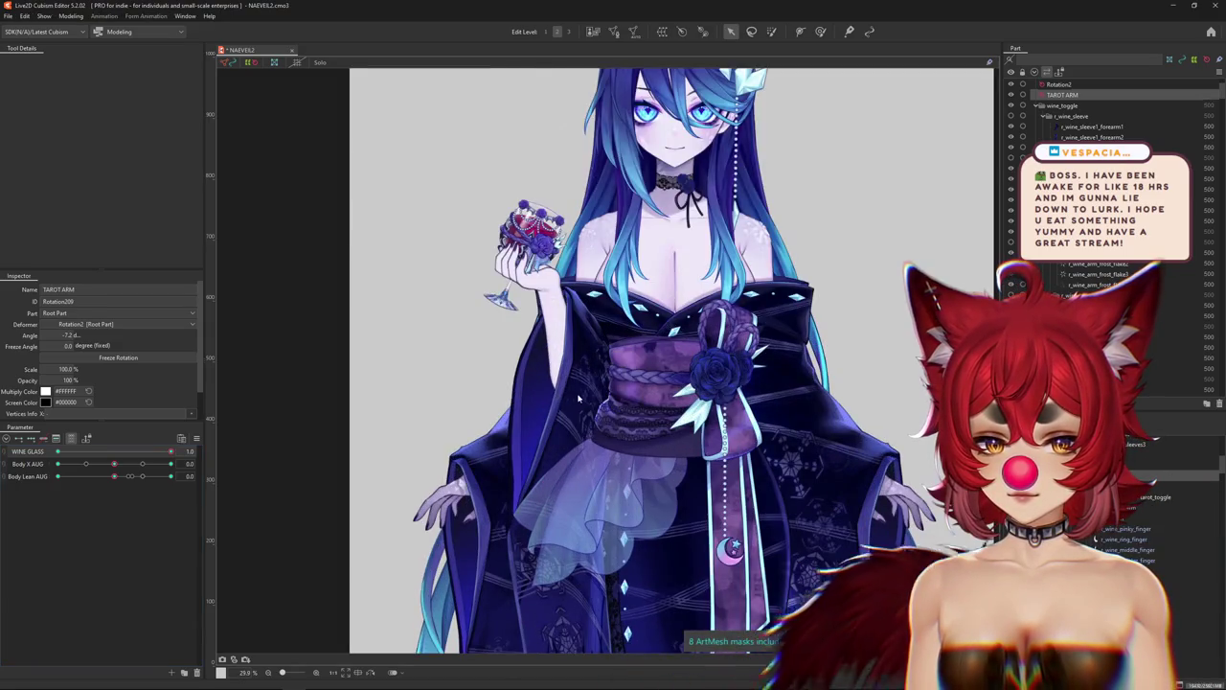
scroll(570, 383, down, 2)
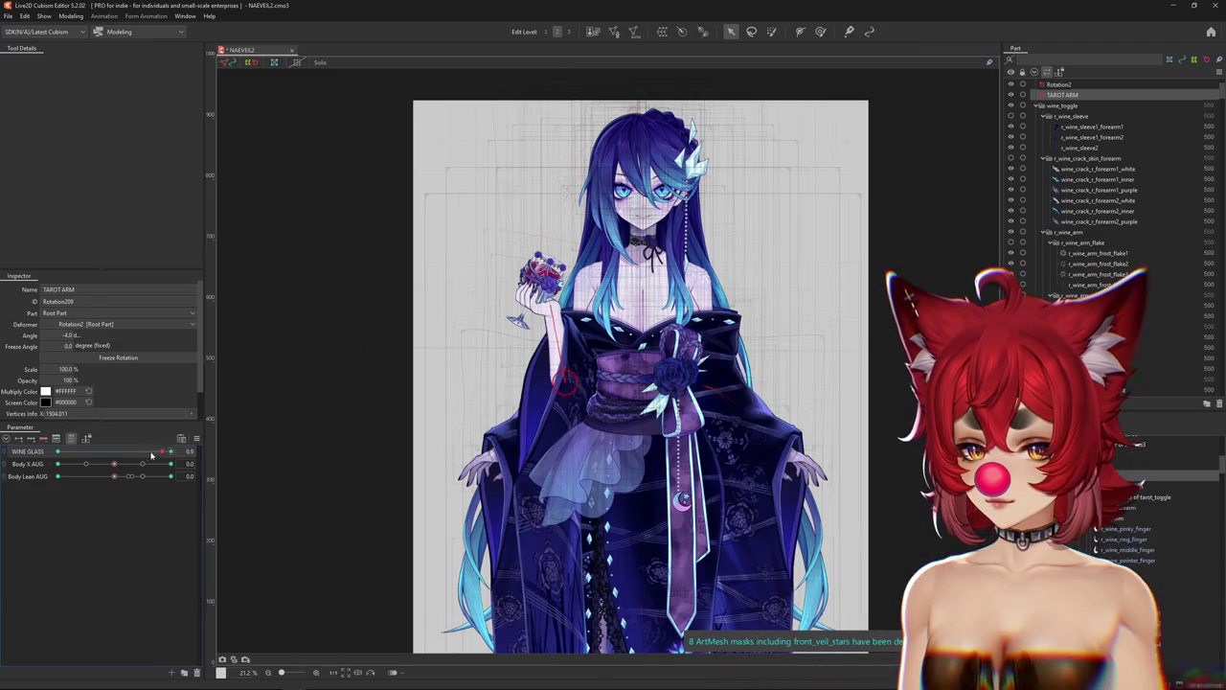
drag(151, 455, 33, 460)
mouse_move(96, 450)
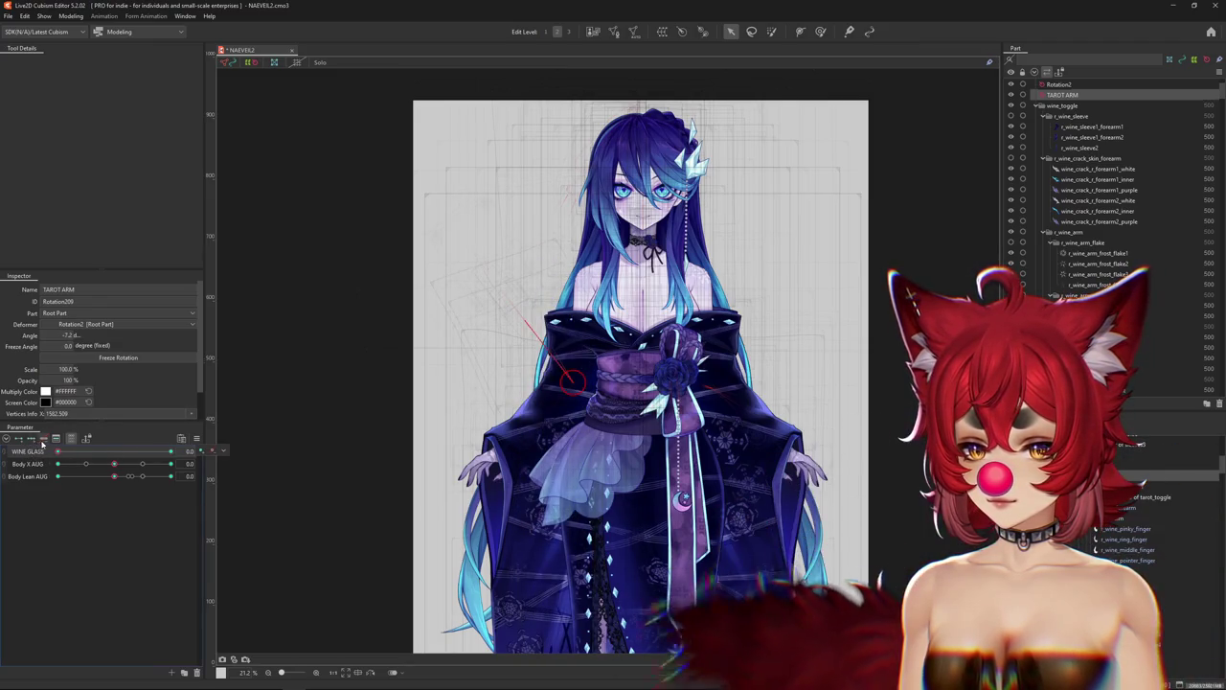
drag(57, 452, 232, 442)
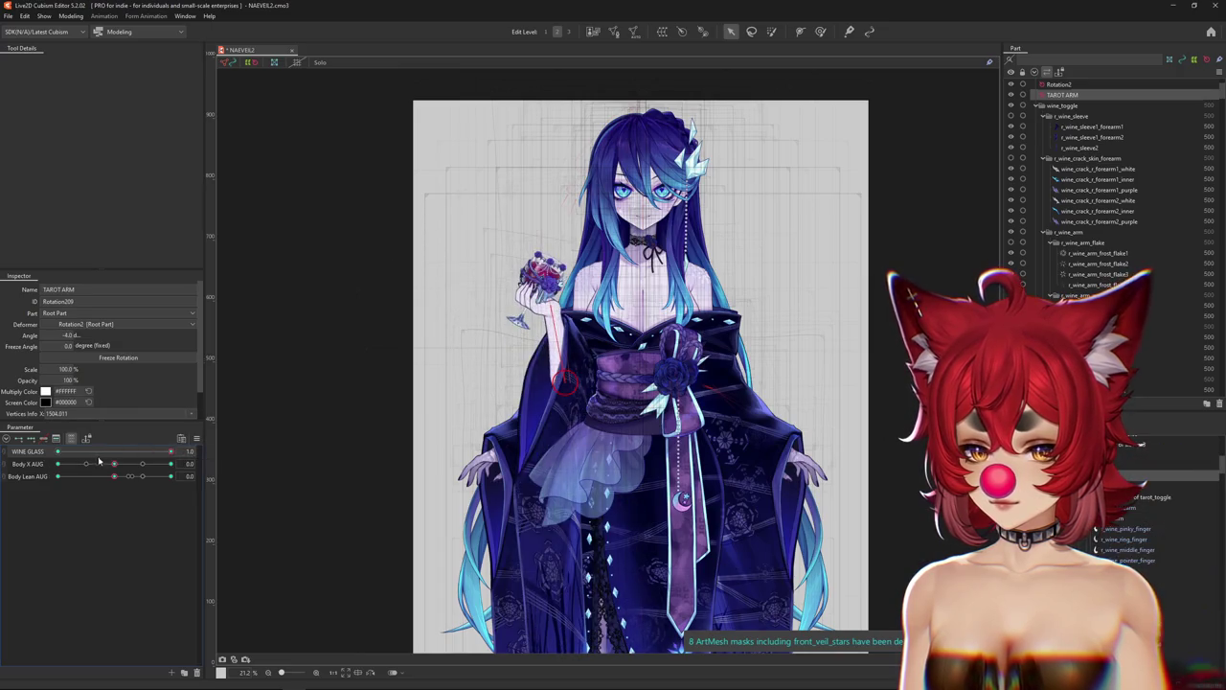
Rotate the TAROT ARM deformer at the Body X AUG 10 and -10 keyforms.
drag(99, 461, 114, 463)
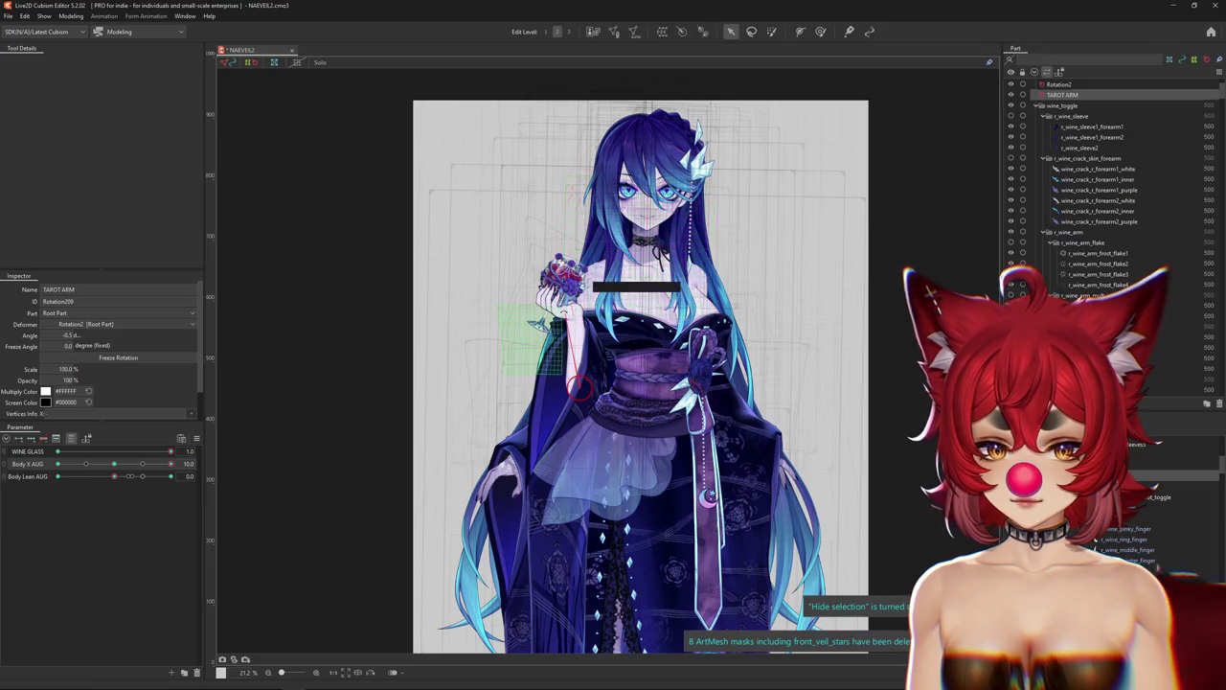
drag(587, 280, 580, 259)
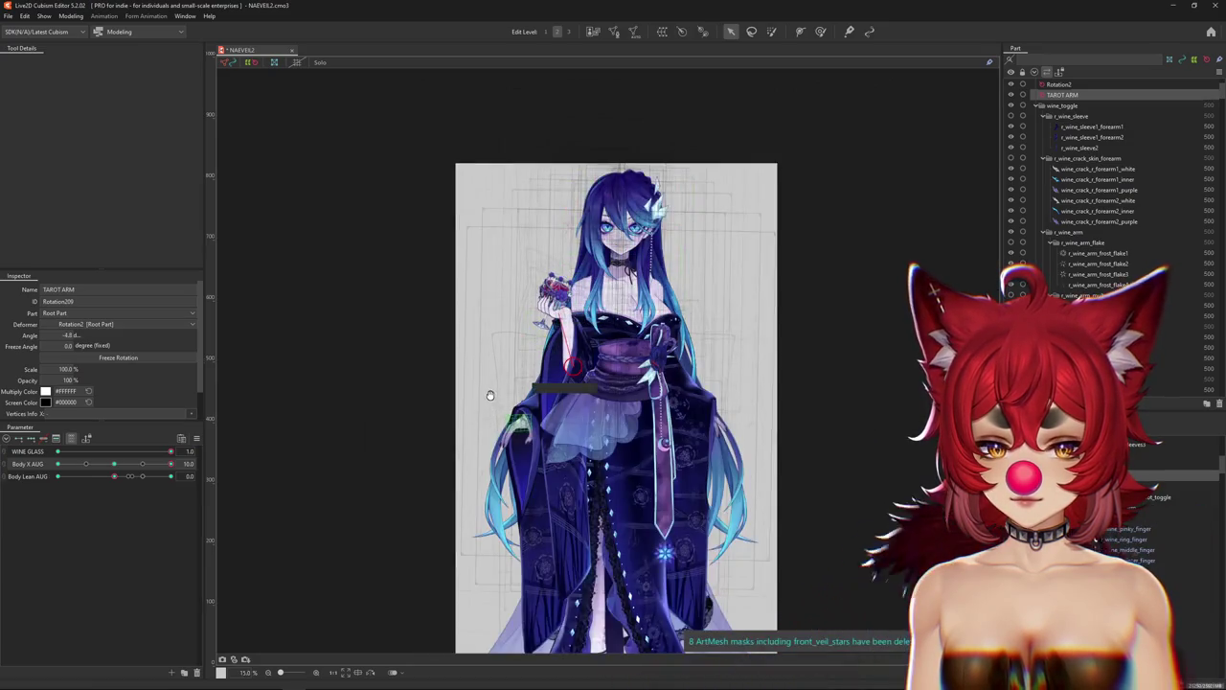
scroll(533, 233, down, 2)
key(ctrl+h)
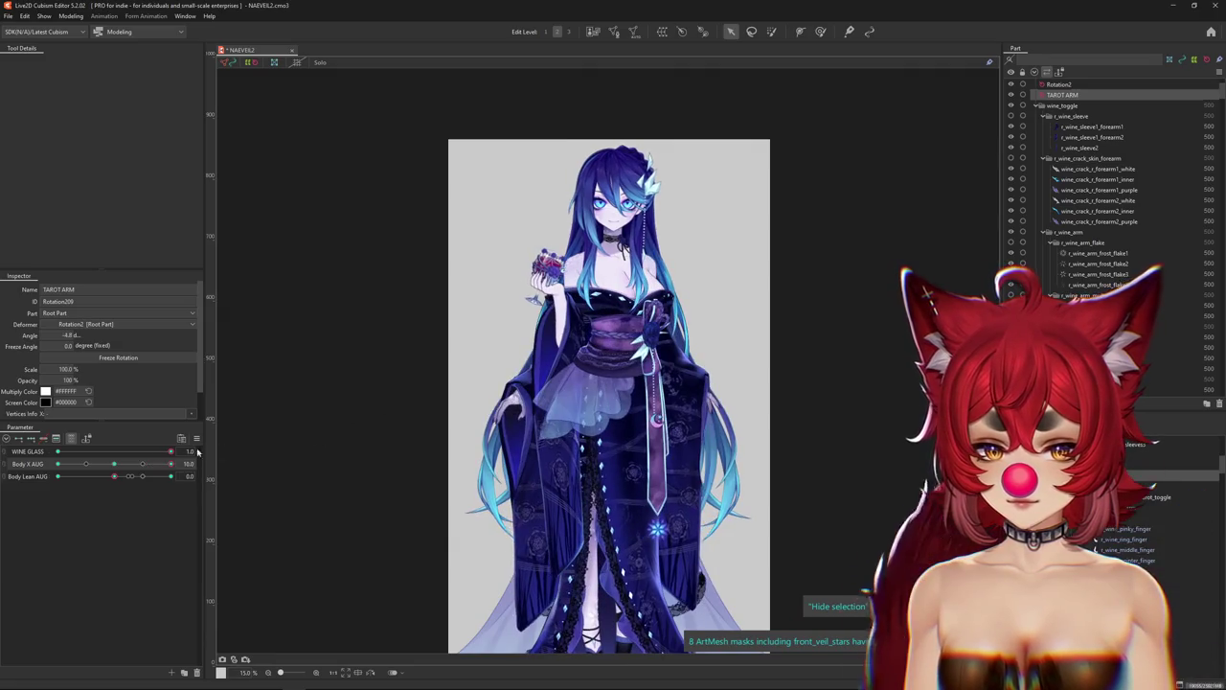
drag(142, 464, 58, 463)
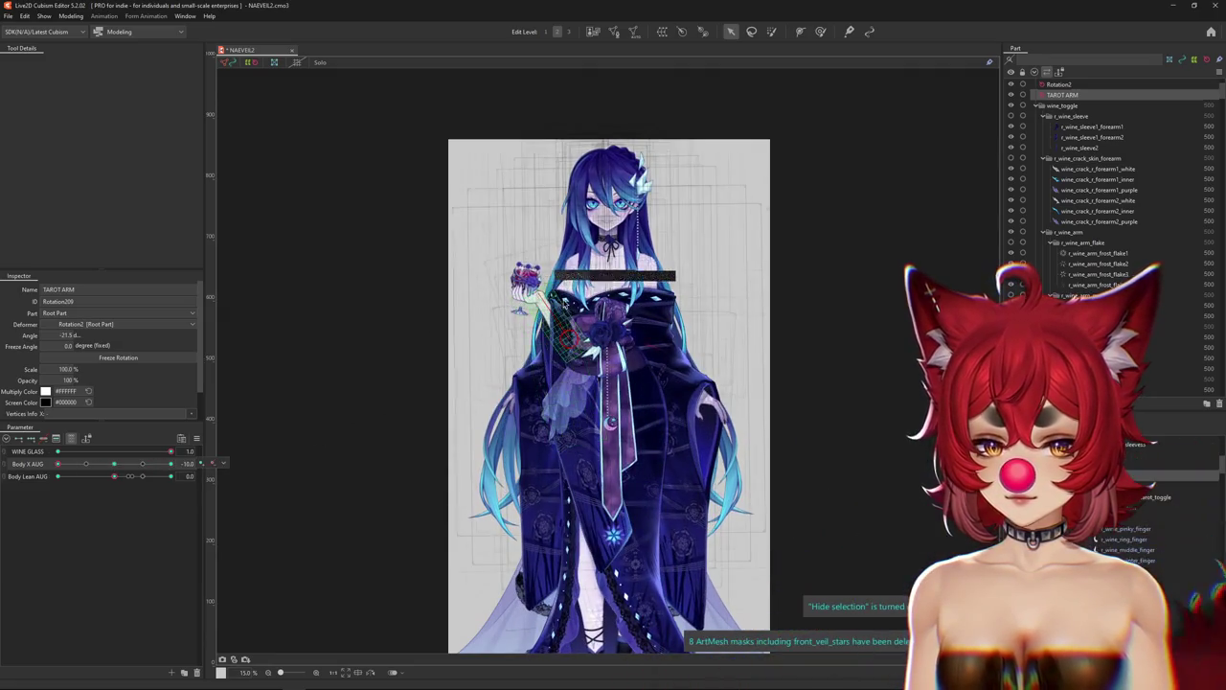
scroll(564, 299, up, 2)
drag(568, 286, 577, 238)
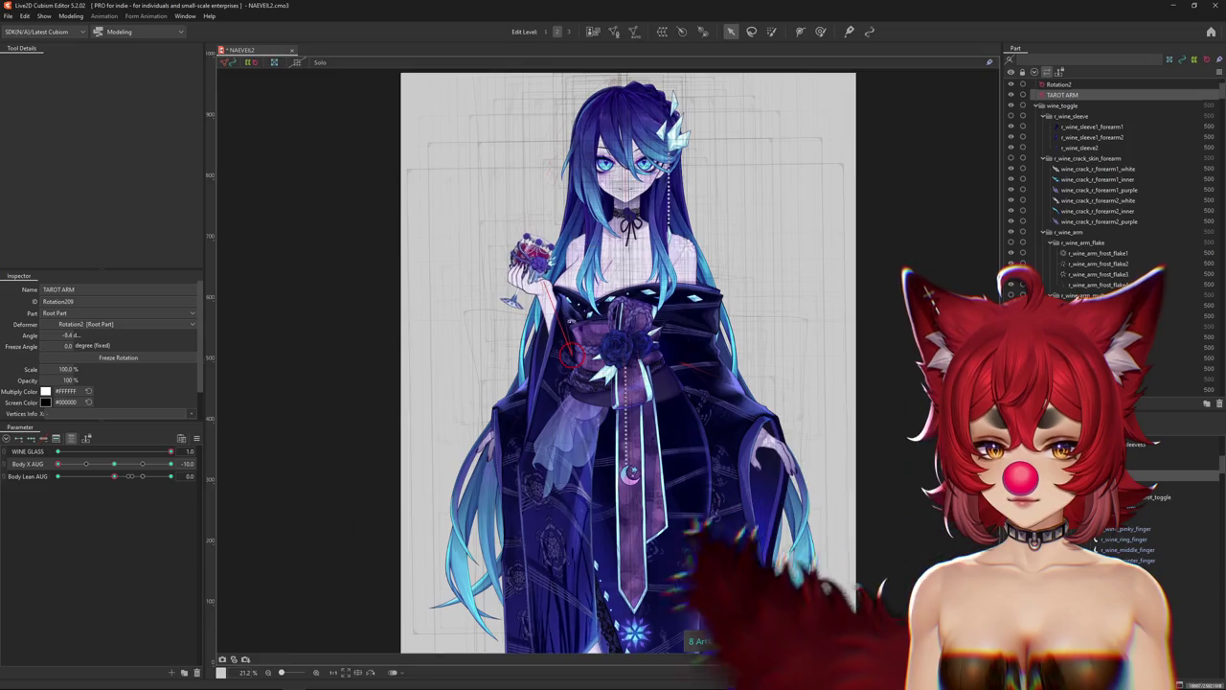
key(ctrl+h)
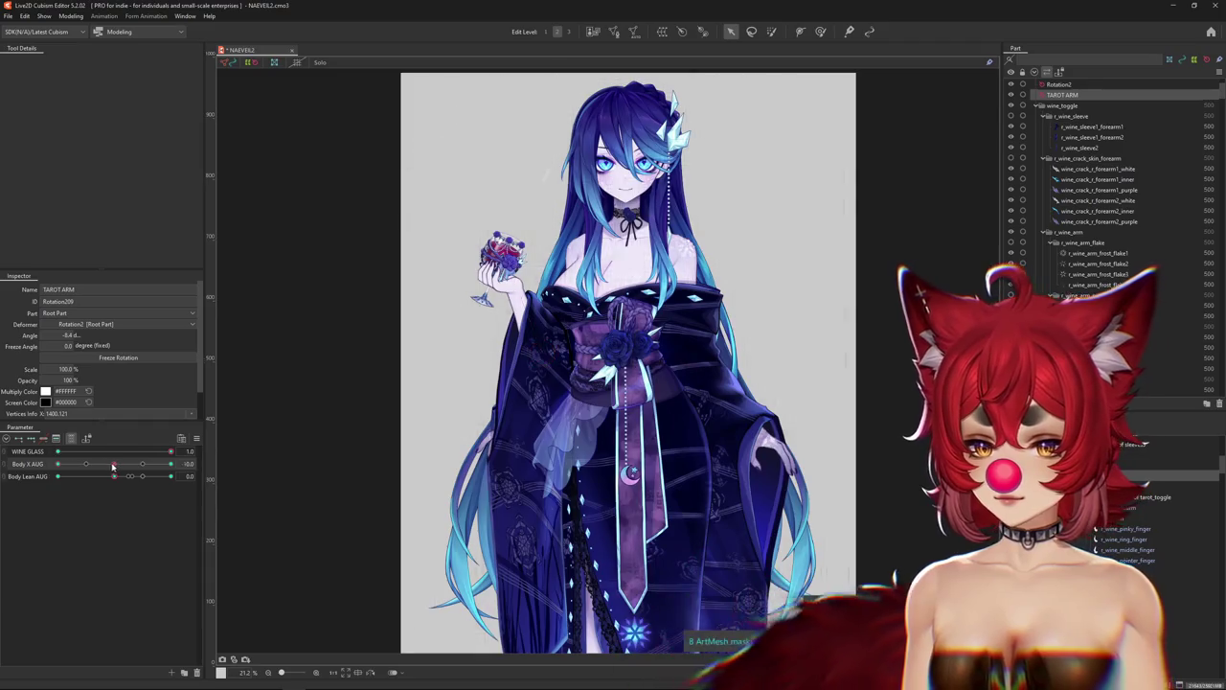
Sway the body between both extremes to check the arm, then reset Body X AUG to 0.
drag(112, 465, 186, 466)
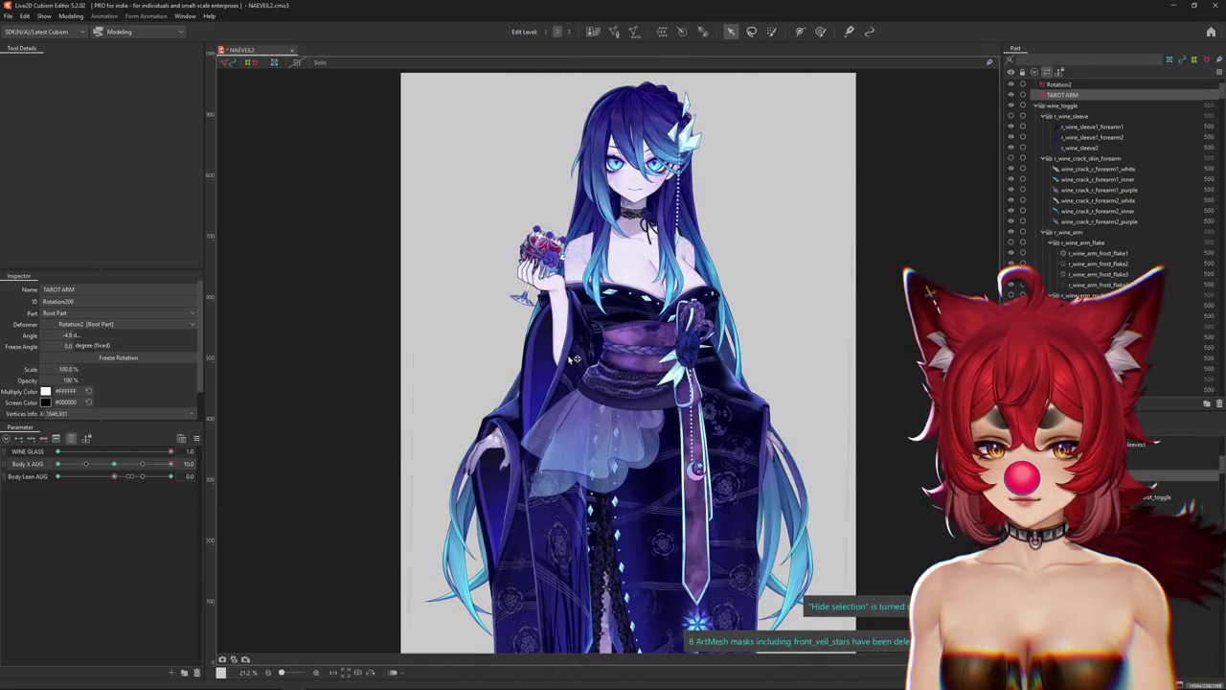
mouse_move(171, 464)
mouse_down()
mouse_move(38, 466)
mouse_move(114, 464)
mouse_up()
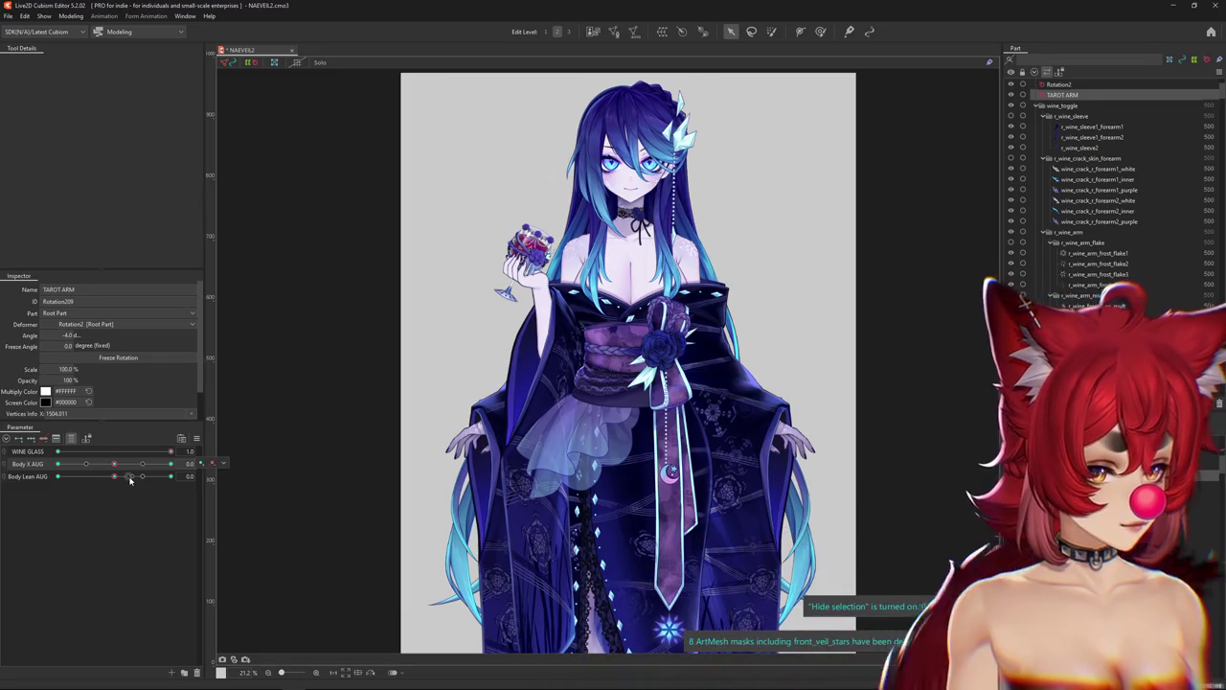
scroll(468, 257, up, 2)
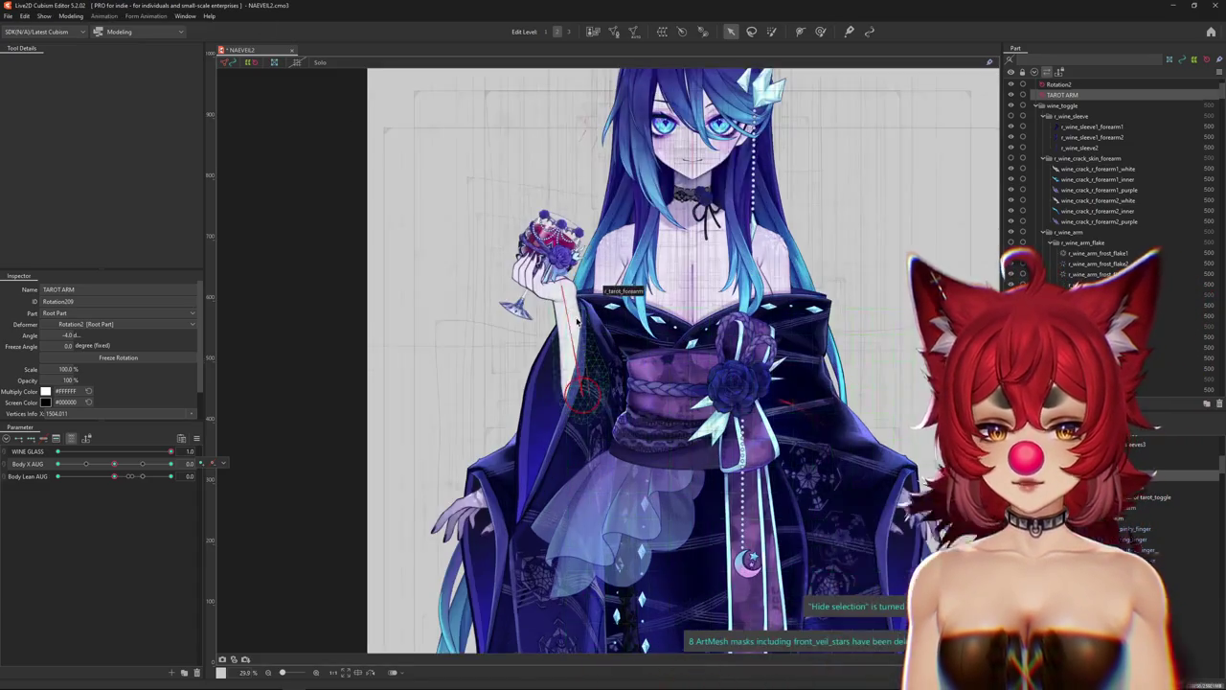
scroll(577, 320, up, 1)
scroll(577, 320, up, 1)
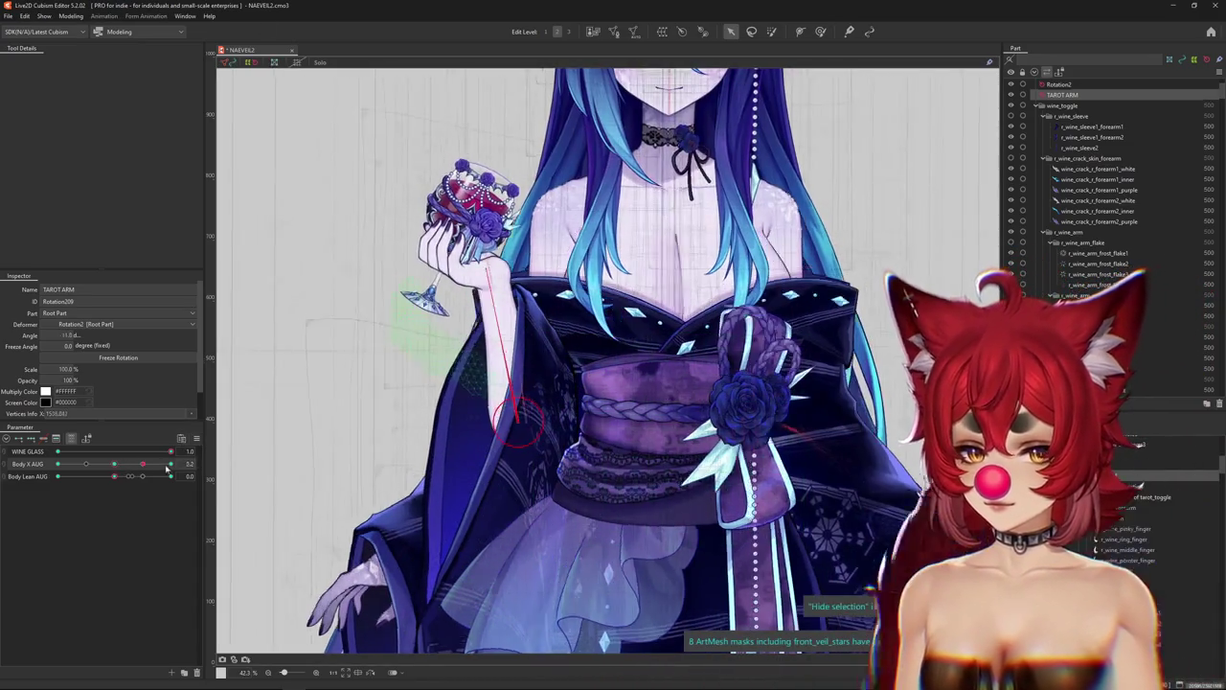
drag(167, 467, 58, 464)
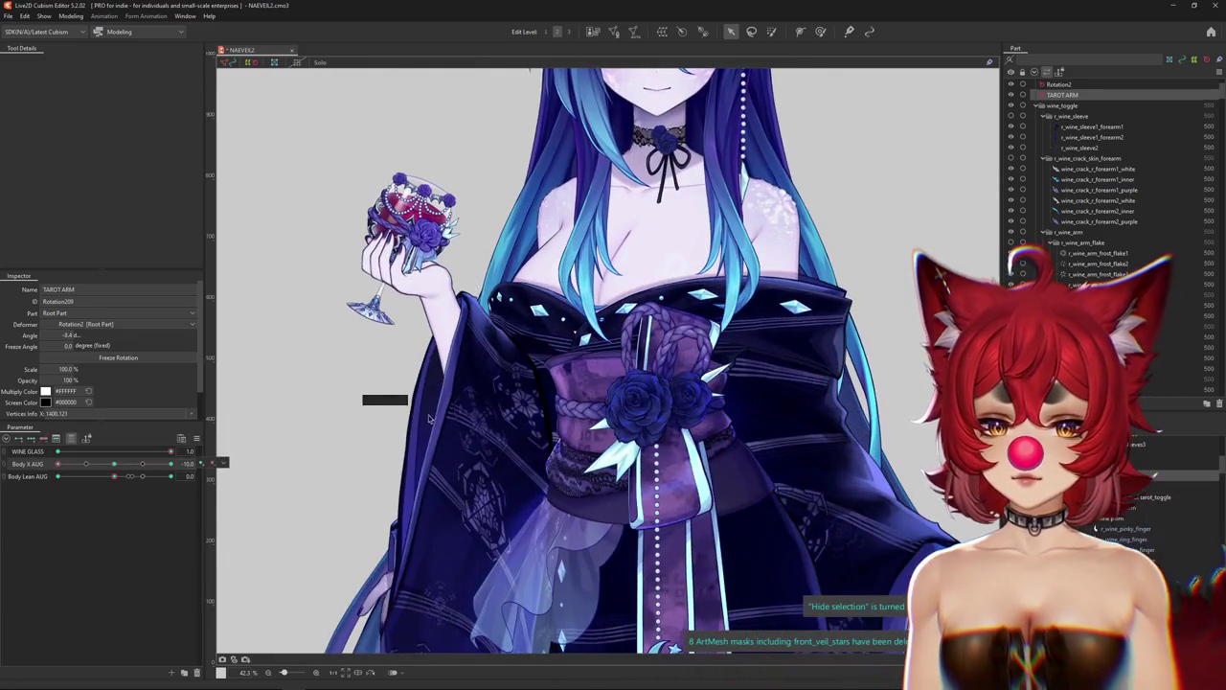
scroll(428, 415, down, 1)
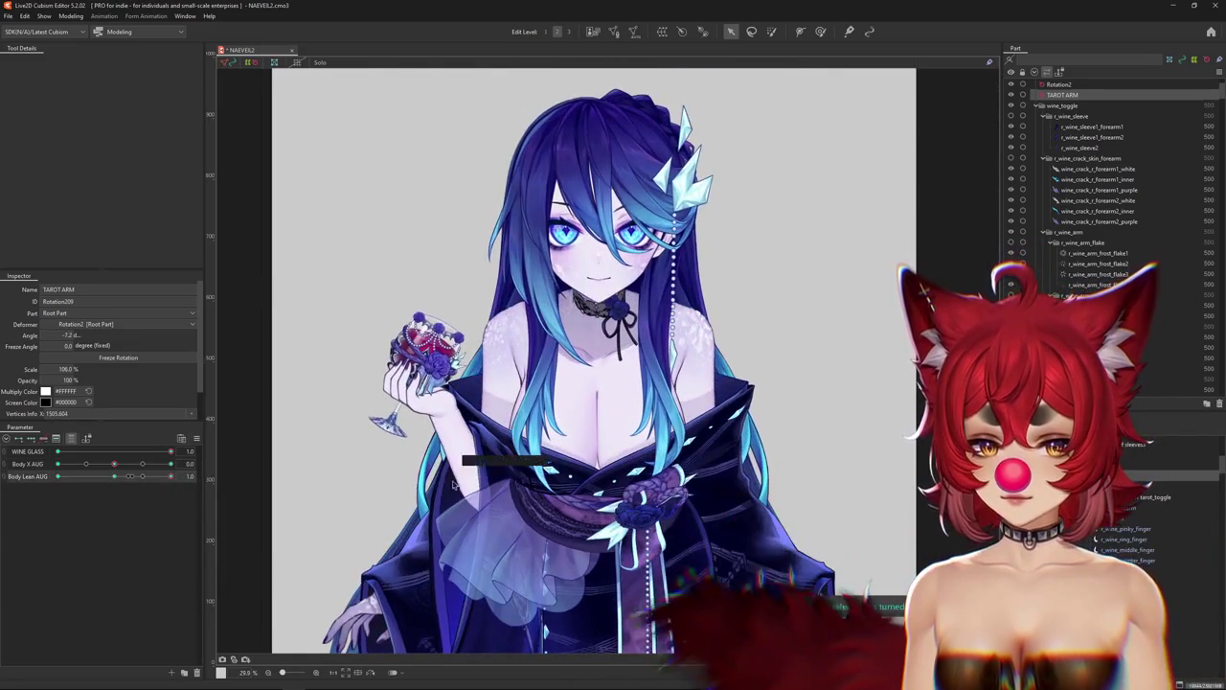
mouse_move(114, 464)
mouse_down()
mouse_move(208, 474)
mouse_move(30, 490)
mouse_up()
click(123, 470)
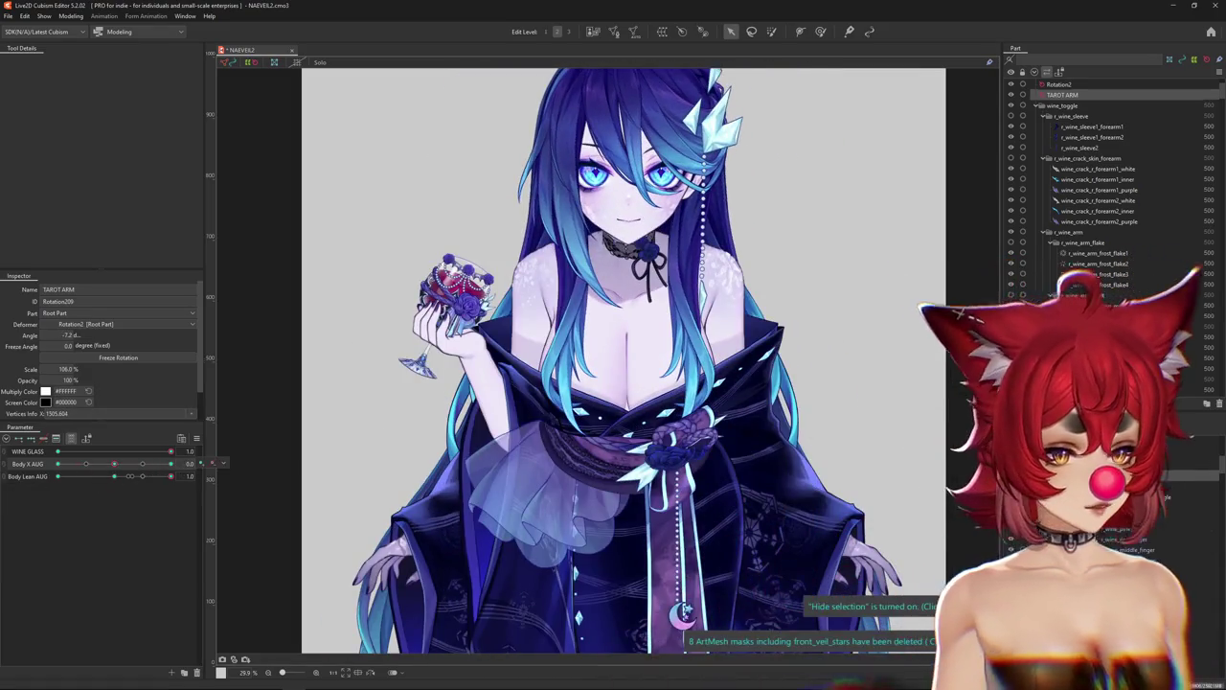
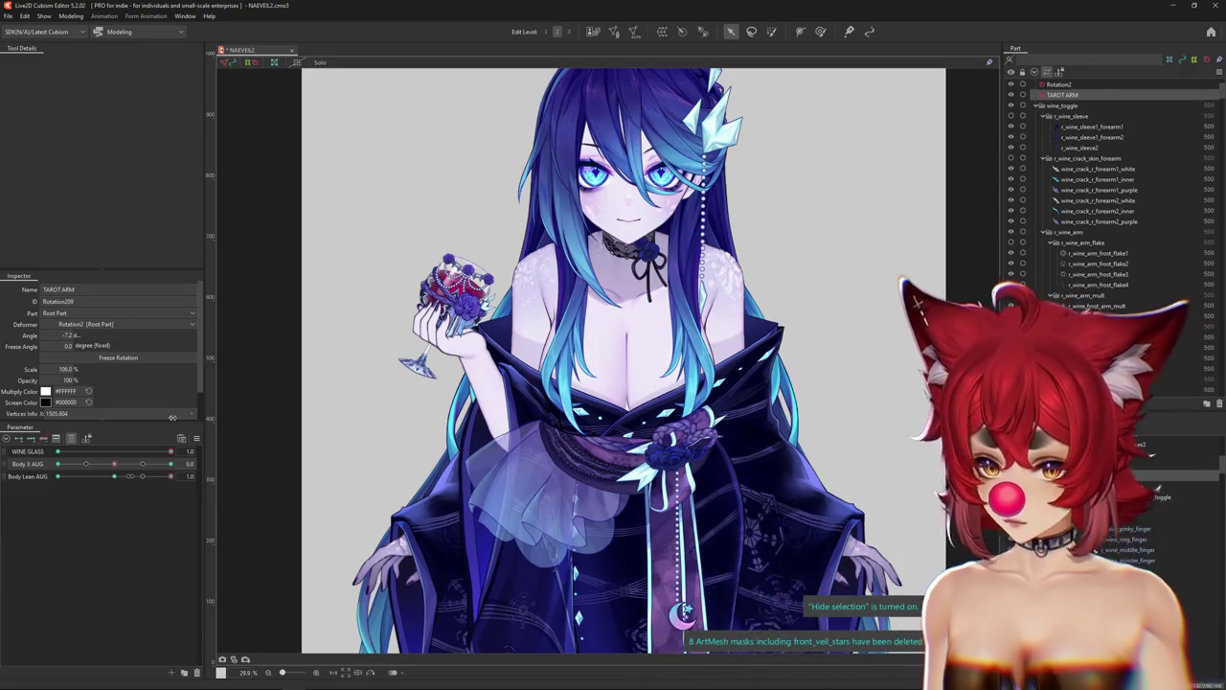
Lean the body fully with Body Lean AUG and rotate the wine-glass arm up toward the face.
drag(122, 475, 16, 480)
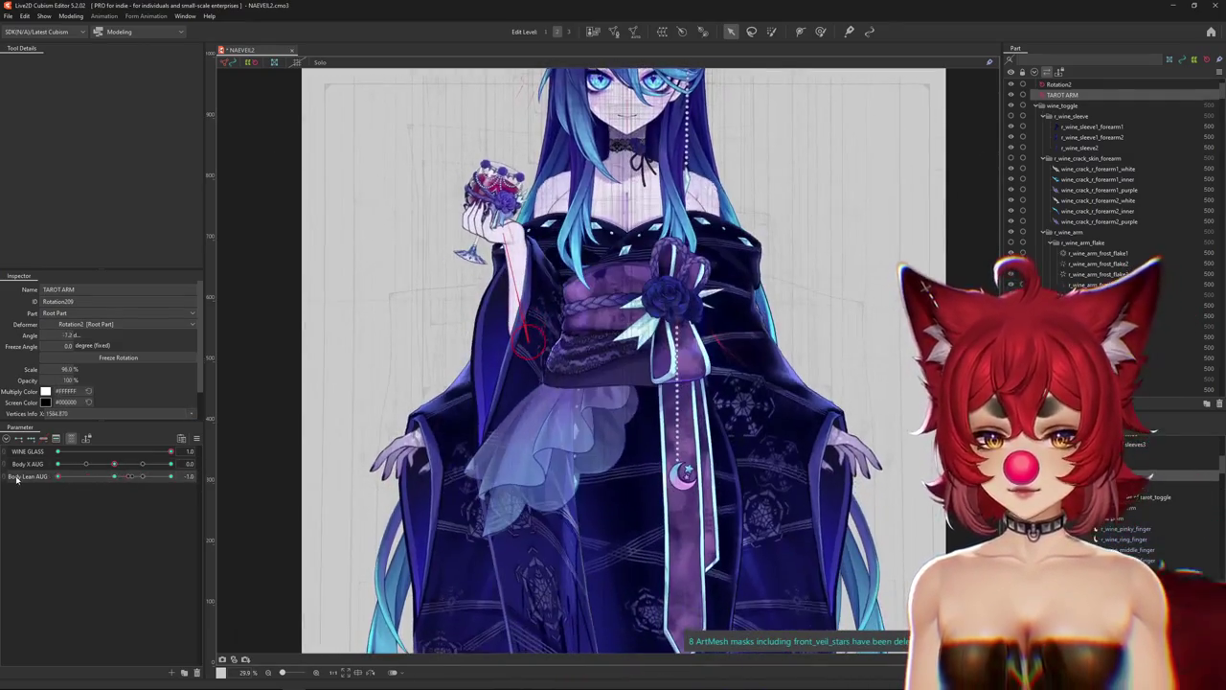
drag(69, 481, 115, 471)
scroll(388, 375, down, 2)
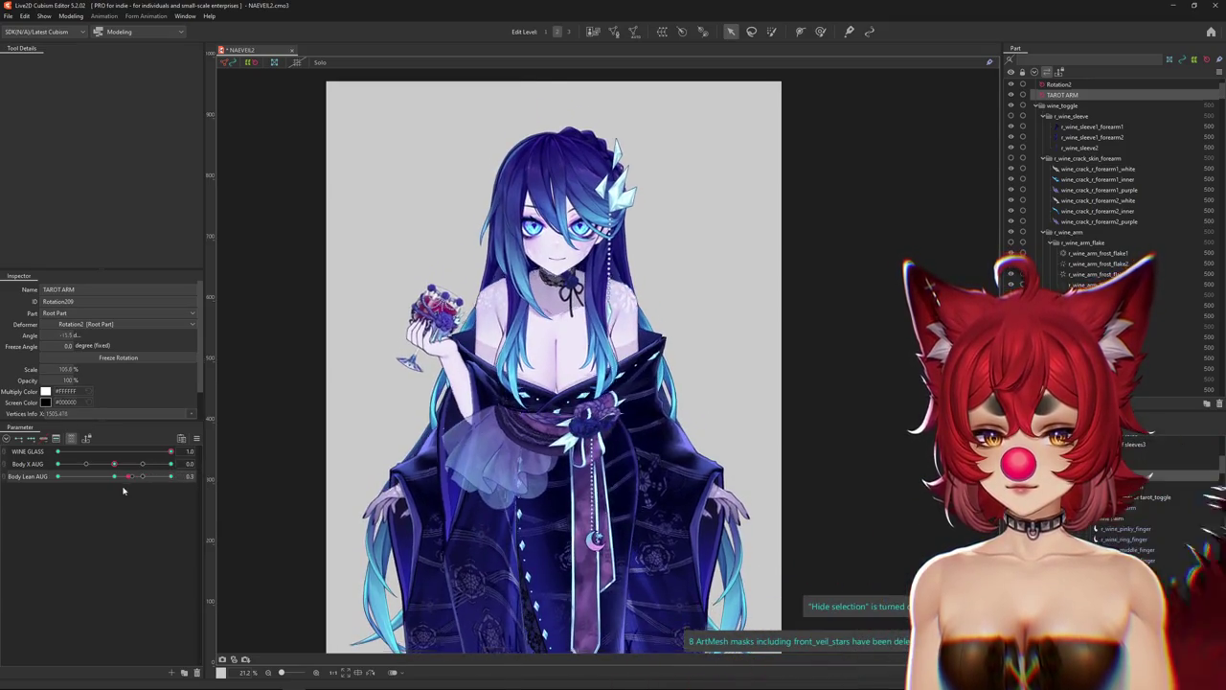
scroll(462, 326, up, 2)
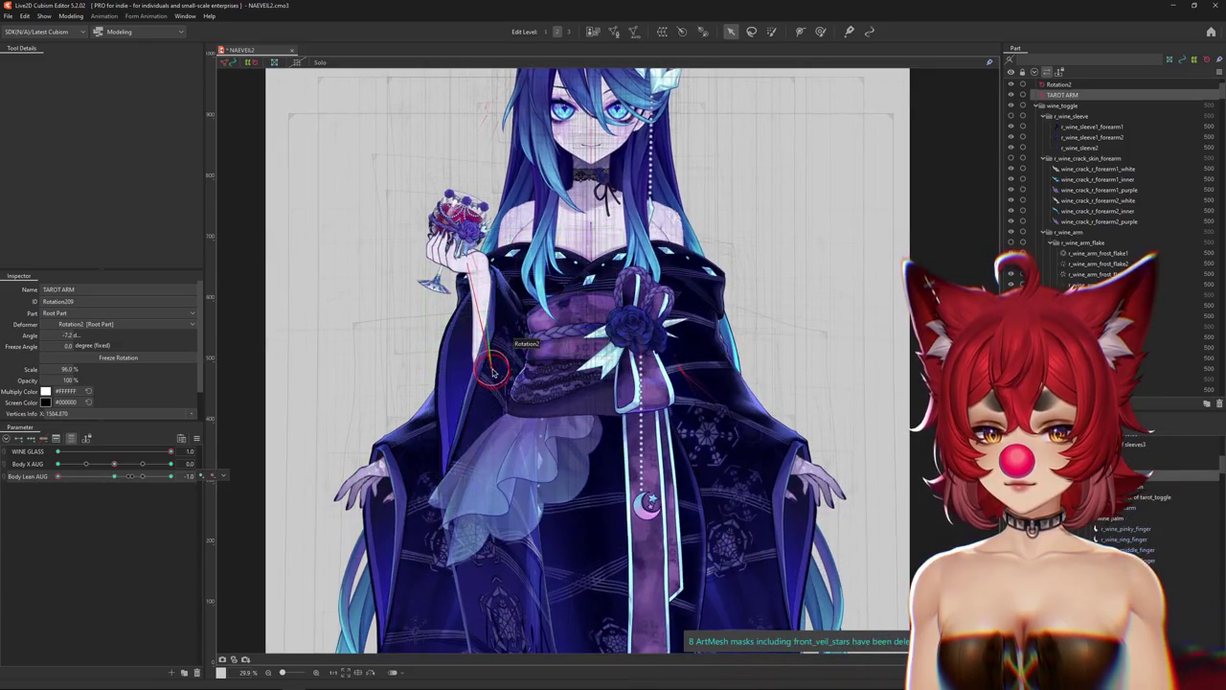
drag(493, 372, 497, 366)
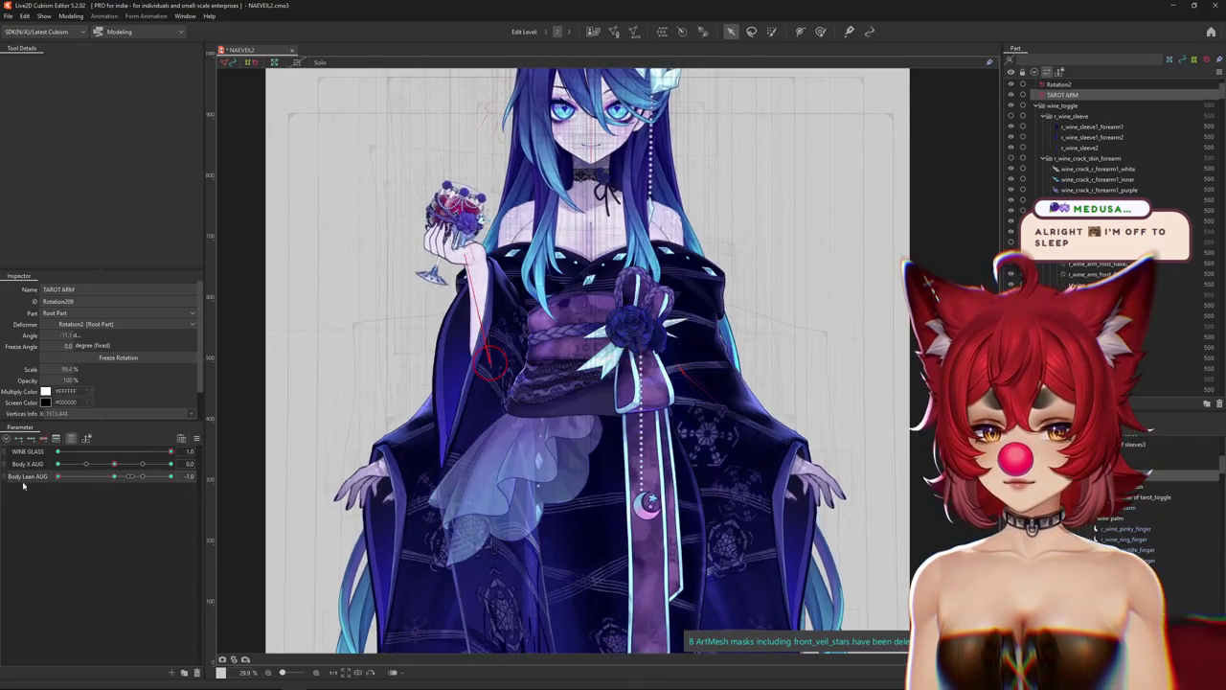
drag(497, 292, 496, 203)
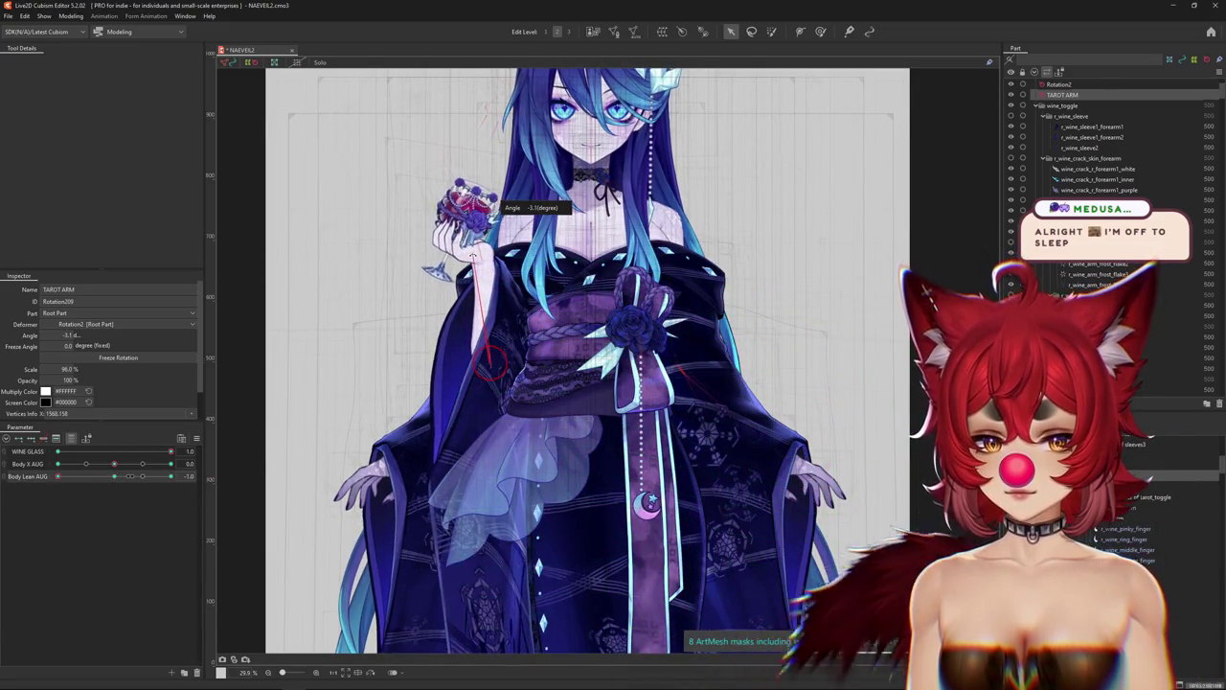
scroll(476, 254, down, 2)
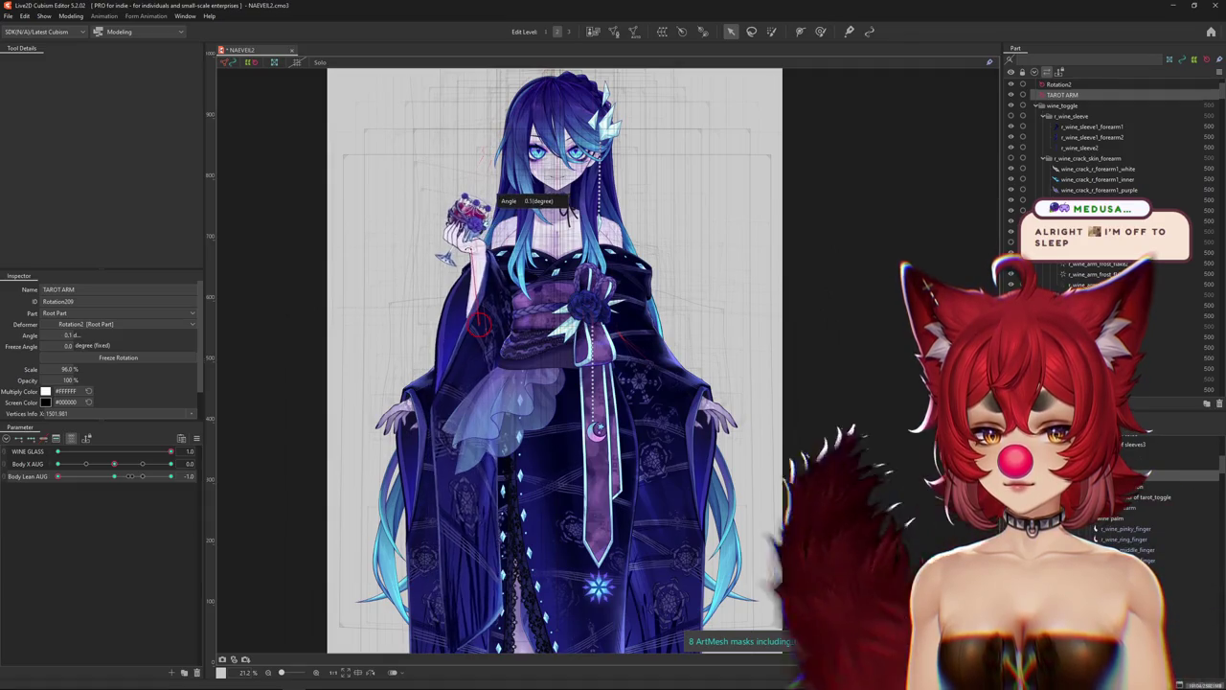
drag(493, 203, 491, 223)
At Body Lean AUG -1.0, rotate the wine-glass arm to about 1.4 degrees.
mouse_move(104, 483)
mouse_down()
mouse_move(43, 489)
mouse_move(170, 476)
mouse_up()
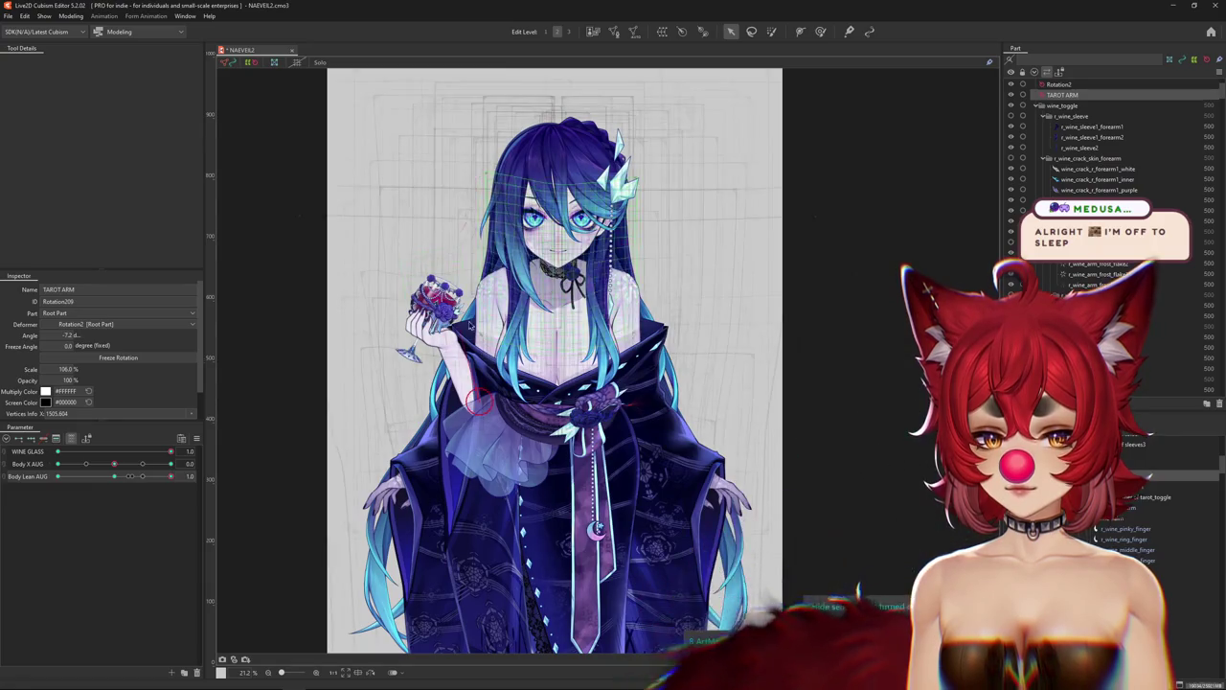
drag(469, 326, 499, 275)
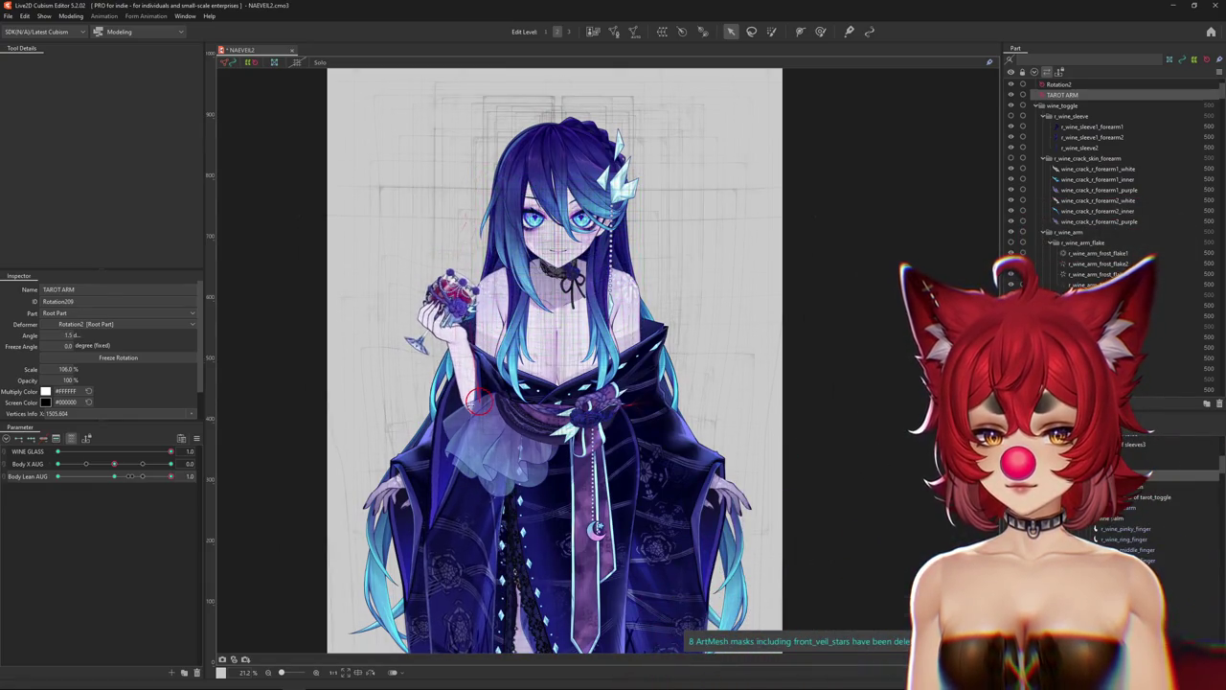
scroll(494, 364, down, 2)
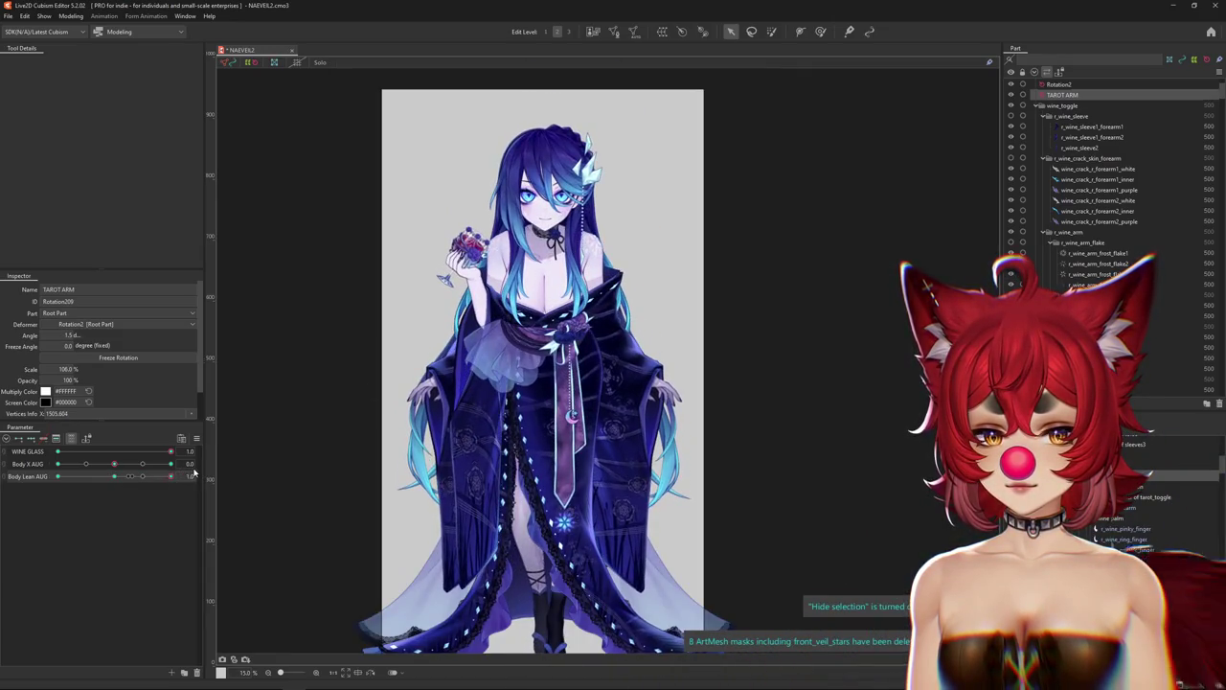
With Body Lean AUG at -1.0, rotate the wine-glass arm to about 2.4 degrees.
drag(146, 476, 108, 480)
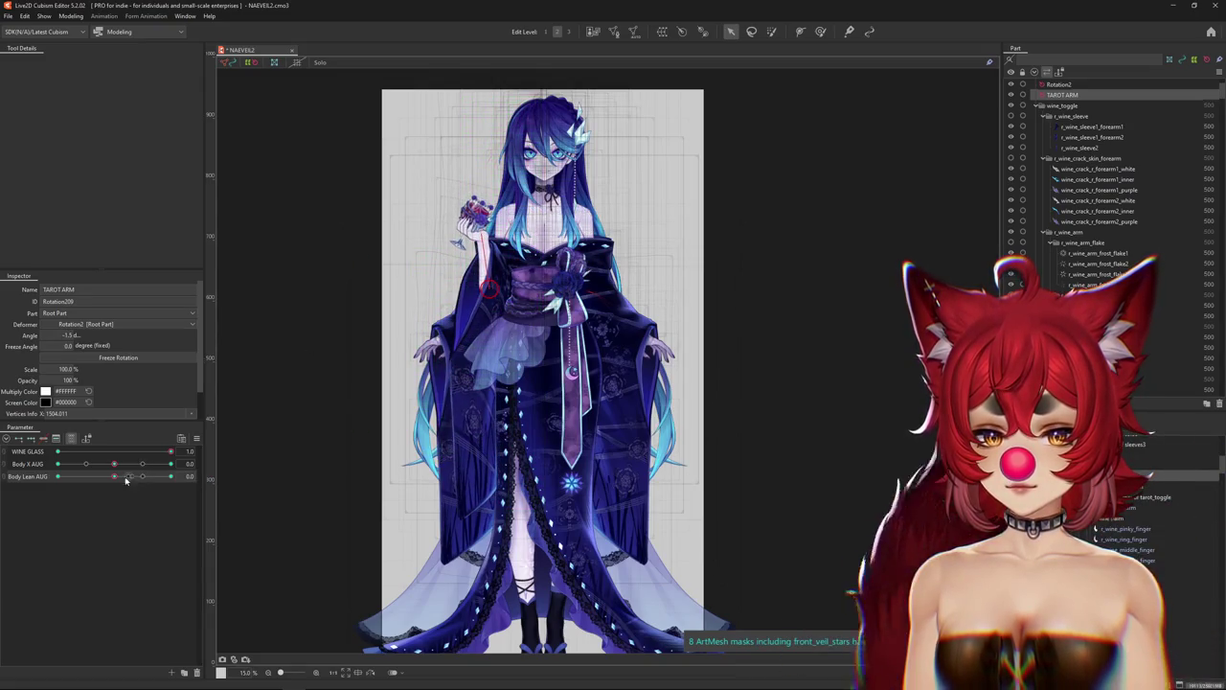
drag(126, 480, 59, 479)
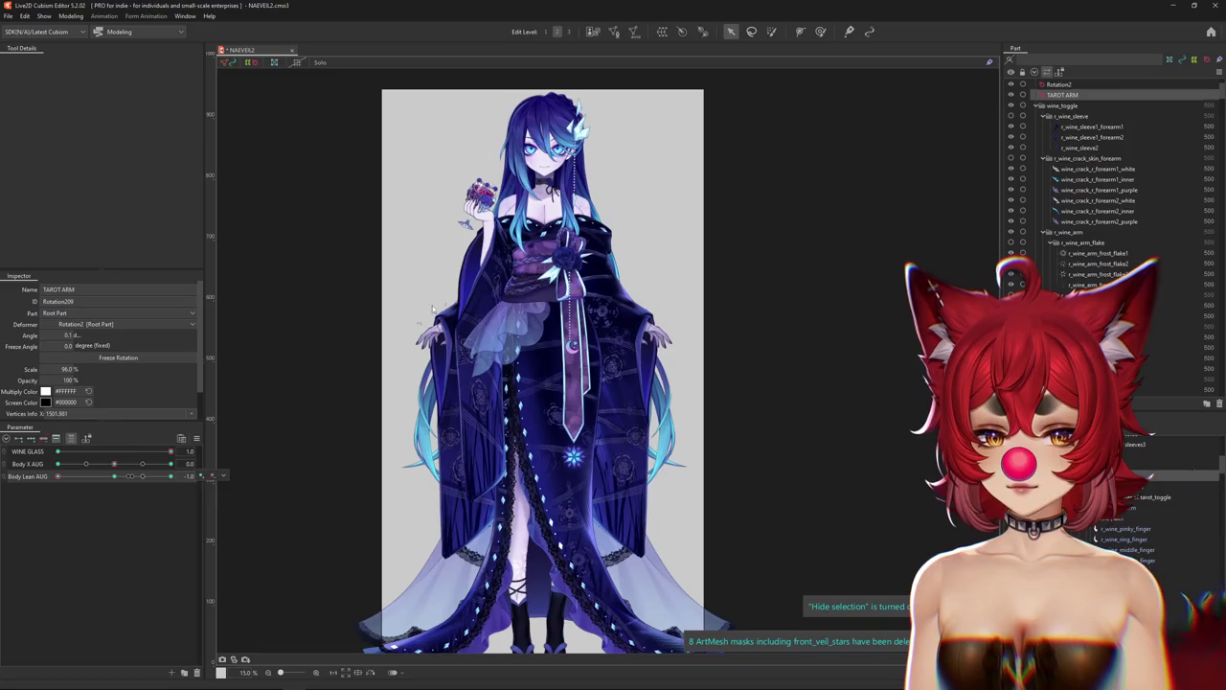
drag(489, 272, 489, 280)
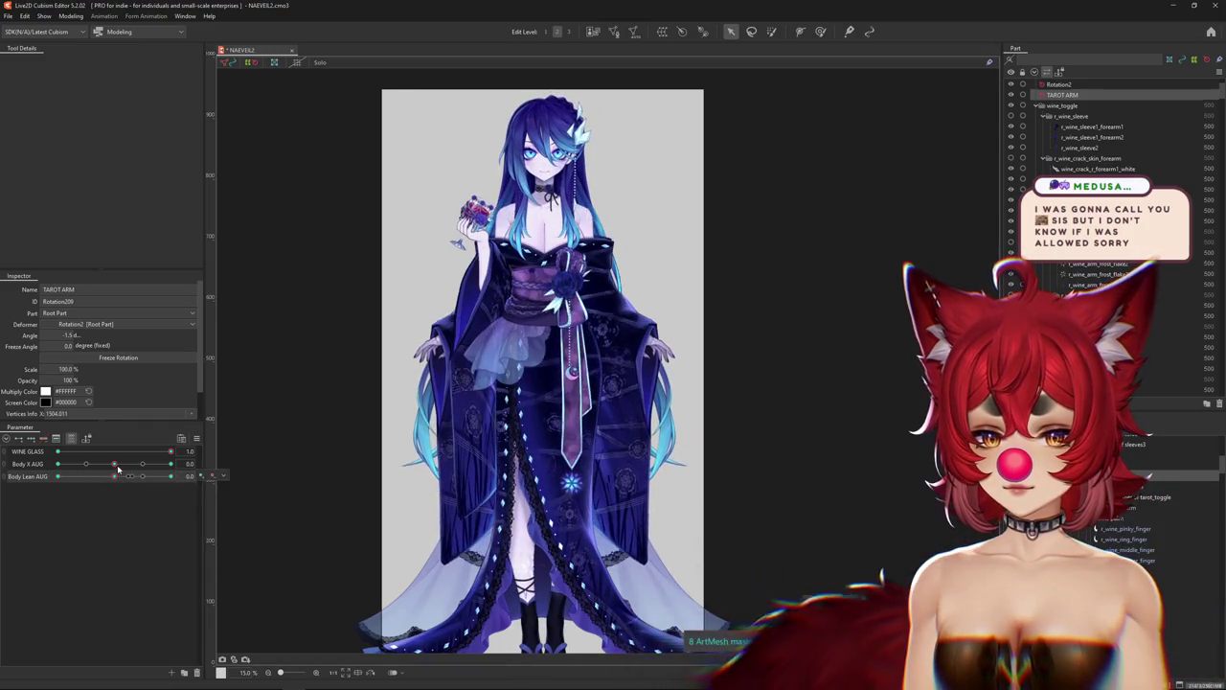
At Body X AUG 10.0, rotate the wine-glass arm to about 2.5 degrees.
drag(121, 480, 321, 409)
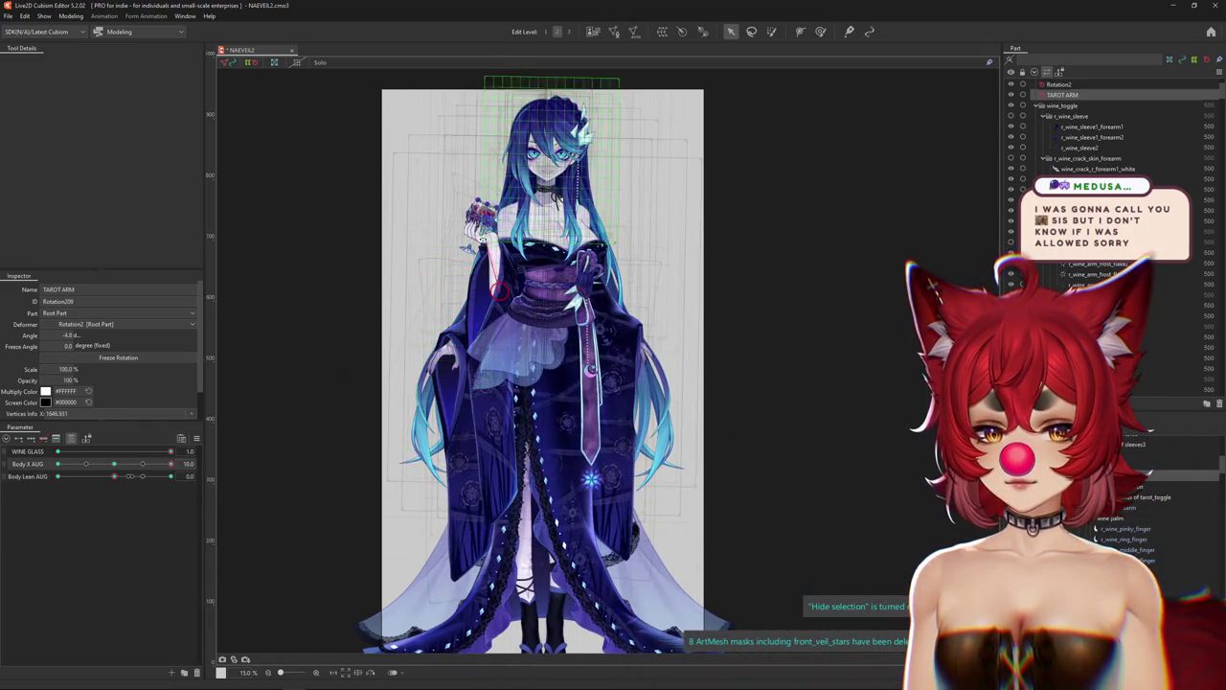
drag(114, 463, 112, 441)
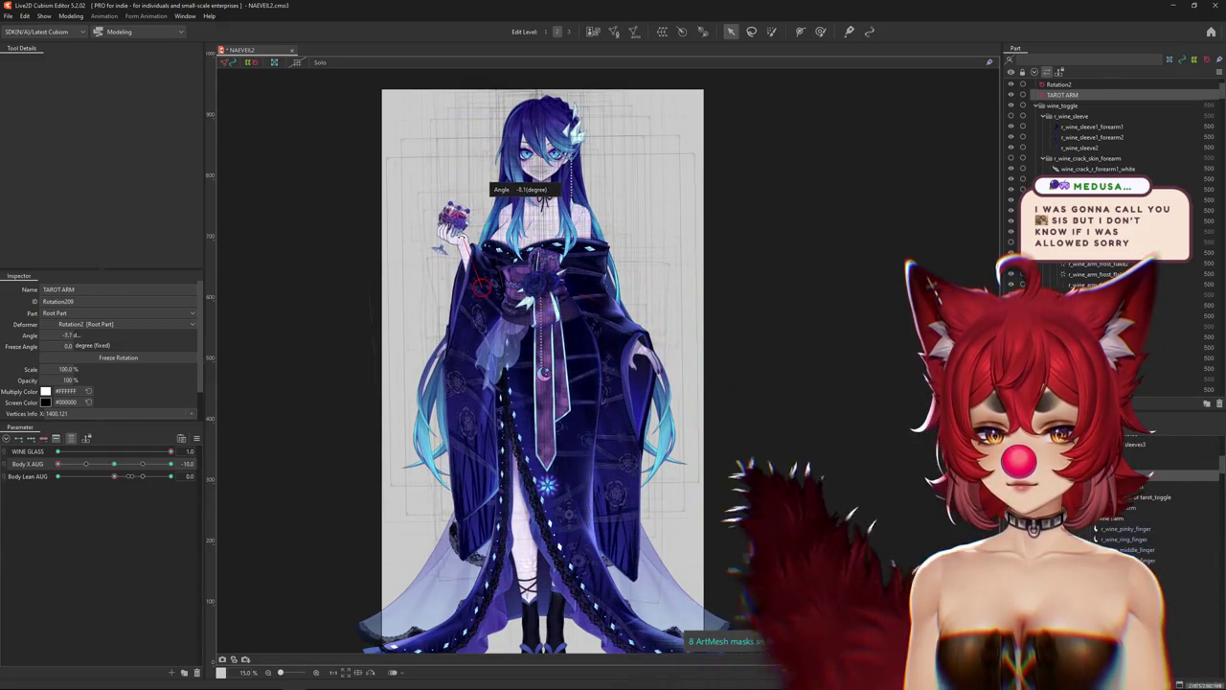
mouse_move(132, 480)
mouse_down()
mouse_move(115, 478)
mouse_move(132, 475)
mouse_up()
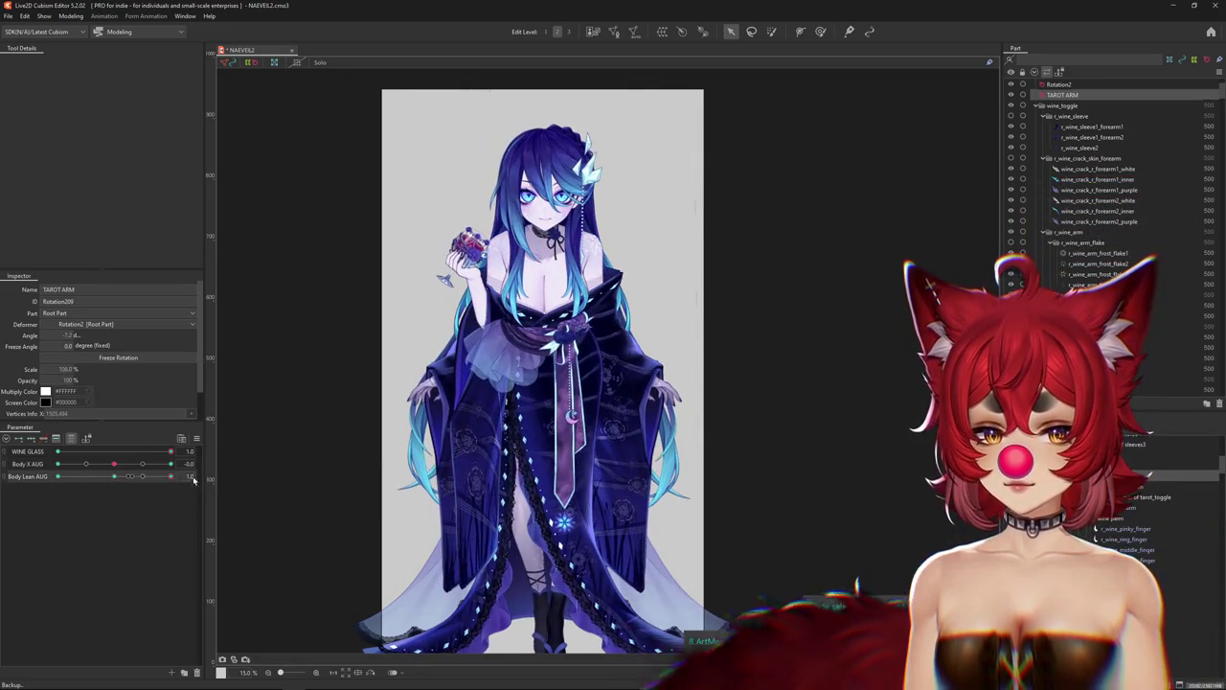
click(170, 464)
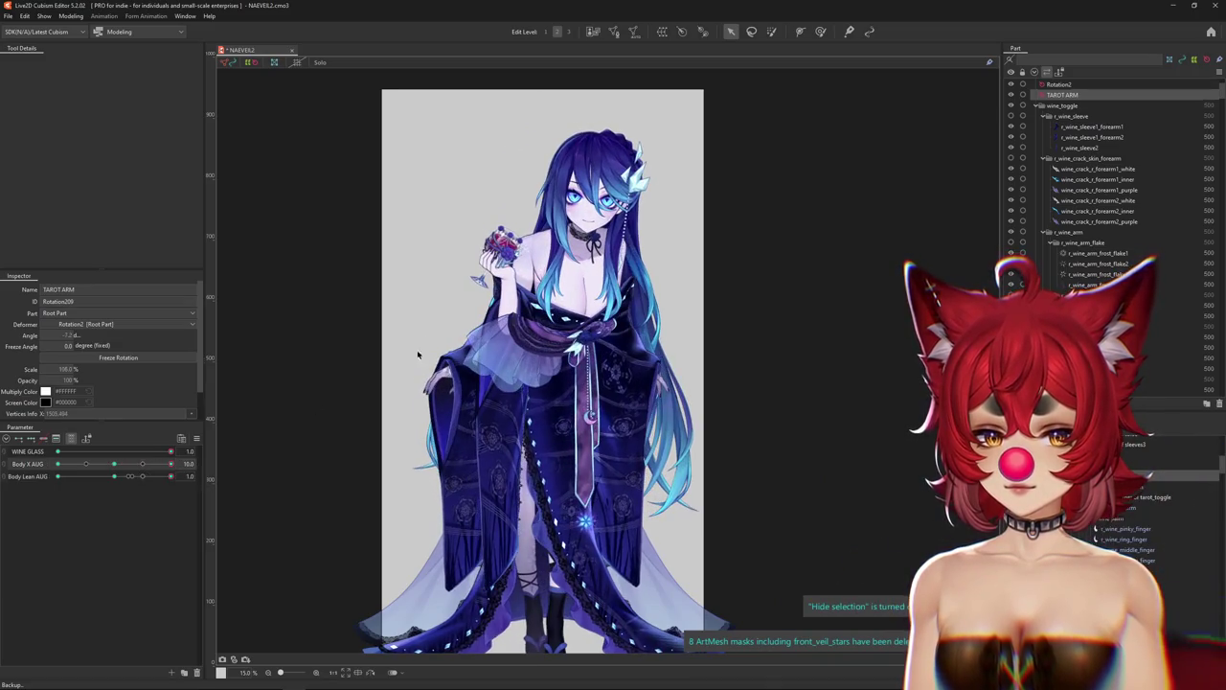
drag(525, 226, 533, 216)
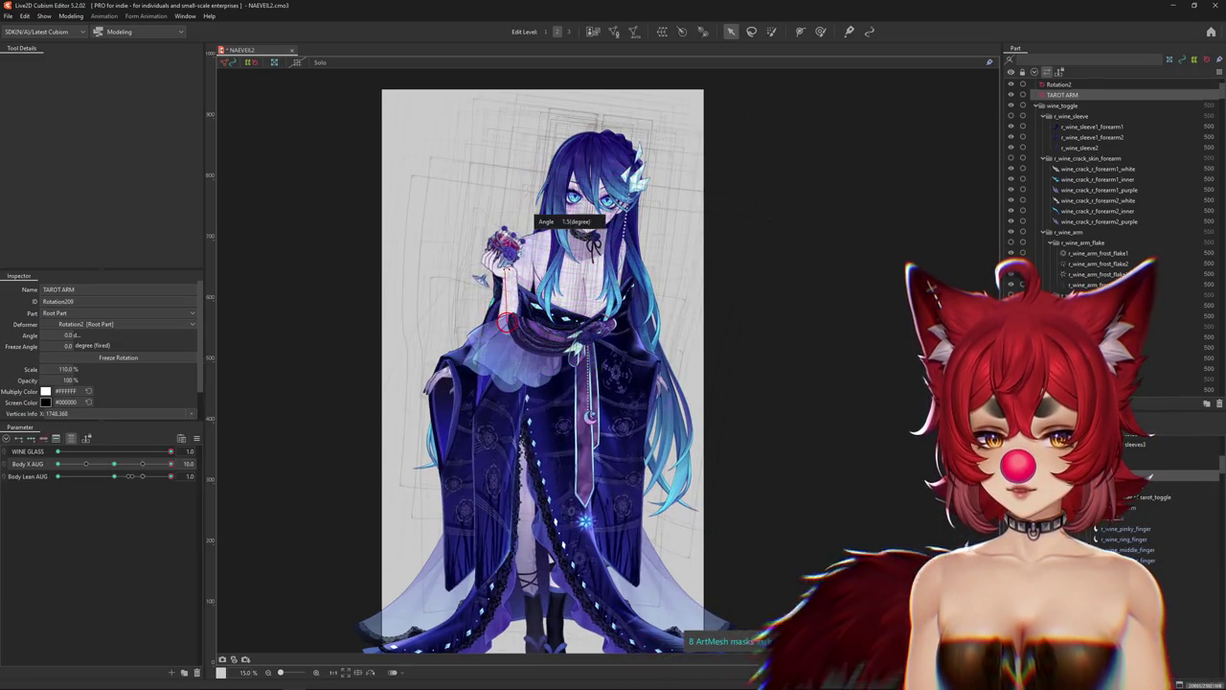
Preview with overlays hidden and settle the arm at about -1.8 degrees.
key(ctrl+h)
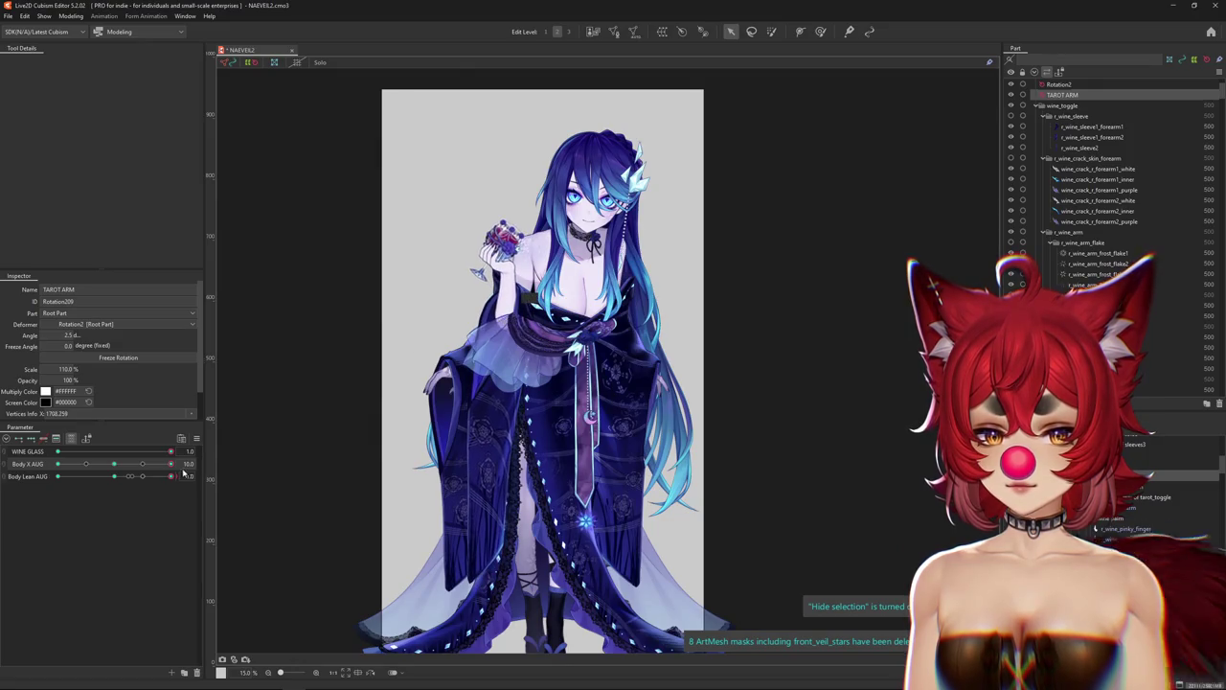
scroll(184, 470, down, 10)
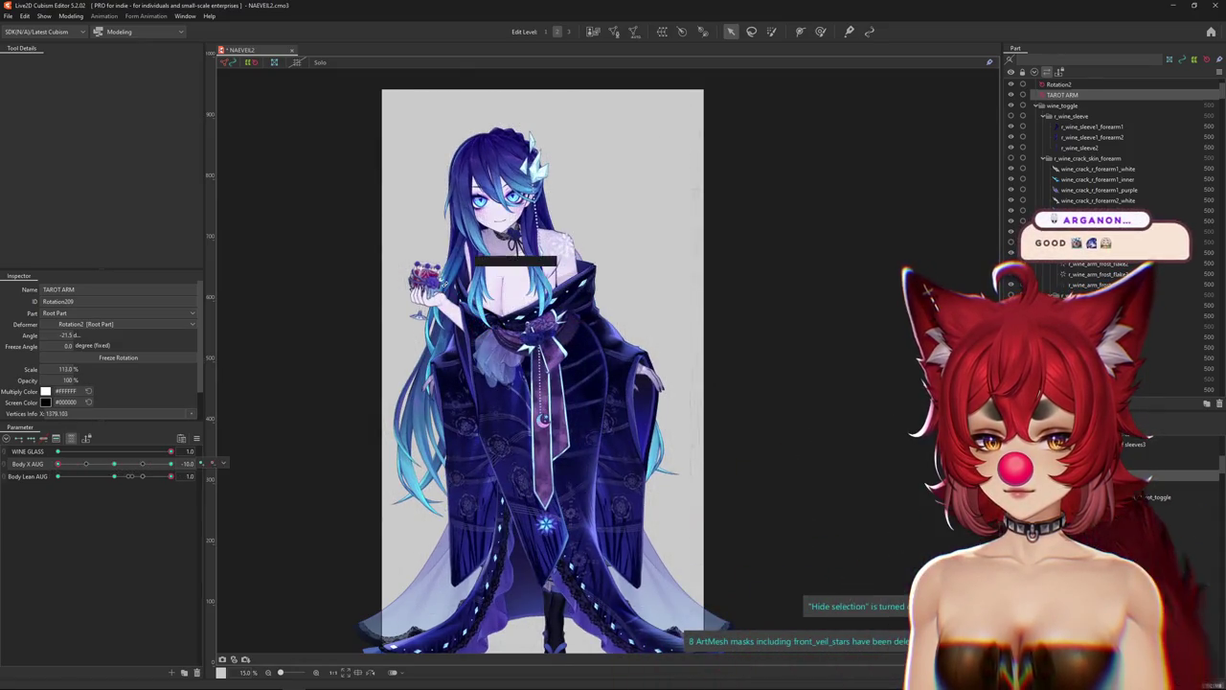
drag(431, 270, 458, 279)
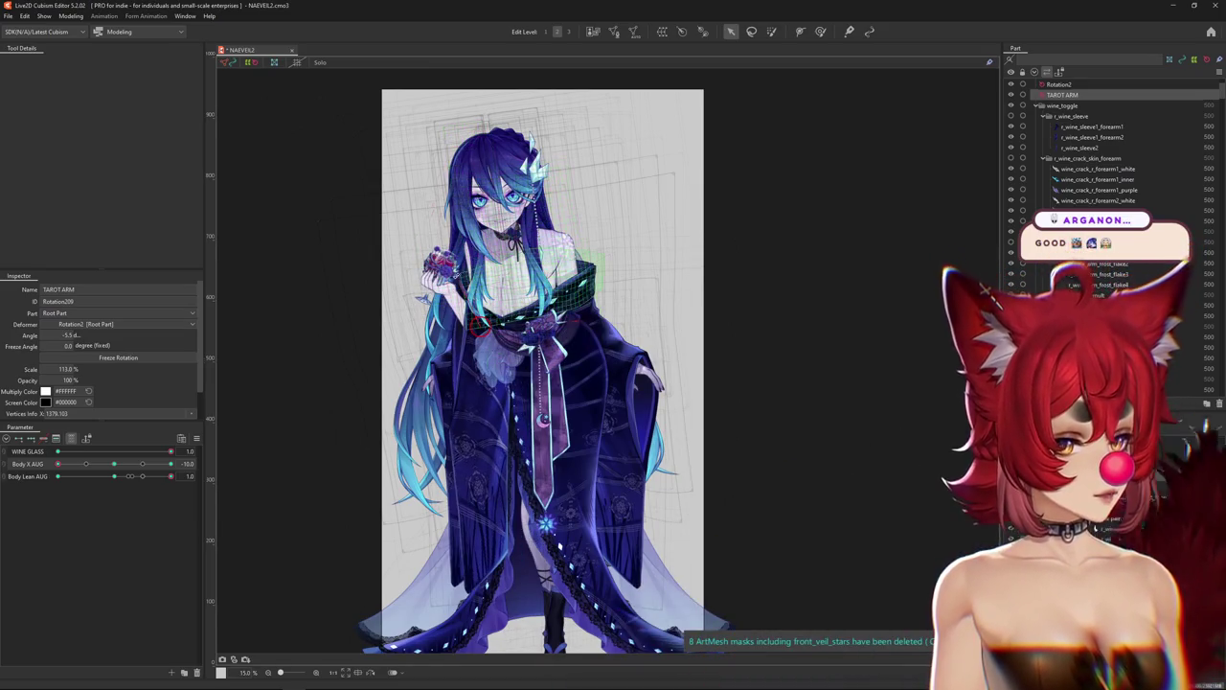
key(ctrl+h)
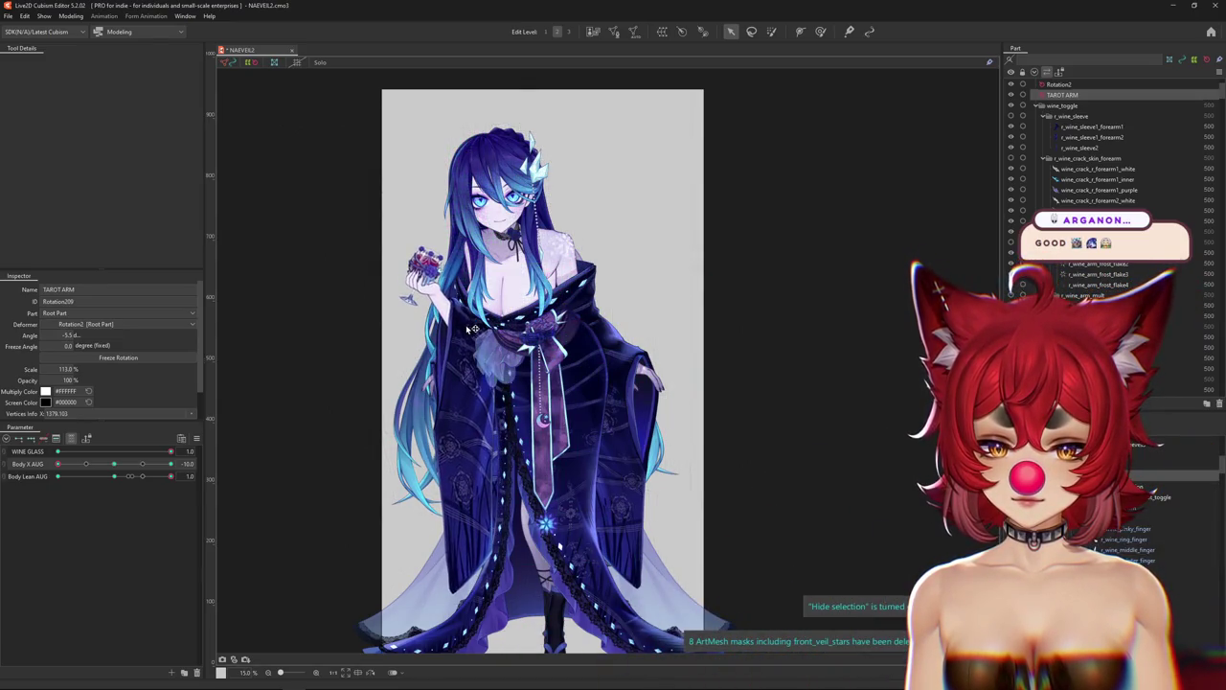
drag(433, 295, 426, 287)
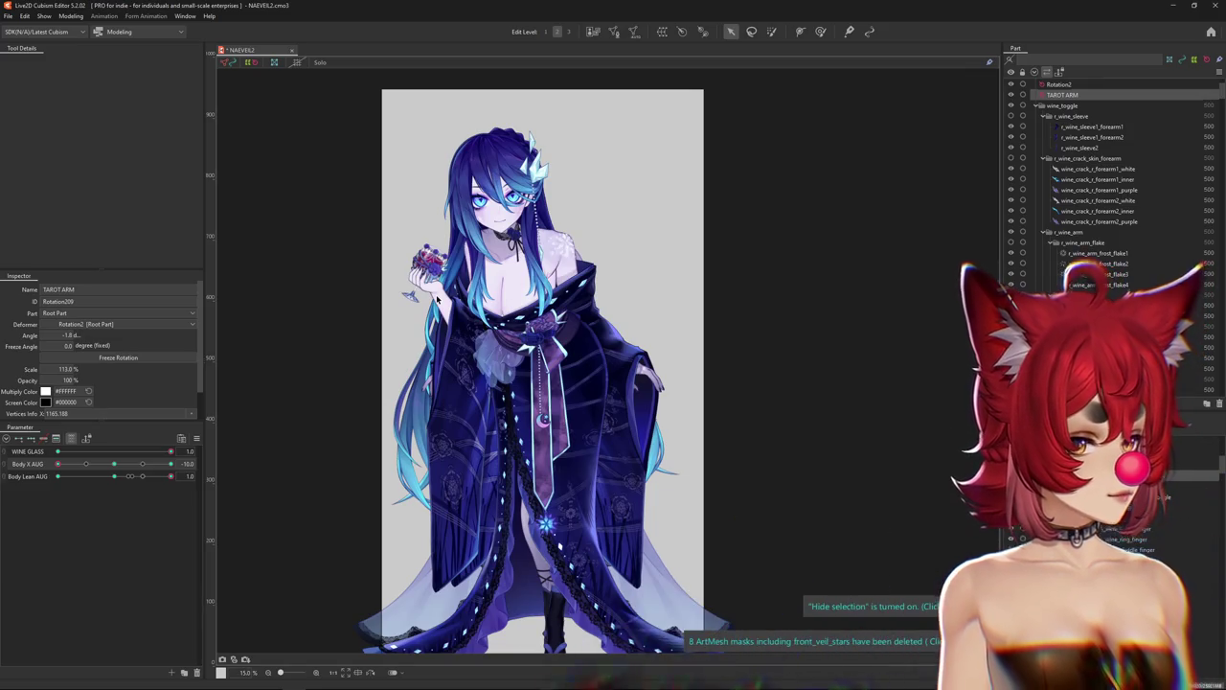
drag(116, 465, 51, 467)
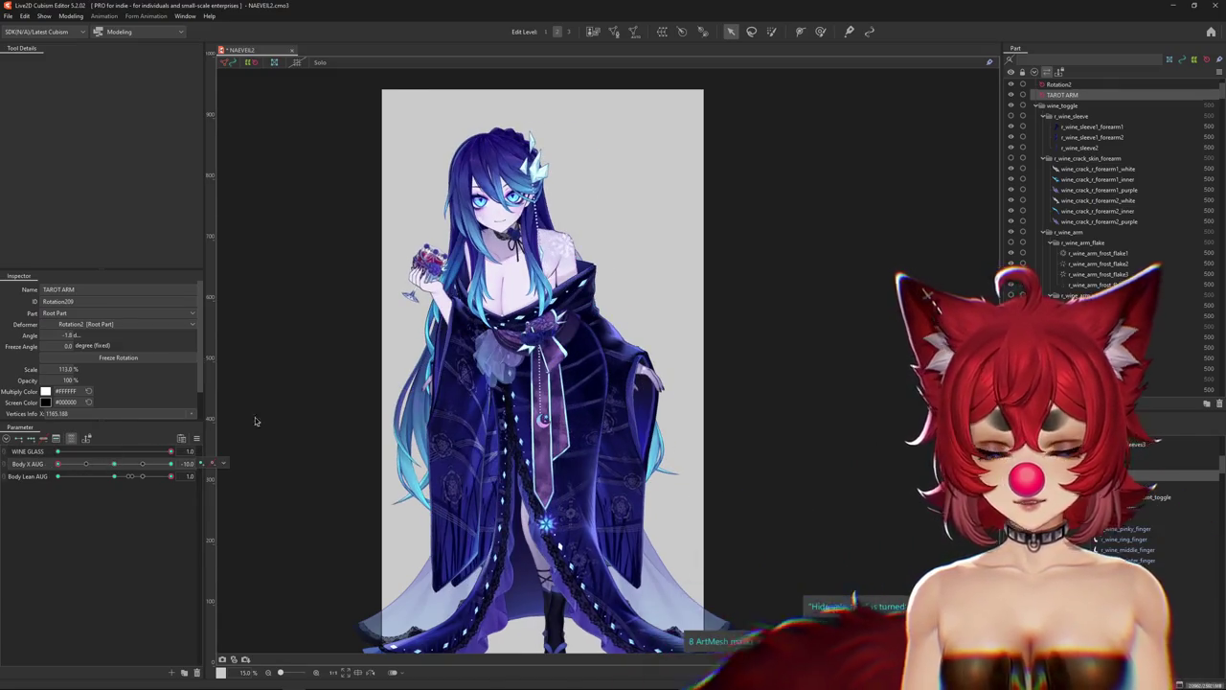
Zoom in on the hand and glass and push Body X AUG toward its maximum.
scroll(344, 350, up, 2)
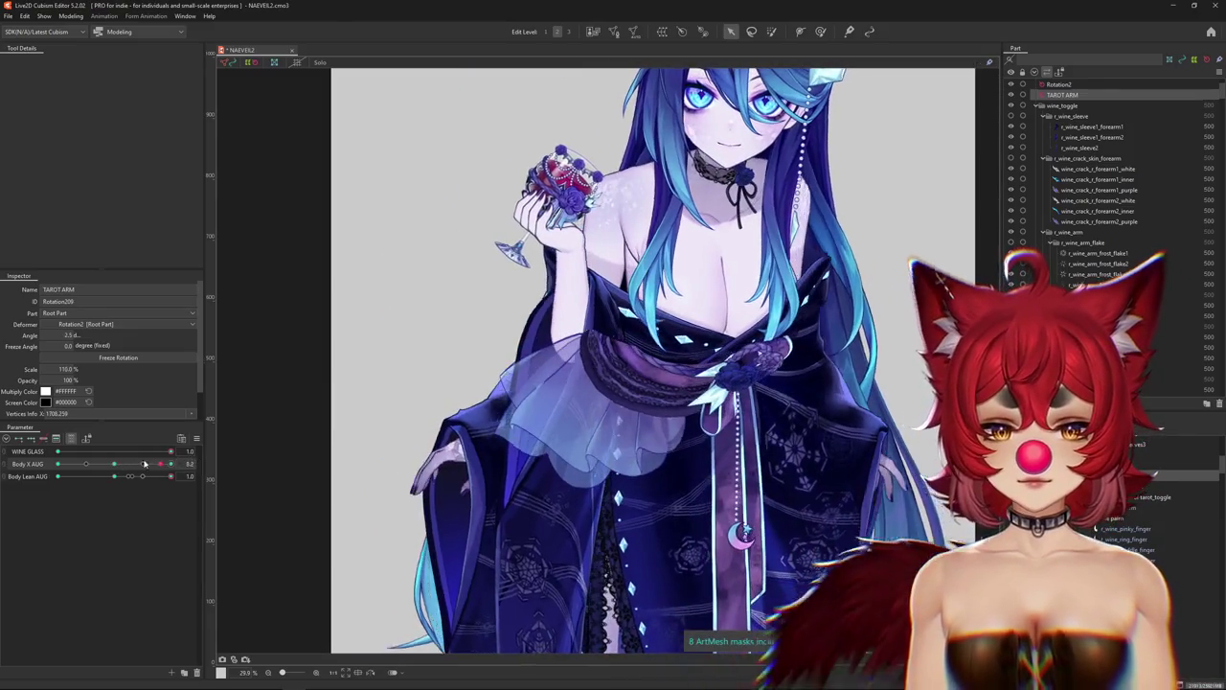
scroll(463, 390, down, 2)
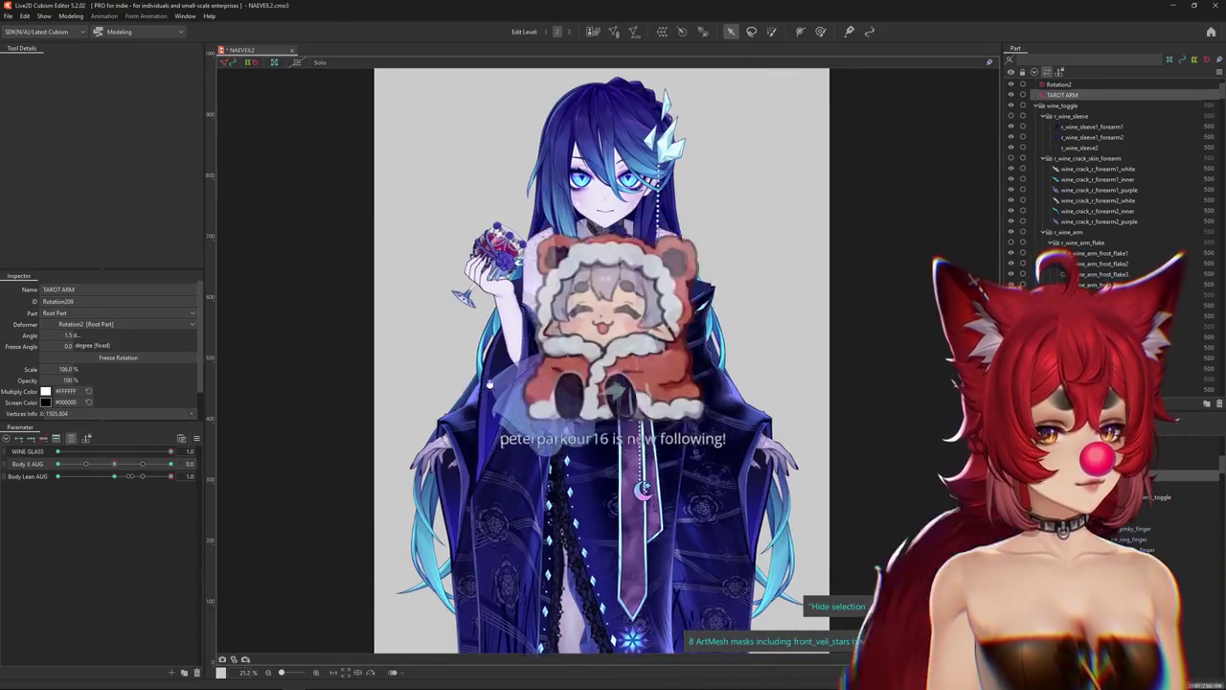
scroll(464, 390, up, 2)
drag(480, 397, 447, 359)
scroll(448, 360, down, 2)
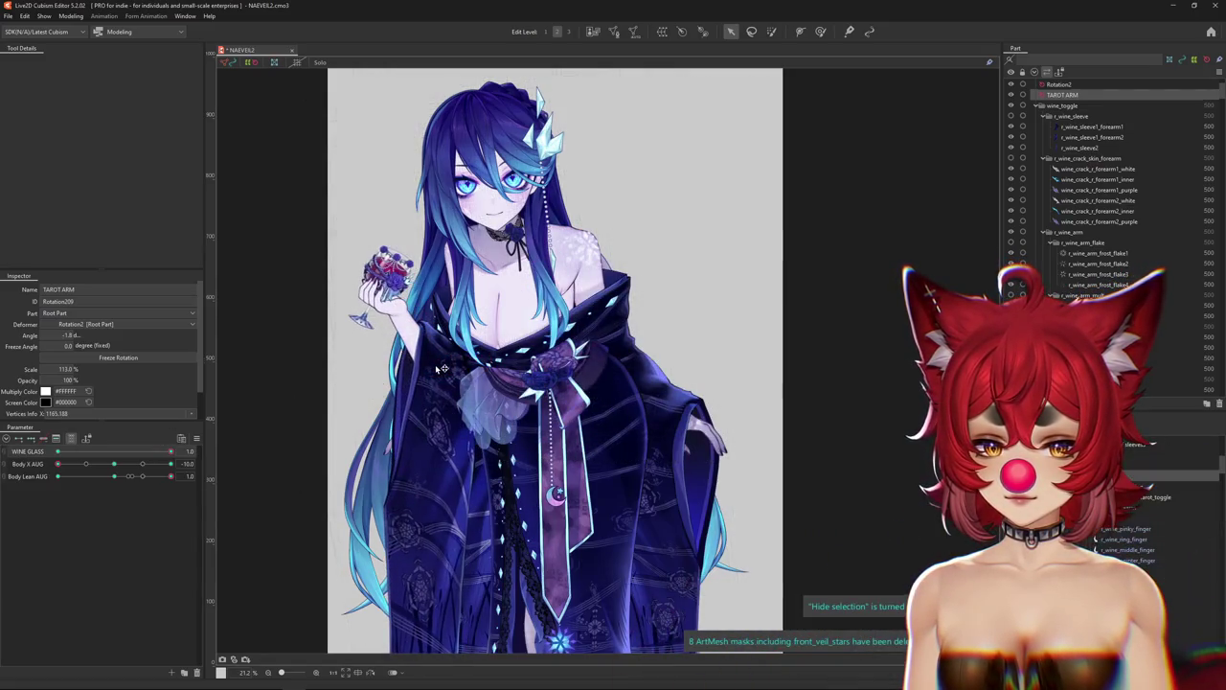
scroll(443, 368, down, 1)
scroll(315, 419, down, 1)
click(113, 469)
drag(113, 469, 171, 464)
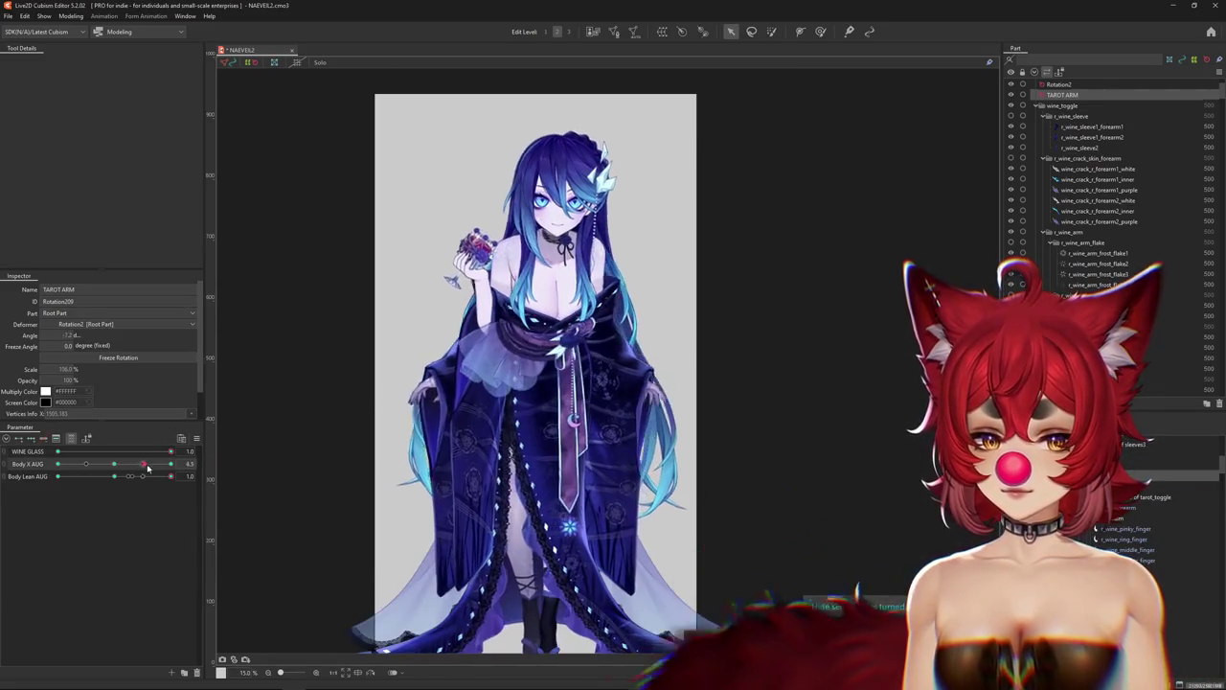
Re-angle the TAROT ARM rotation deformer to about -6.8 degrees, then centre the body turn.
click(496, 321)
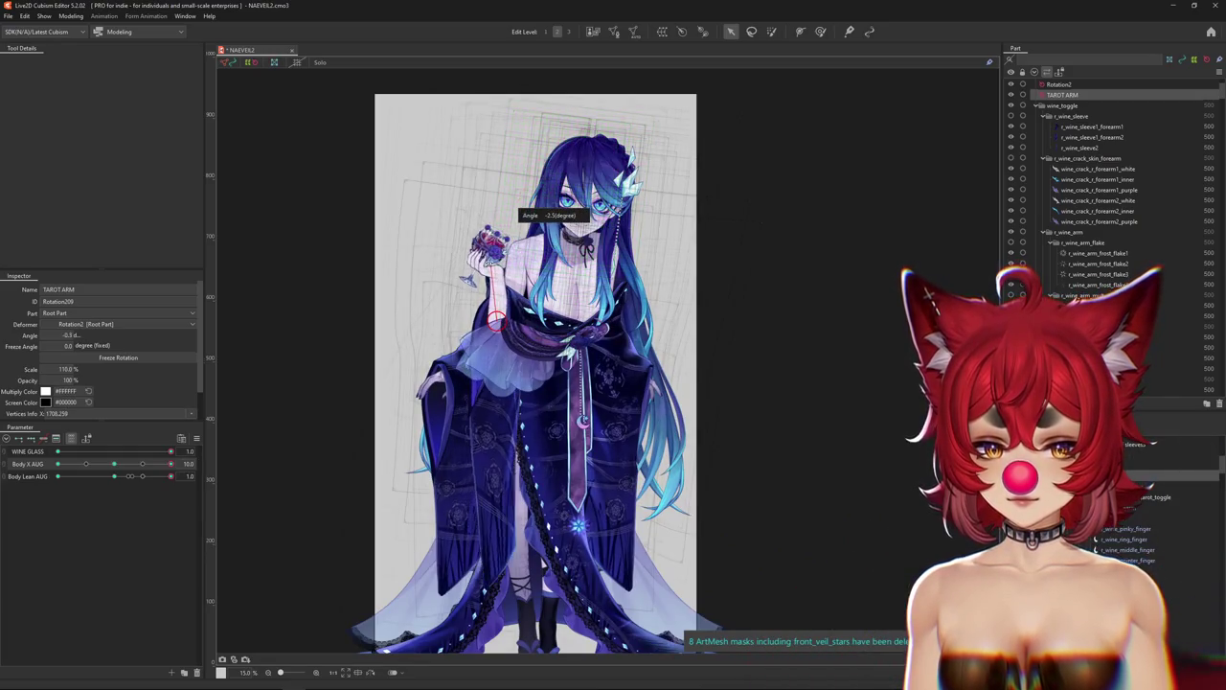
mouse_move(170, 464)
mouse_down()
mouse_move(192, 464)
mouse_move(36, 466)
mouse_up()
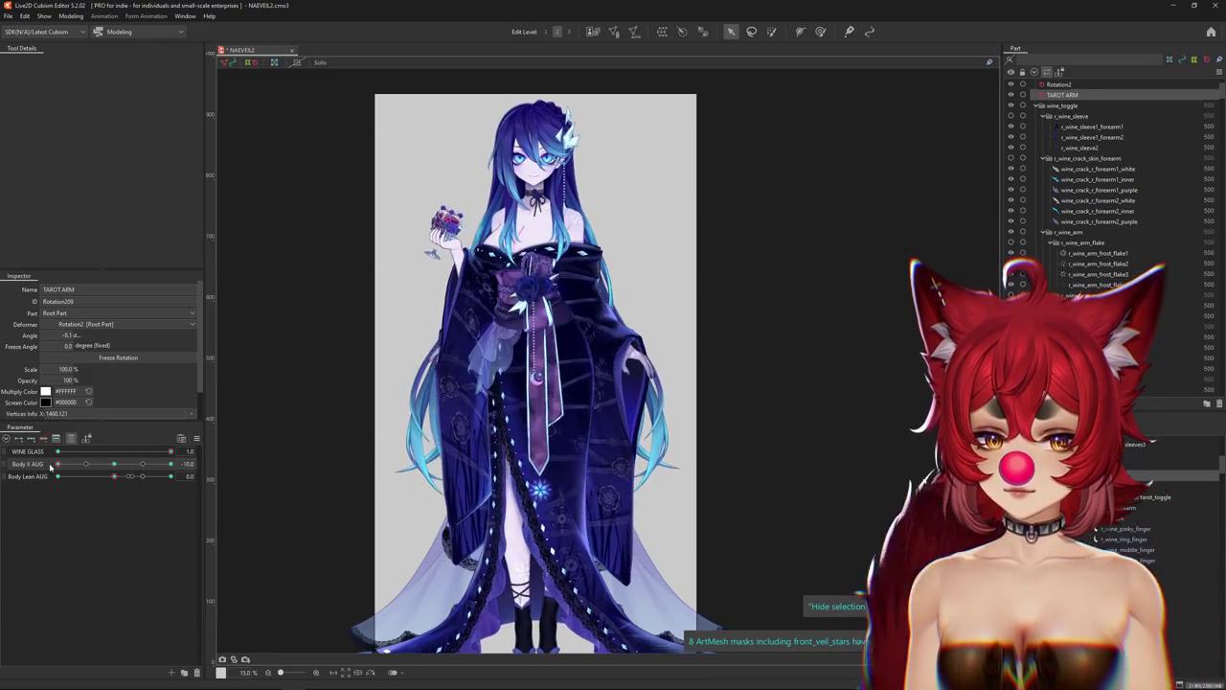
mouse_move(115, 465)
mouse_down()
mouse_move(107, 476)
mouse_move(181, 462)
mouse_move(58, 464)
mouse_up()
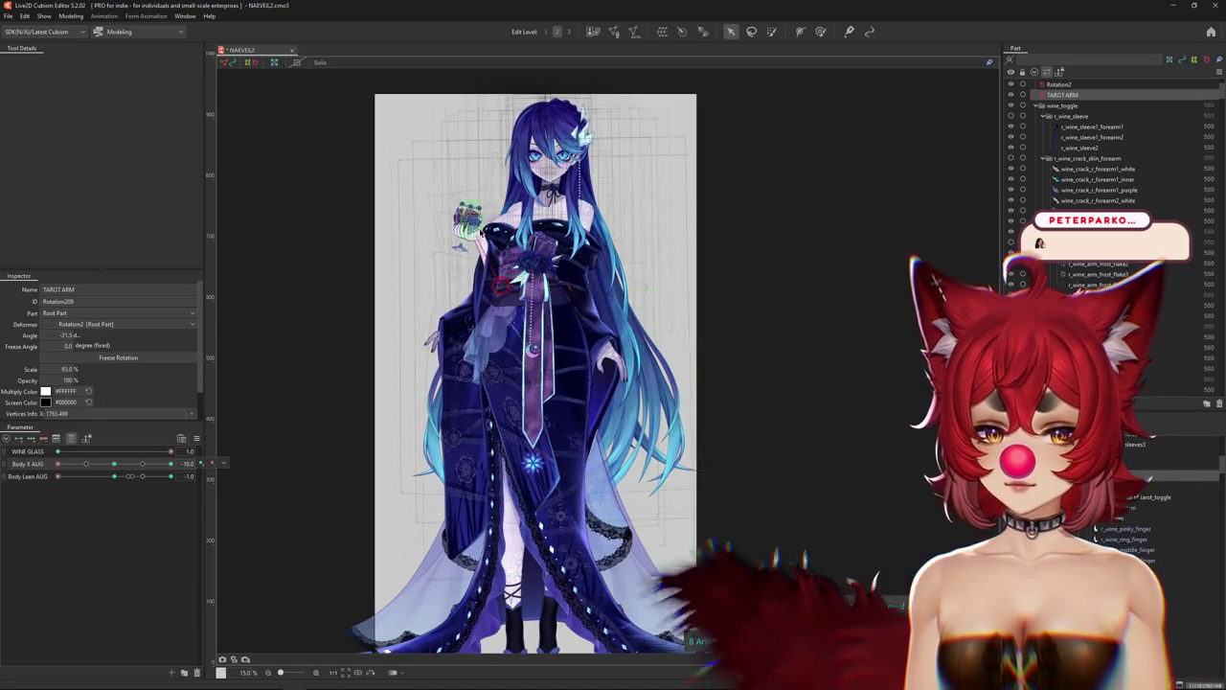
drag(503, 184, 516, 182)
key(ctrl+h)
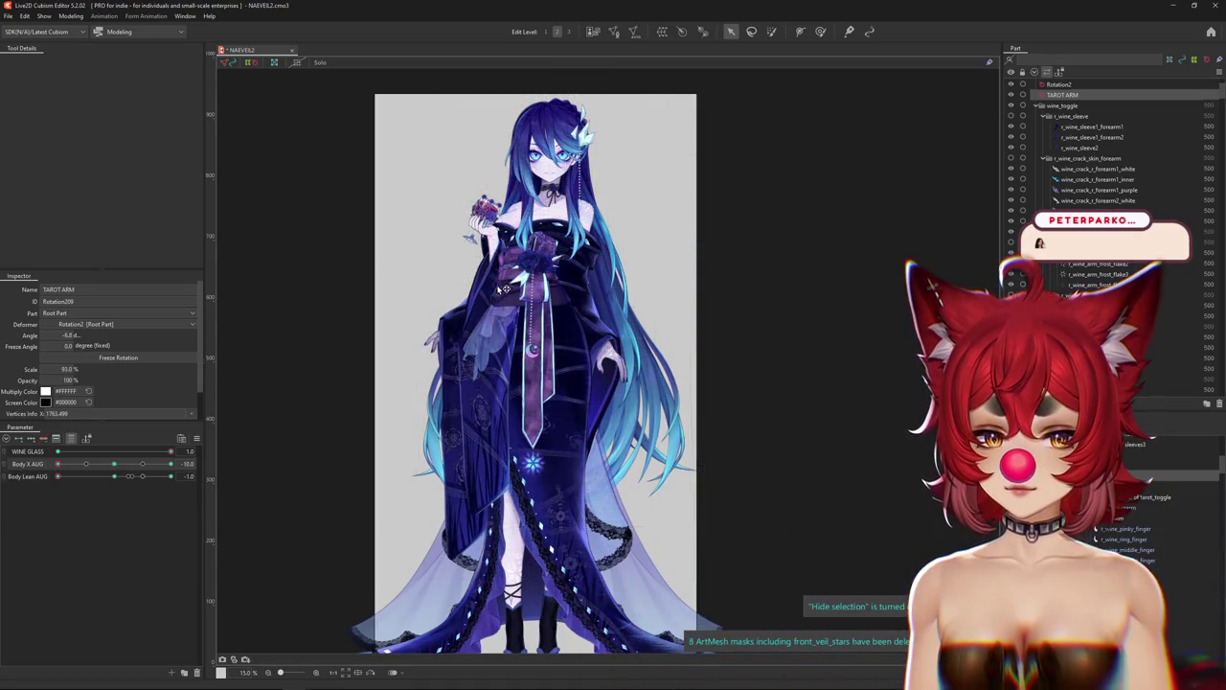
drag(484, 288, 477, 286)
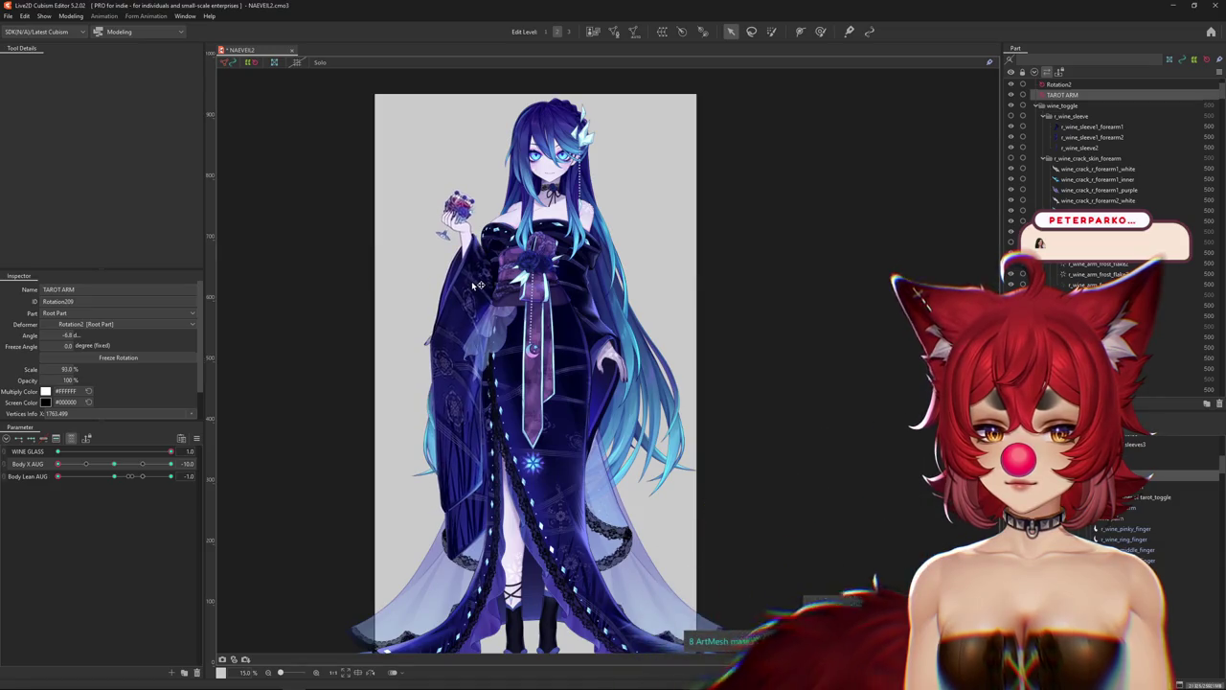
mouse_move(169, 464)
mouse_down()
mouse_move(188, 464)
mouse_move(114, 464)
mouse_up()
click(212, 477)
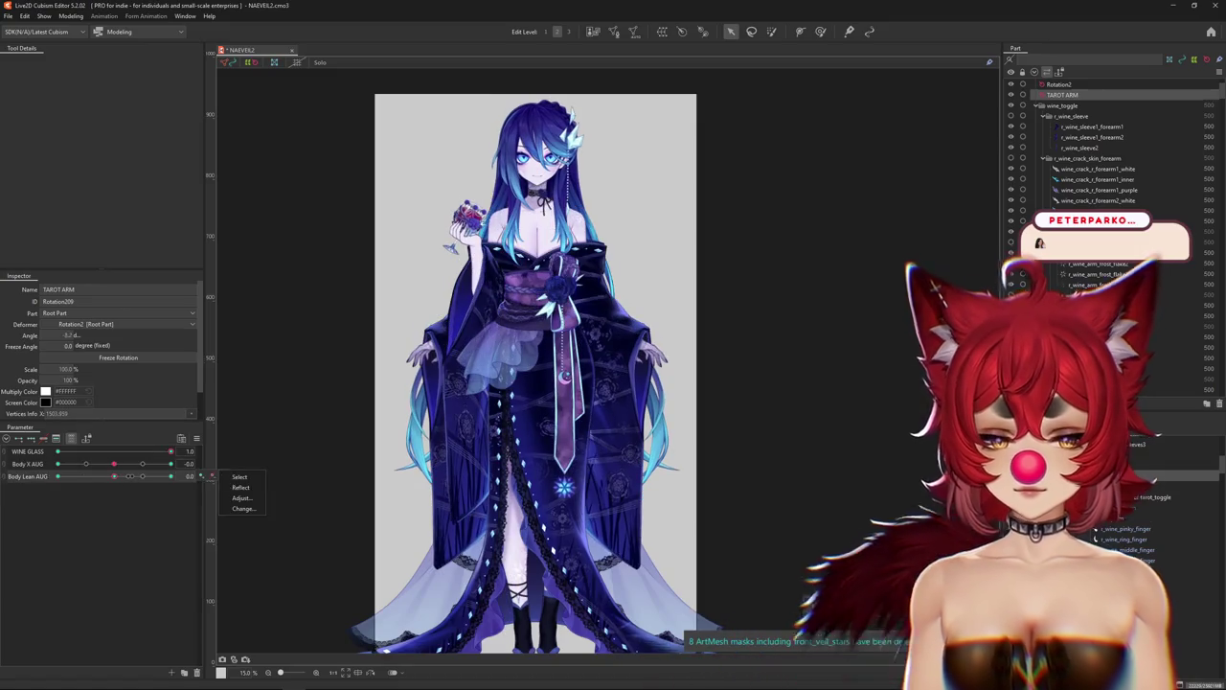
Create rotation deformer tarot_toggle Rotation2 as parent of the selected tarot_toggle warp deformer.
click(378, 251)
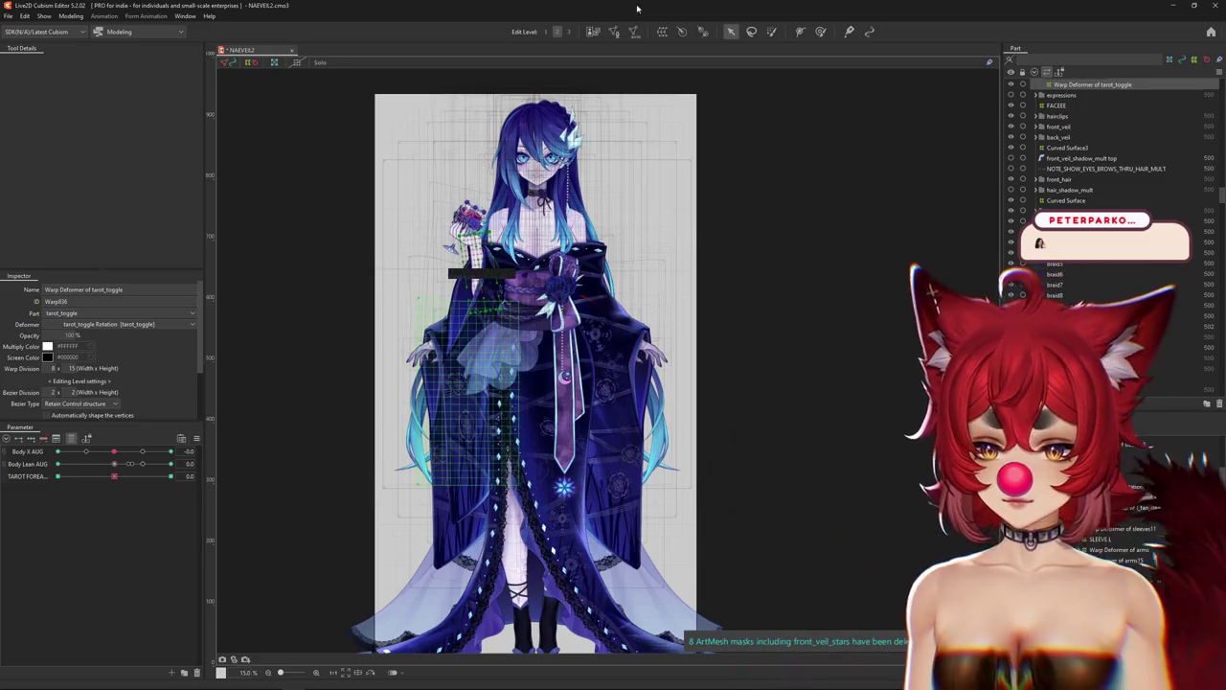
click(820, 32)
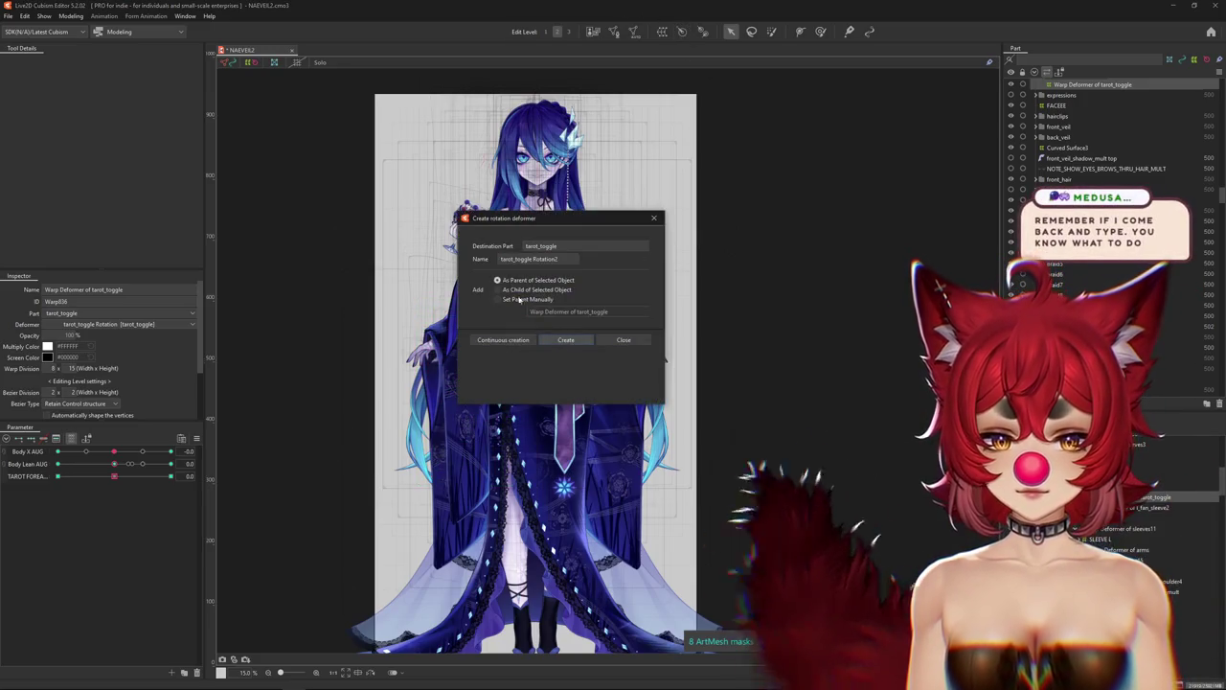
click(567, 340)
scroll(810, 446, up, 5)
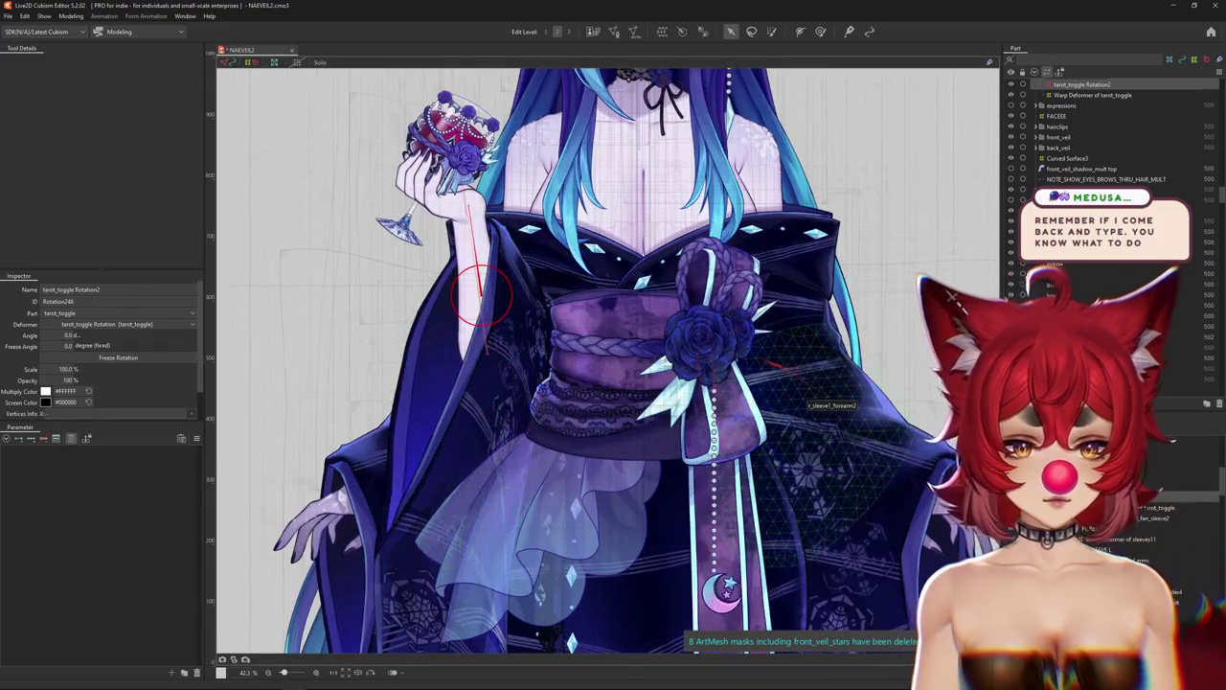
Select the tarot_toggle Rotation2 deformer, turn off inactive-part dimming, and centre the arm.
drag(537, 316, 286, 92)
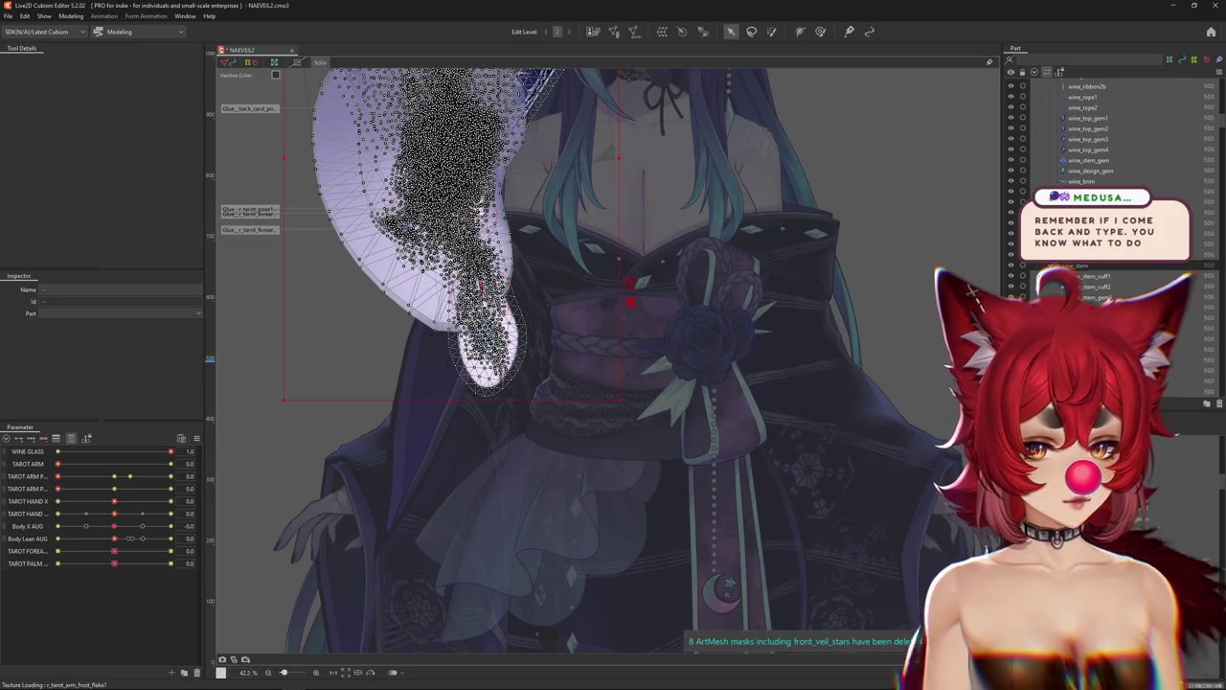
click(464, 289)
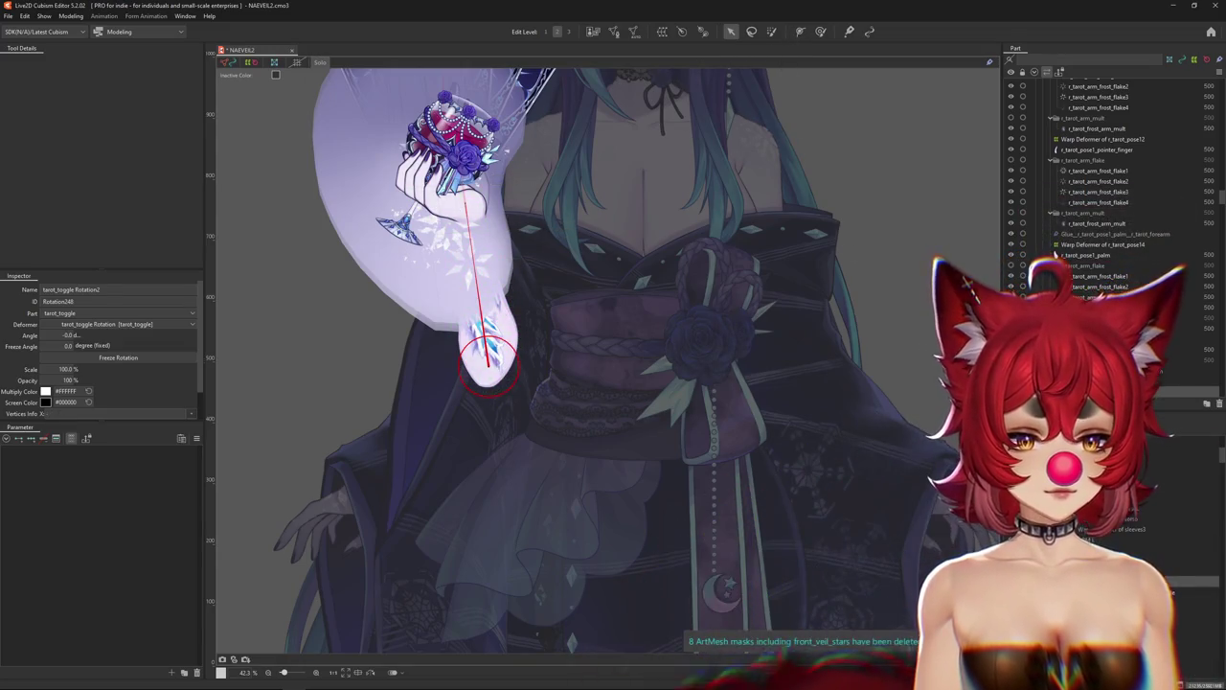
click(321, 63)
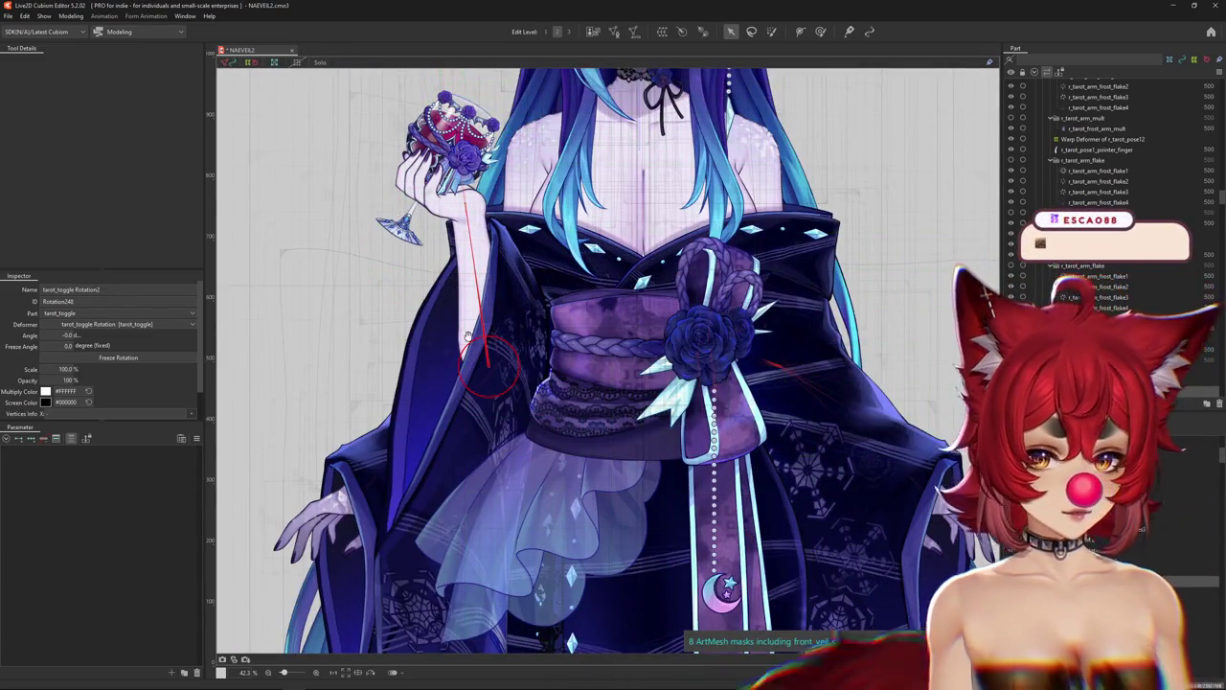
drag(467, 335, 494, 385)
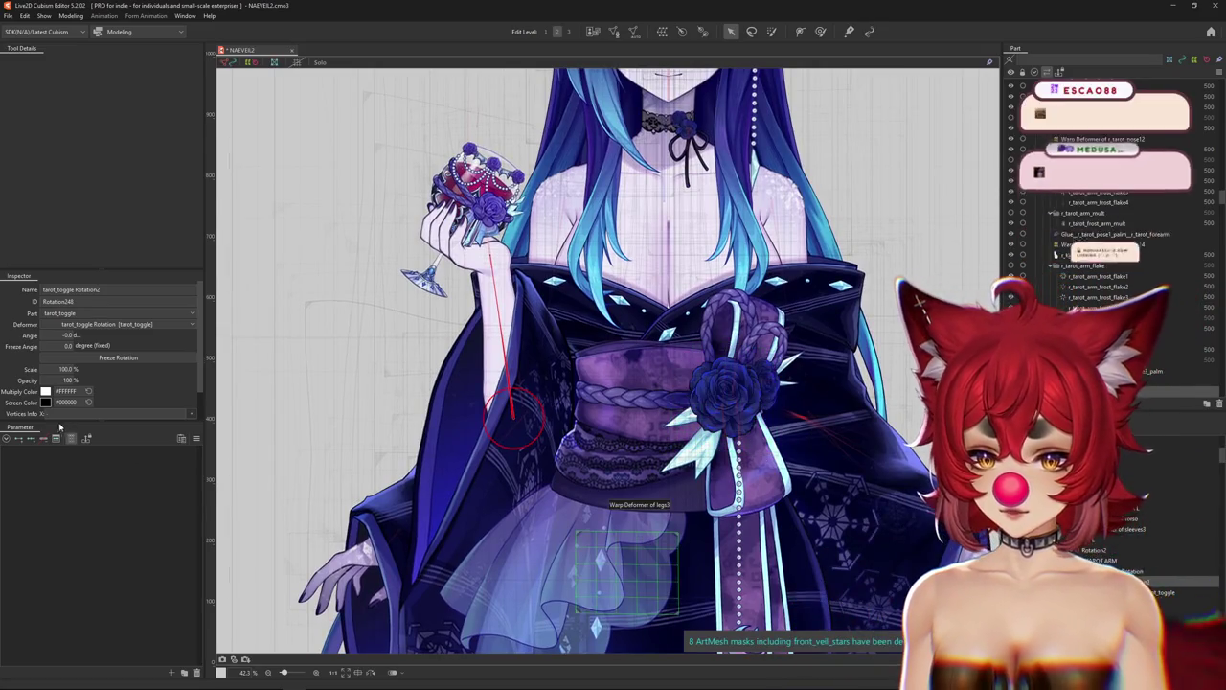
Show parameters in folders, filtered to WINE GLASS, Body X AUG and Body Lean AUG.
click(18, 439)
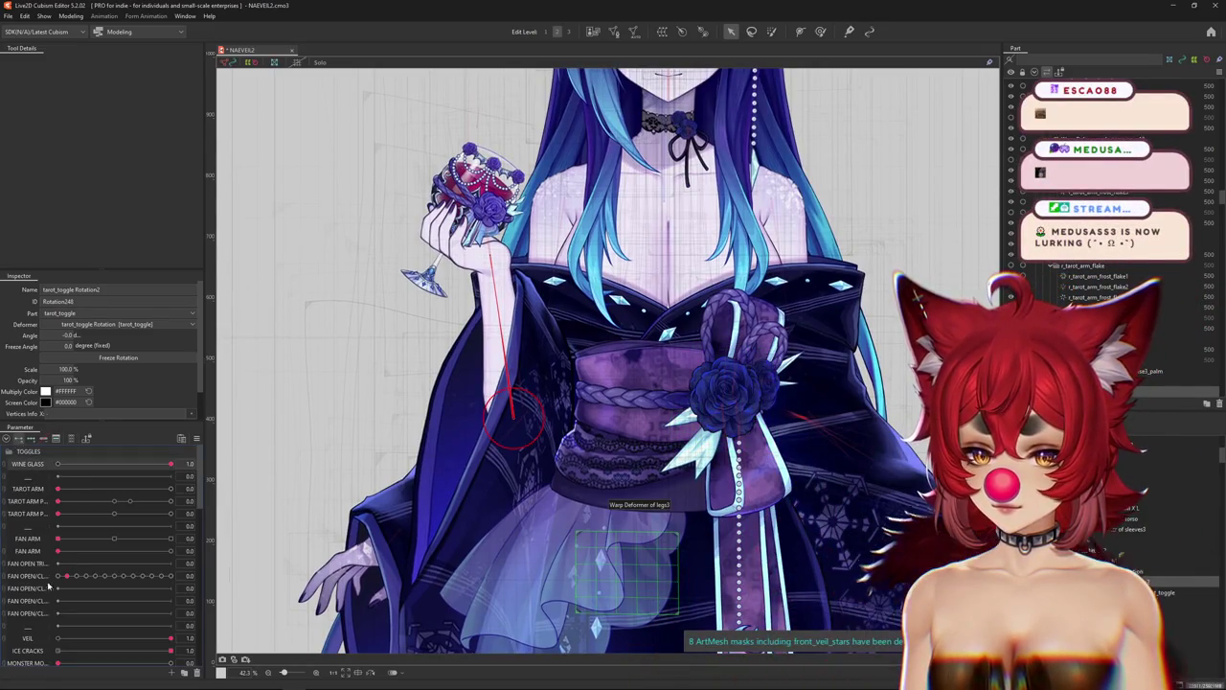
click(56, 439)
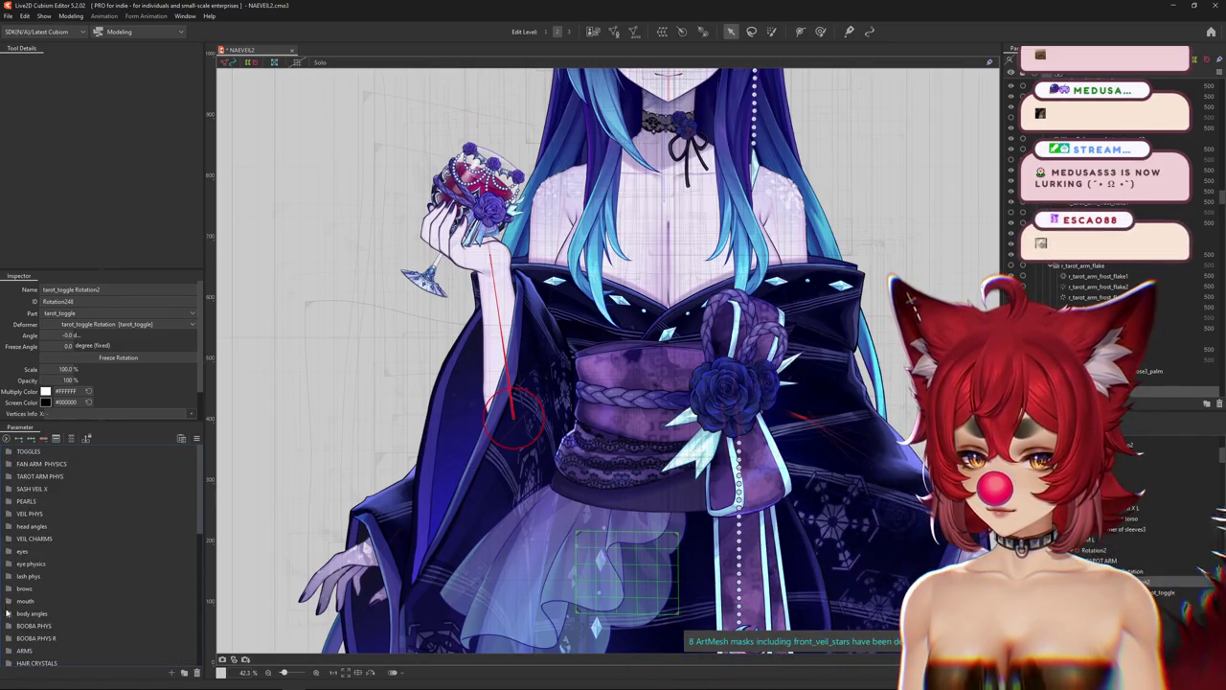
scroll(46, 618, down, 2)
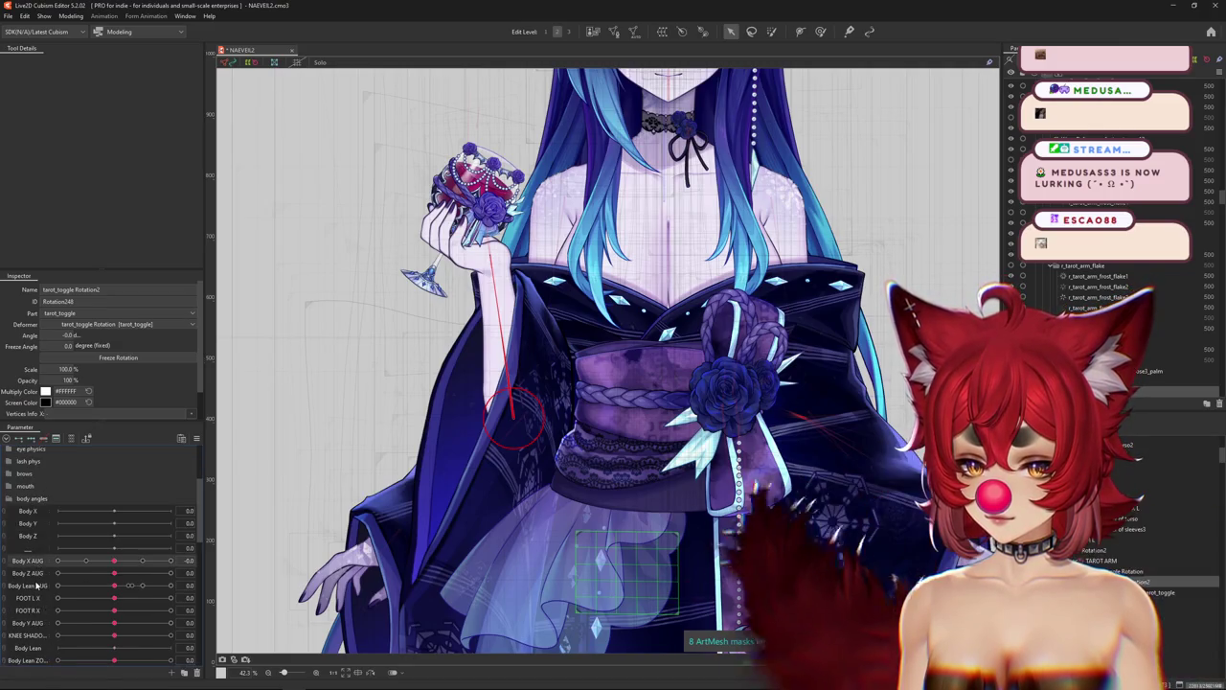
click(86, 438)
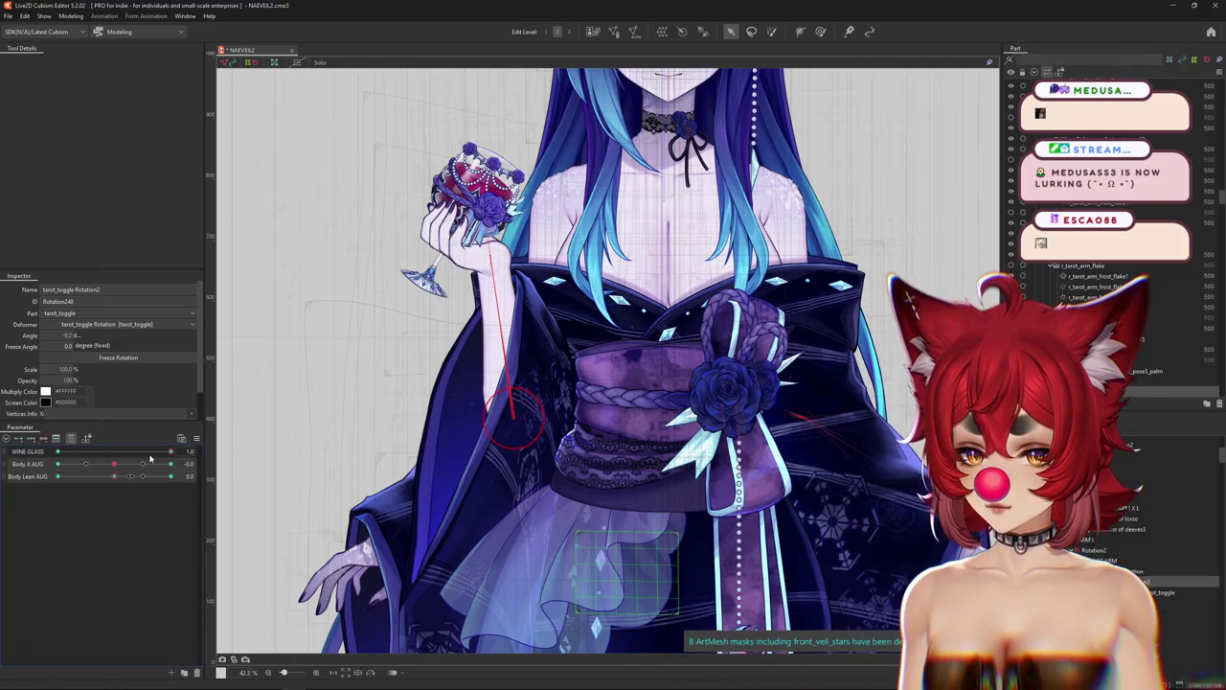
drag(114, 463, 118, 469)
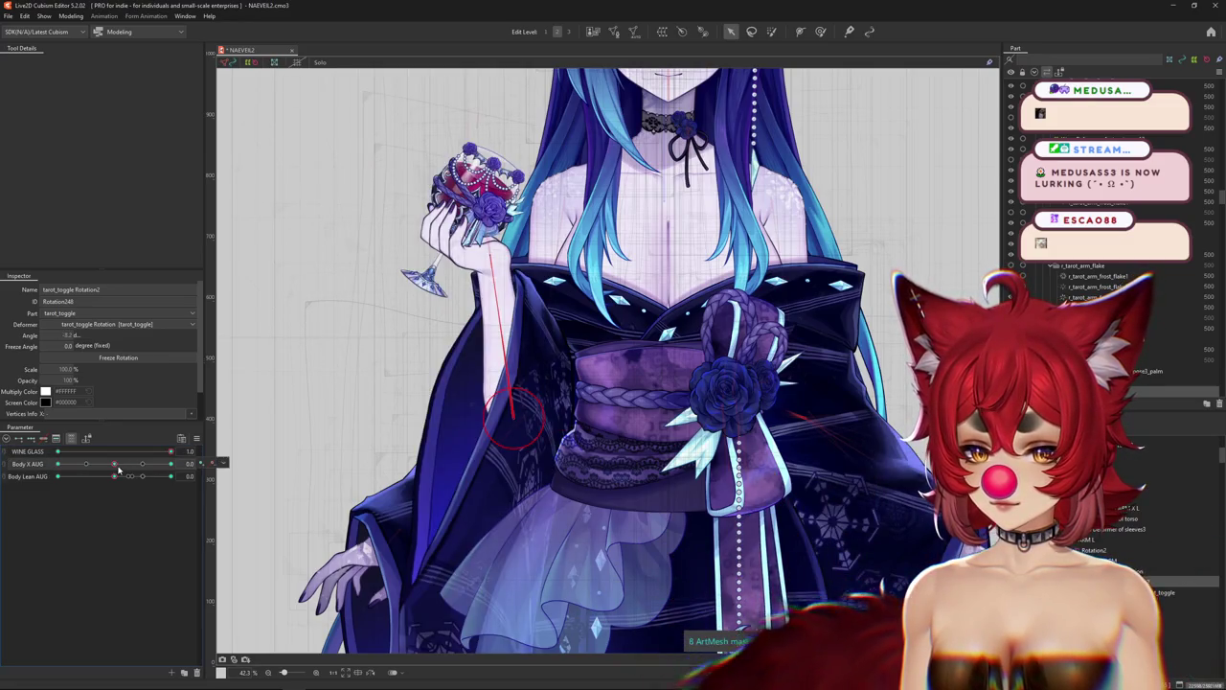
Rotate the glass arm through several keys, settling at about -21 degrees.
key(ctrl+0)
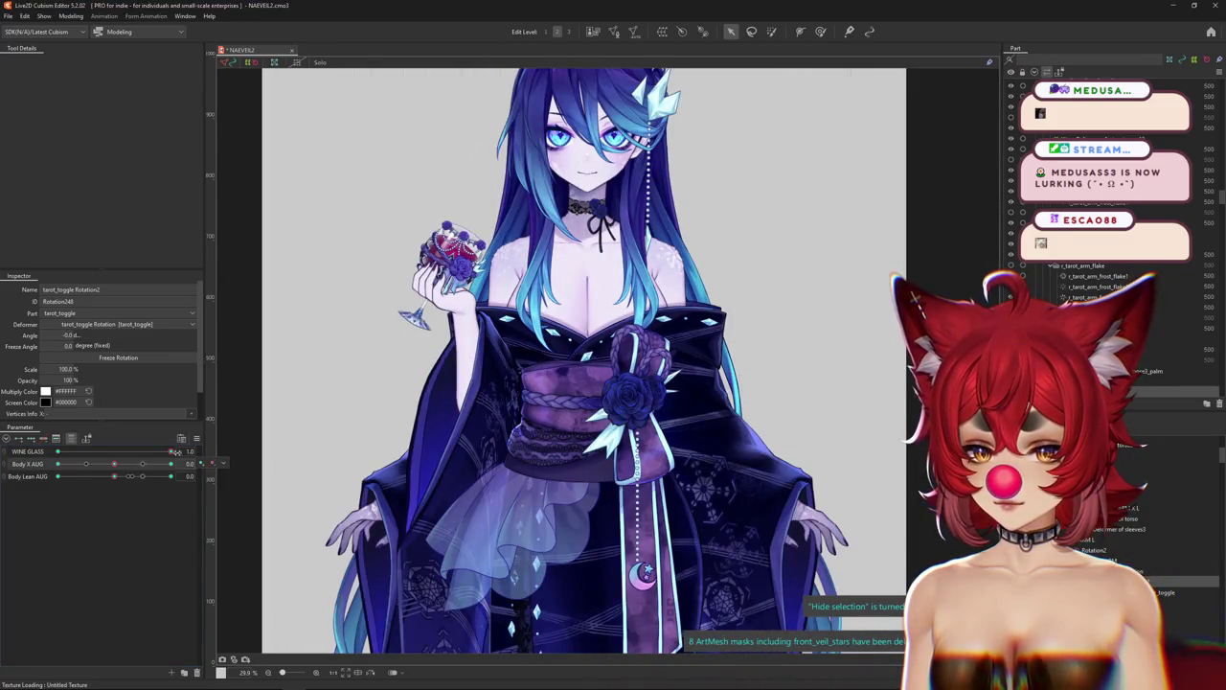
scroll(433, 350, up, 2)
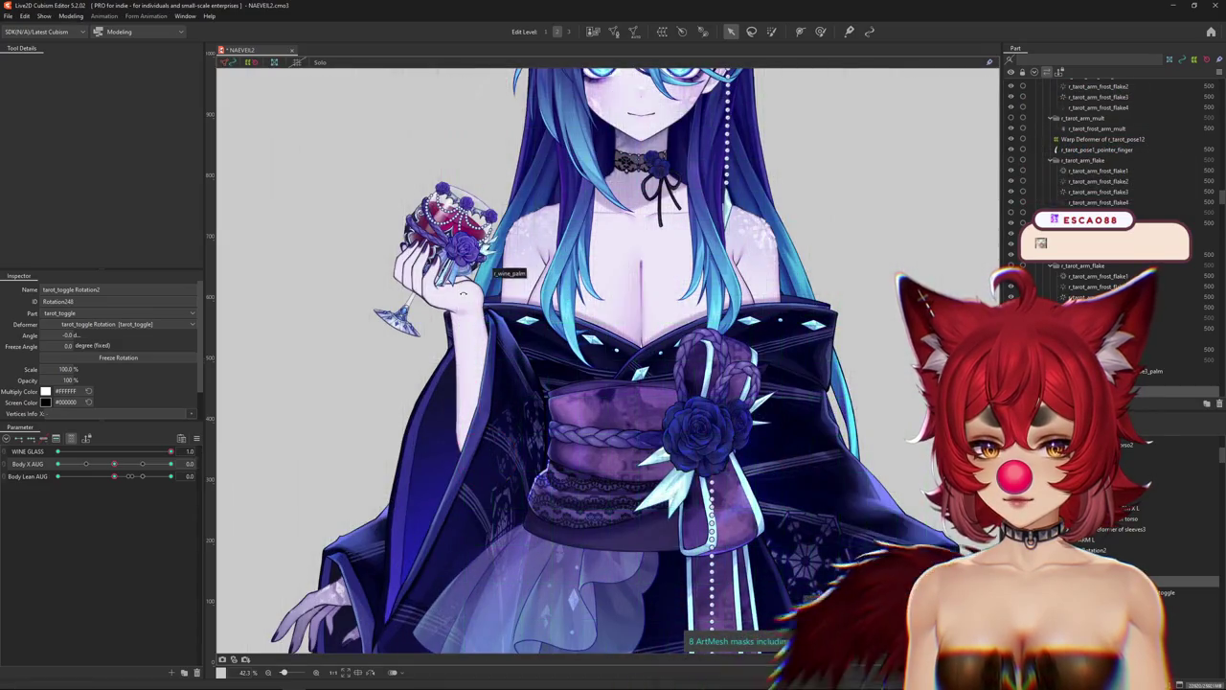
drag(436, 355, 447, 259)
scroll(357, 356, down, 3)
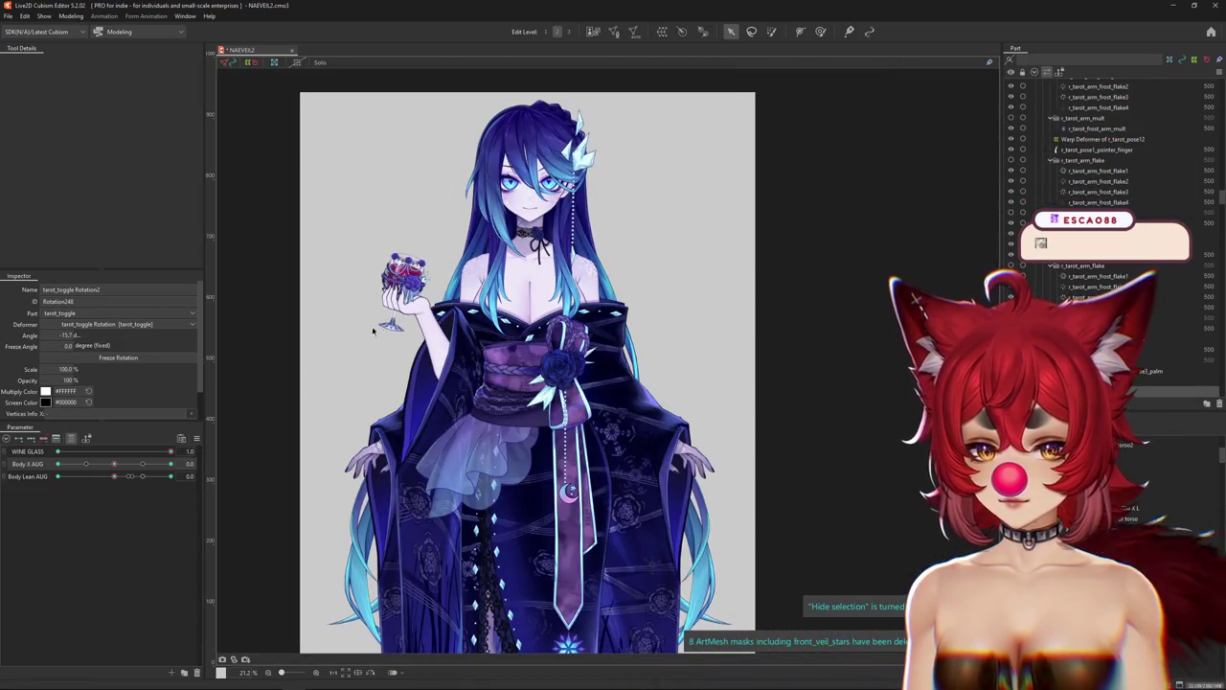
drag(374, 330, 403, 312)
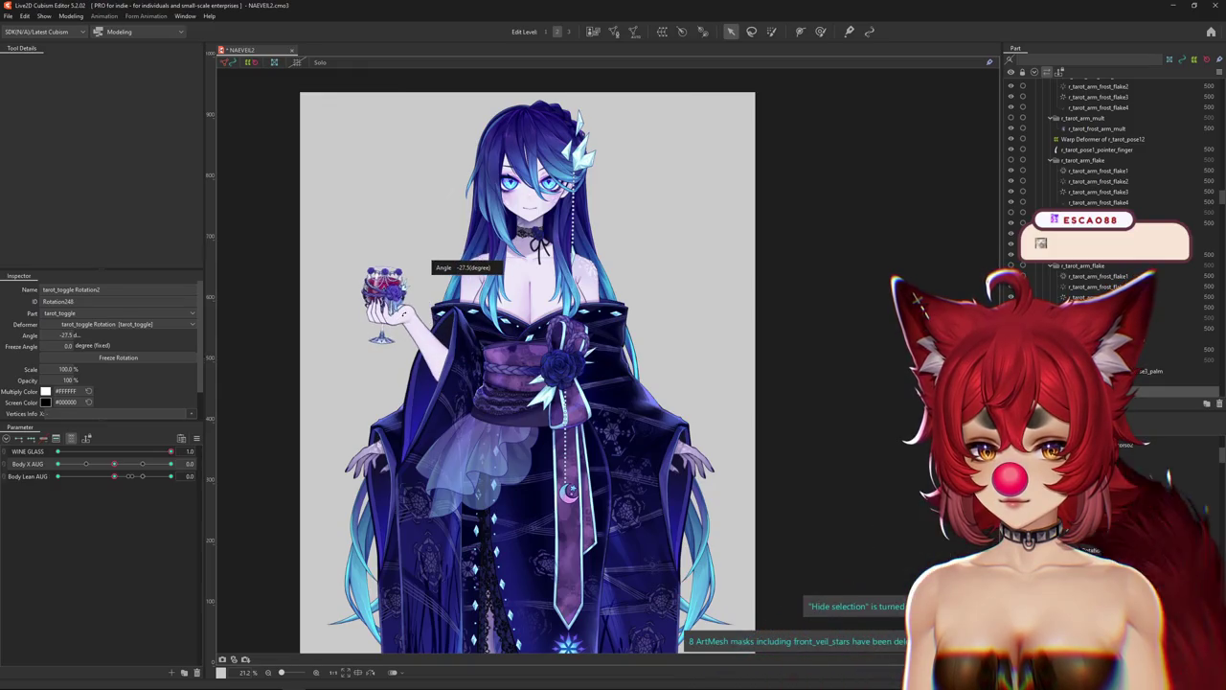
scroll(405, 315, down, 2)
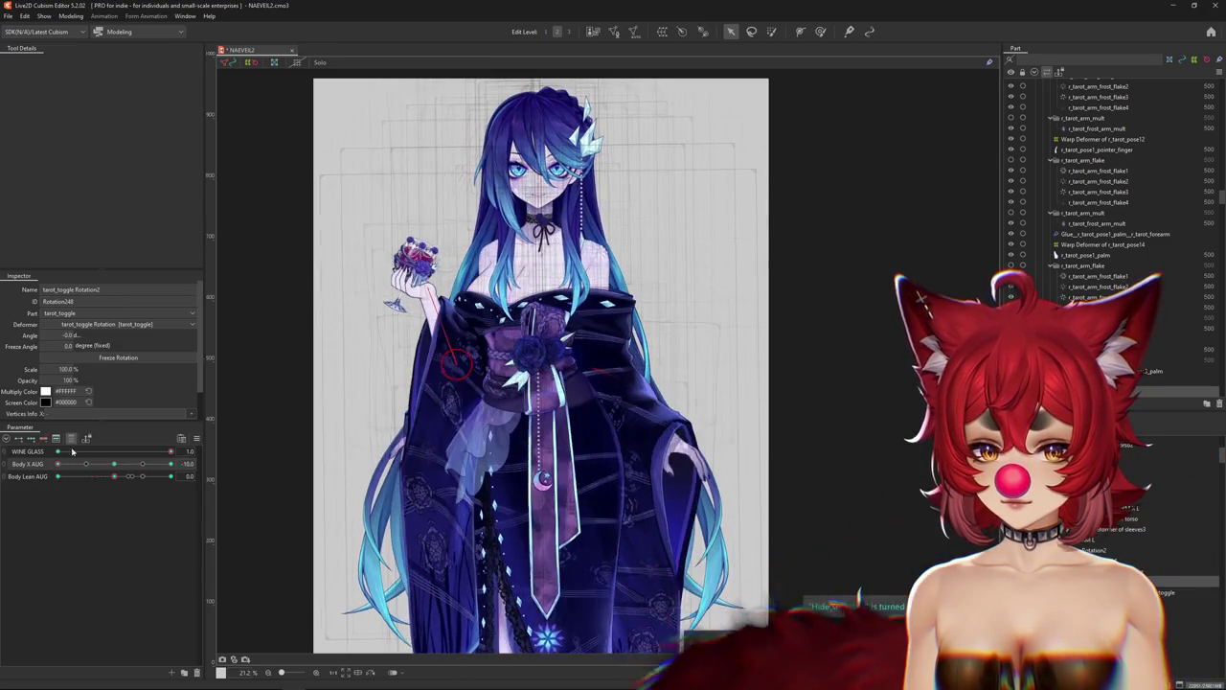
drag(455, 249, 418, 251)
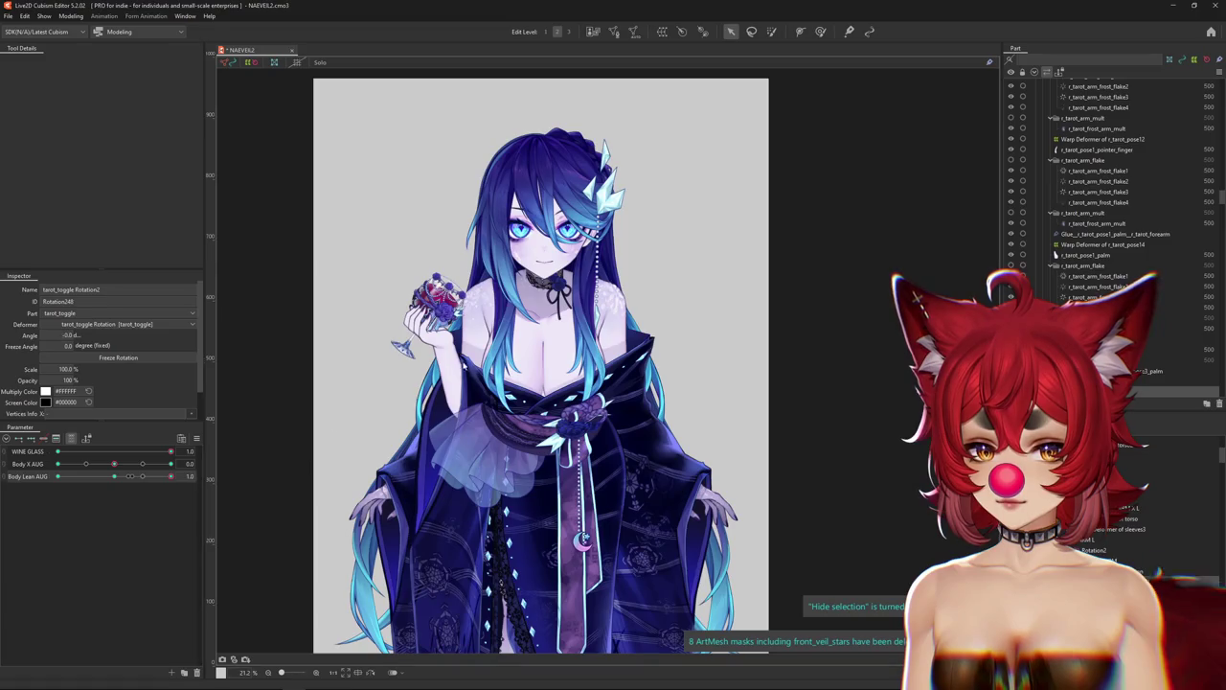
drag(464, 364, 454, 288)
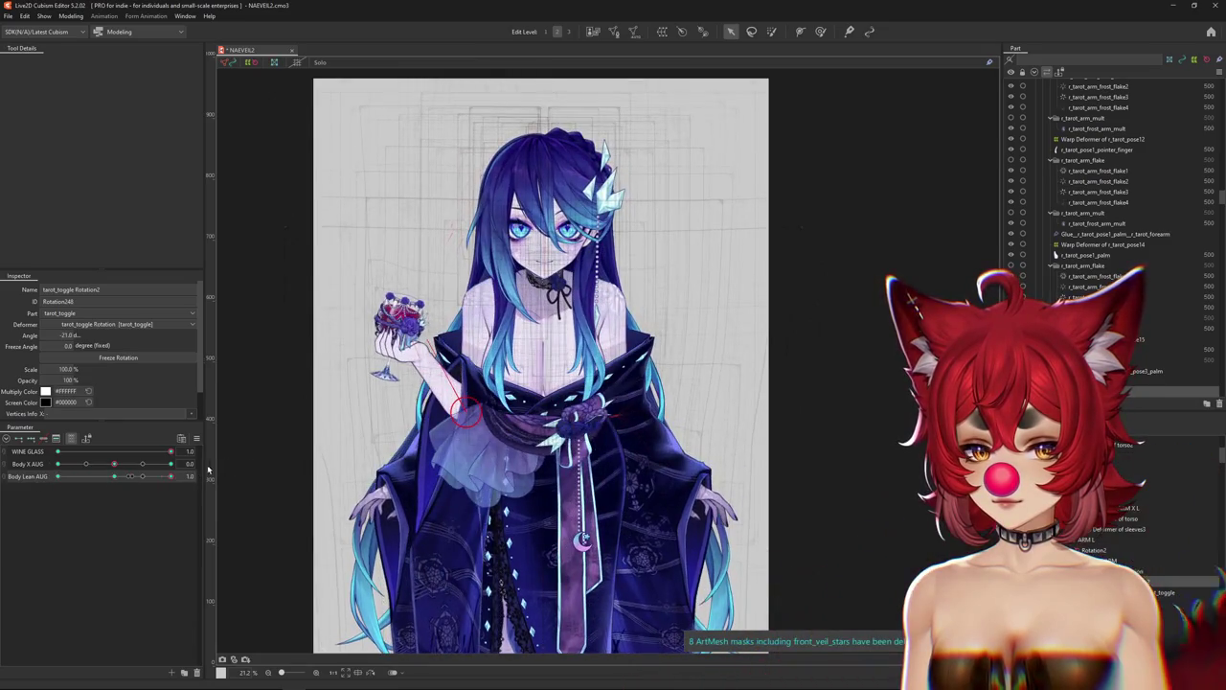
Cycle Body Lean AUG through its keys to check the arm, toggling overlays.
click(114, 476)
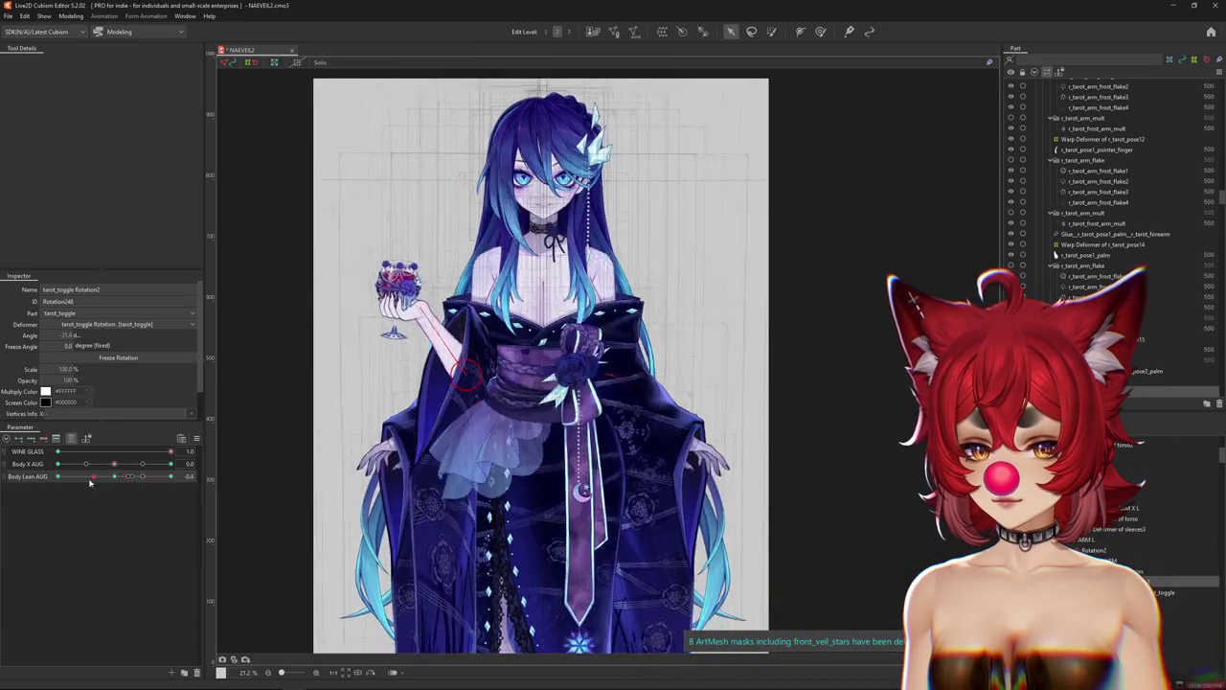
drag(114, 476, 213, 476)
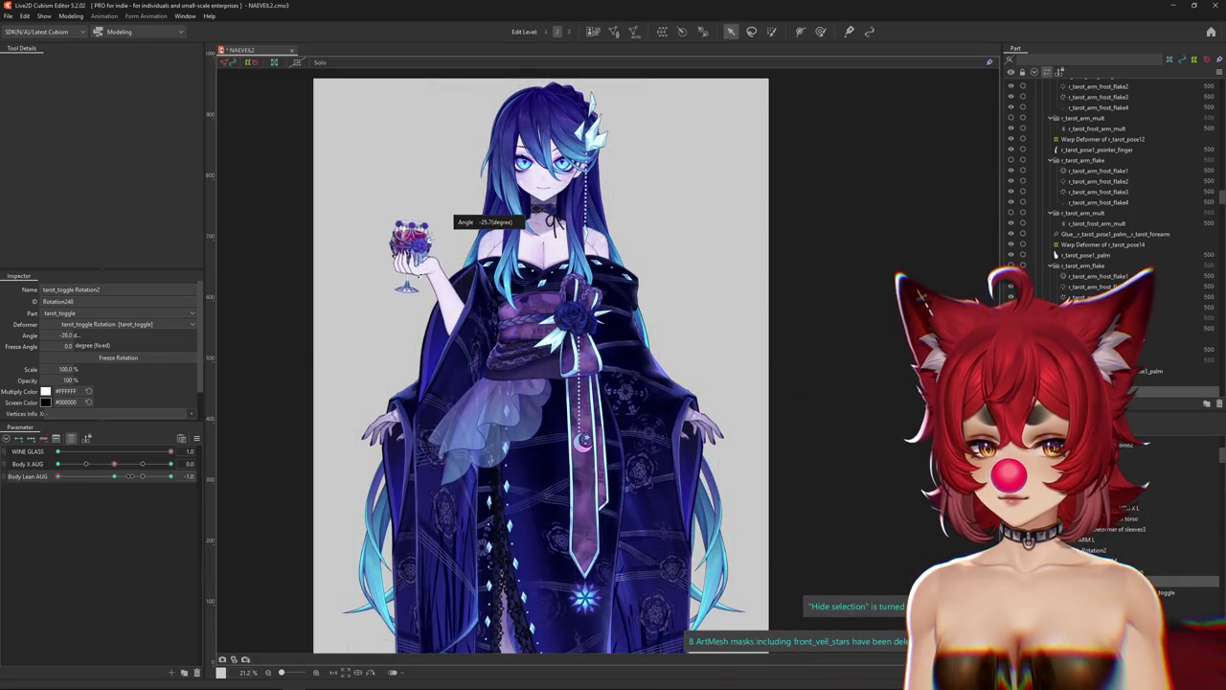
click(97, 478)
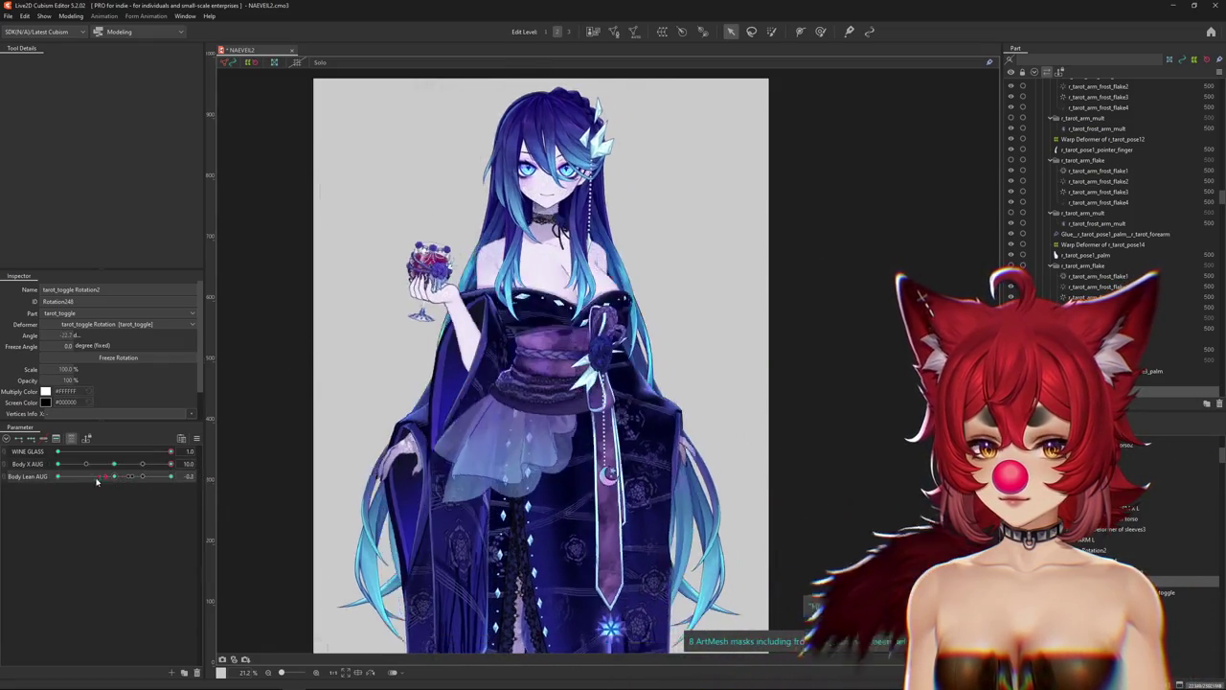
drag(97, 481, 213, 476)
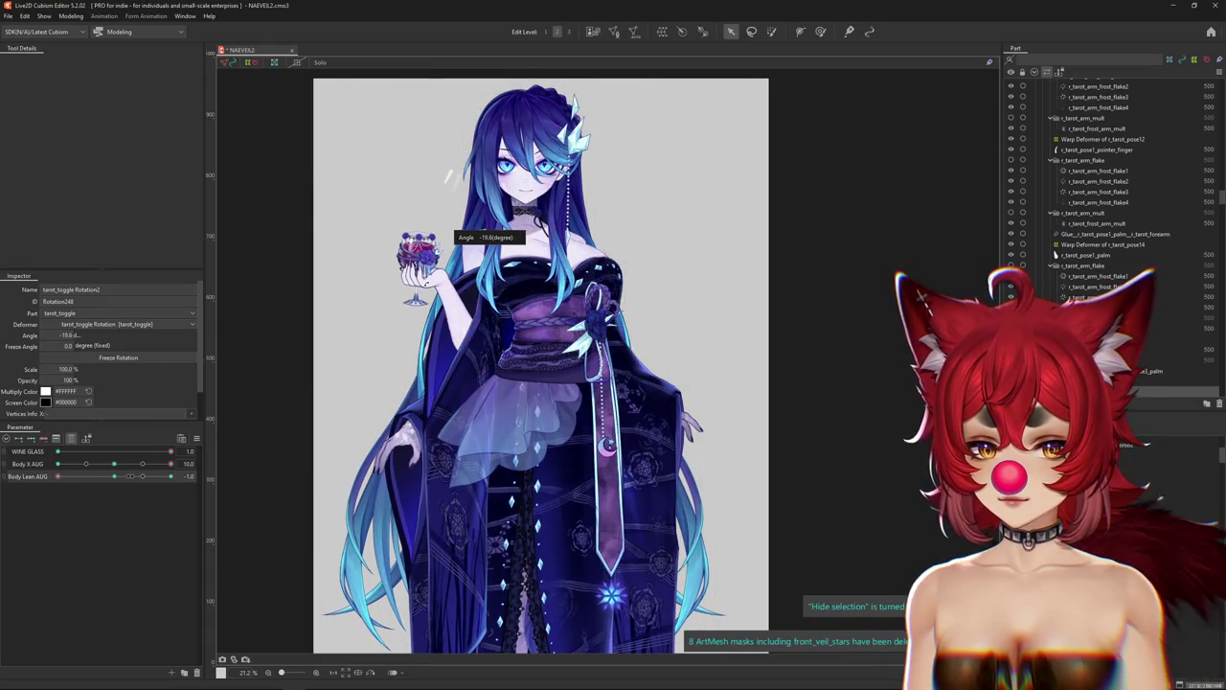
mouse_move(115, 477)
mouse_down()
mouse_move(183, 470)
mouse_move(57, 476)
mouse_up()
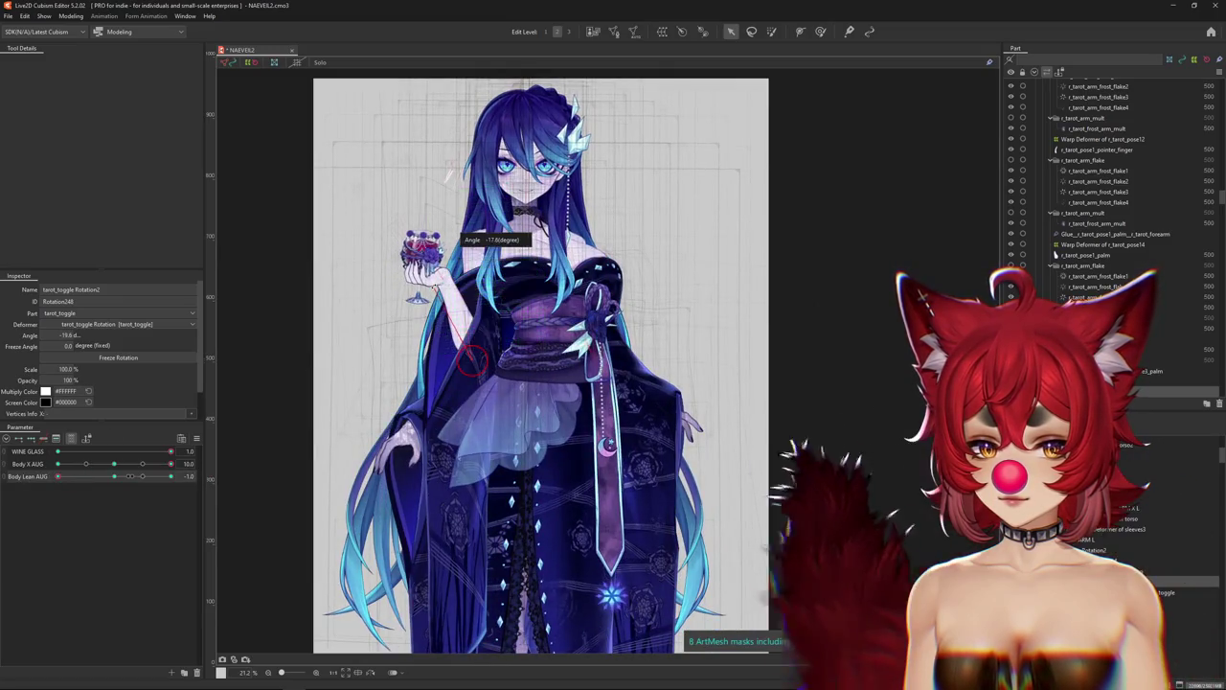
key(ctrl+h)
click(513, 309)
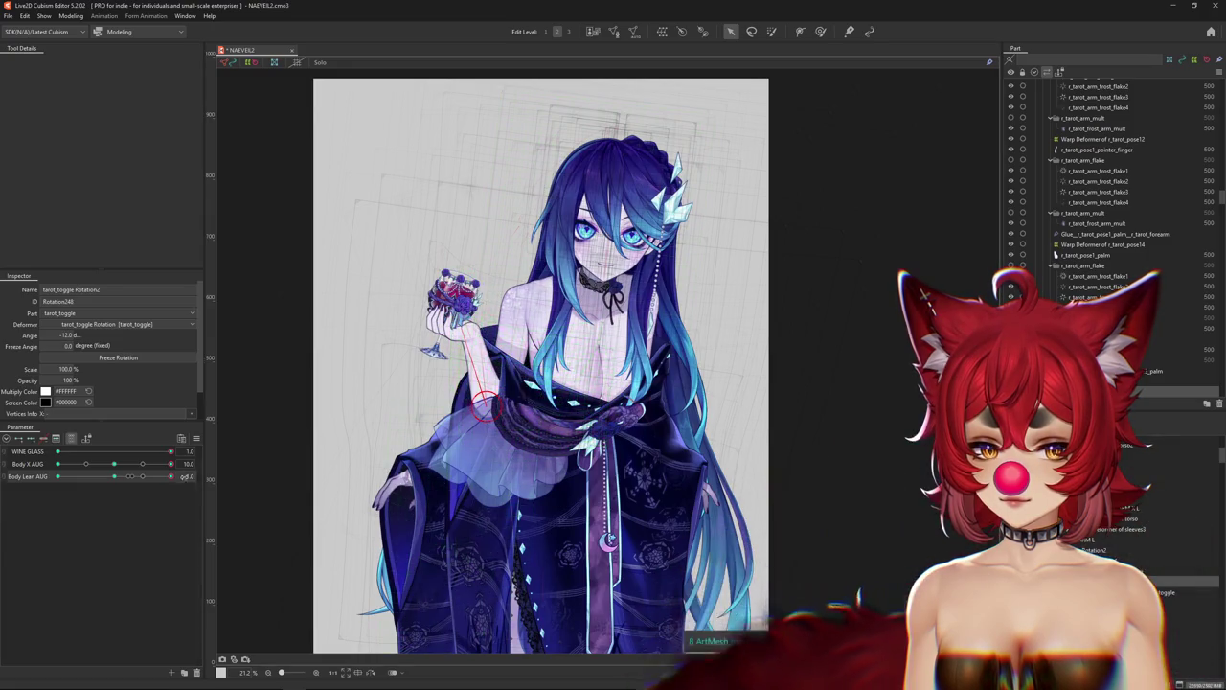
Swing Body X AUG and Body Lean AUG to their extremes and reset the hand rotation to 0.
mouse_move(171, 464)
mouse_down()
mouse_move(191, 465)
mouse_move(36, 469)
mouse_up()
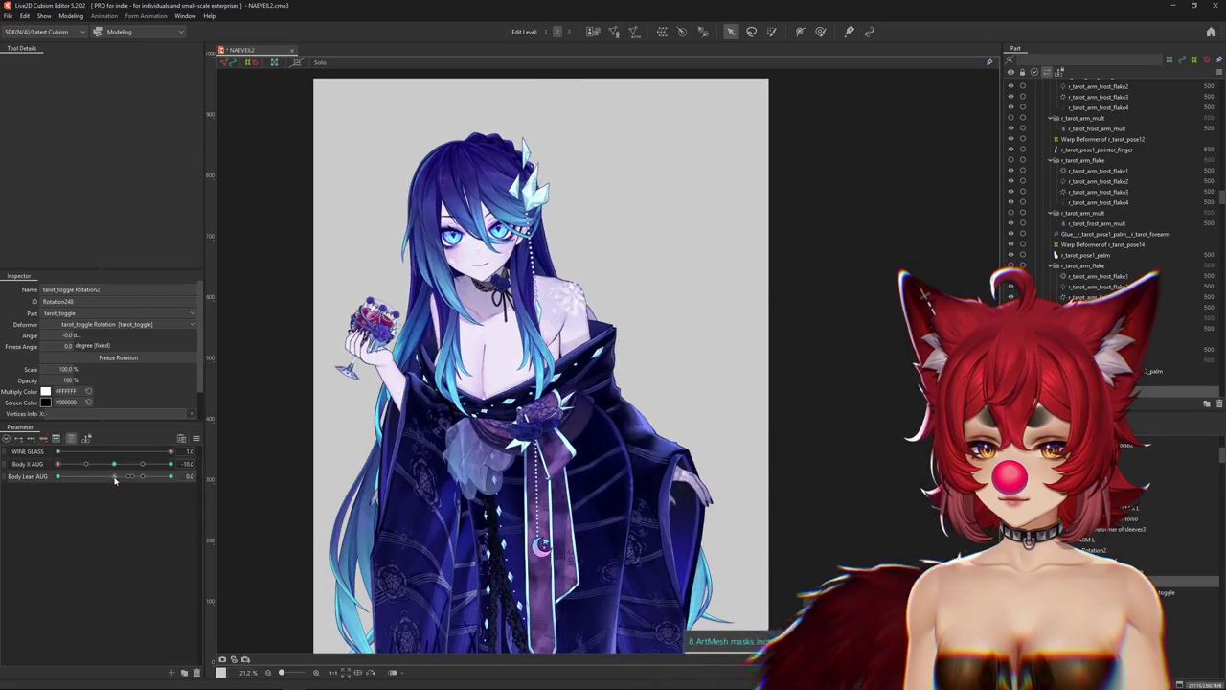
drag(115, 480, 213, 475)
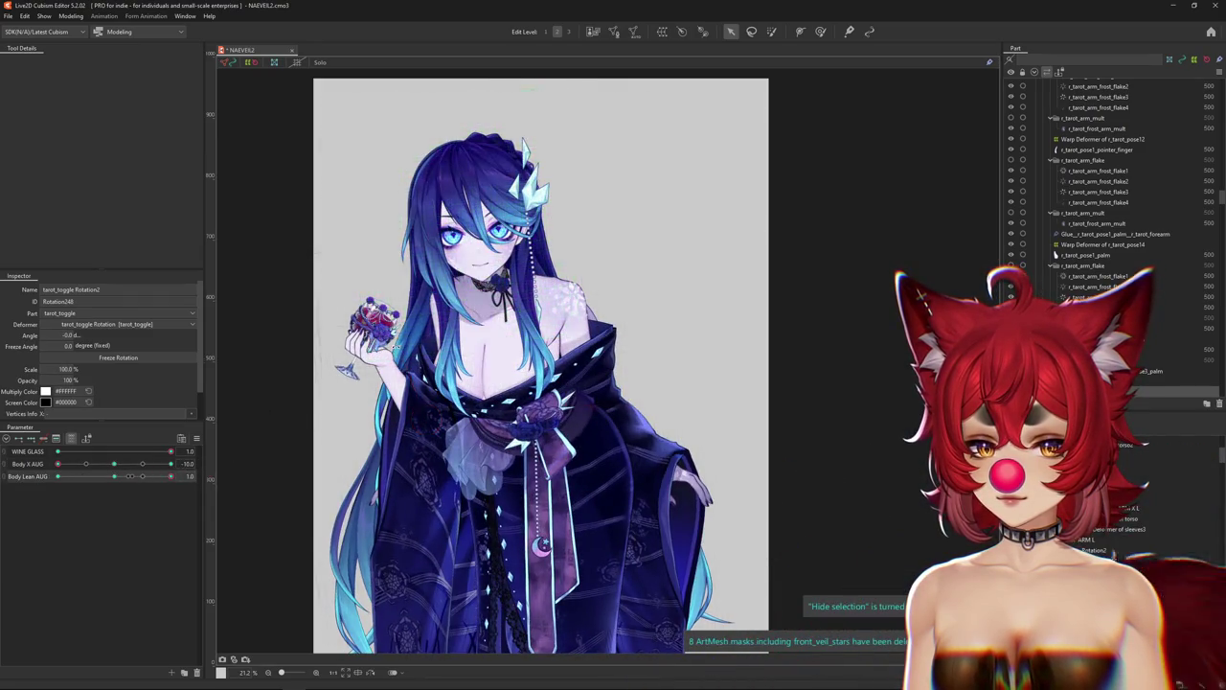
drag(425, 297, 229, 419)
mouse_move(119, 480)
mouse_down()
mouse_move(57, 476)
mouse_move(159, 468)
mouse_up()
mouse_move(120, 478)
mouse_down()
mouse_move(29, 469)
mouse_move(211, 468)
mouse_up()
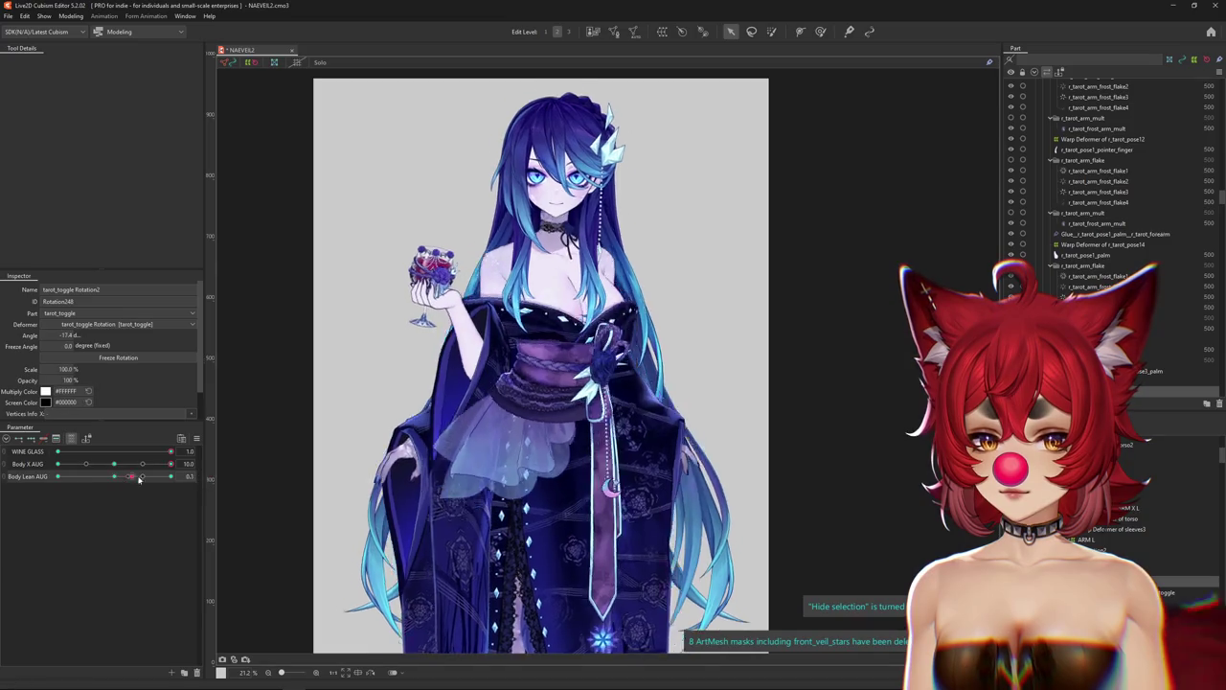
drag(58, 476, 38, 482)
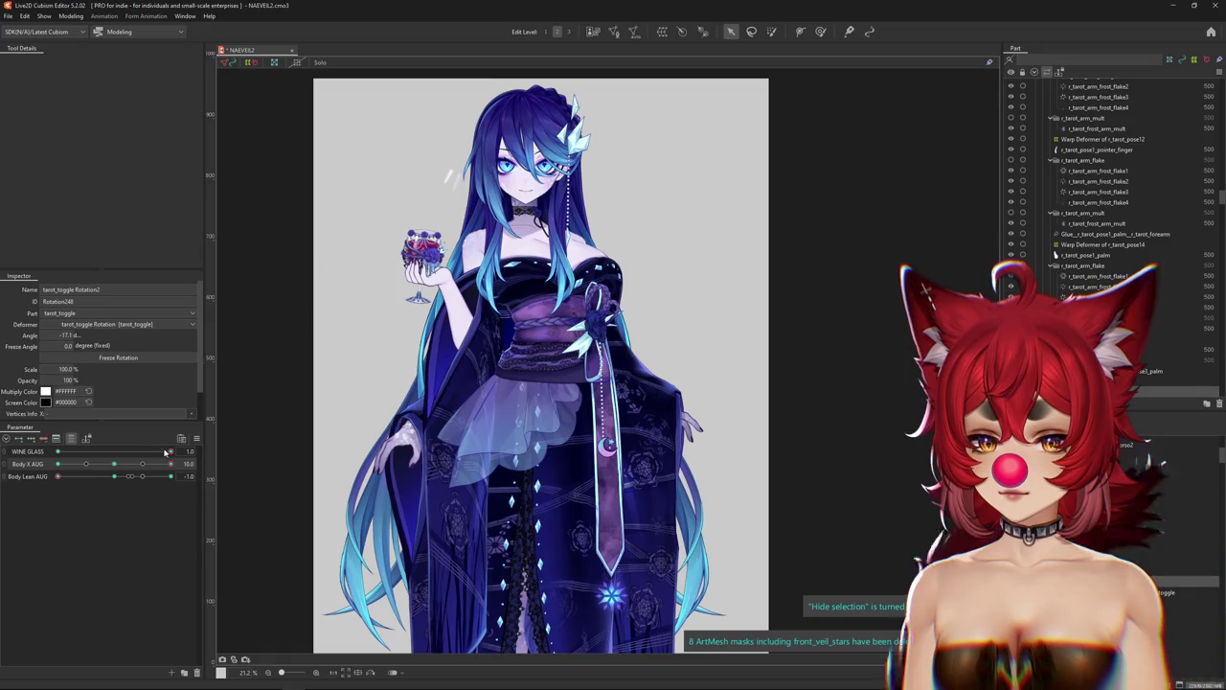
drag(167, 451, 255, 443)
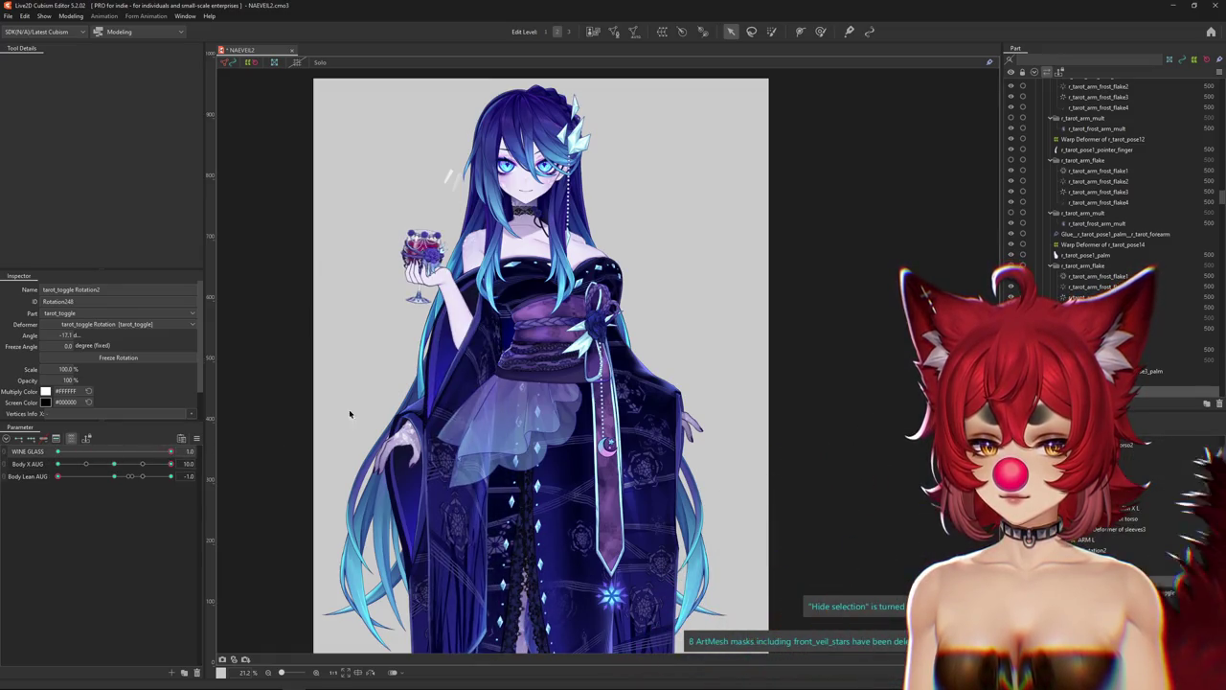
click(1059, 84)
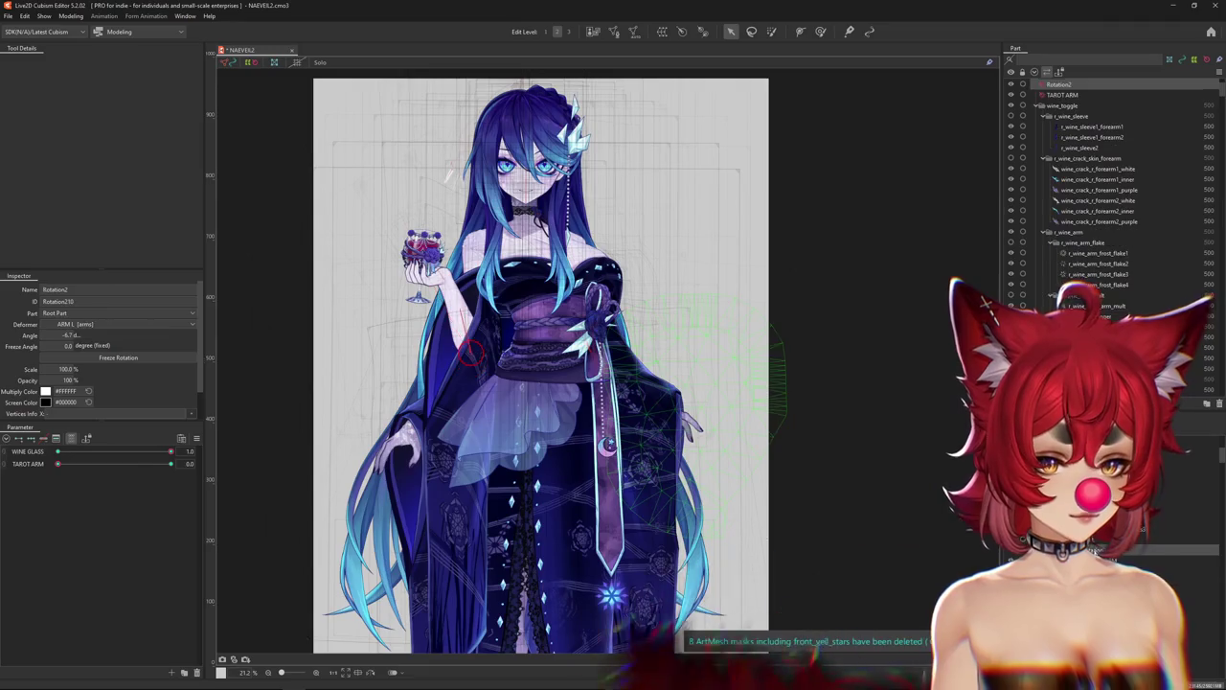
Select the tarot_toggle, r_tarot_pose10 and l_fan_sleeve2 deformers and the l_fan_sleeve1_forearm2 mesh.
click(1056, 244)
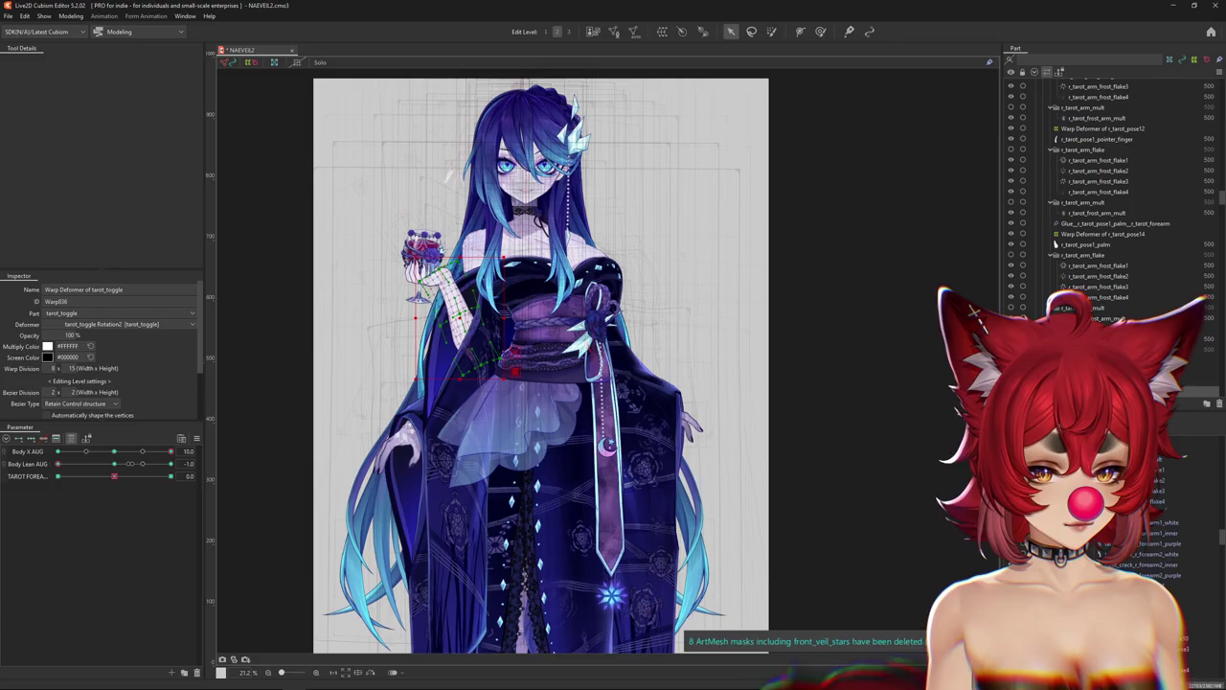
click(1056, 245)
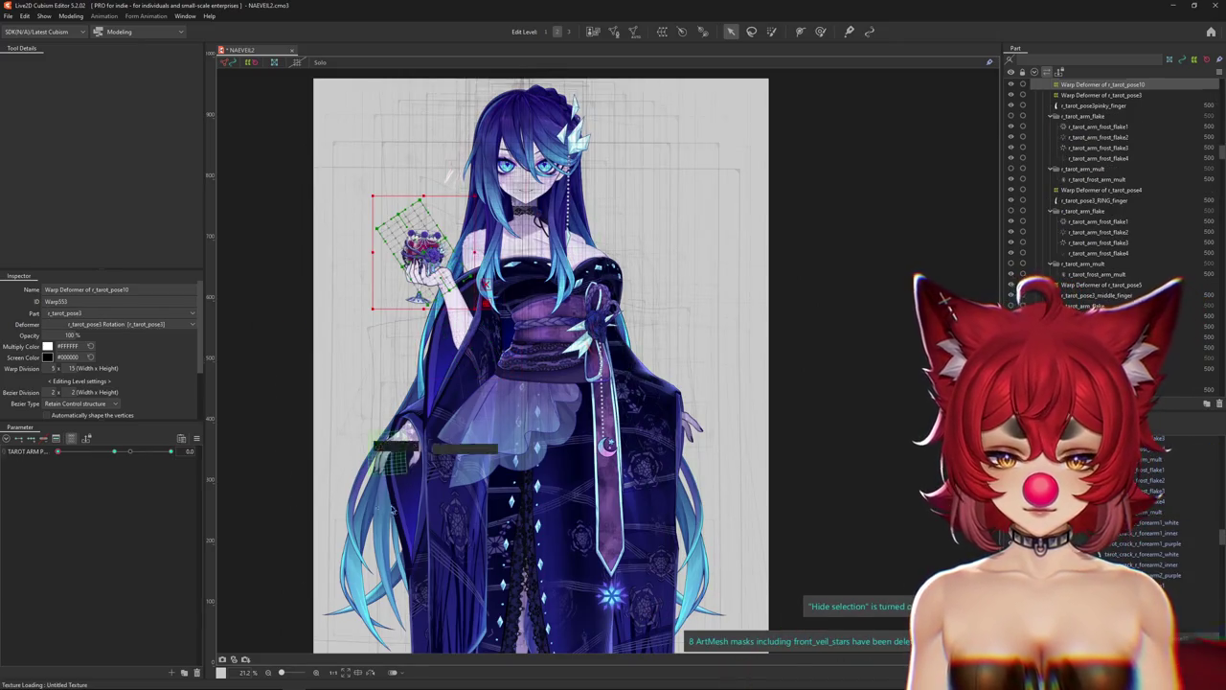
right_click(470, 534)
click(508, 562)
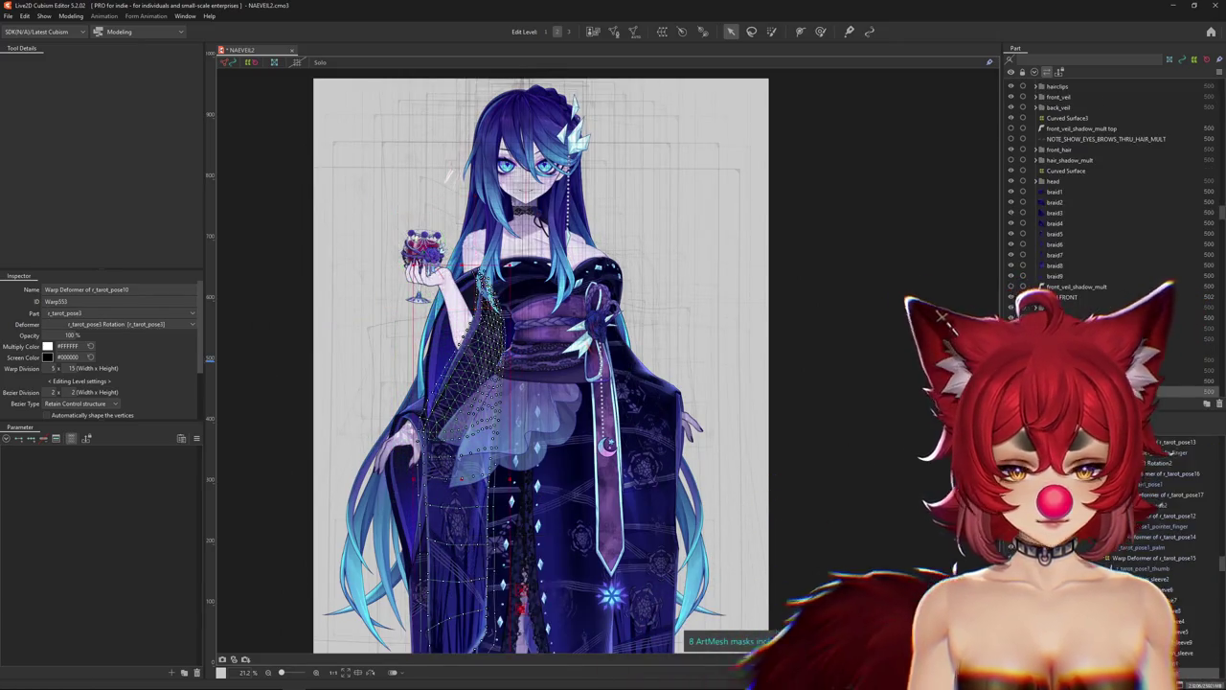
click(1150, 579)
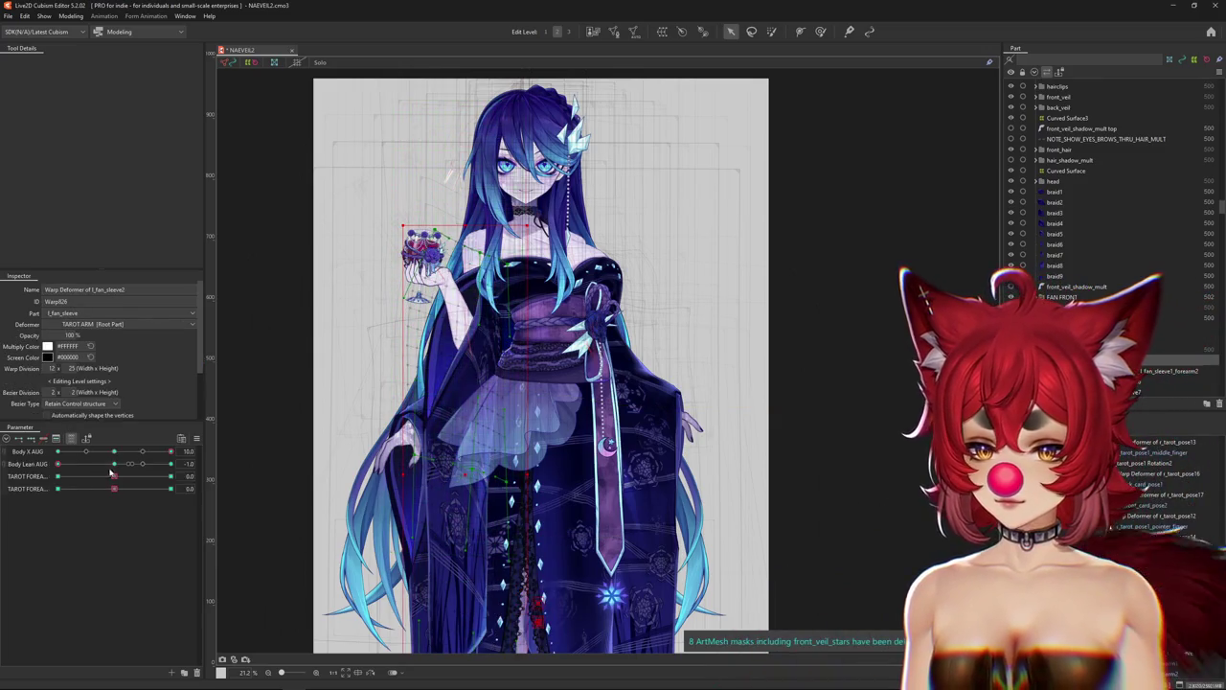
Reset all parameters to default values and turn off the parameter filter.
click(111, 468)
click(196, 438)
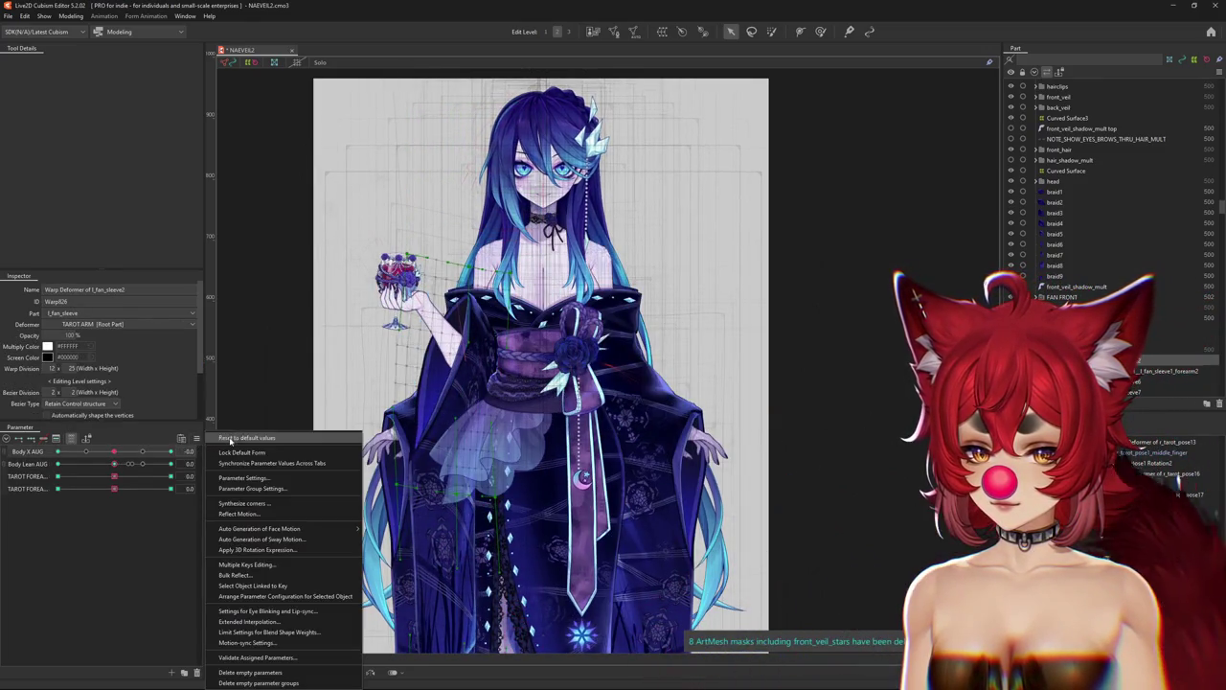
click(249, 470)
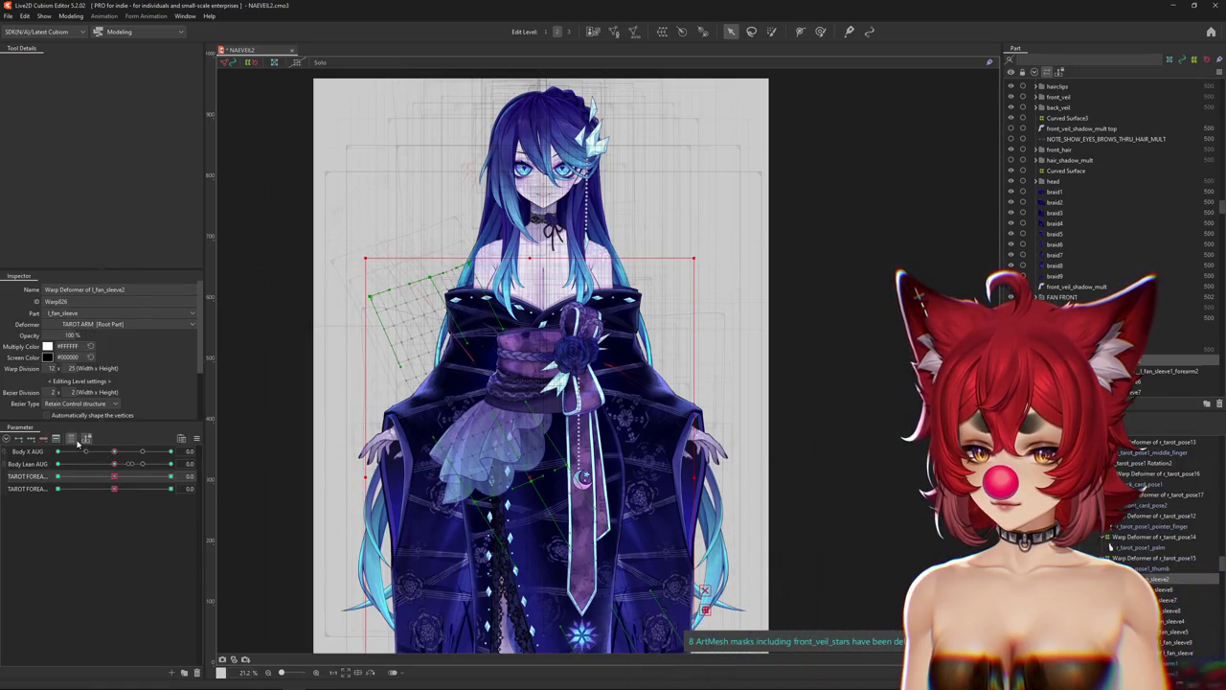
click(87, 439)
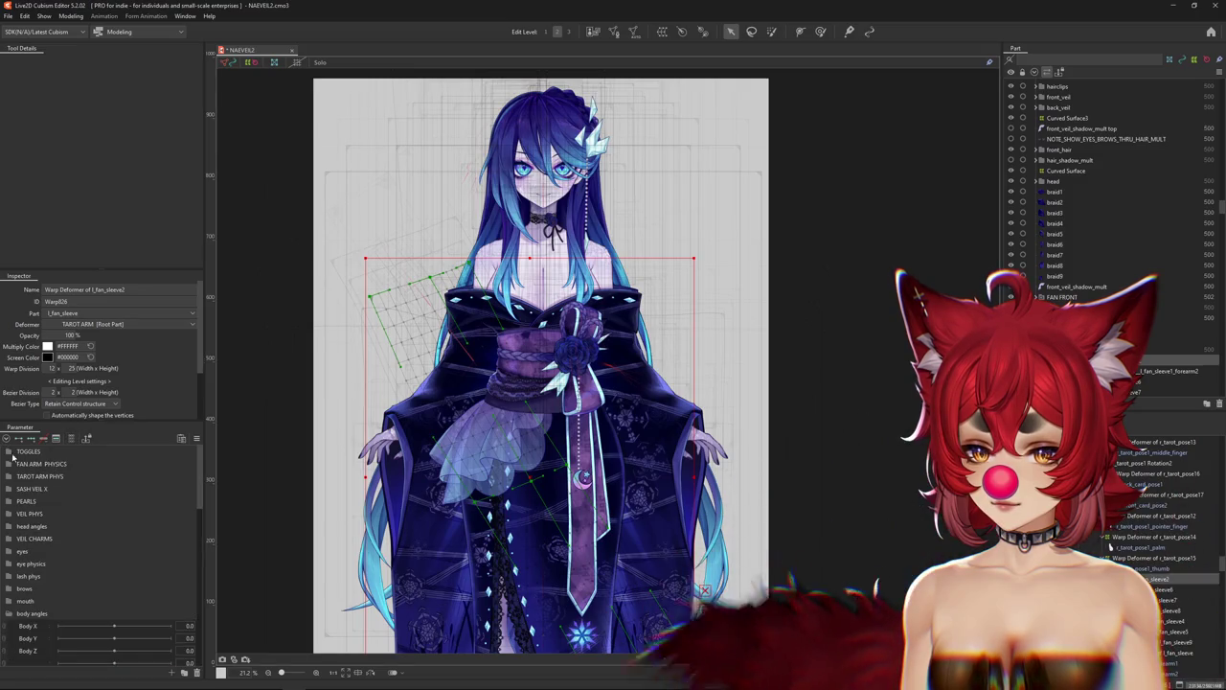
right_click(410, 446)
click(450, 458)
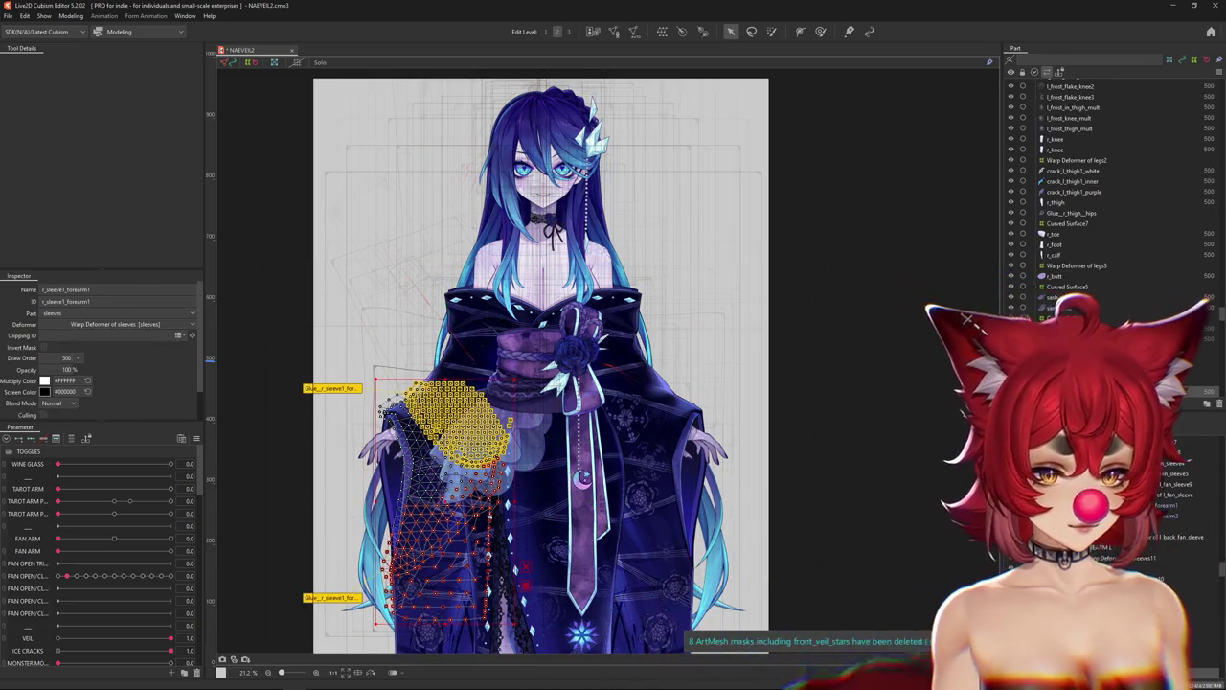
Select the FOREARM L rotation deformer and the sleeves11 warp deformer.
click(460, 451)
click(72, 439)
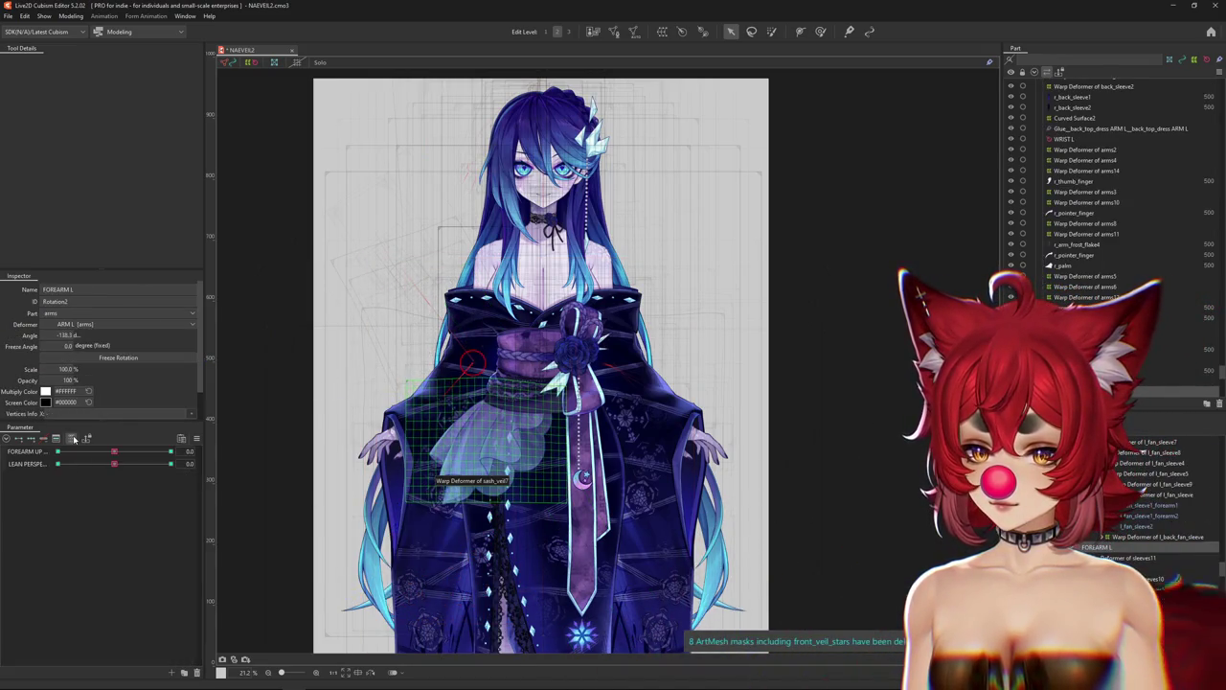
click(520, 555)
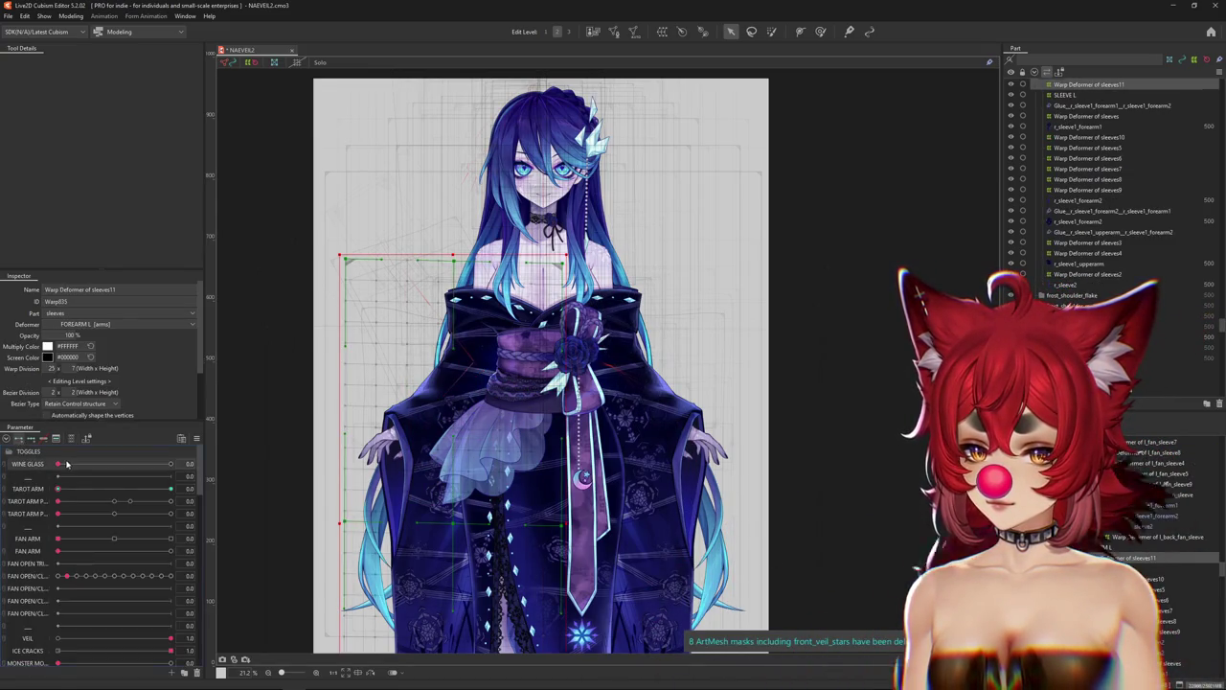
Preview the WINE GLASS and TAROT ARM toggles at 1.0 with overlays hidden.
drag(66, 464, 171, 463)
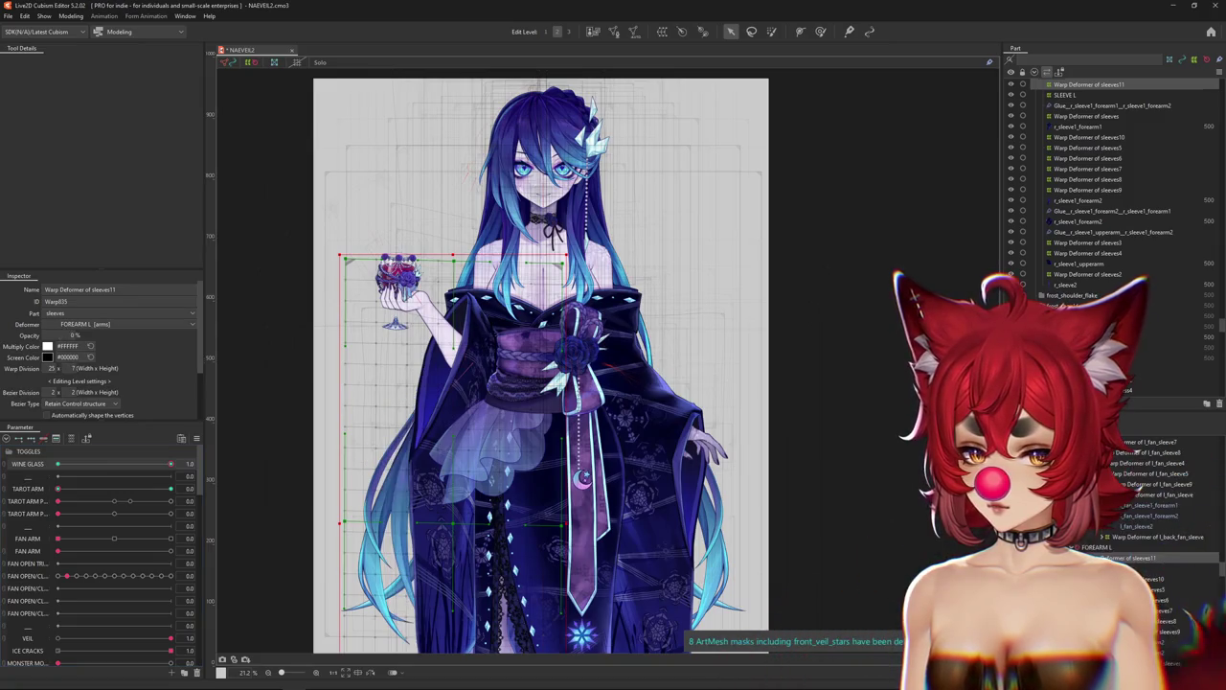
key(ctrl+h)
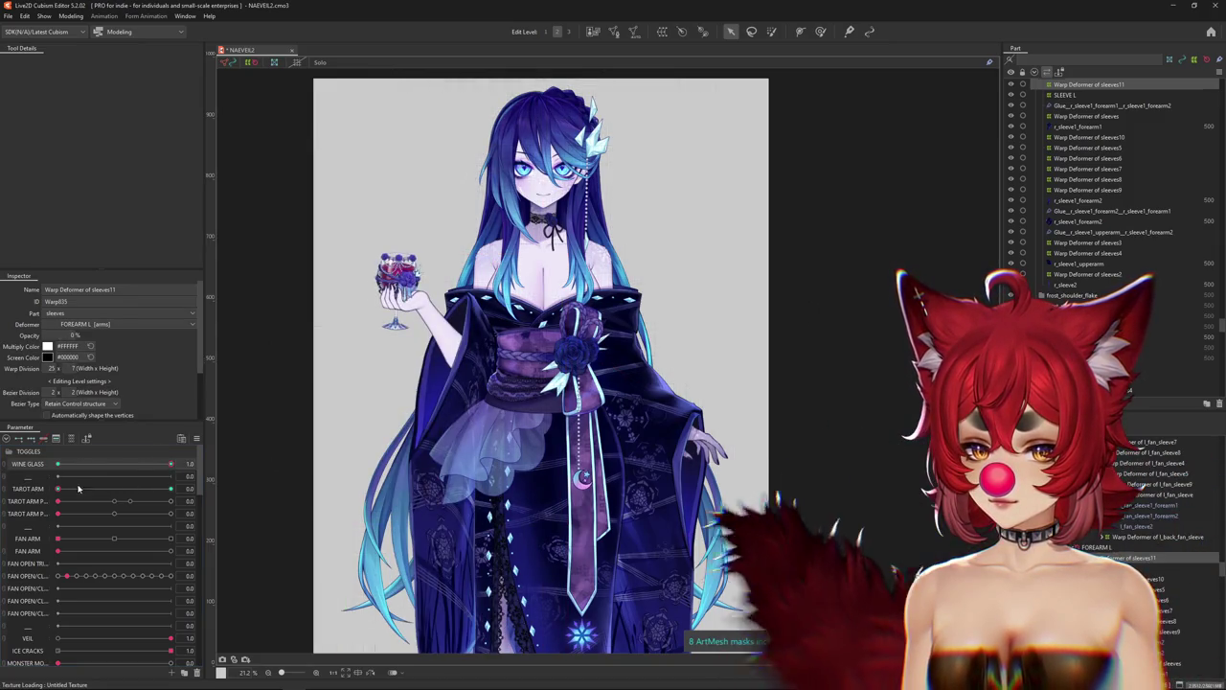
drag(57, 489, 244, 491)
drag(168, 464, 57, 465)
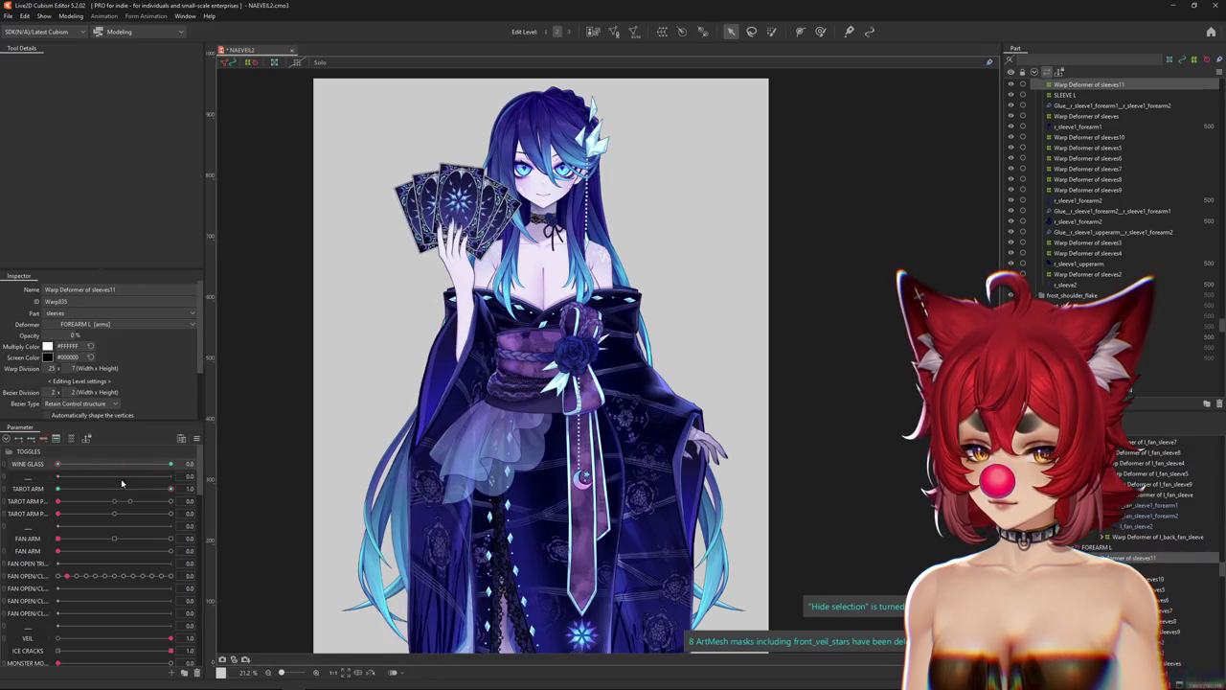
mouse_move(170, 490)
mouse_down()
mouse_move(57, 490)
mouse_move(133, 492)
mouse_move(57, 489)
mouse_move(144, 463)
mouse_move(73, 461)
mouse_move(170, 464)
mouse_up()
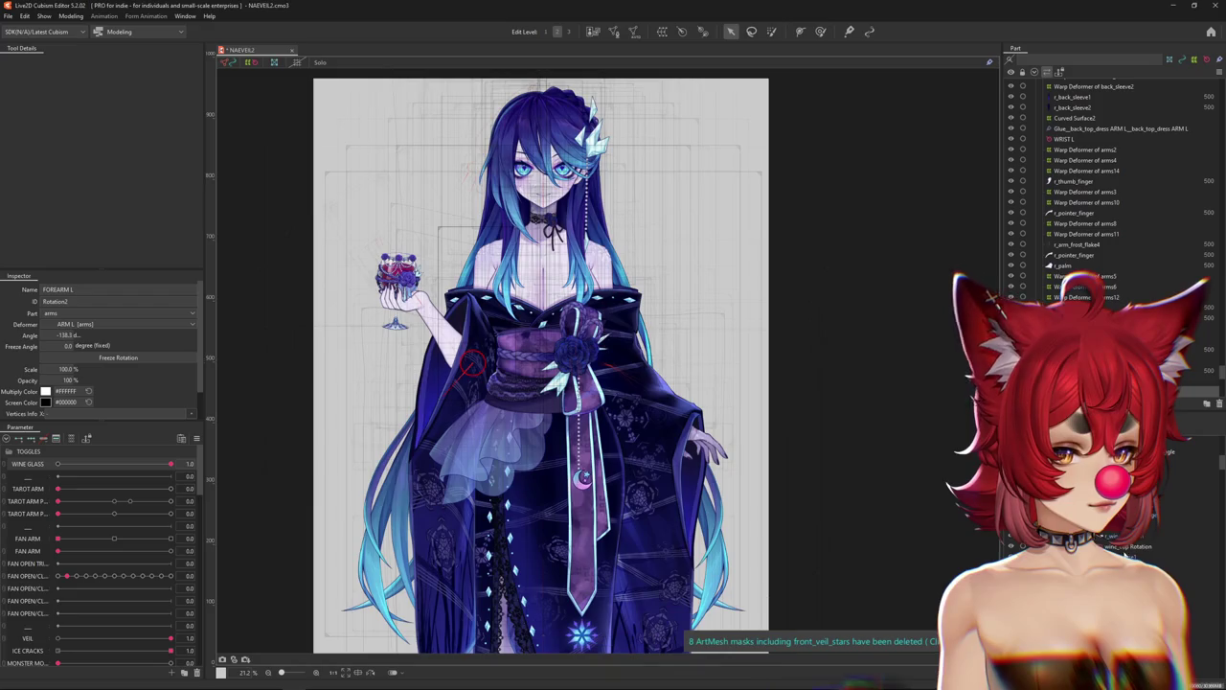
Select the TAROT ARM rotation deformer, filter to its parameters, and preview WINE GLASS off and on.
click(704, 445)
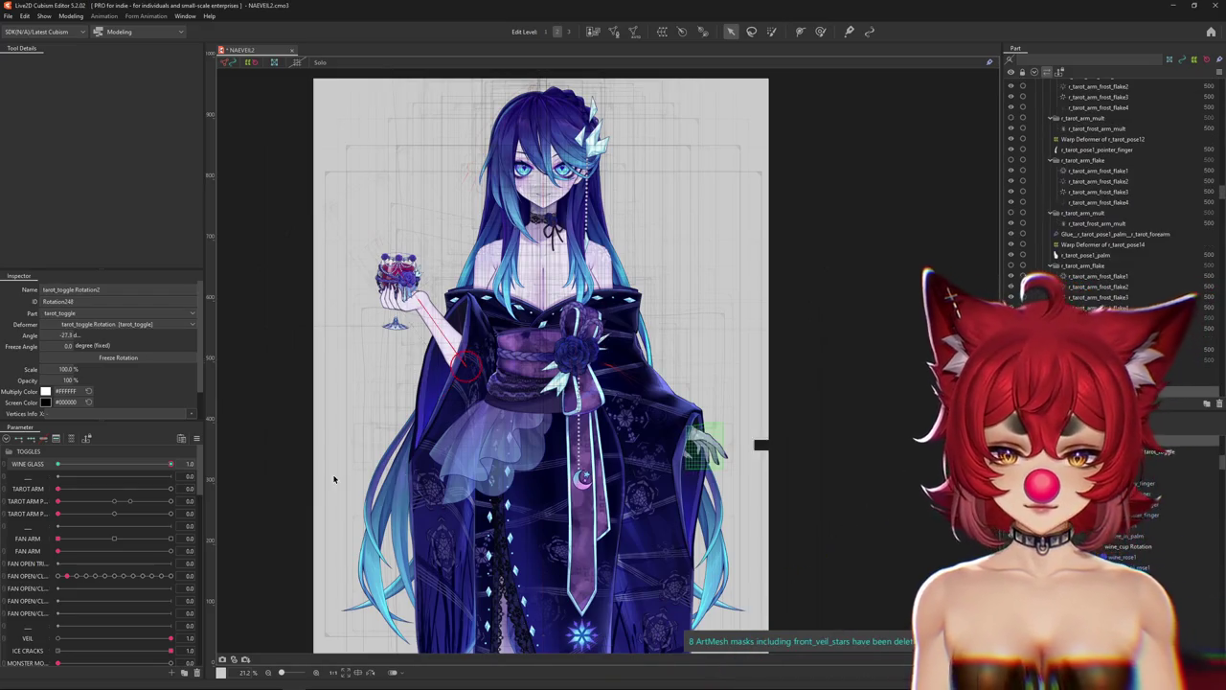
mouse_move(138, 464)
mouse_down()
mouse_move(58, 464)
mouse_move(170, 464)
mouse_up()
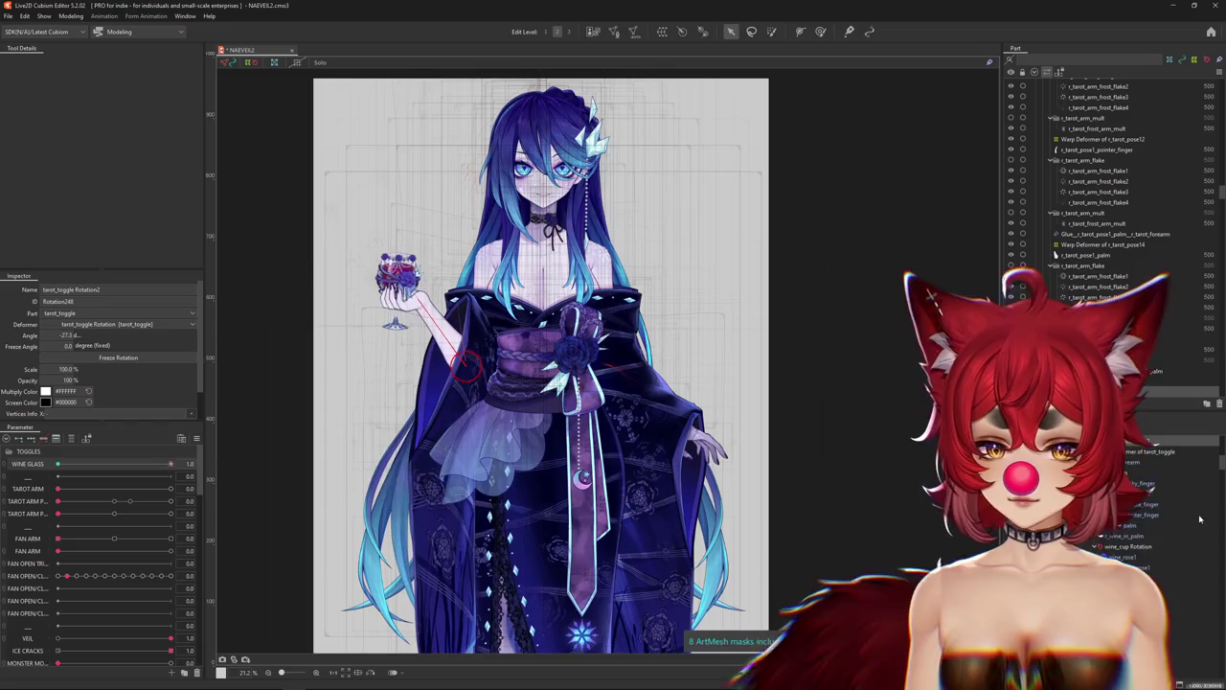
click(1188, 496)
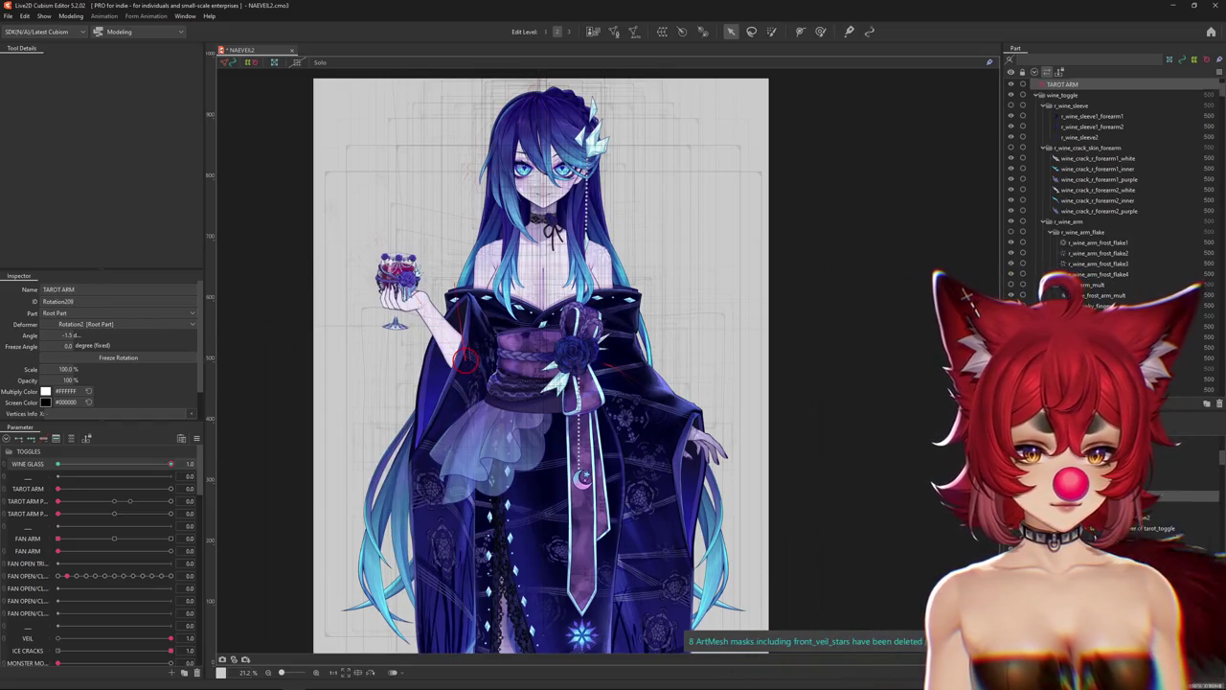
click(96, 442)
drag(162, 454, 2, 452)
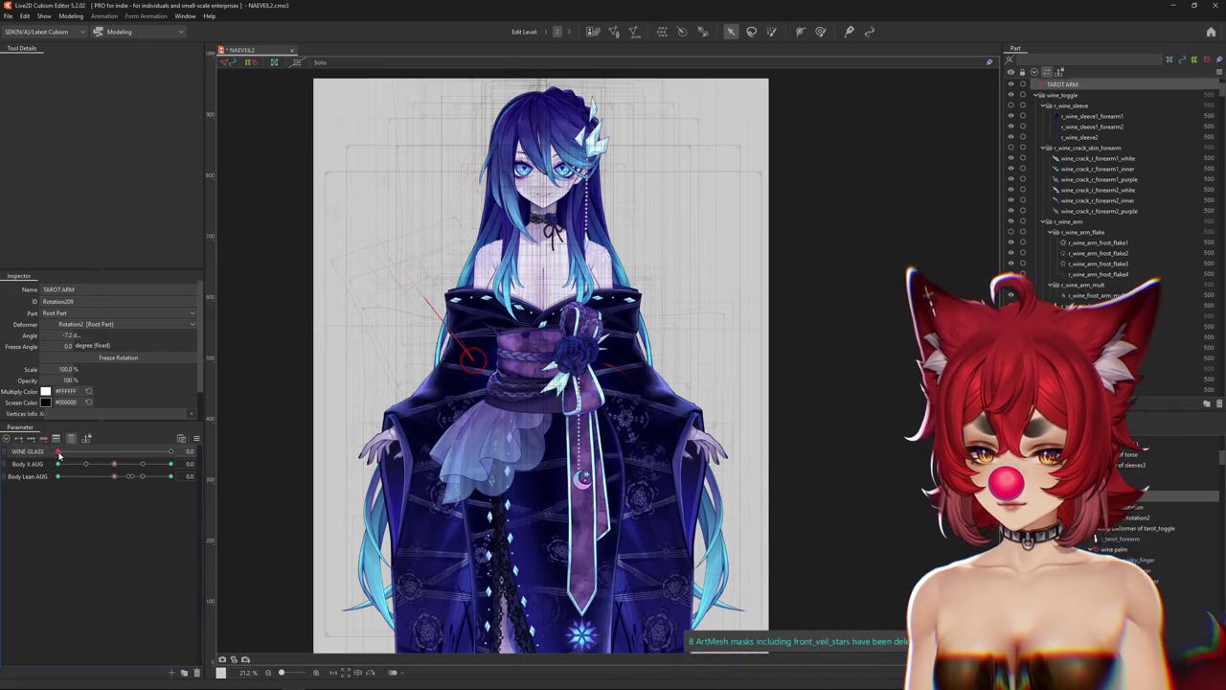
drag(58, 455, 251, 450)
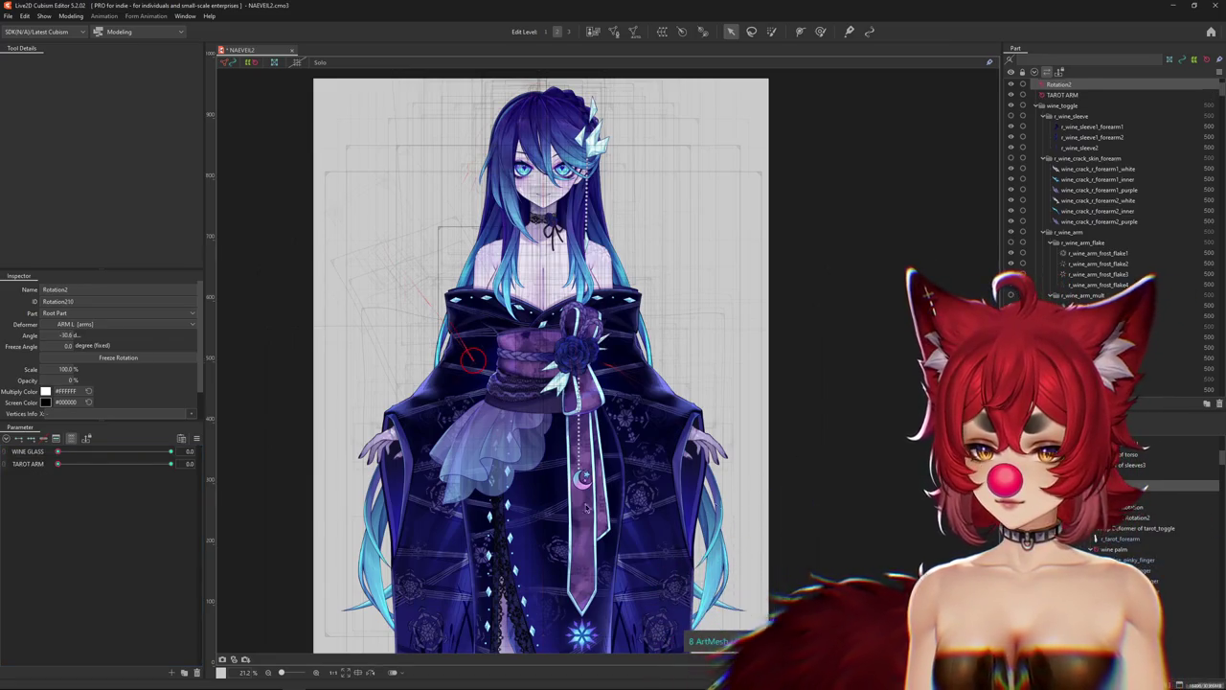
Select Rotation2 and tarot_toggle, scrubbing the wine-glass arm up and back down to her side.
click(60, 454)
mouse_move(60, 454)
mouse_down()
mouse_move(248, 450)
mouse_move(29, 452)
mouse_up()
click(1111, 518)
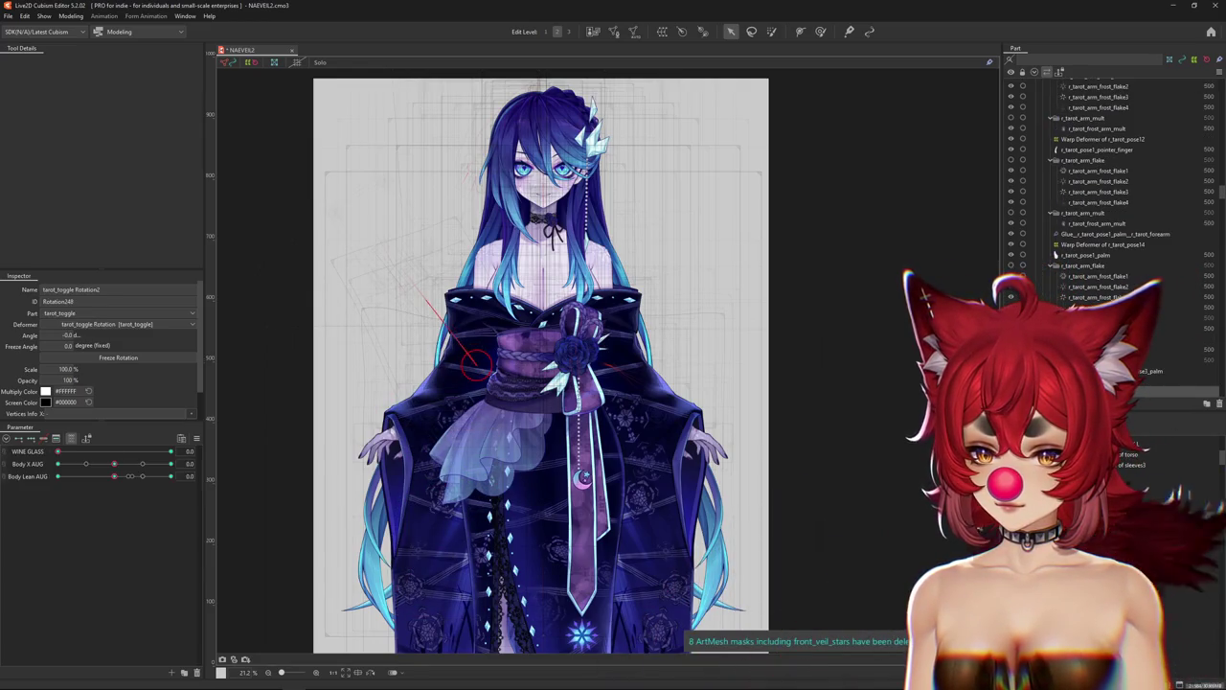
drag(58, 451, 270, 438)
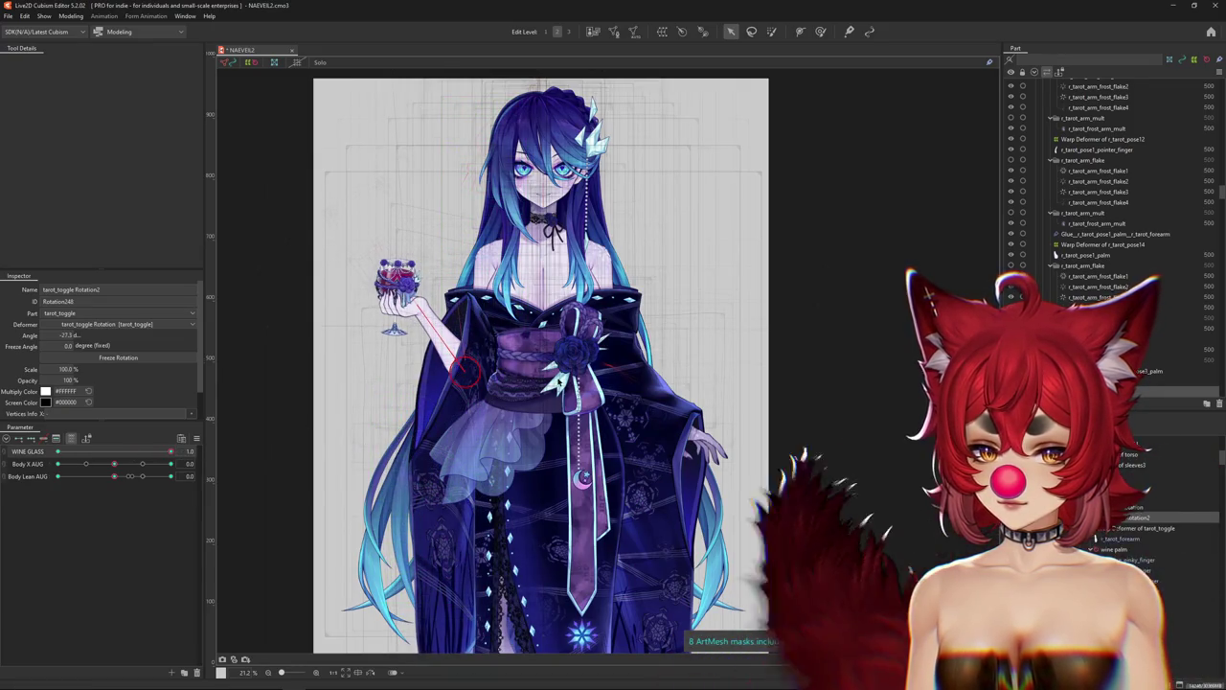
scroll(1111, 191, up, 5)
scroll(1112, 192, up, 5)
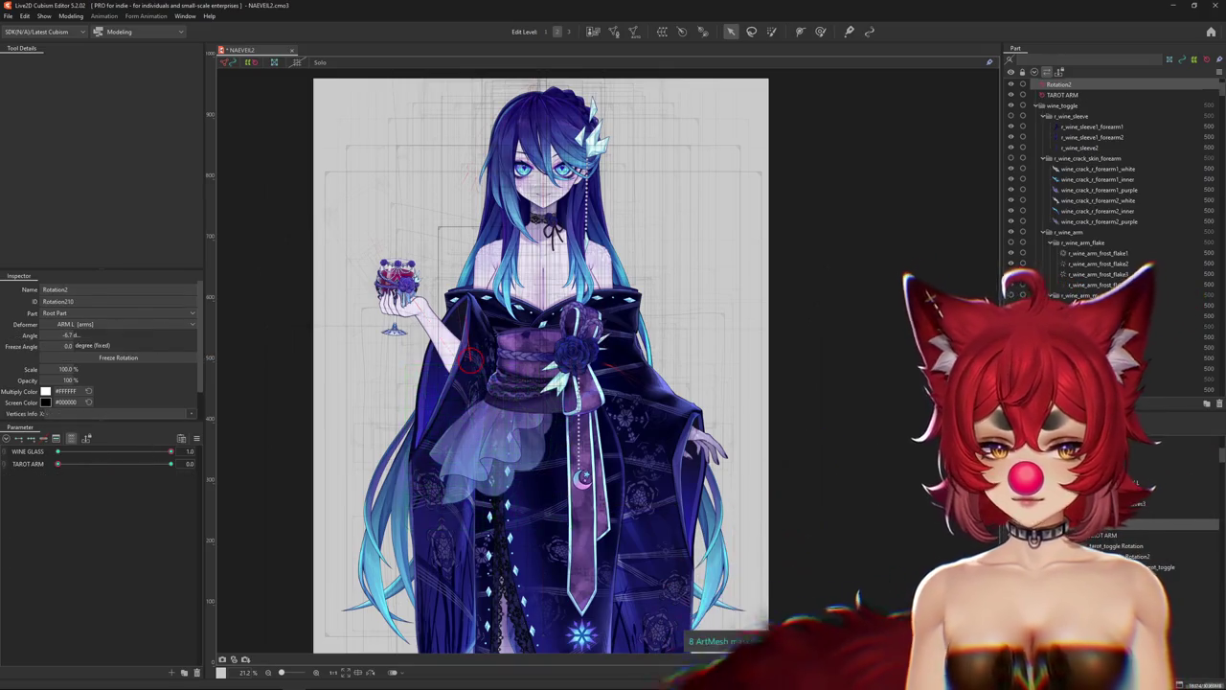
key(Down)
drag(170, 452, 54, 451)
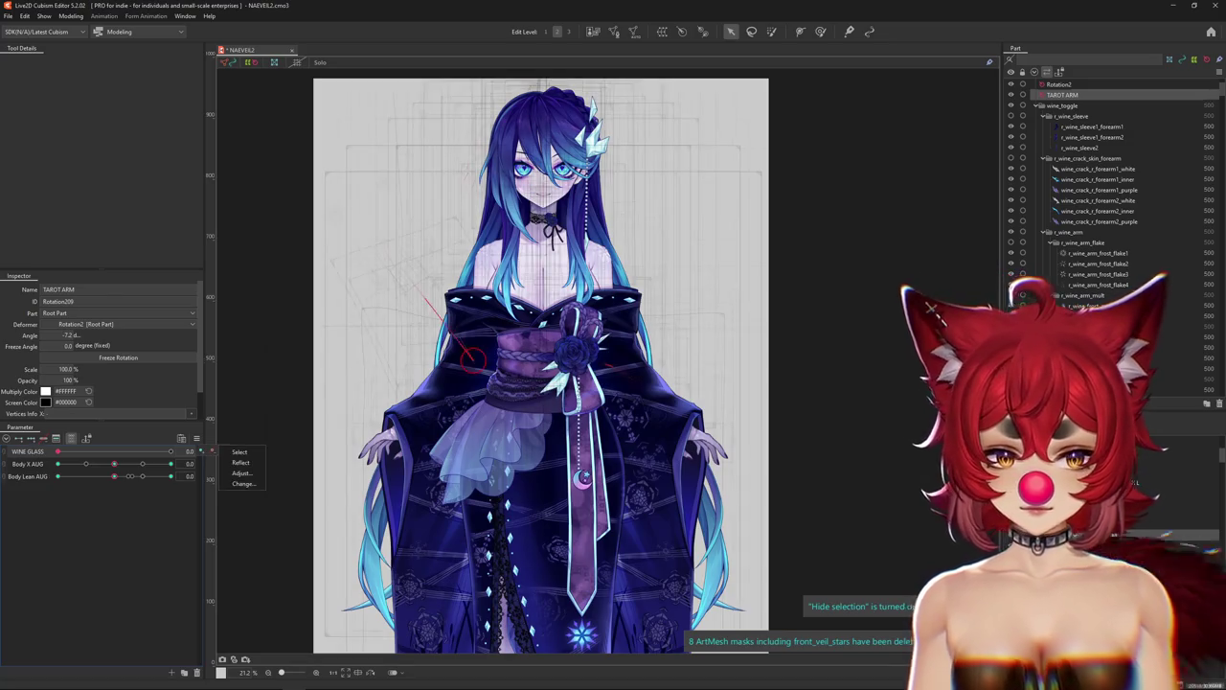
Reselect Rotation2 under wine_toggle and swap between the wine-glass arm and the tarot-card arm.
click(1059, 85)
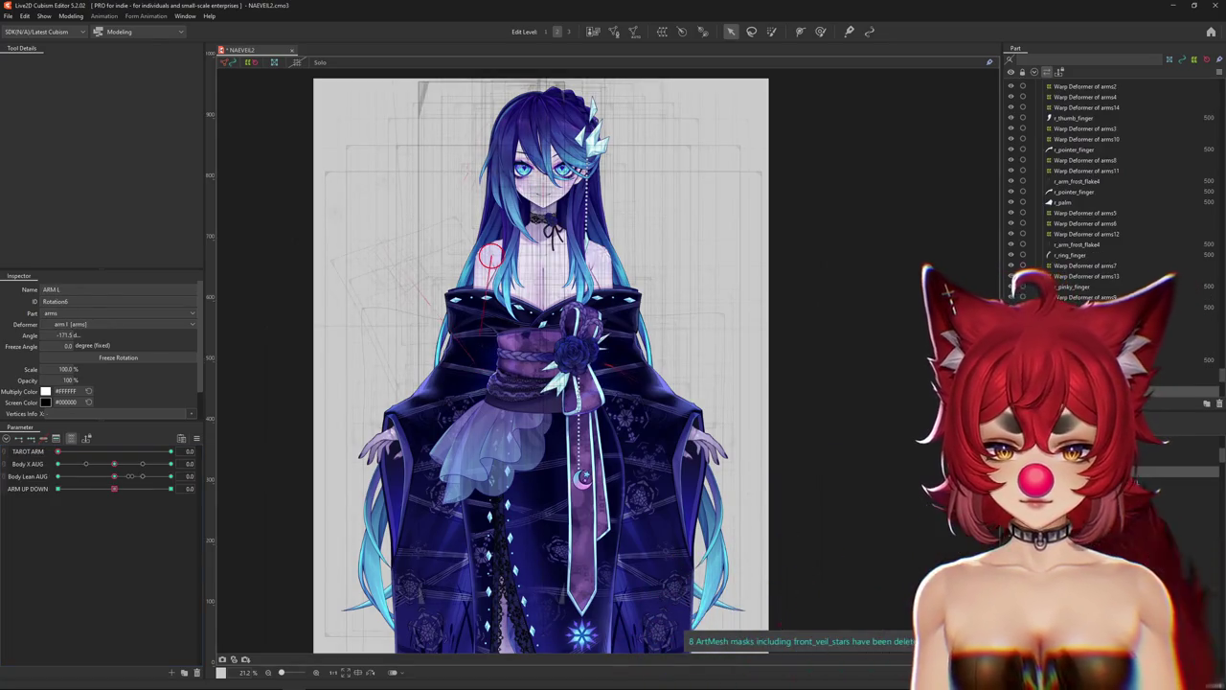
click(1086, 530)
drag(59, 455, 8, 454)
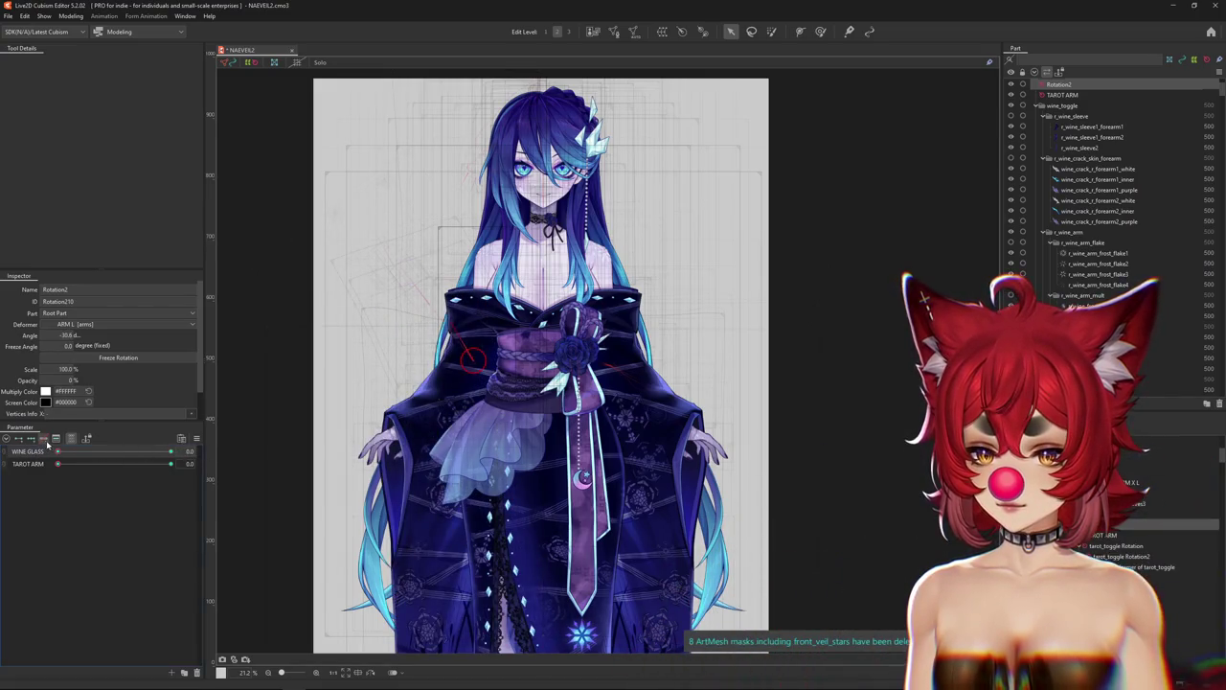
drag(63, 454, 170, 451)
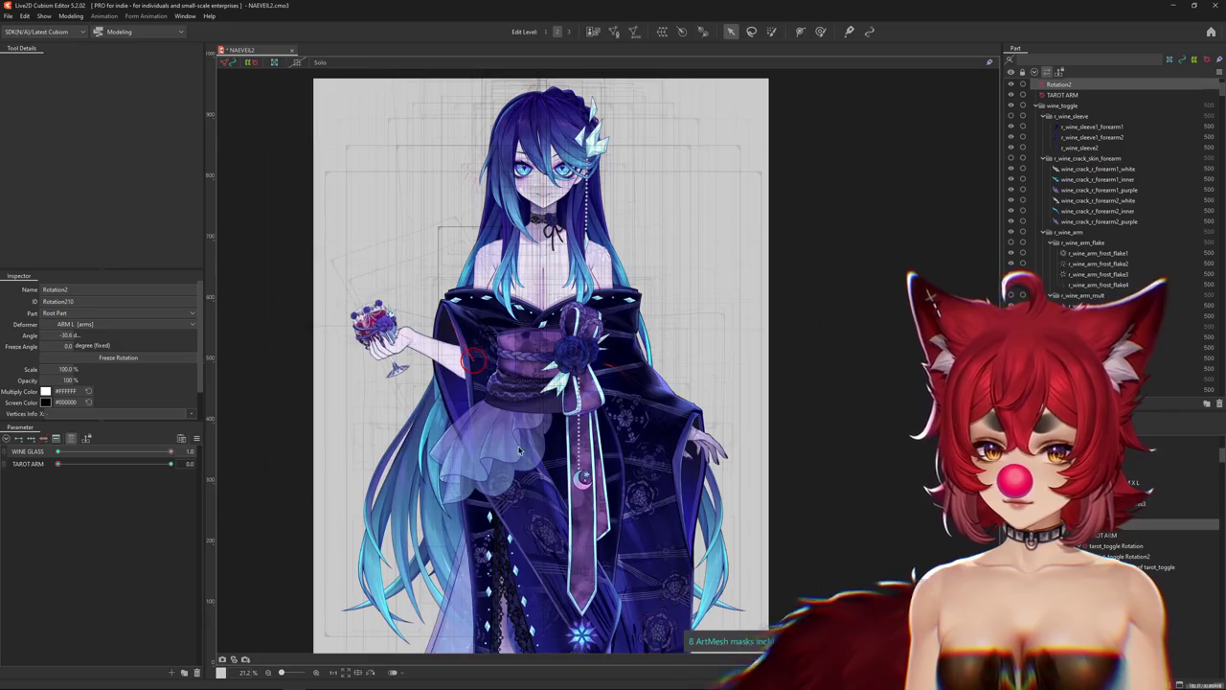
mouse_move(171, 452)
mouse_down()
mouse_move(57, 451)
mouse_move(187, 464)
mouse_move(2, 464)
mouse_up()
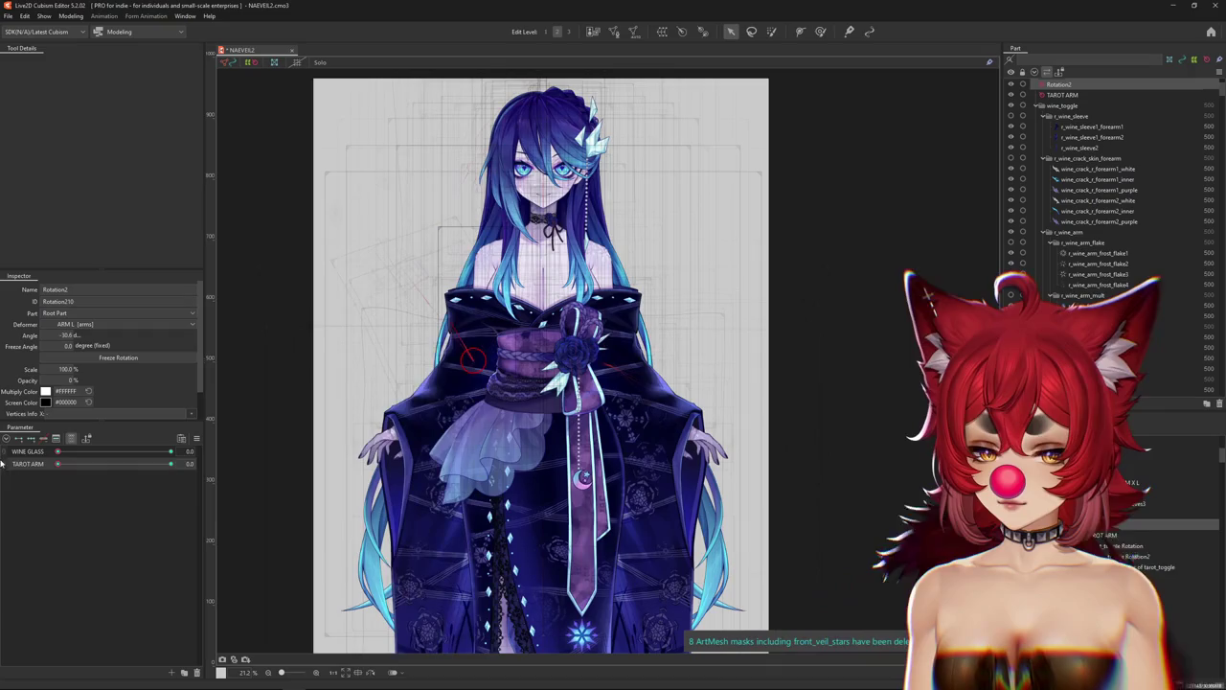
mouse_move(93, 463)
mouse_down()
mouse_move(170, 464)
mouse_move(57, 464)
mouse_move(254, 448)
mouse_up()
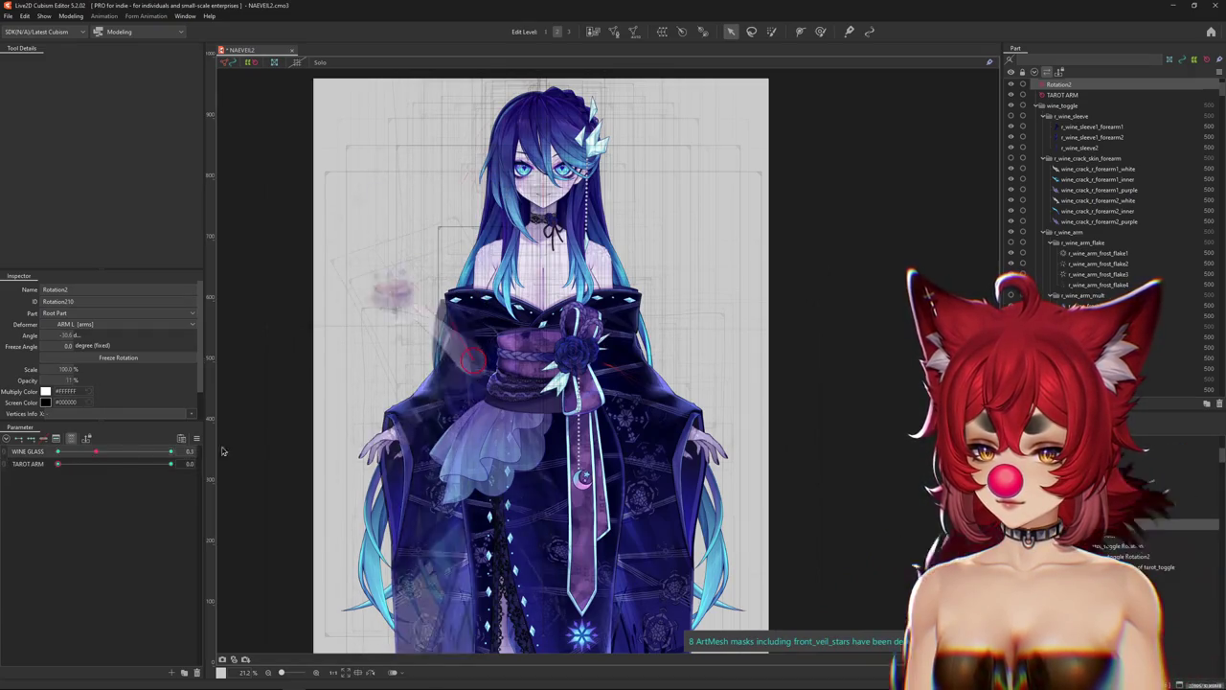
Reset the Rotation2 angle to 0, recheck WINE GLASS off and on, and select the wine palm.
click(169, 451)
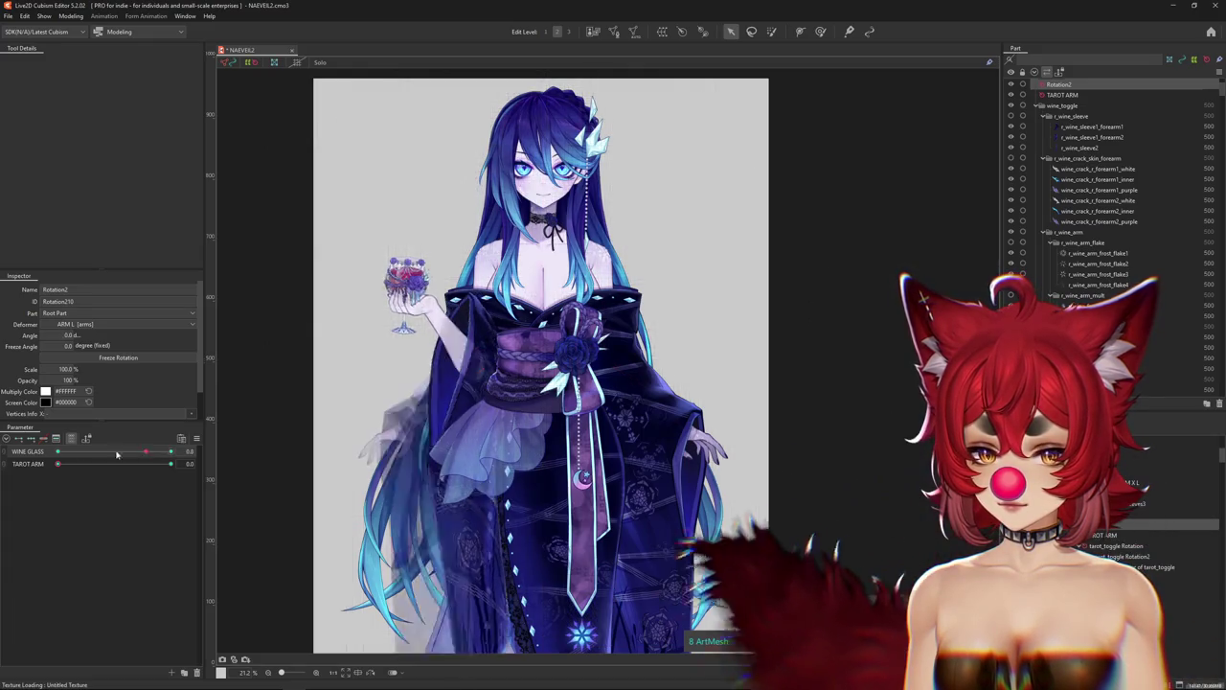
drag(171, 451, 2, 467)
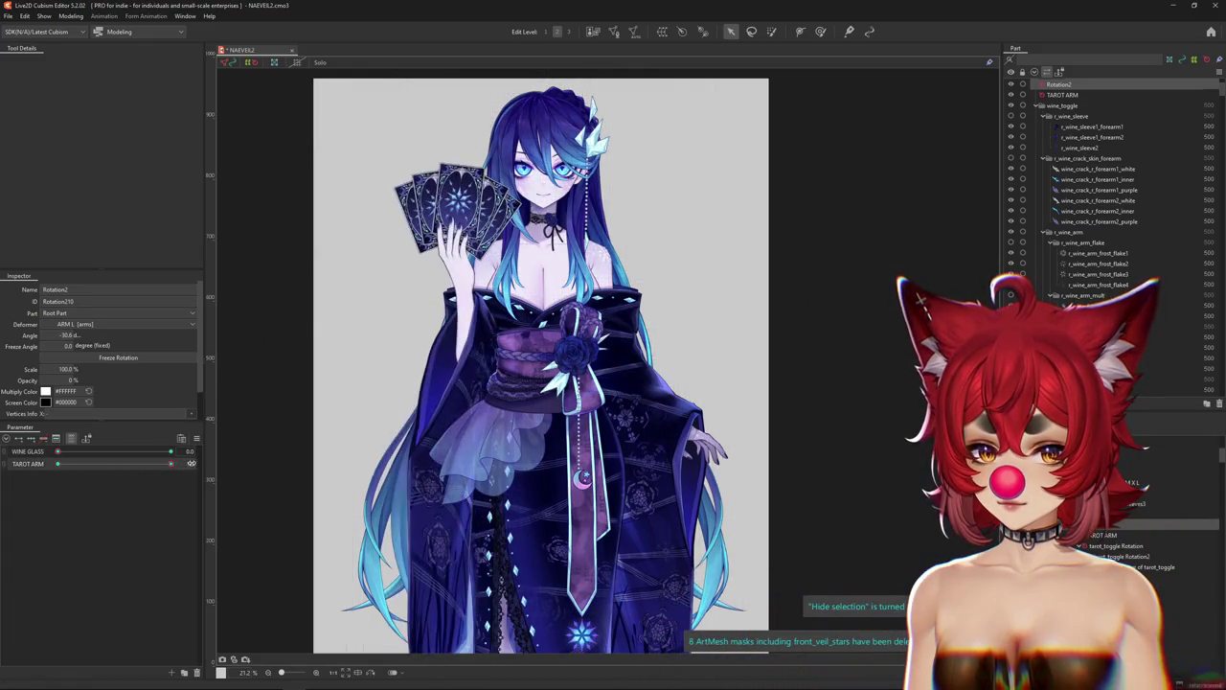
drag(73, 454, 171, 452)
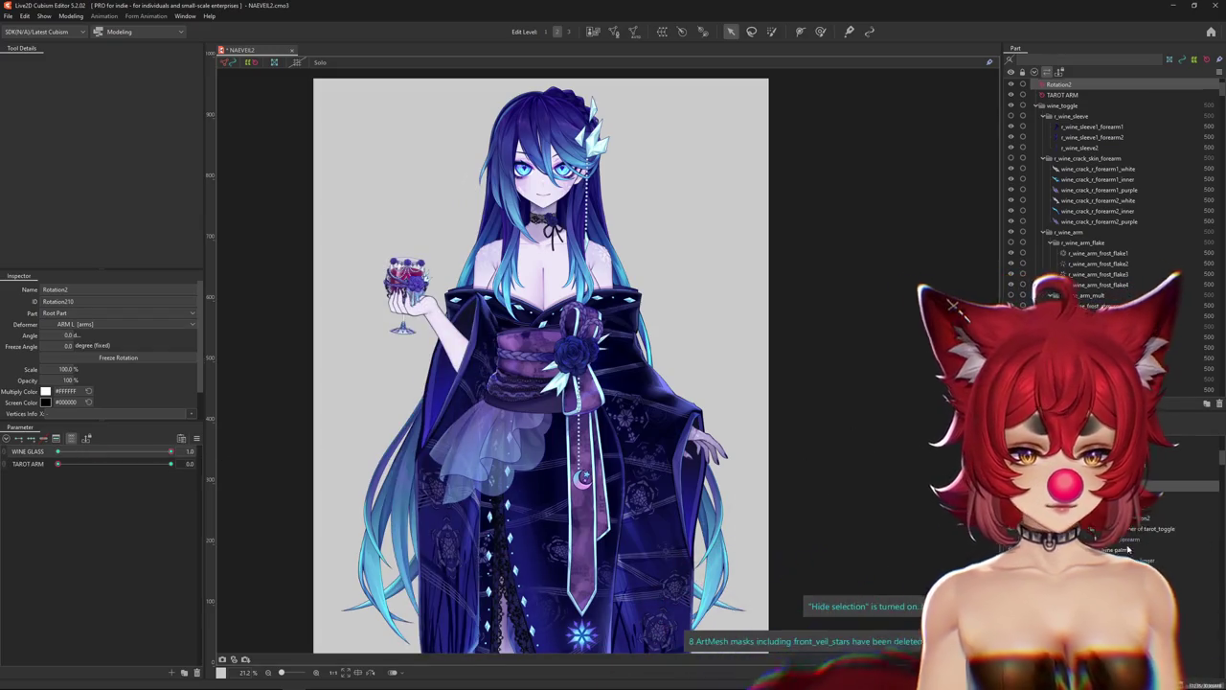
click(406, 283)
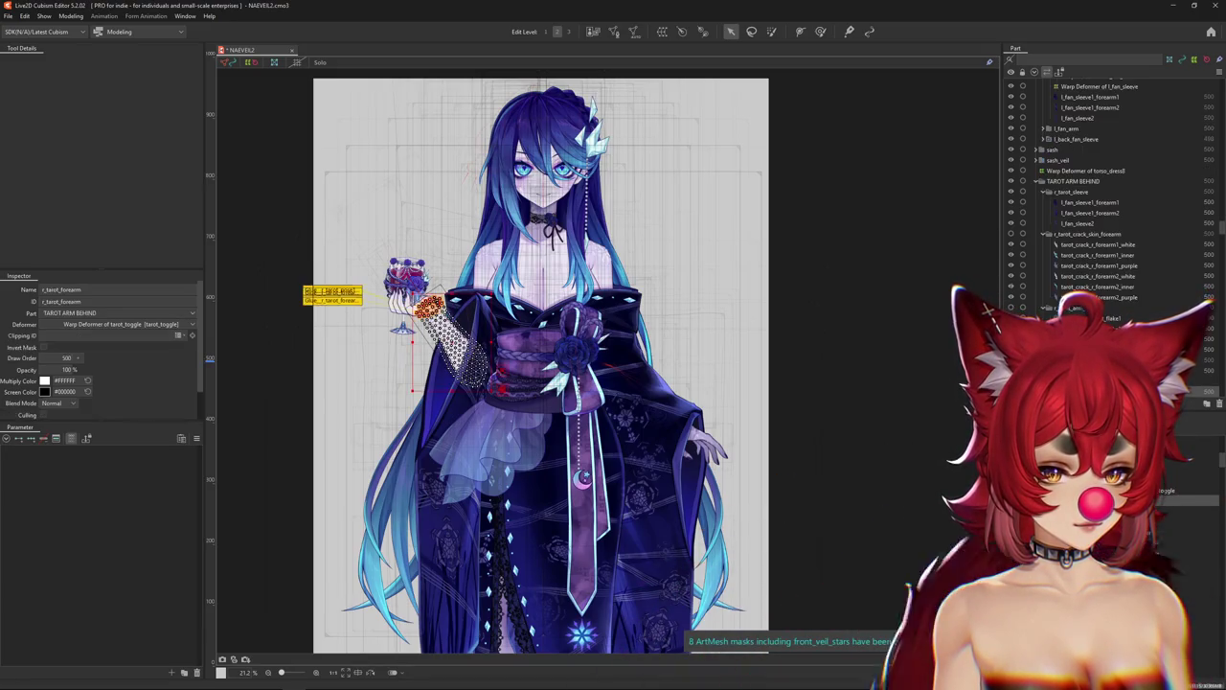
Select tarot_toggle Rotation2, flip WINE GLASS off and back on, and hide the selection overlay.
click(326, 288)
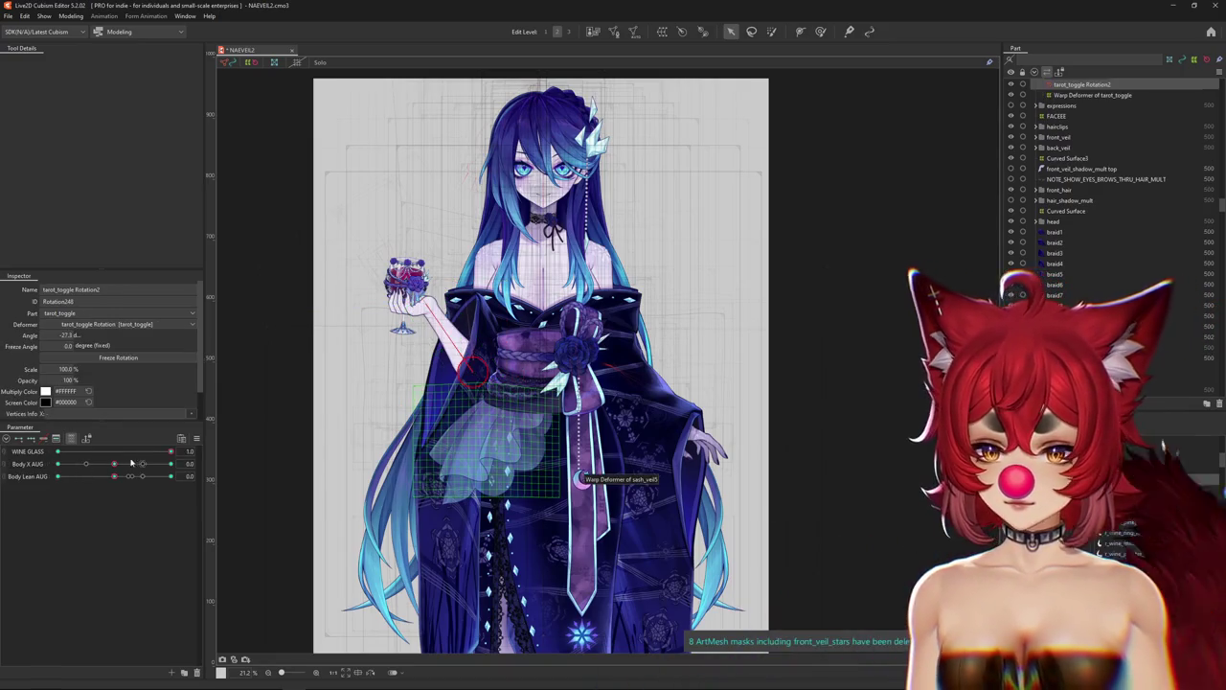
drag(171, 452, 2, 451)
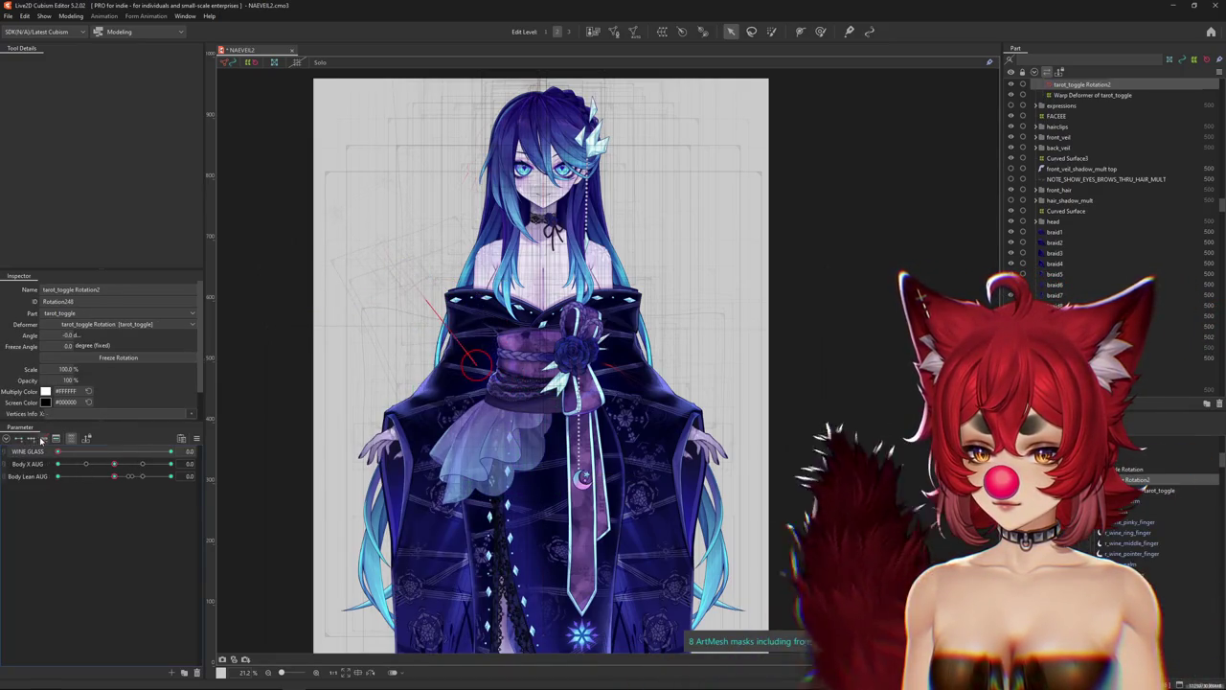
drag(59, 451, 246, 450)
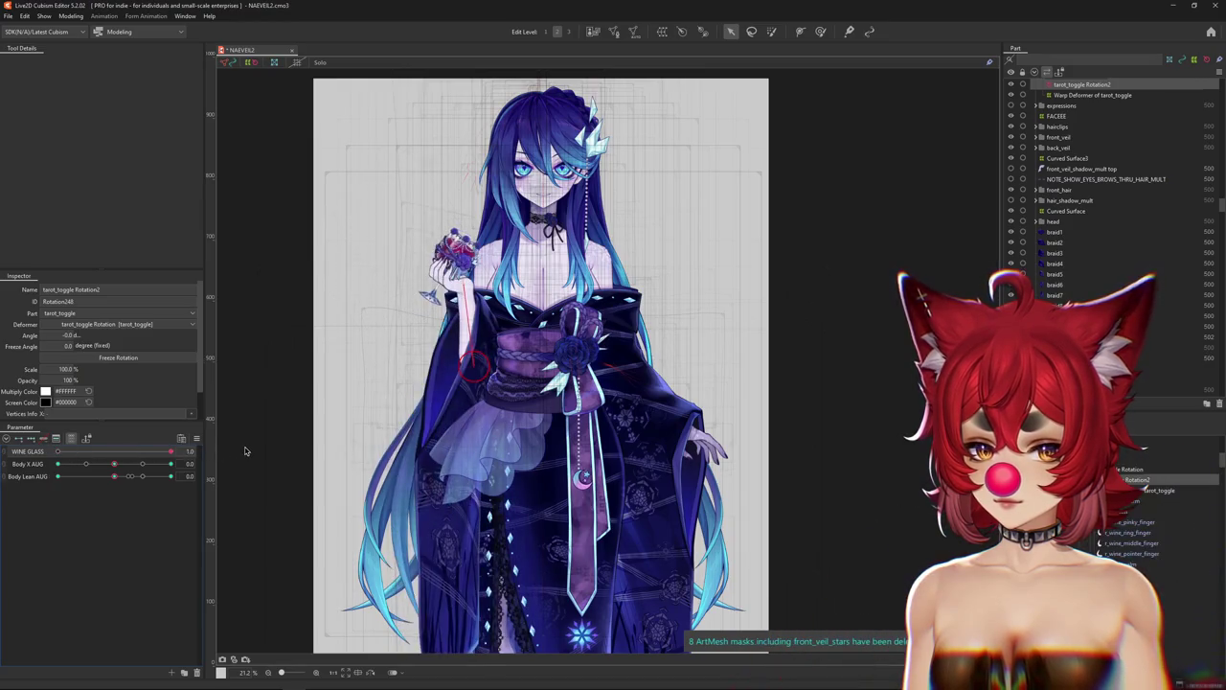
key(ctrl+h)
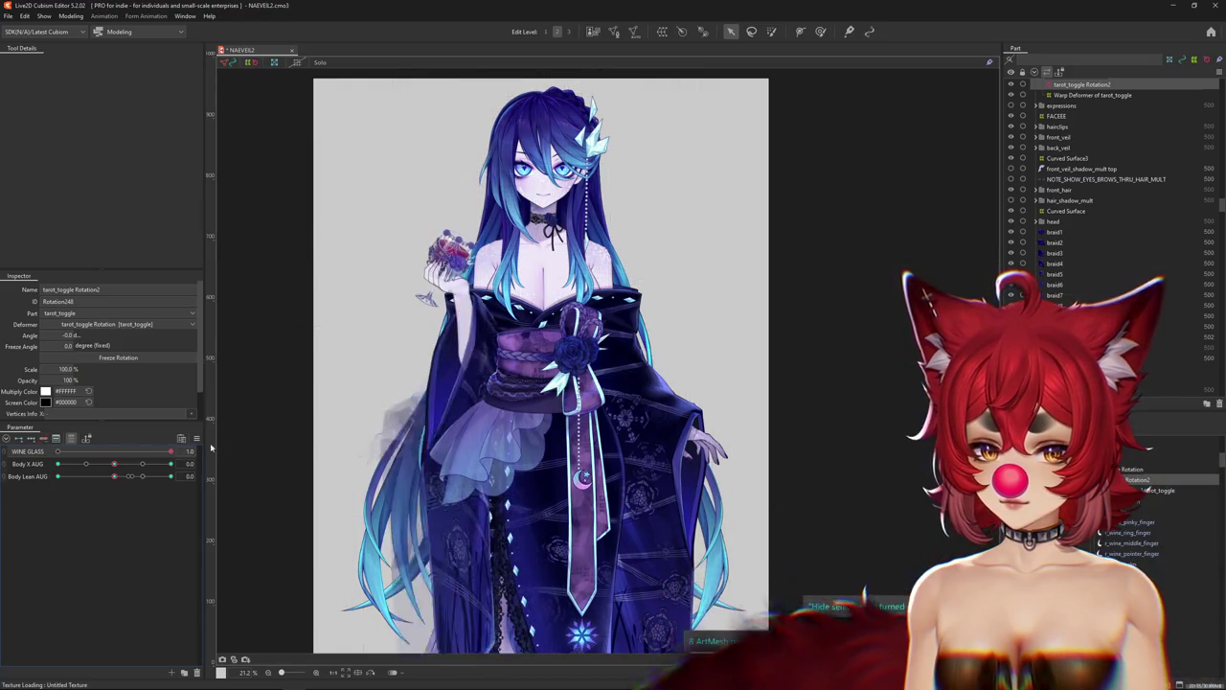
Show all toggle parameters, test WINE GLASS and TAROT ARM ending at 1.0, and list meshes under the arm.
scroll(455, 419, down, 2)
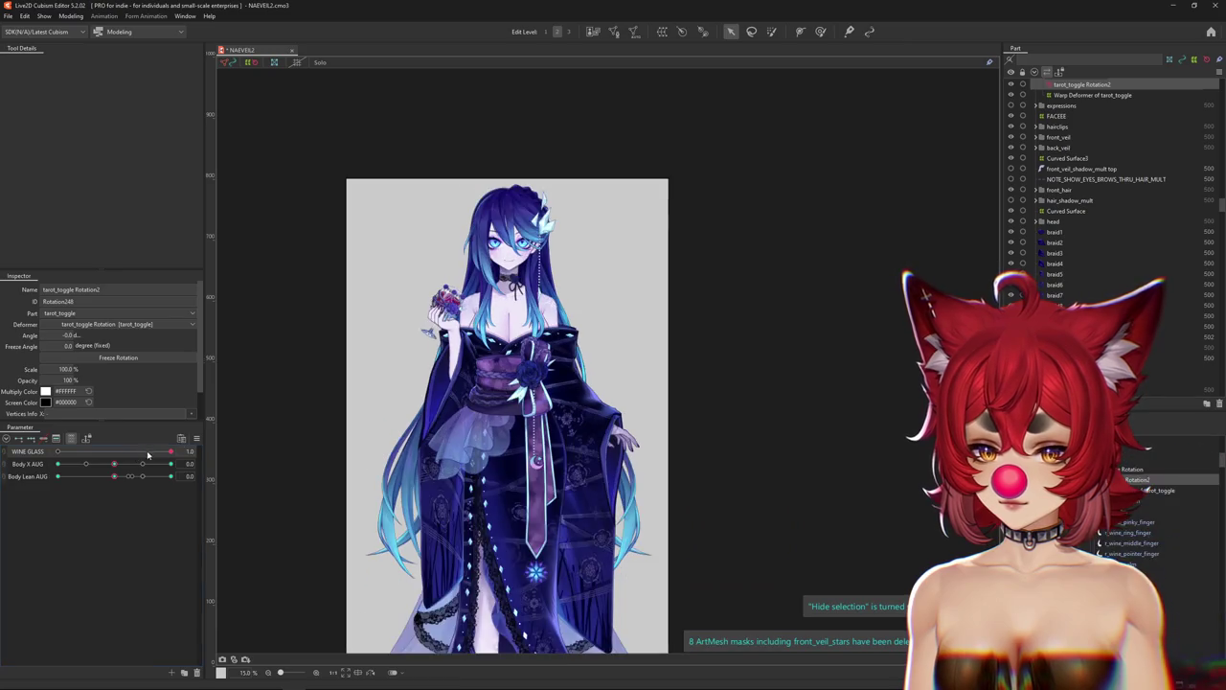
click(71, 439)
mouse_move(58, 464)
mouse_down()
mouse_move(171, 464)
mouse_move(53, 464)
mouse_move(171, 488)
mouse_move(37, 489)
mouse_move(170, 464)
mouse_move(46, 466)
mouse_move(171, 464)
mouse_up()
scroll(451, 487, up, 2)
right_click(487, 529)
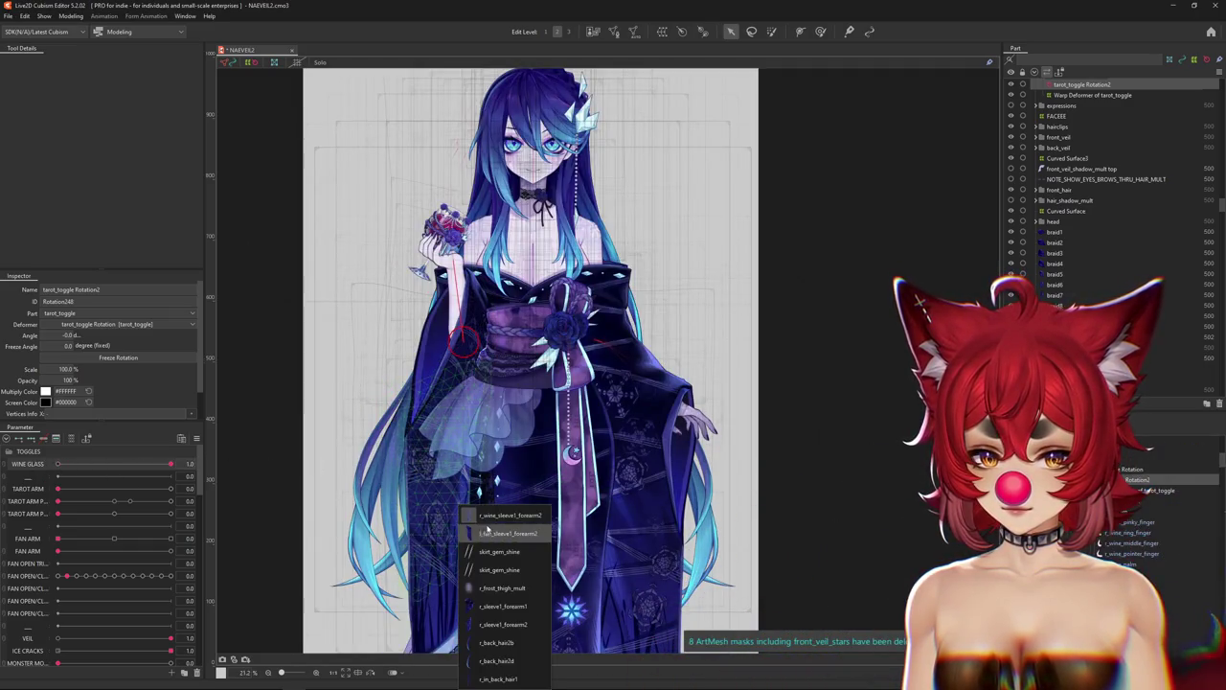
Add Warp Deformer of l_fan_sleeve10 as the parent of Warp Deformer of l_fan_sleeve2.
click(460, 336)
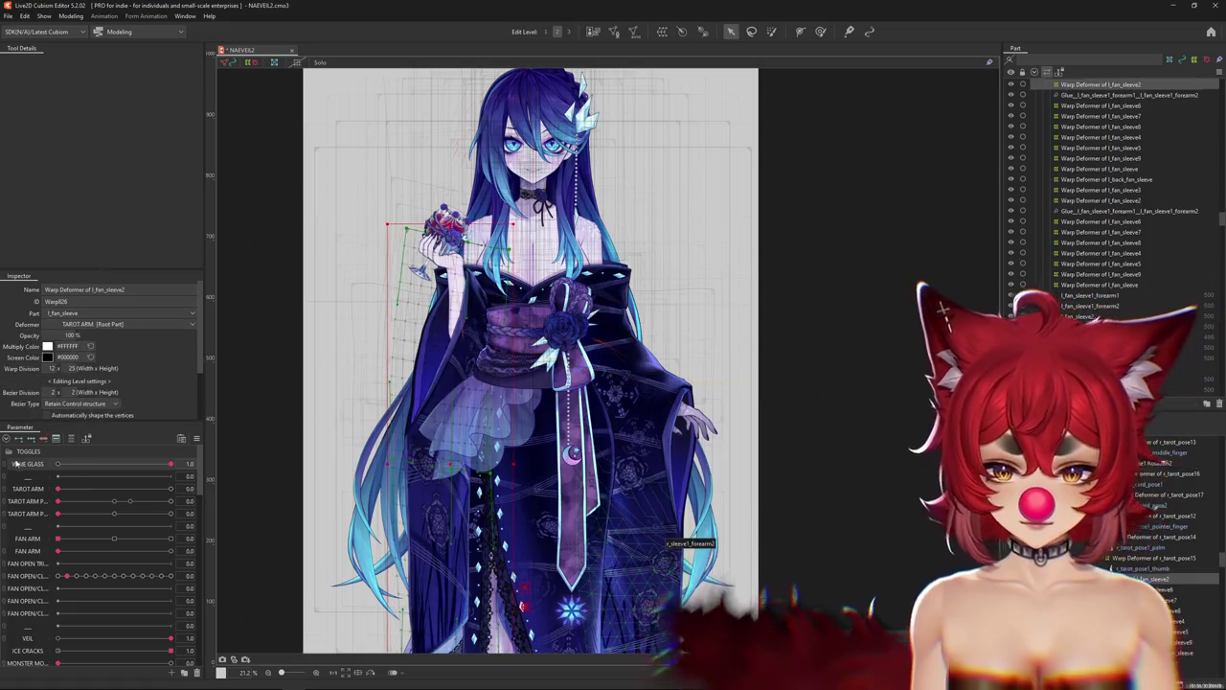
click(71, 439)
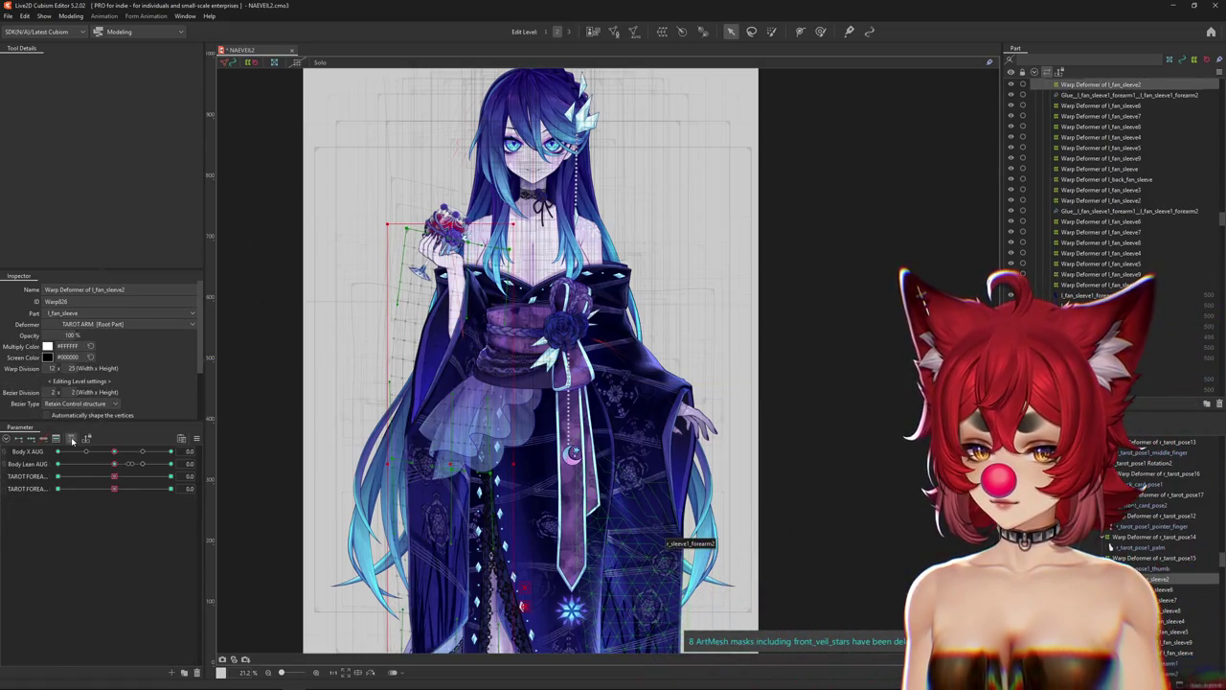
click(70, 439)
click(662, 31)
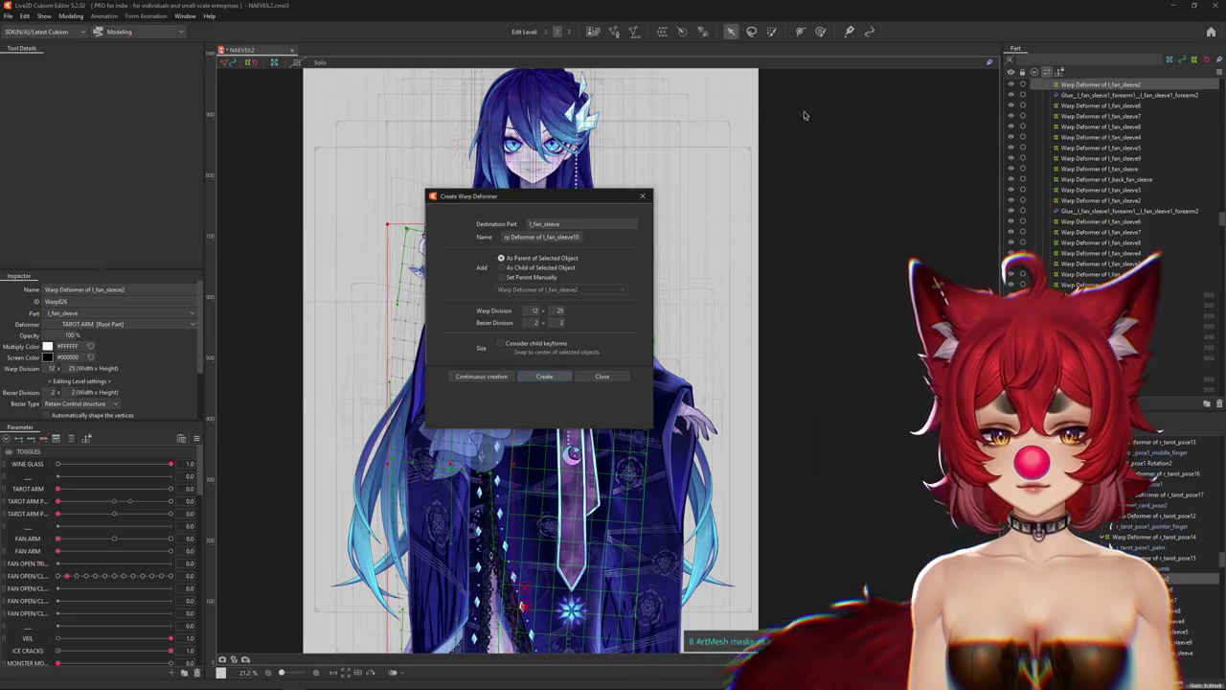
click(545, 376)
Switch to the Weight Paint tool and enlarge the brush.
click(820, 32)
scroll(641, 314, down, 4)
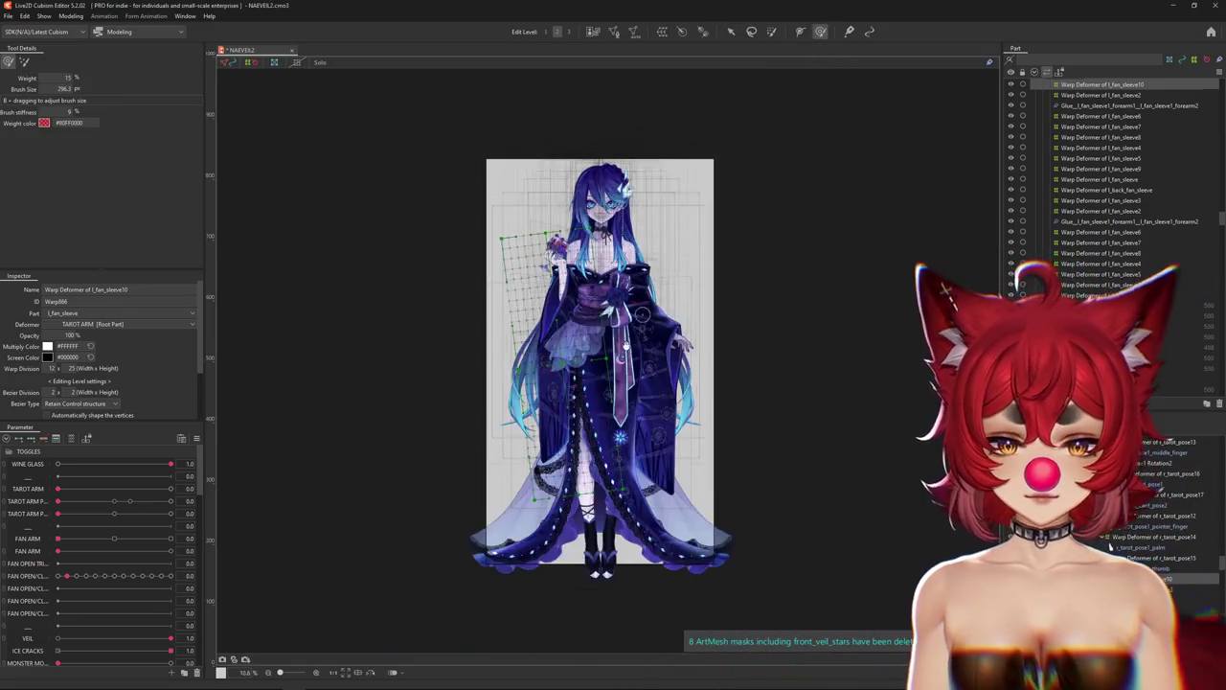
drag(640, 314, 728, 412)
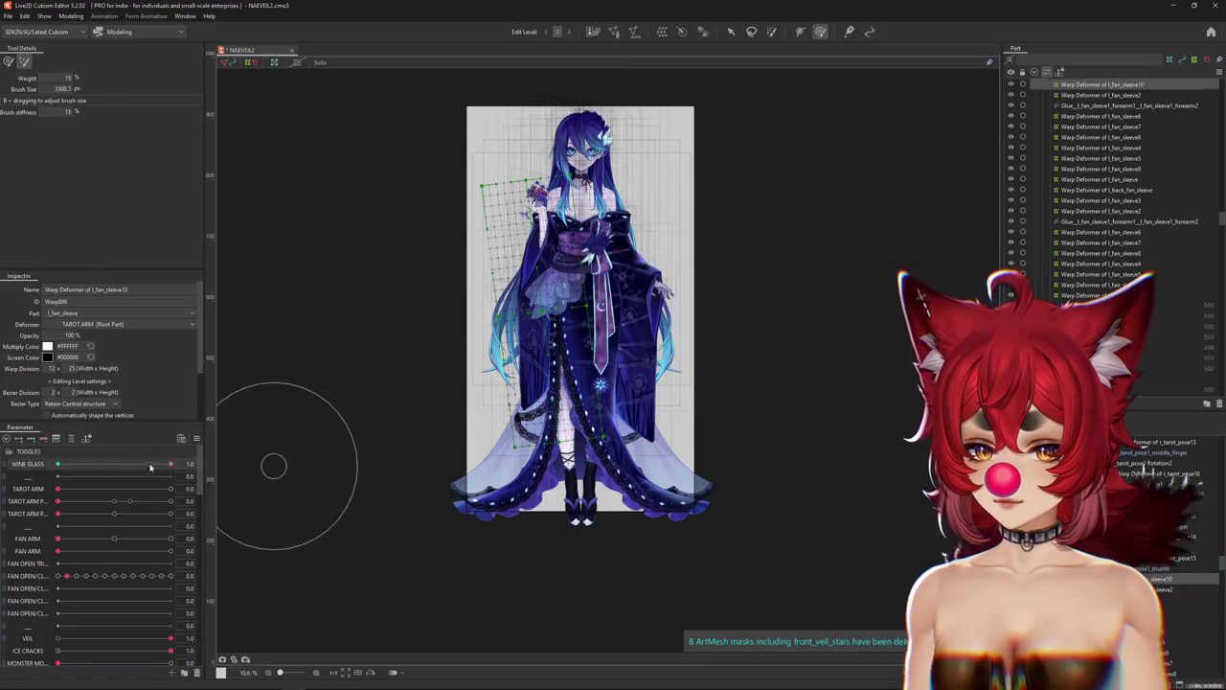
scroll(556, 365, up, 3)
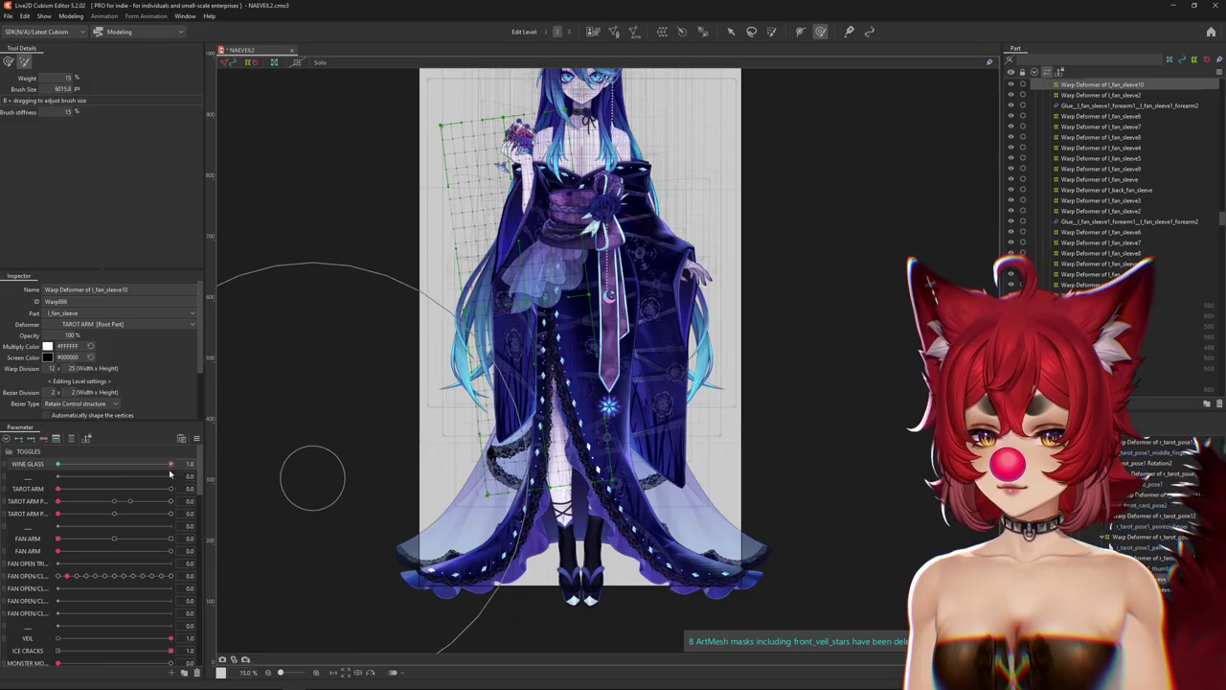
Scrub WINE GLASS to check the sleeve, change brush mode, and raise brush size and stiffness.
drag(171, 464, 30, 466)
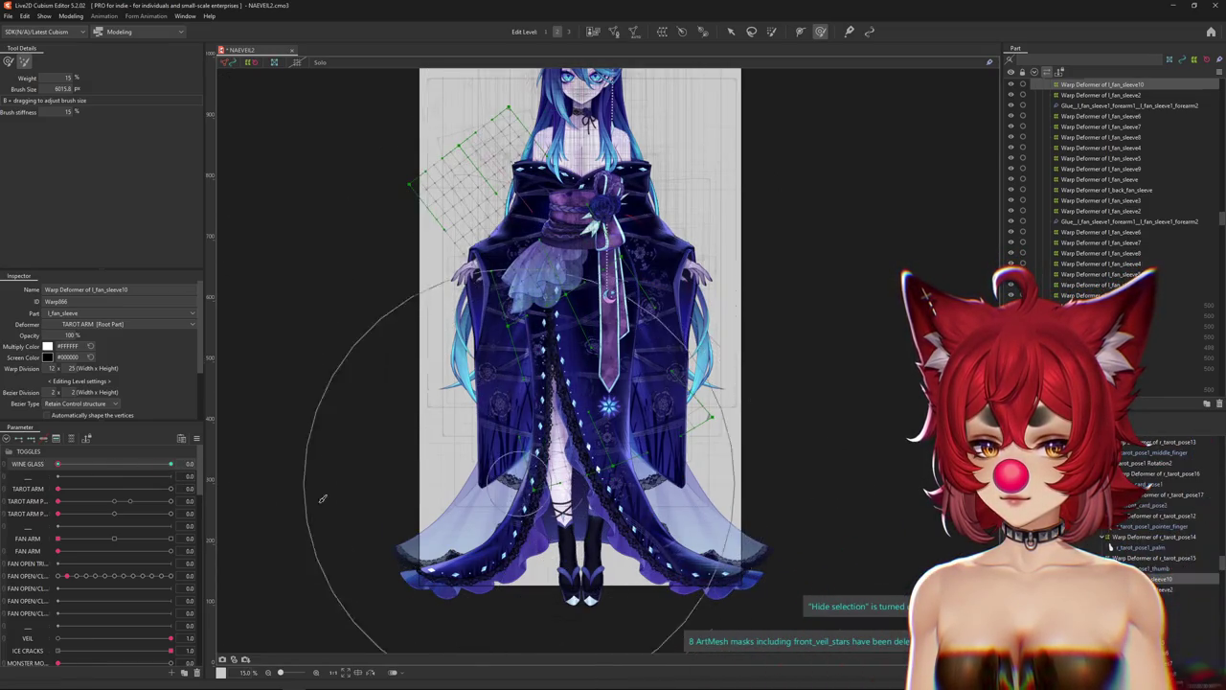
mouse_move(65, 465)
mouse_down()
mouse_move(172, 465)
mouse_move(5, 472)
mouse_up()
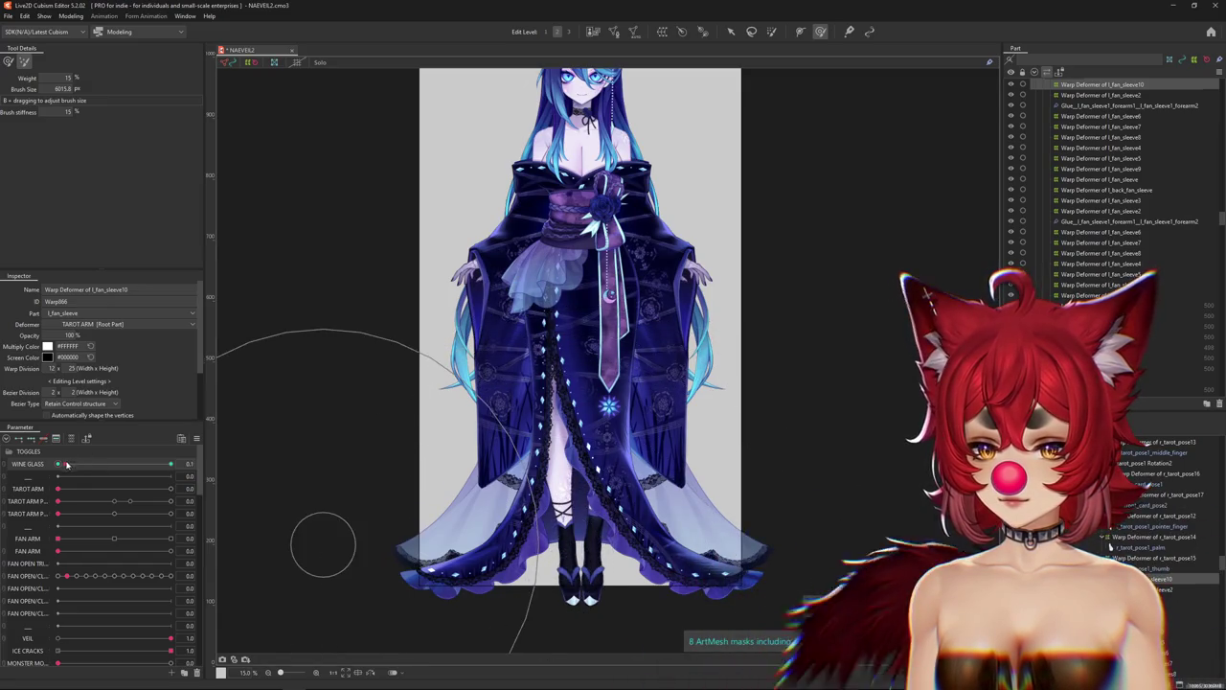
drag(66, 464, 67, 465)
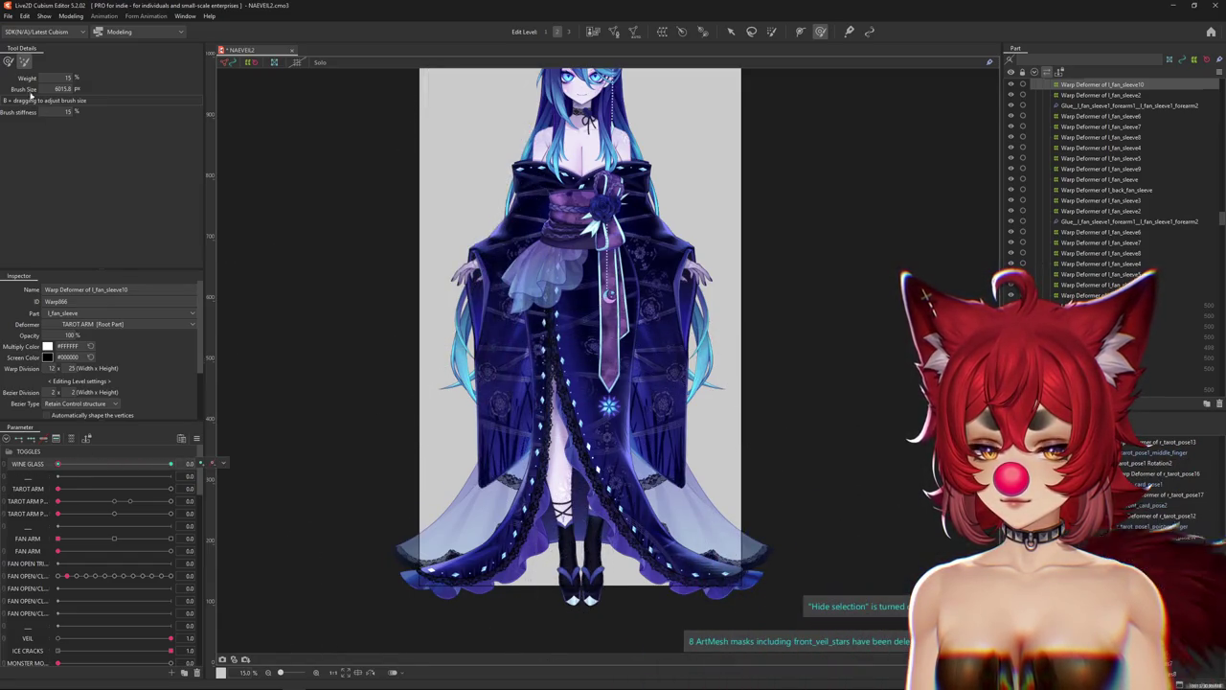
click(9, 60)
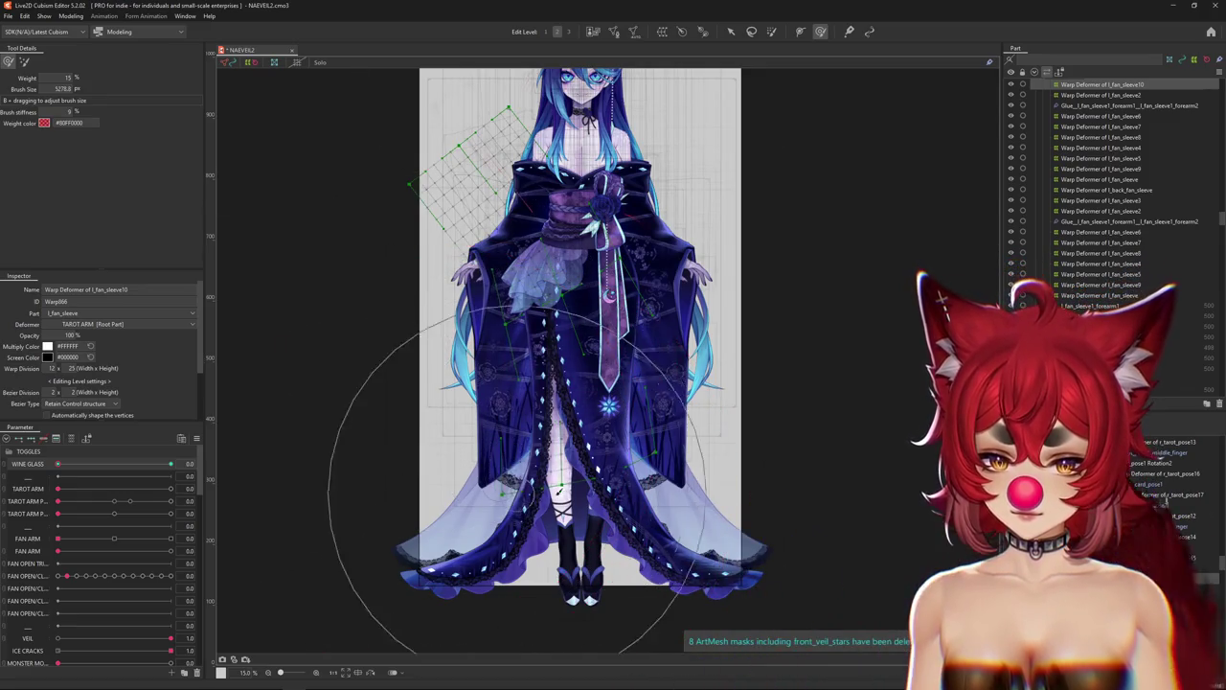
click(63, 464)
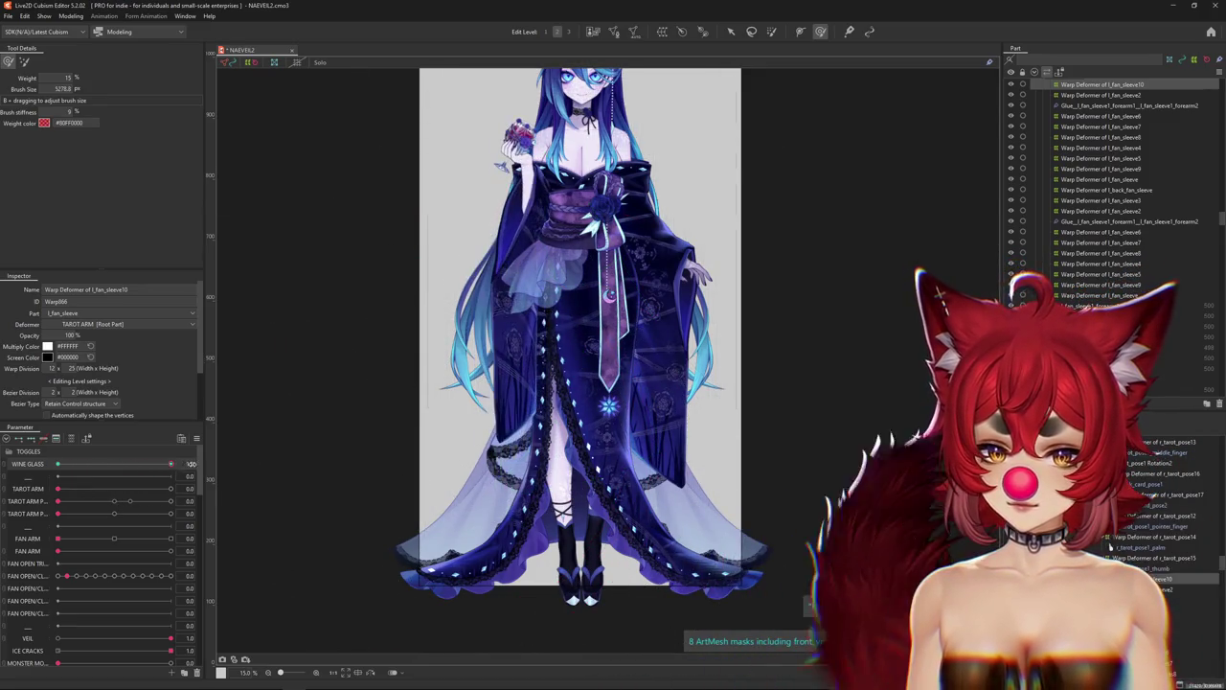
click(49, 464)
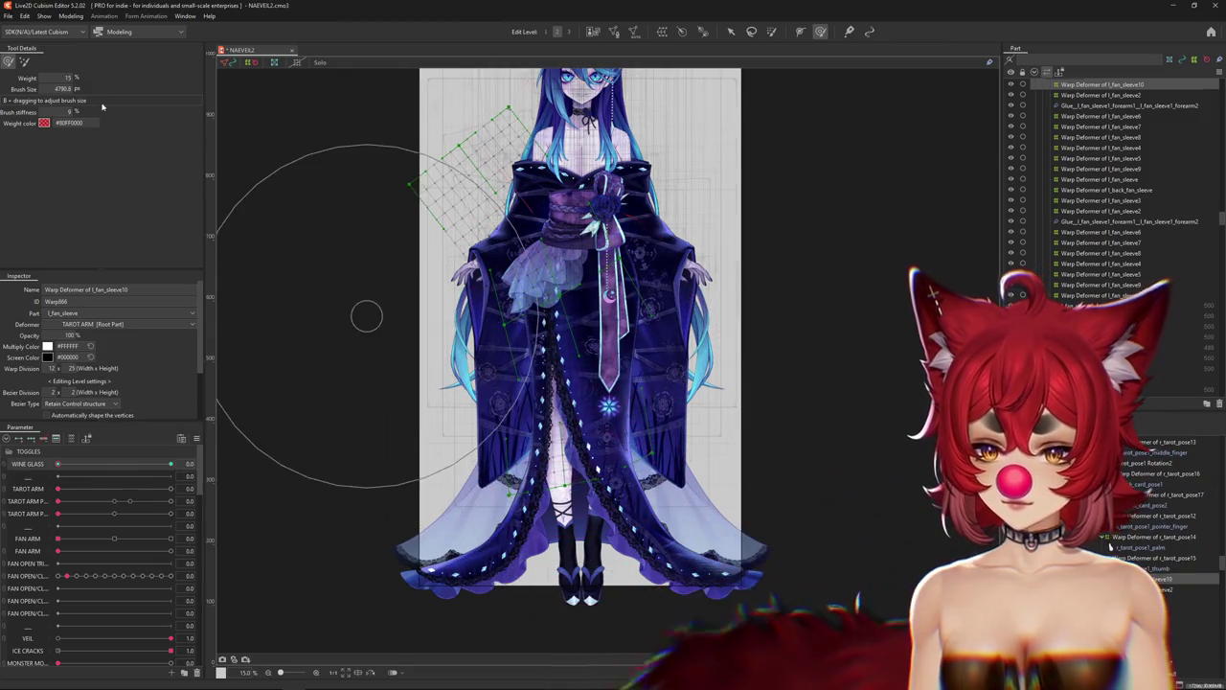
drag(365, 316, 557, 38)
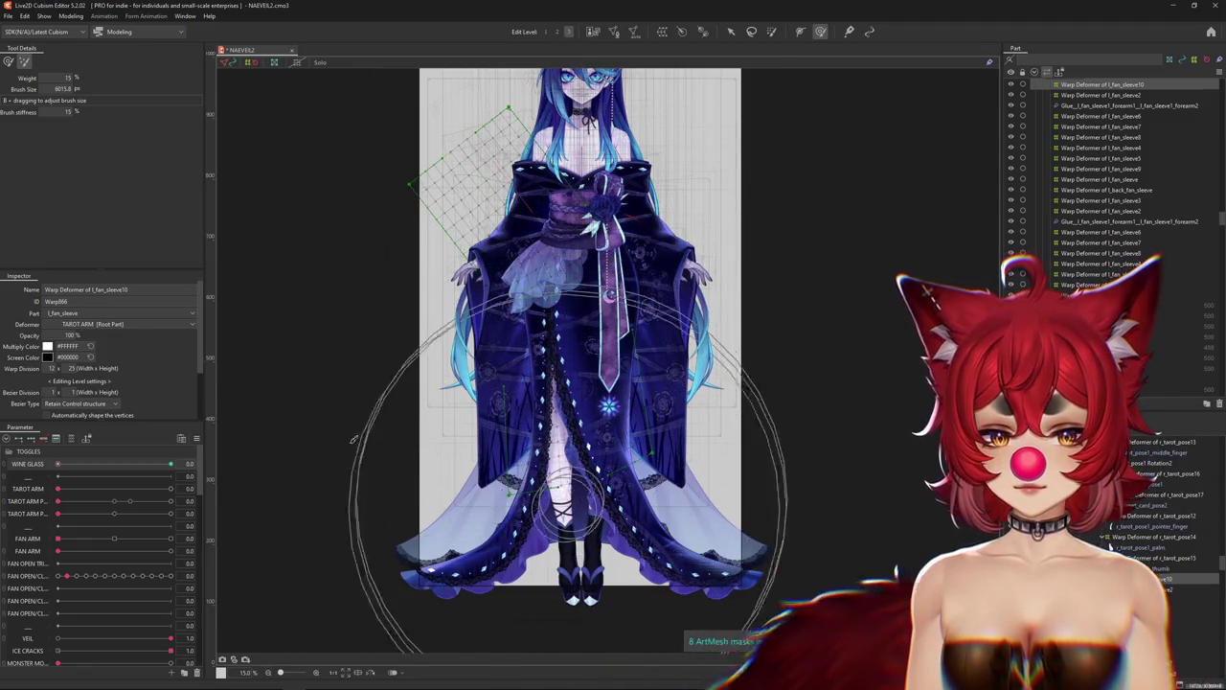
mouse_move(57, 464)
mouse_down()
mouse_move(124, 465)
mouse_move(44, 466)
mouse_move(58, 464)
mouse_up()
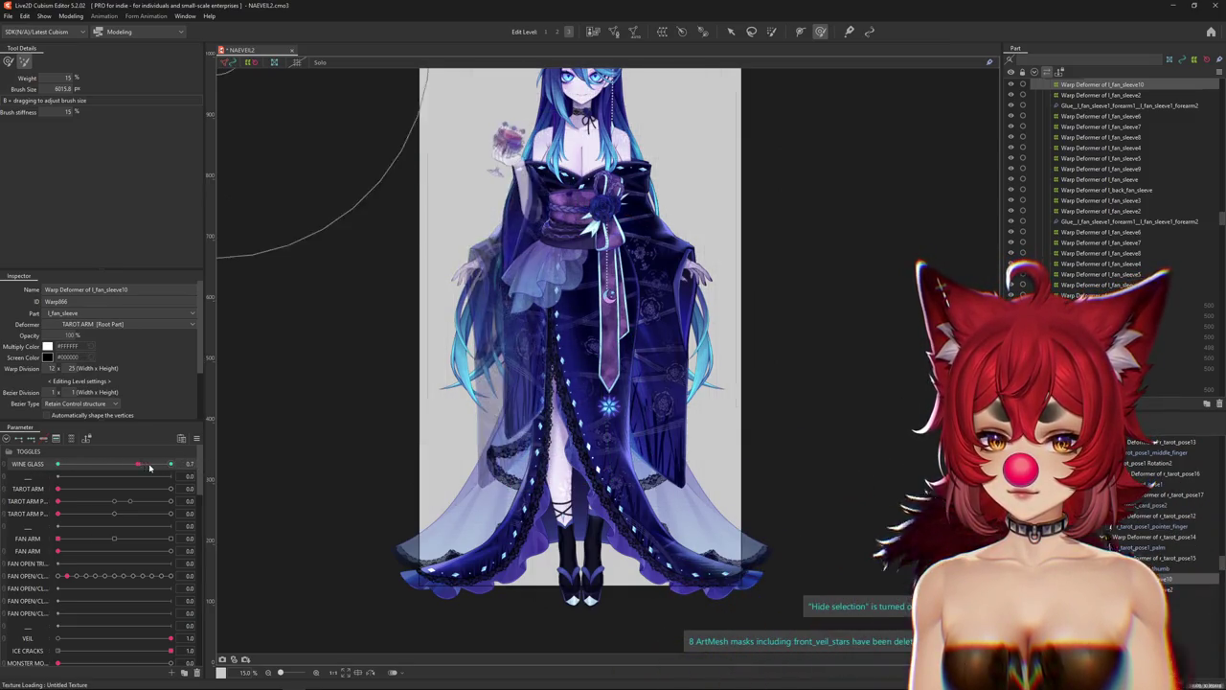
Preview TAROT ARM raised with and without the wine glass, then lower it and hide the selection.
click(36, 490)
drag(59, 489, 188, 488)
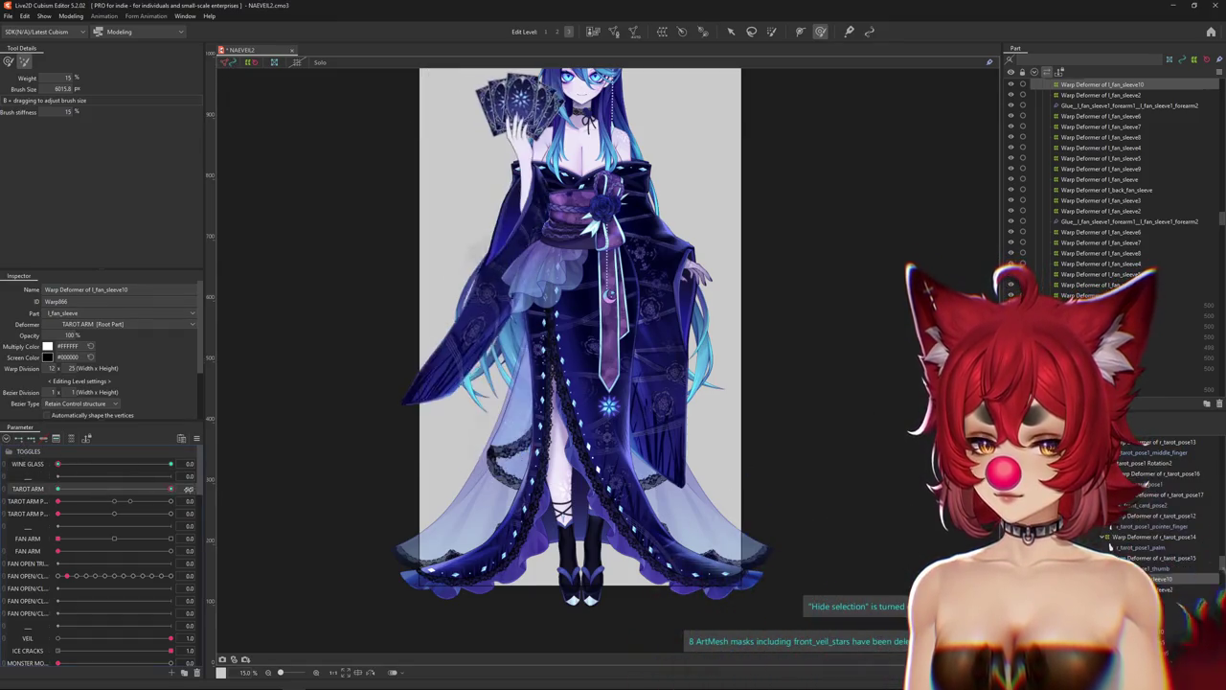
drag(113, 463, 207, 466)
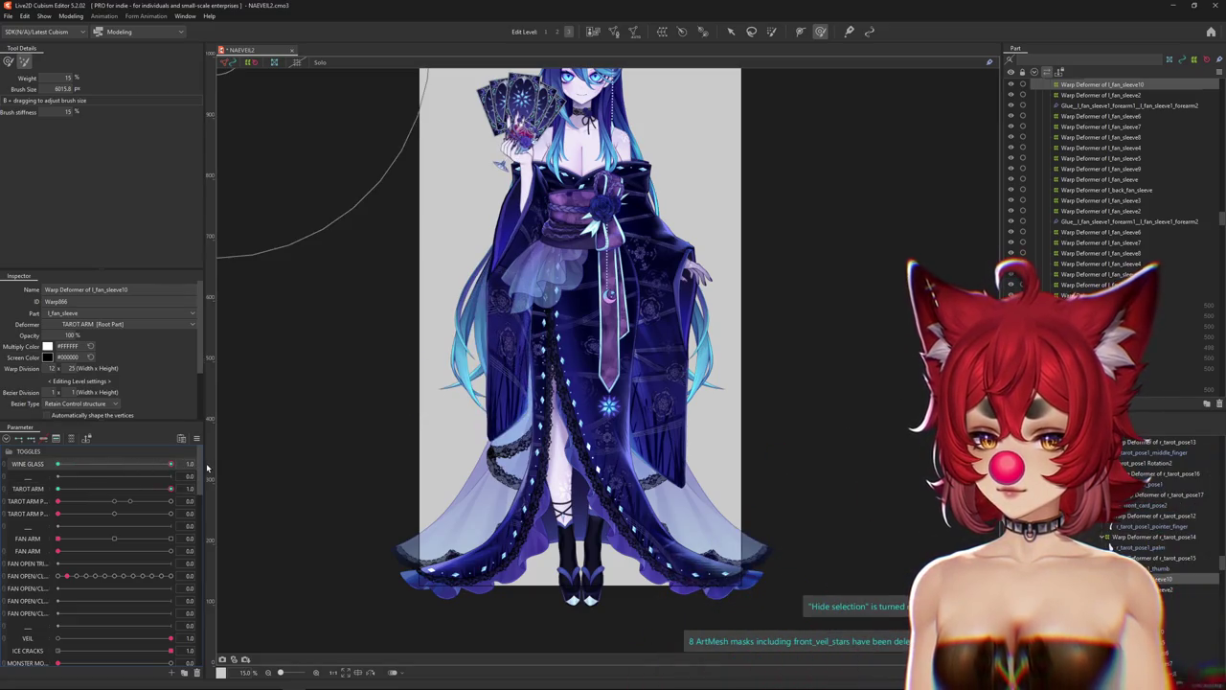
drag(113, 465, 60, 466)
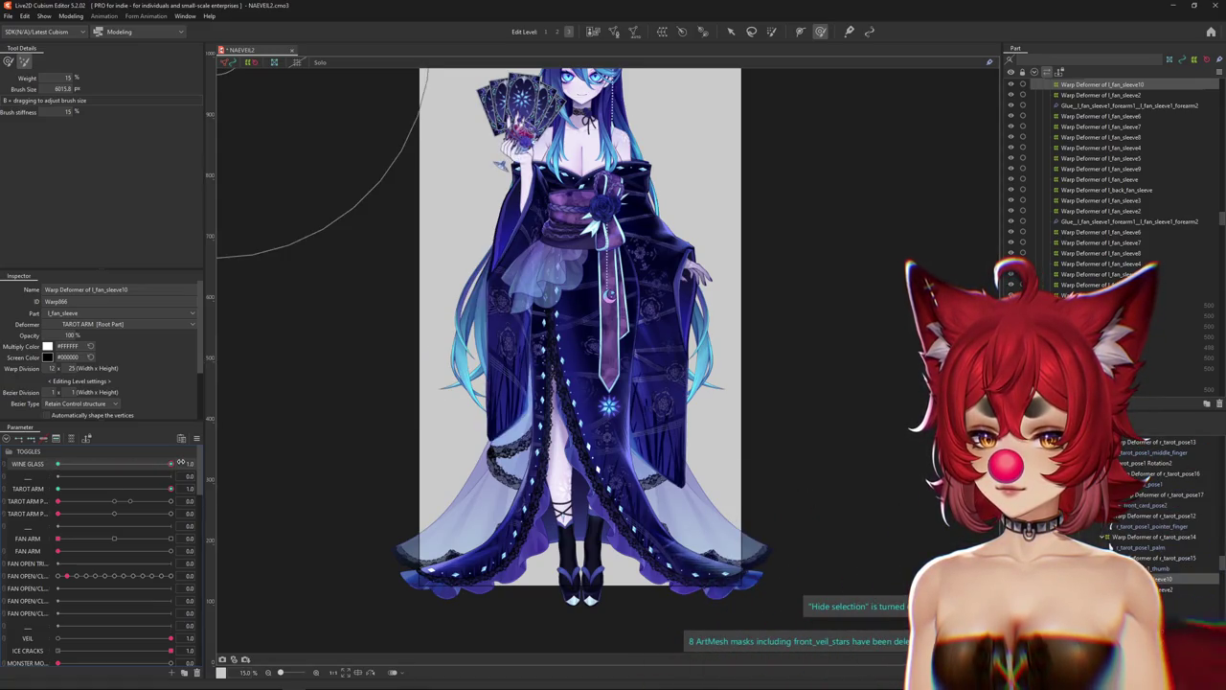
mouse_move(170, 489)
mouse_down()
mouse_move(34, 490)
mouse_move(215, 466)
mouse_move(48, 465)
mouse_move(179, 489)
mouse_move(24, 479)
mouse_move(200, 480)
mouse_move(39, 489)
mouse_up()
key(ctrl+h)
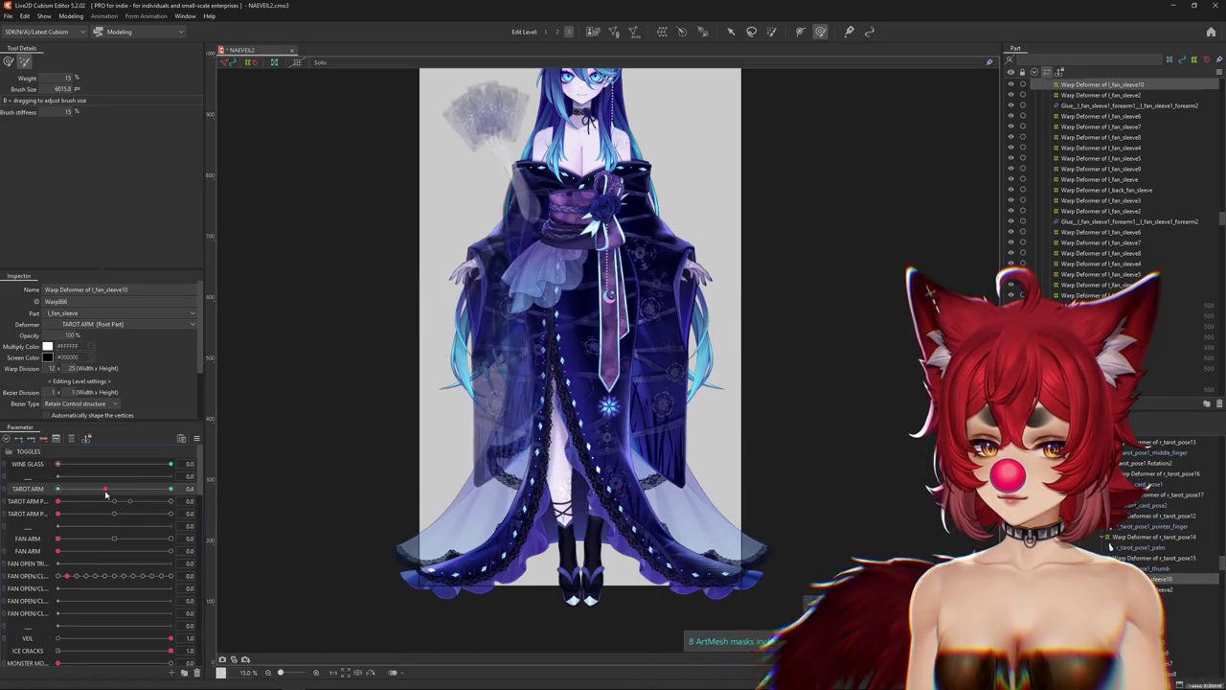
Shrink the weight brush to size 3975.3 (9% stiffness, 15% weight) and raise TAROT ARM to 1.0.
click(21, 493)
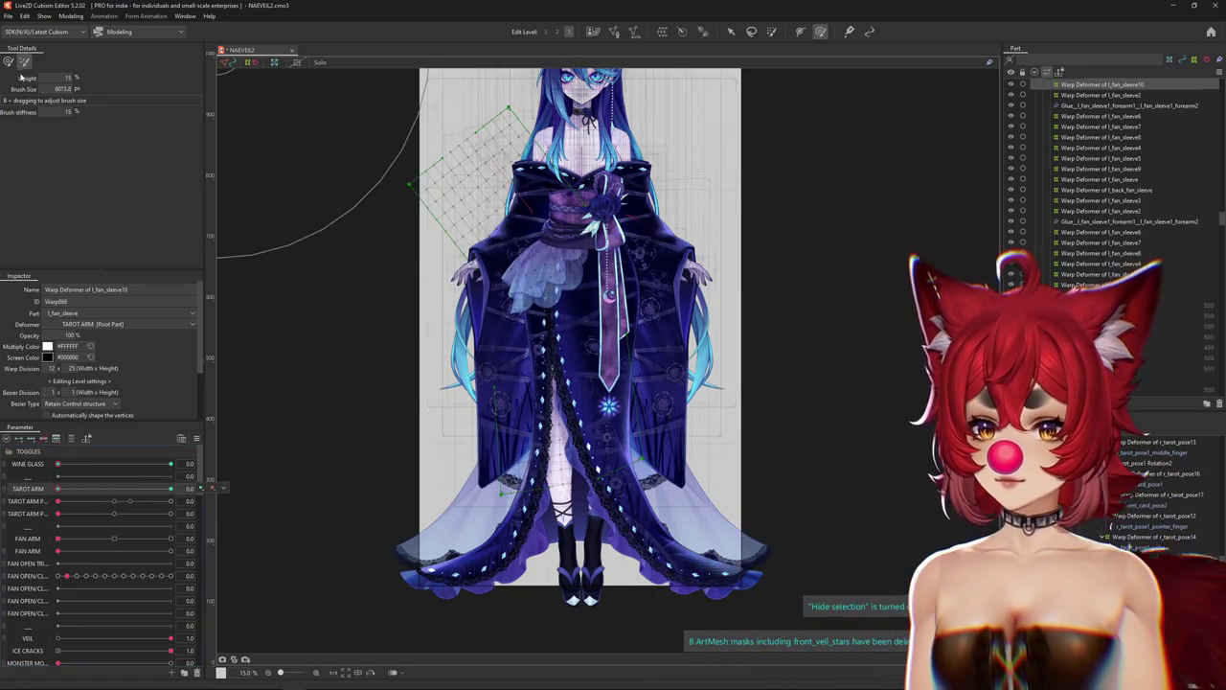
mouse_move(498, 282)
mouse_down()
mouse_move(567, 305)
mouse_move(553, 312)
mouse_up()
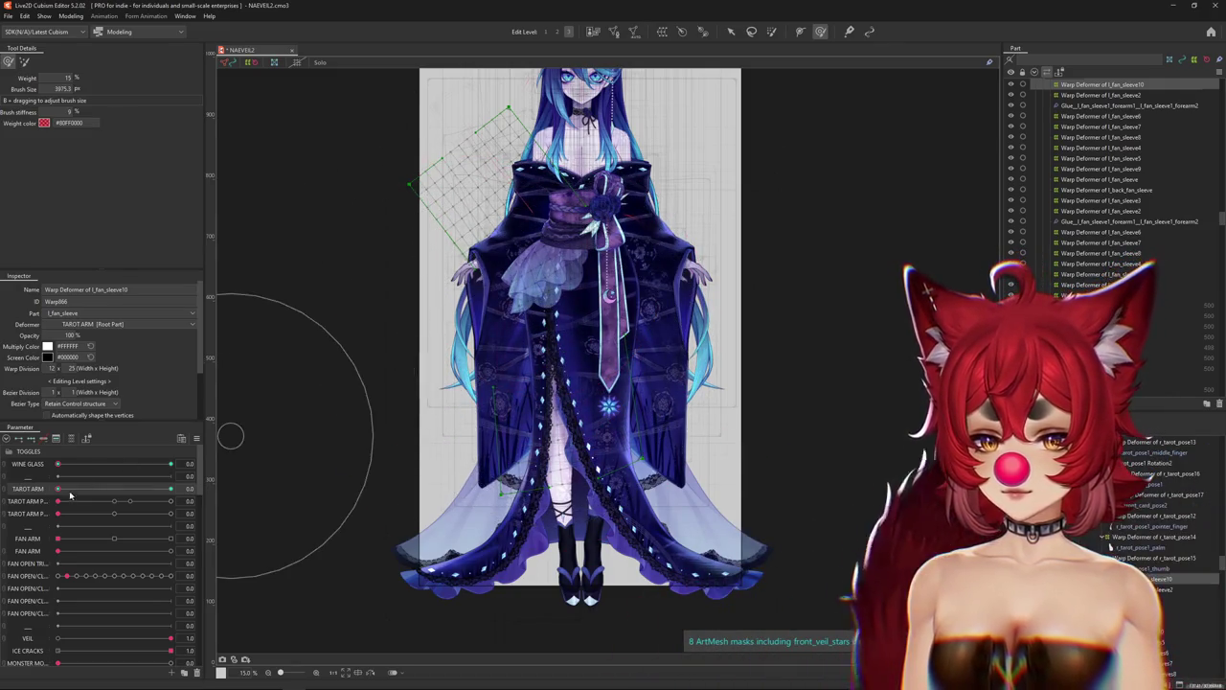
mouse_move(70, 494)
mouse_down()
mouse_move(262, 495)
mouse_move(58, 467)
mouse_move(173, 464)
mouse_up()
key(ctrl+h)
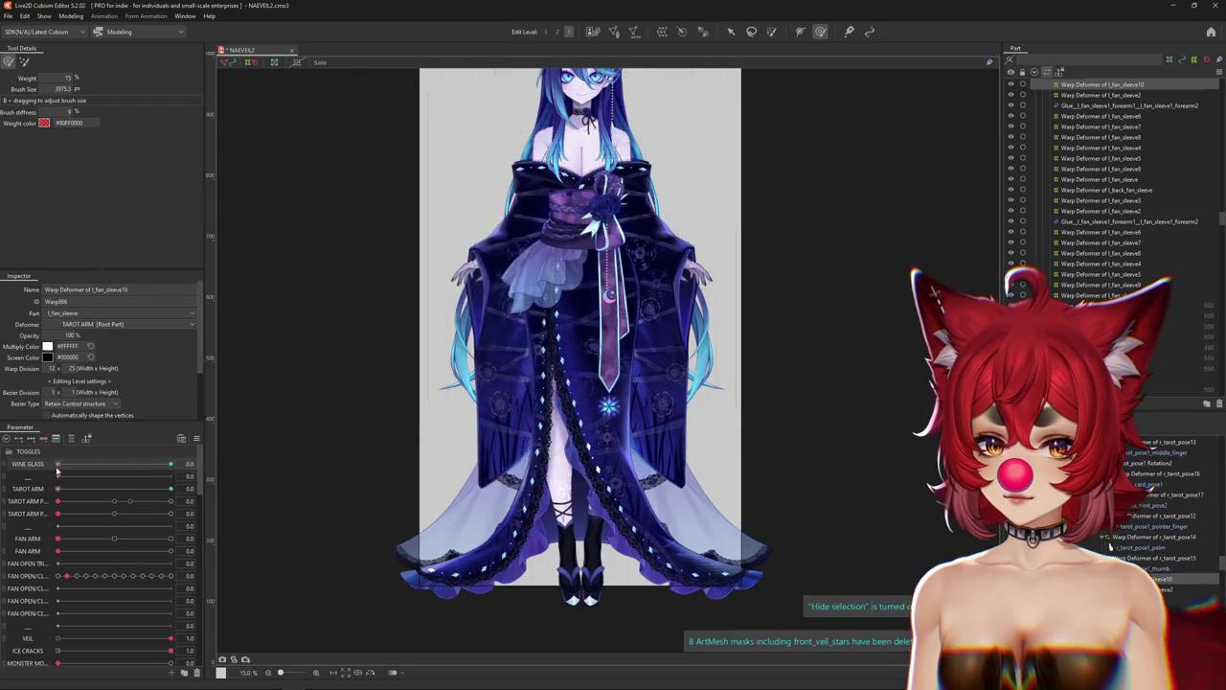
Turn the selection overlay back on, select the tarot_toggle rotation deformer, and show all parameters.
scroll(431, 359, up, 2)
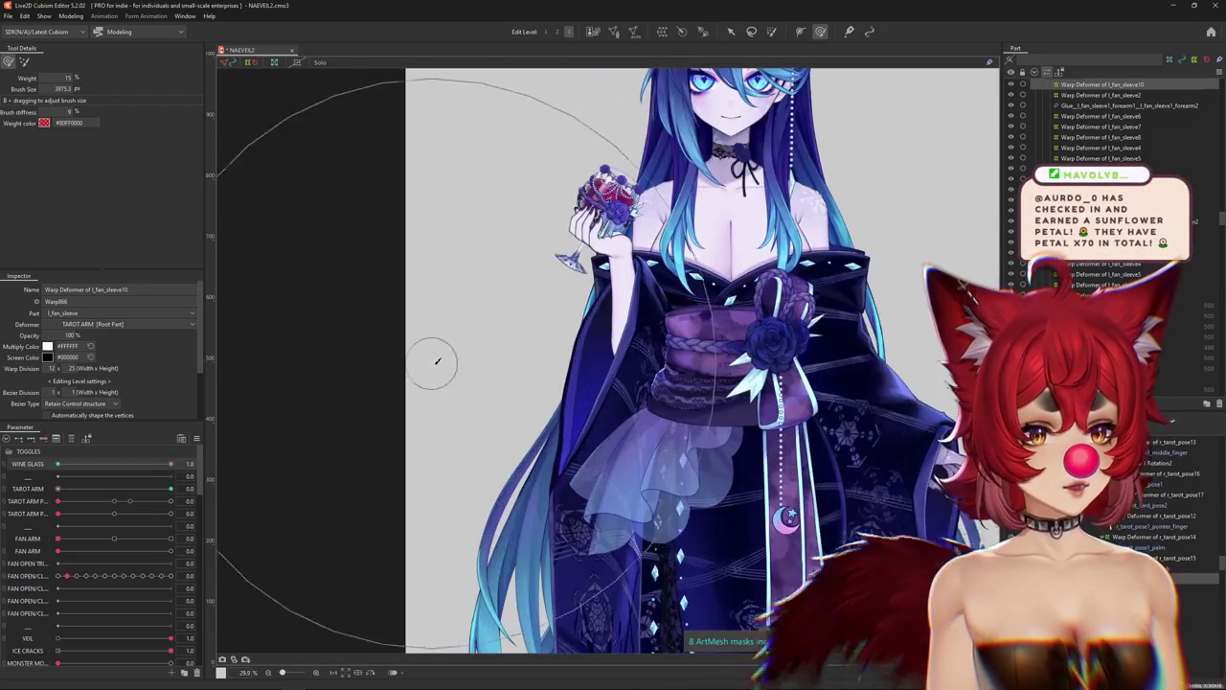
scroll(429, 418, up, 2)
scroll(671, 364, up, 1)
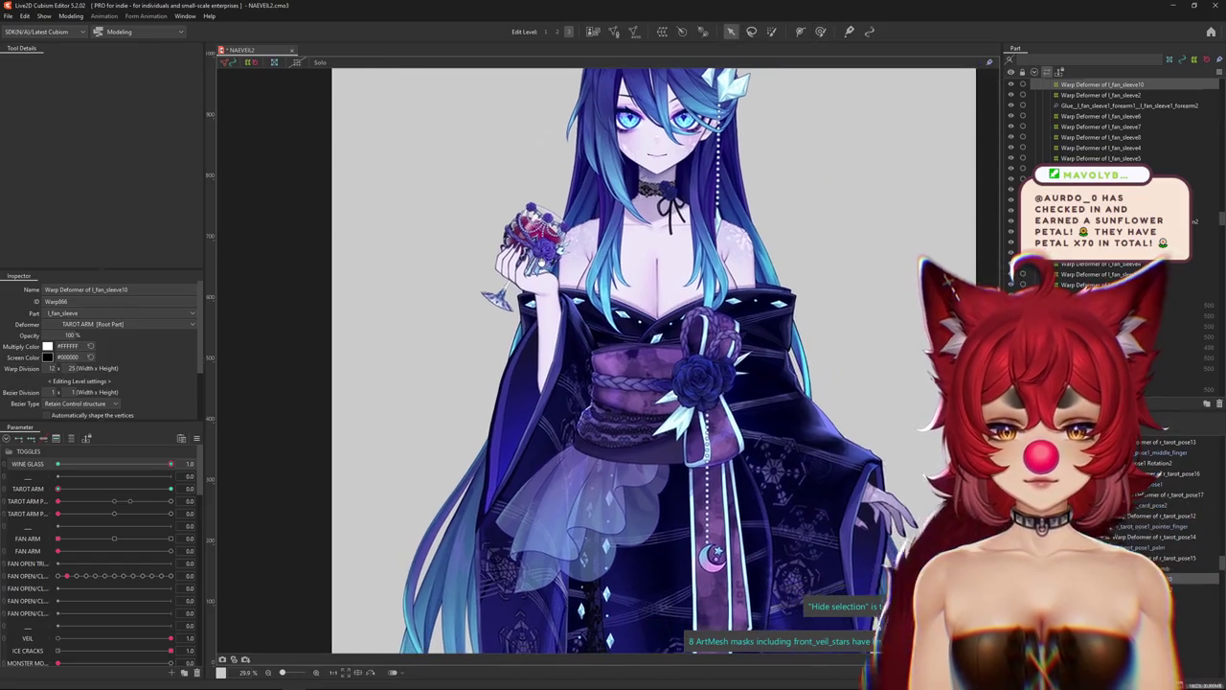
scroll(512, 354, up, 1)
key(ctrl+h)
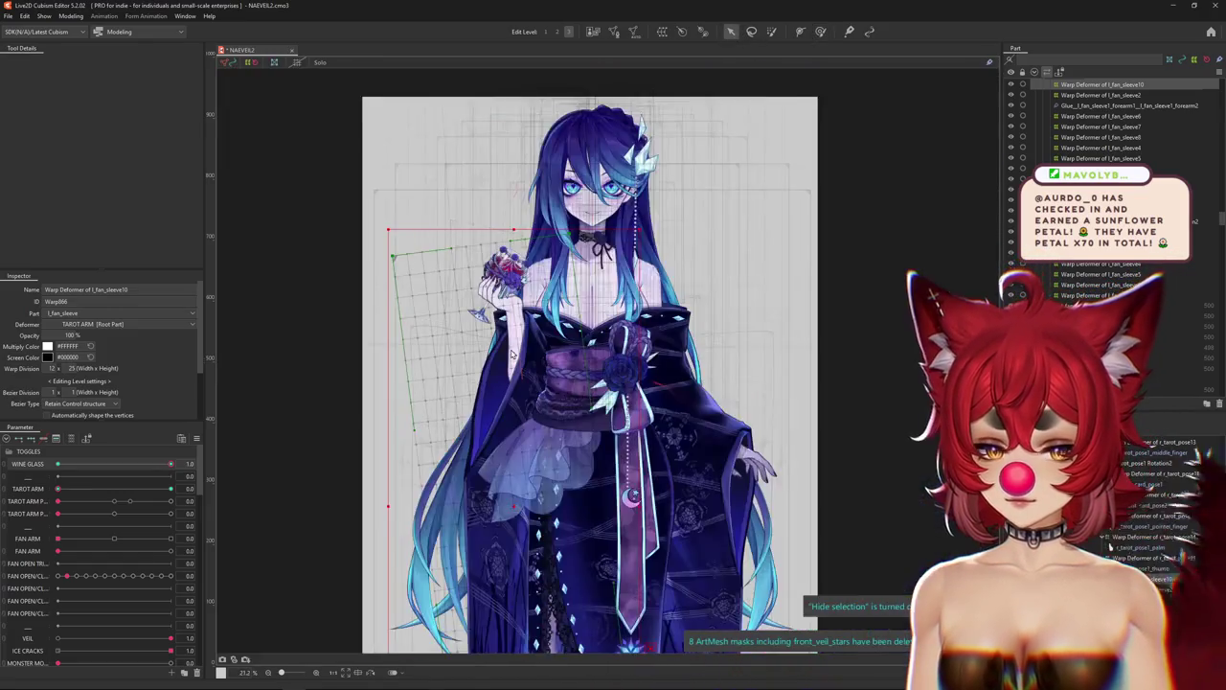
click(534, 410)
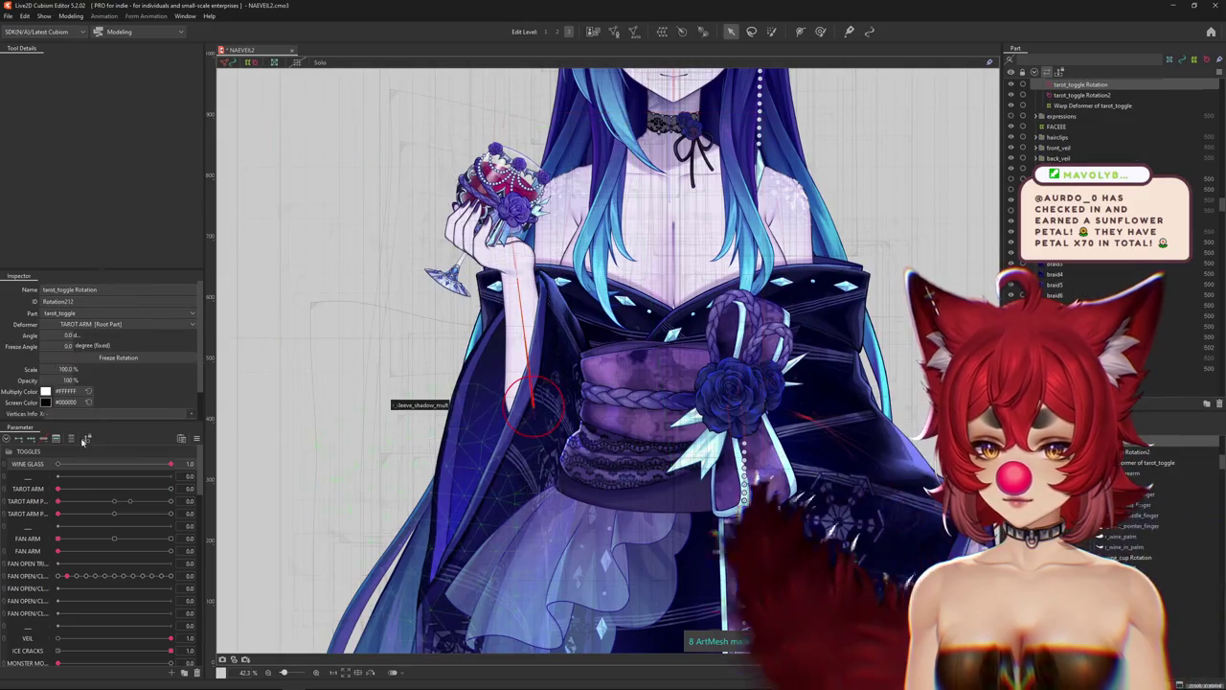
click(72, 439)
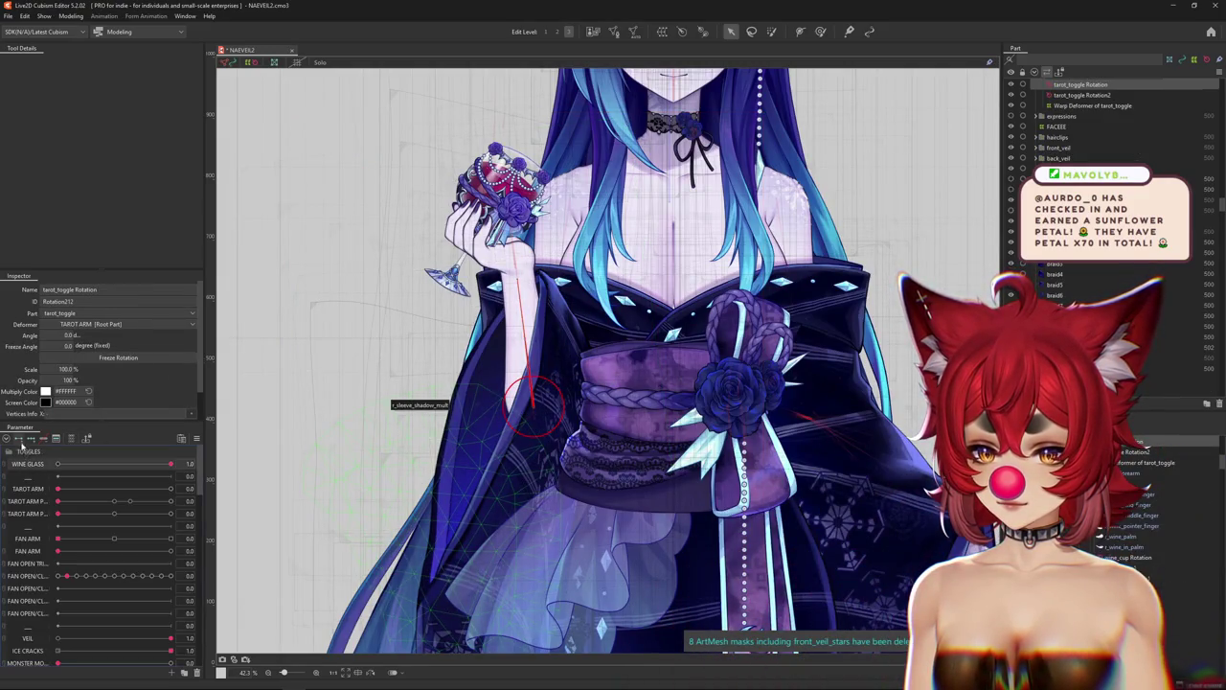
At WINE GLASS 1, rotate the arm about -11°, reset TAROT ARM, and restore WINE GLASS to 1.
mouse_move(168, 466)
mouse_down()
mouse_move(57, 466)
mouse_move(171, 465)
mouse_up()
drag(513, 281, 491, 286)
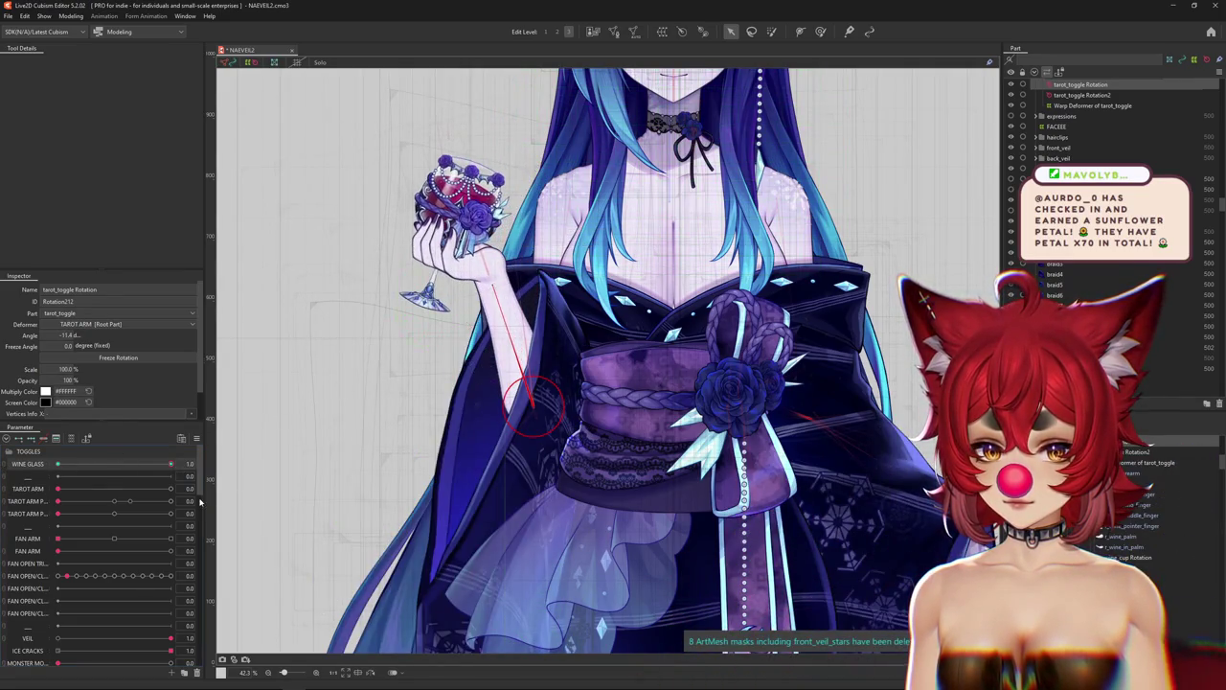
scroll(274, 450, down, 2)
scroll(415, 408, down, 2)
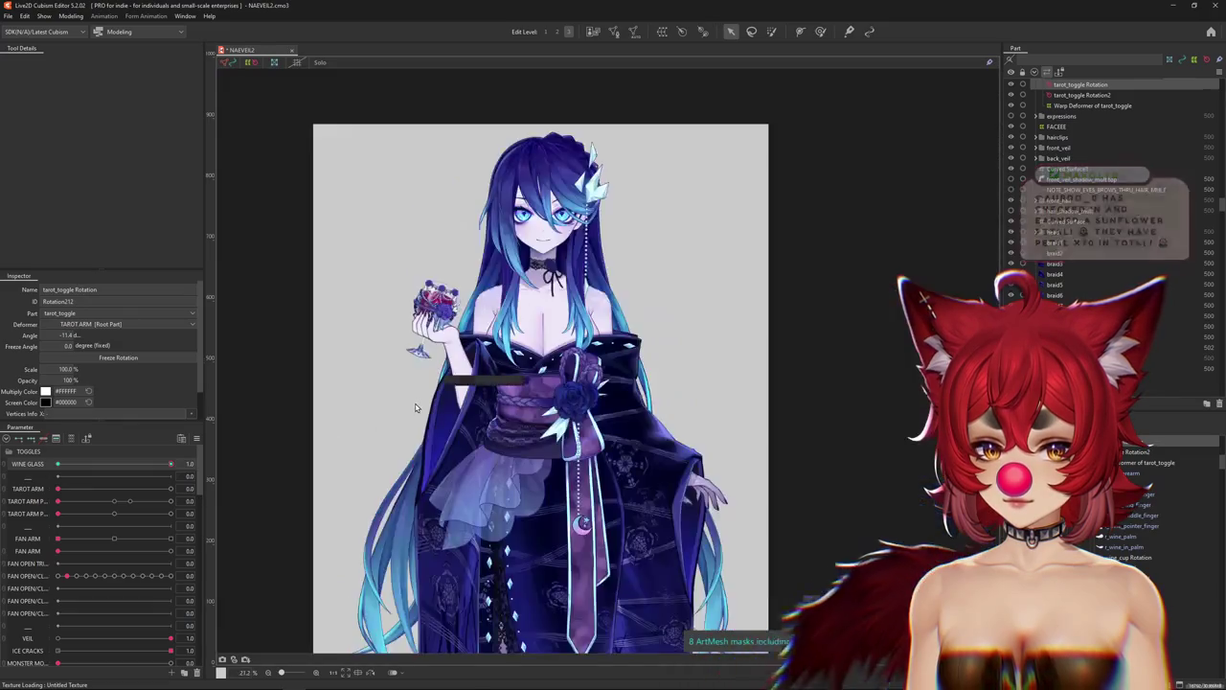
scroll(415, 408, down, 2)
drag(192, 487, 1, 489)
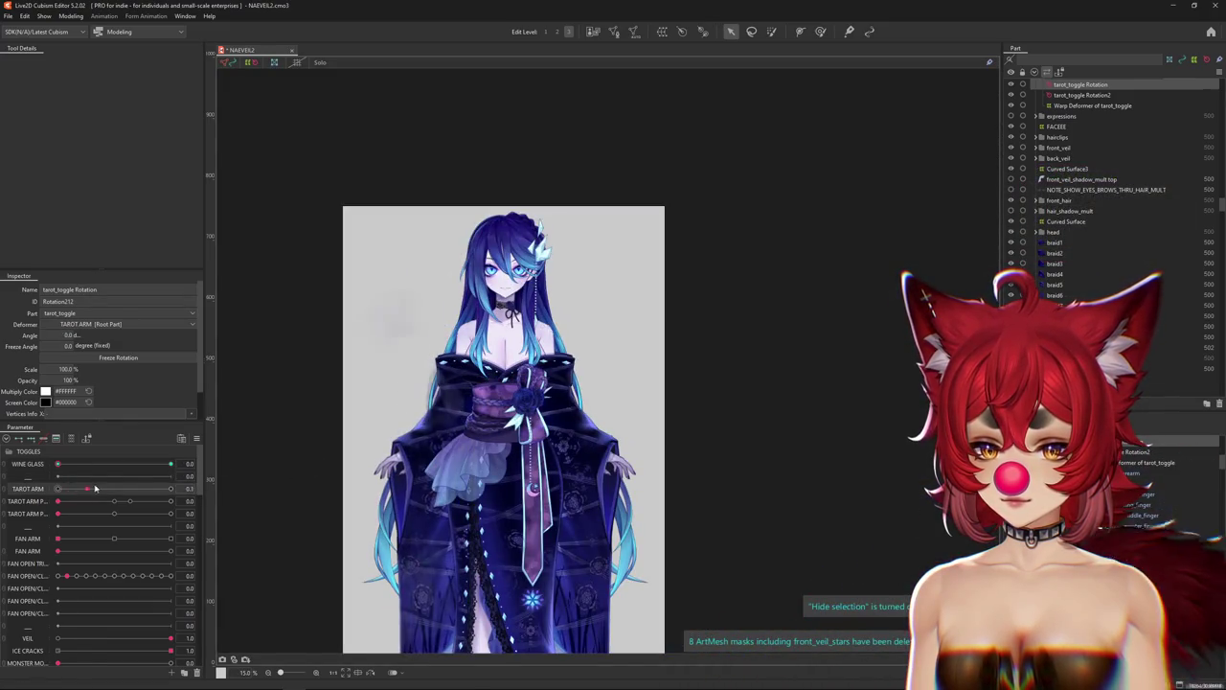
click(171, 464)
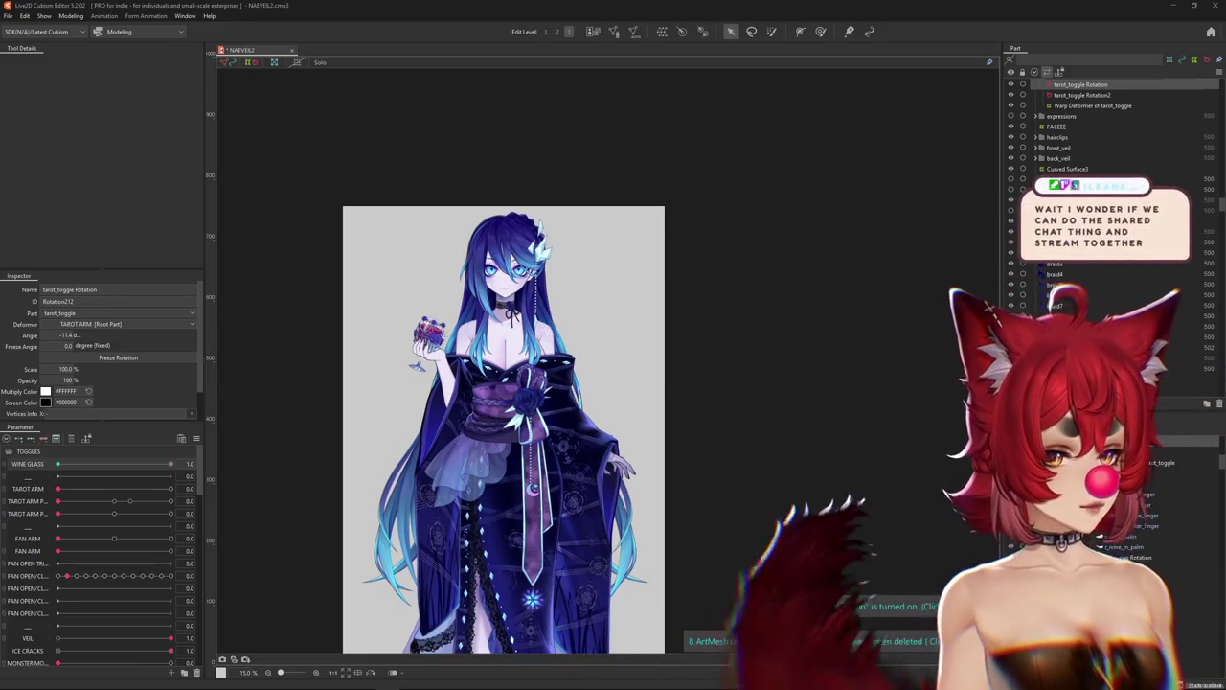
Preview the glass raised at about -11.4° with overlays hidden, zooming on the hand.
key(ctrl+h)
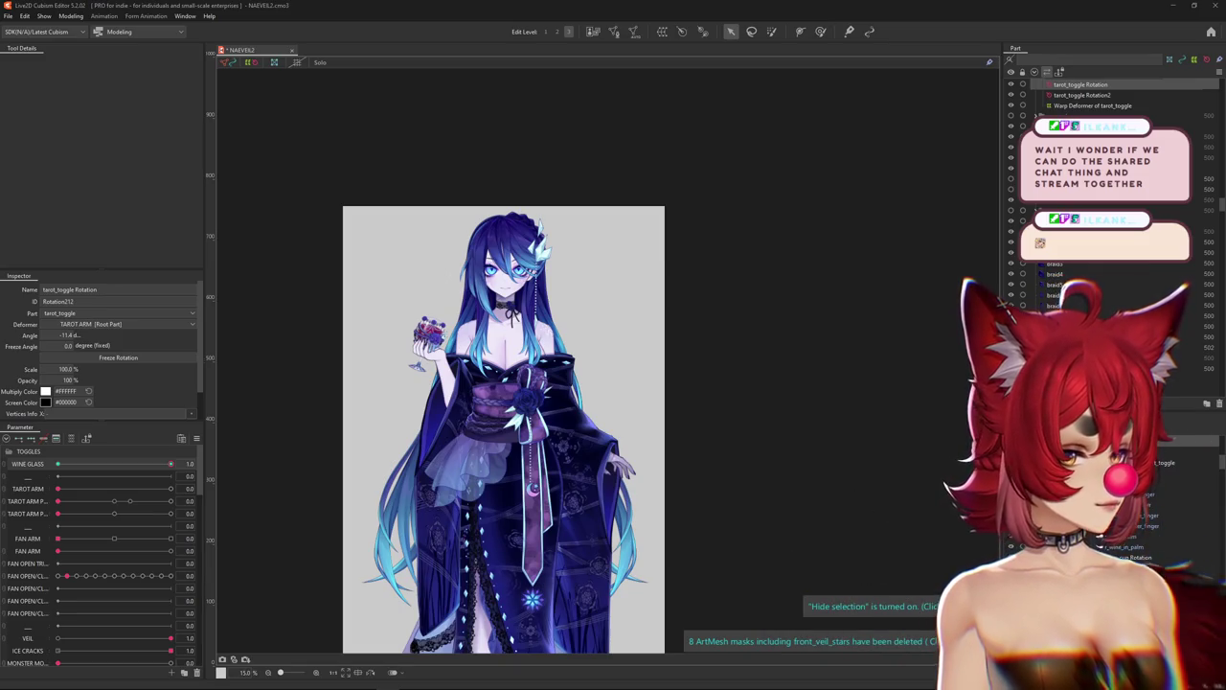
key(ctrl+h)
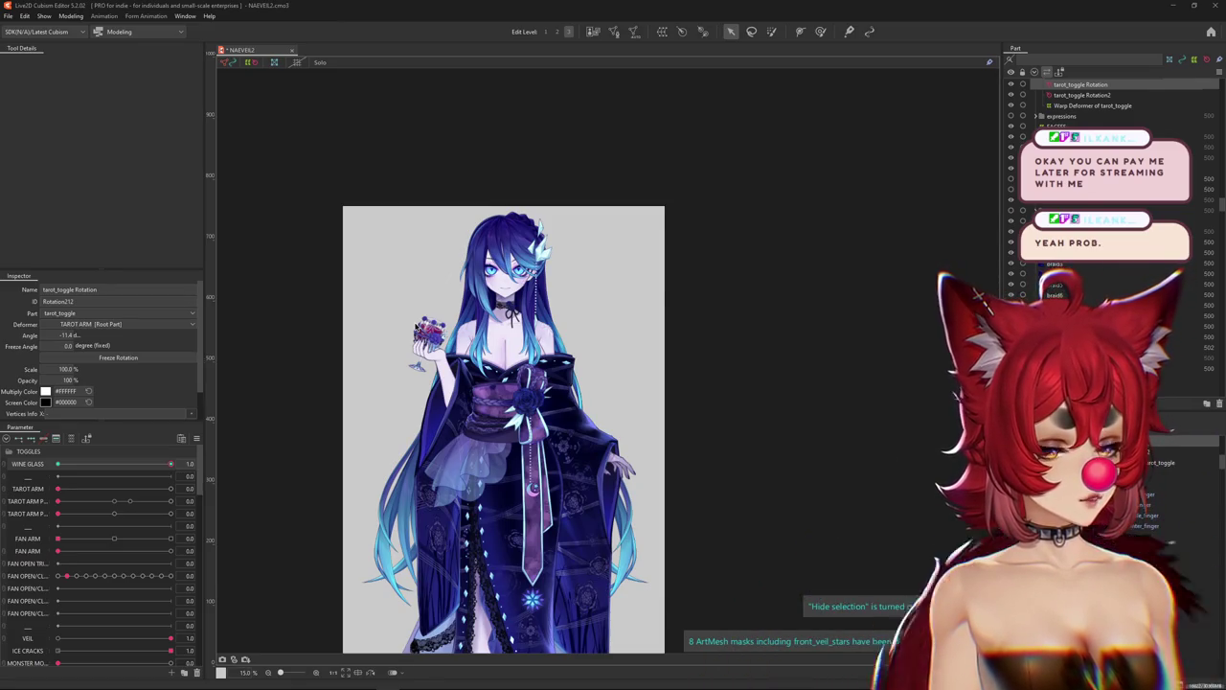
scroll(431, 335, up, 5)
scroll(537, 325, down, 2)
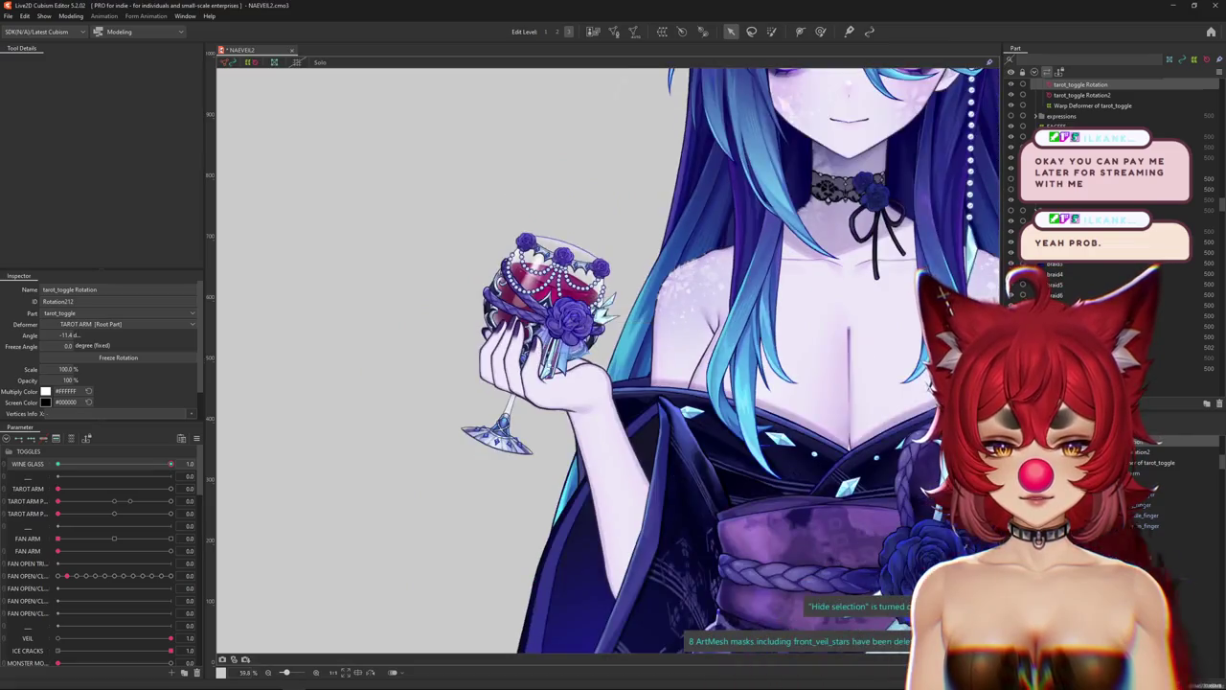
Select the wine palm rotation deformer, filter its parameters, and rotate it to about -17.7°.
scroll(596, 397, up, 2)
click(594, 408)
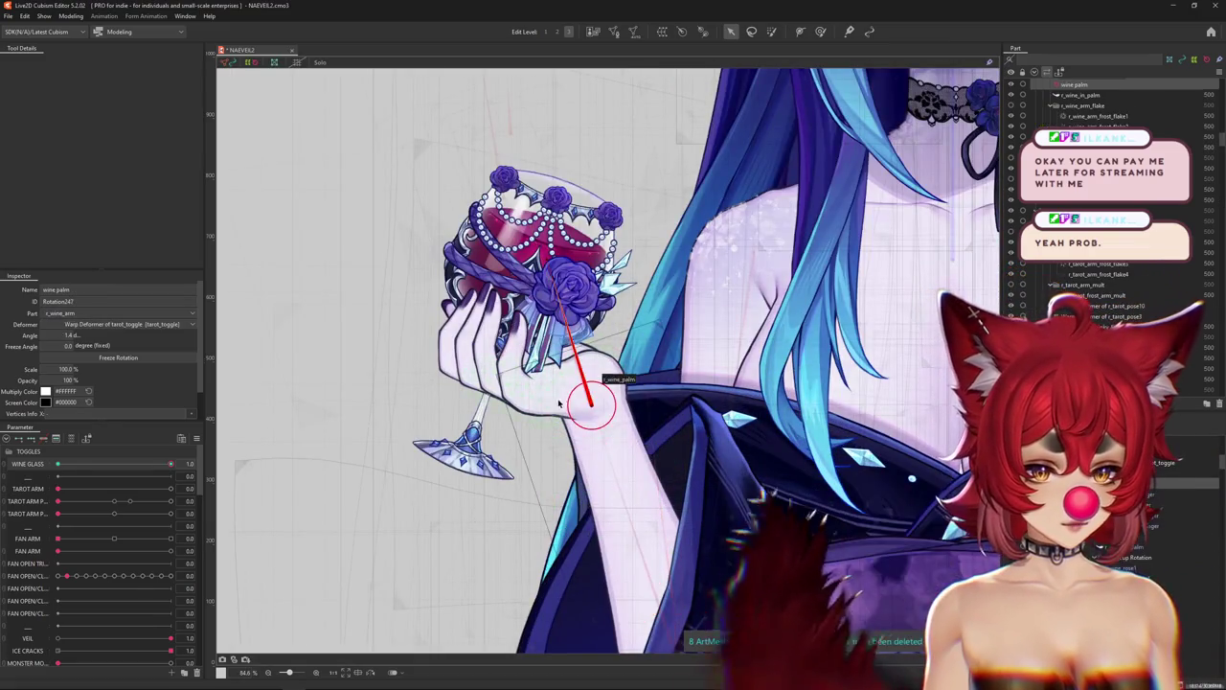
click(71, 439)
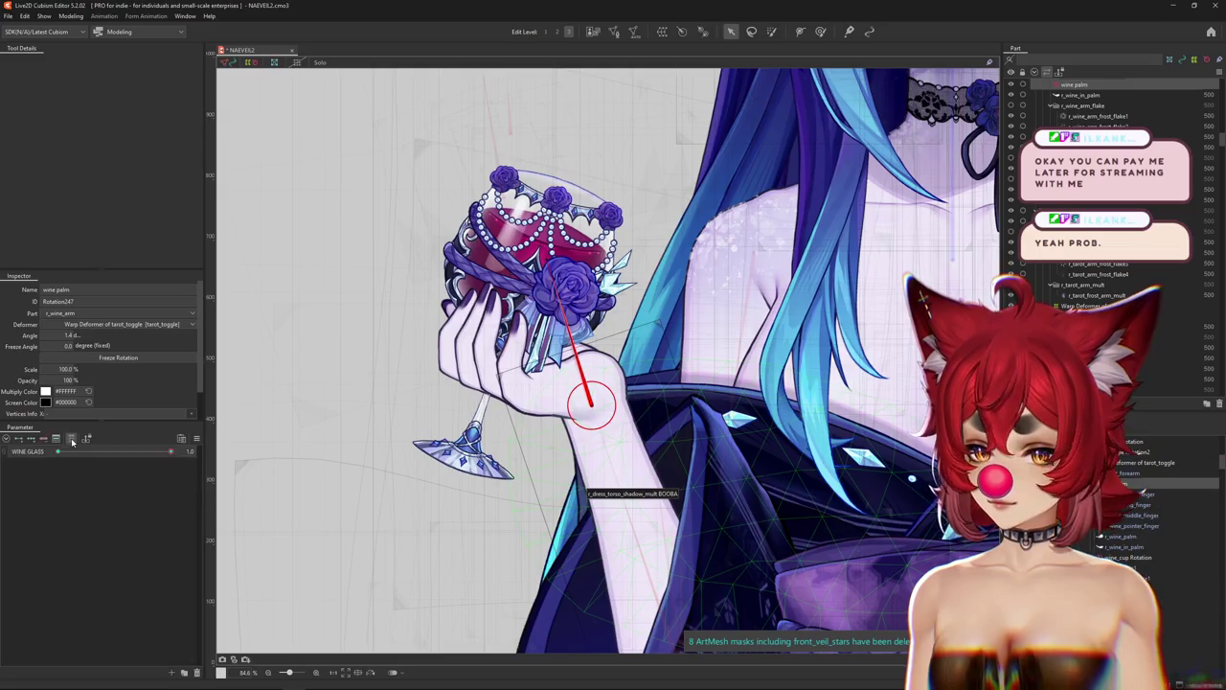
mouse_move(171, 463)
mouse_down()
mouse_move(58, 464)
mouse_move(171, 464)
mouse_up()
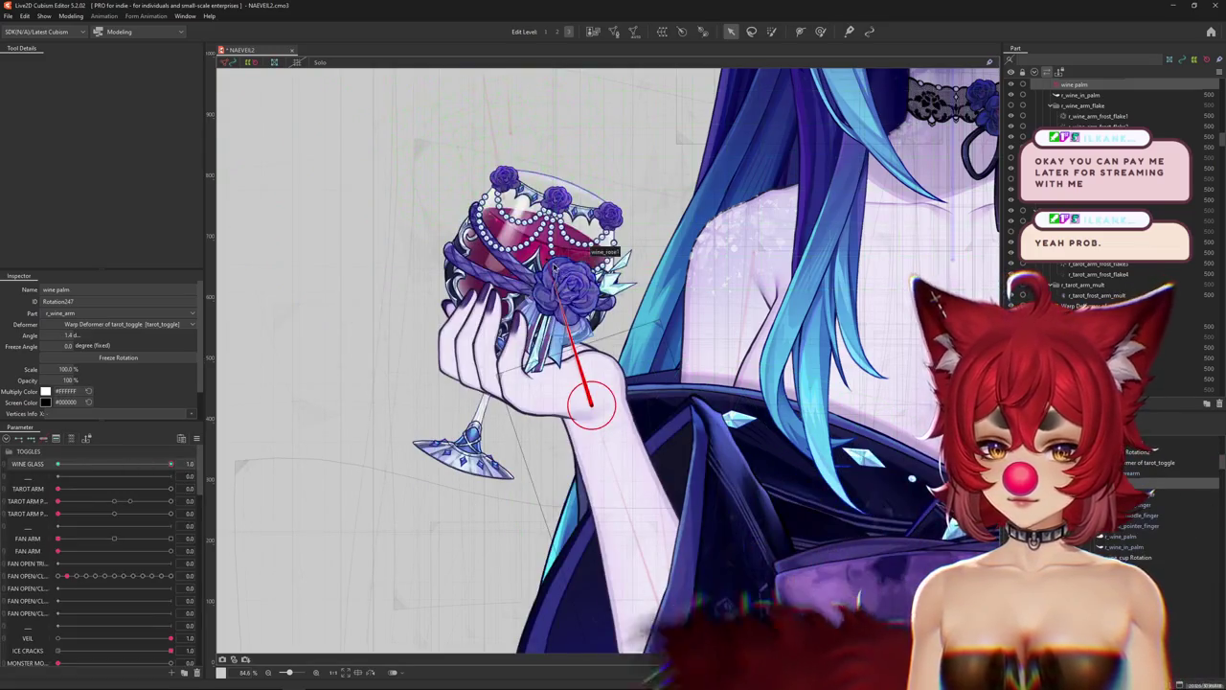
drag(573, 207, 522, 221)
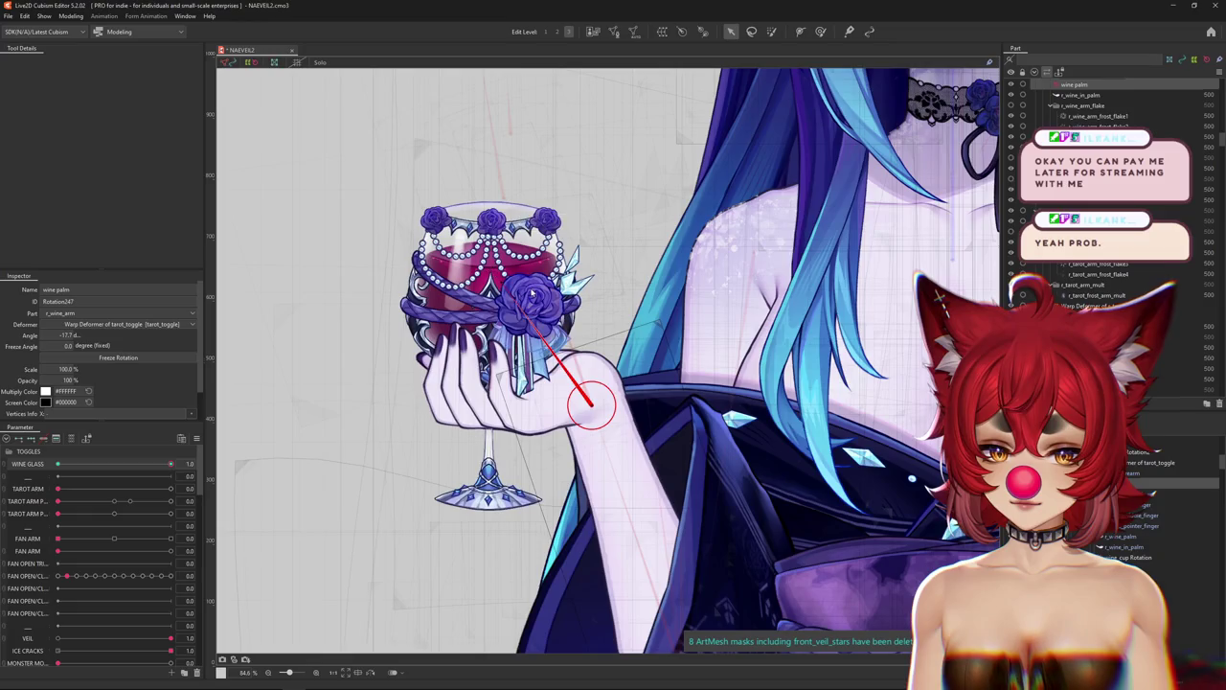
Reset the view and pick the l_fan_sleeve warp deformer from the overlapping meshes under the sleeve.
key(ctrl+0)
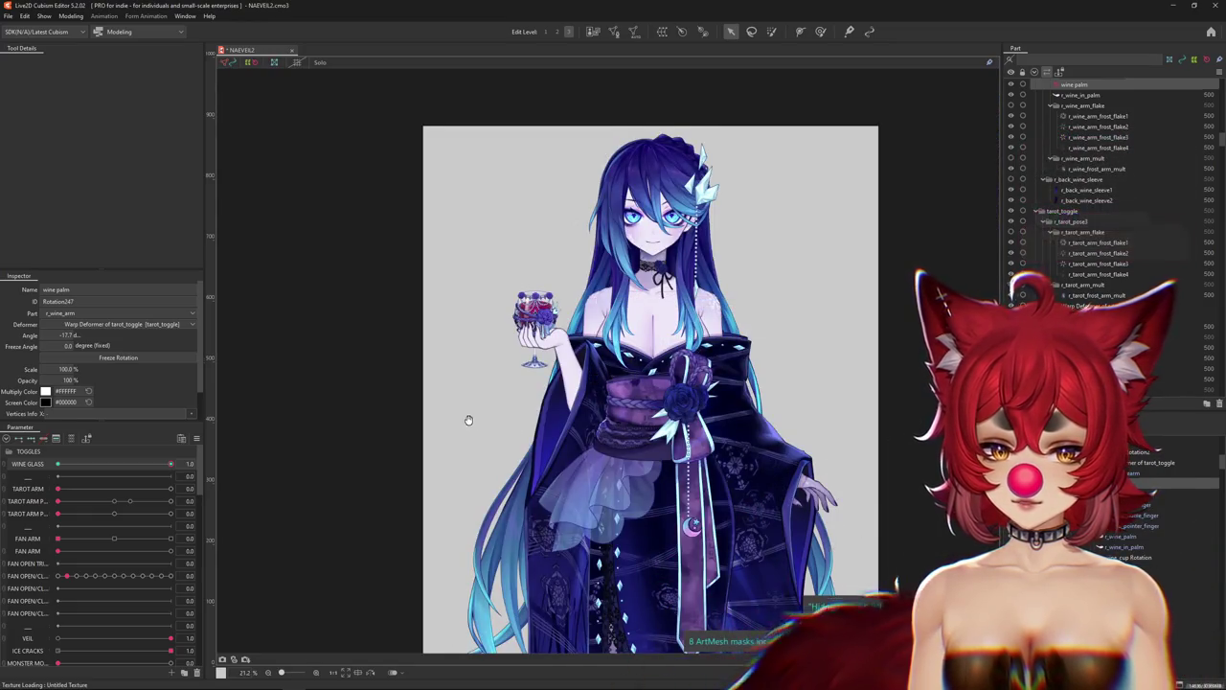
scroll(415, 427, down, 3)
scroll(451, 479, up, 2)
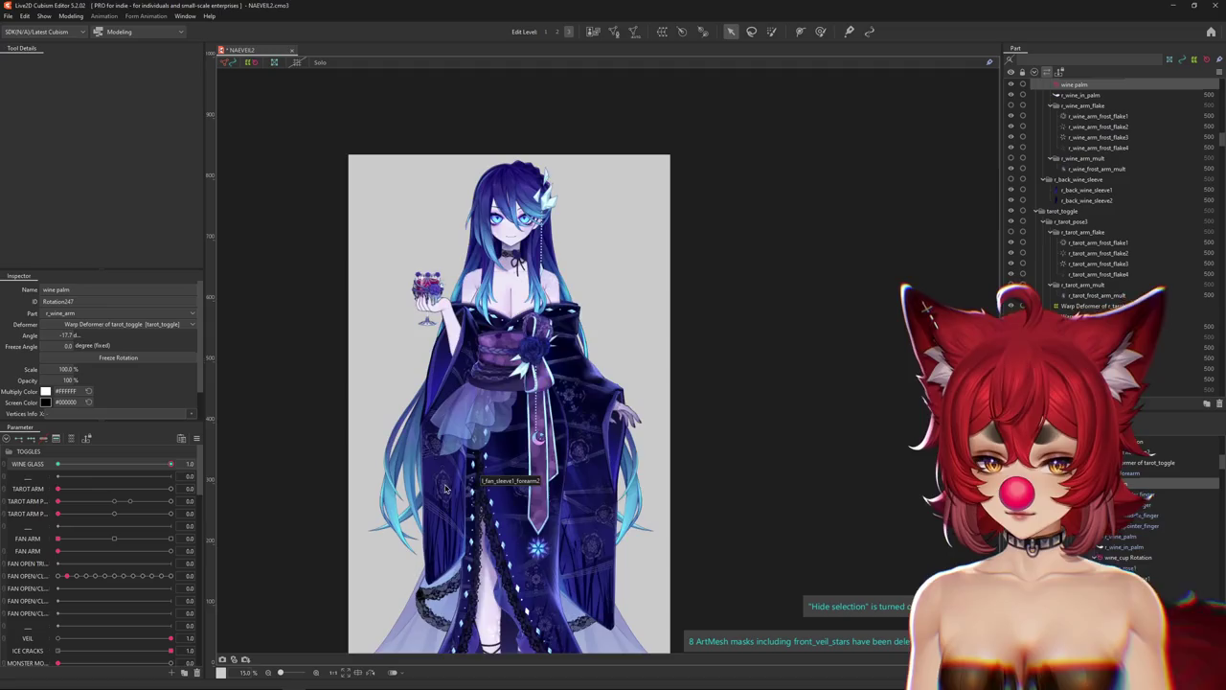
right_click(464, 505)
click(511, 529)
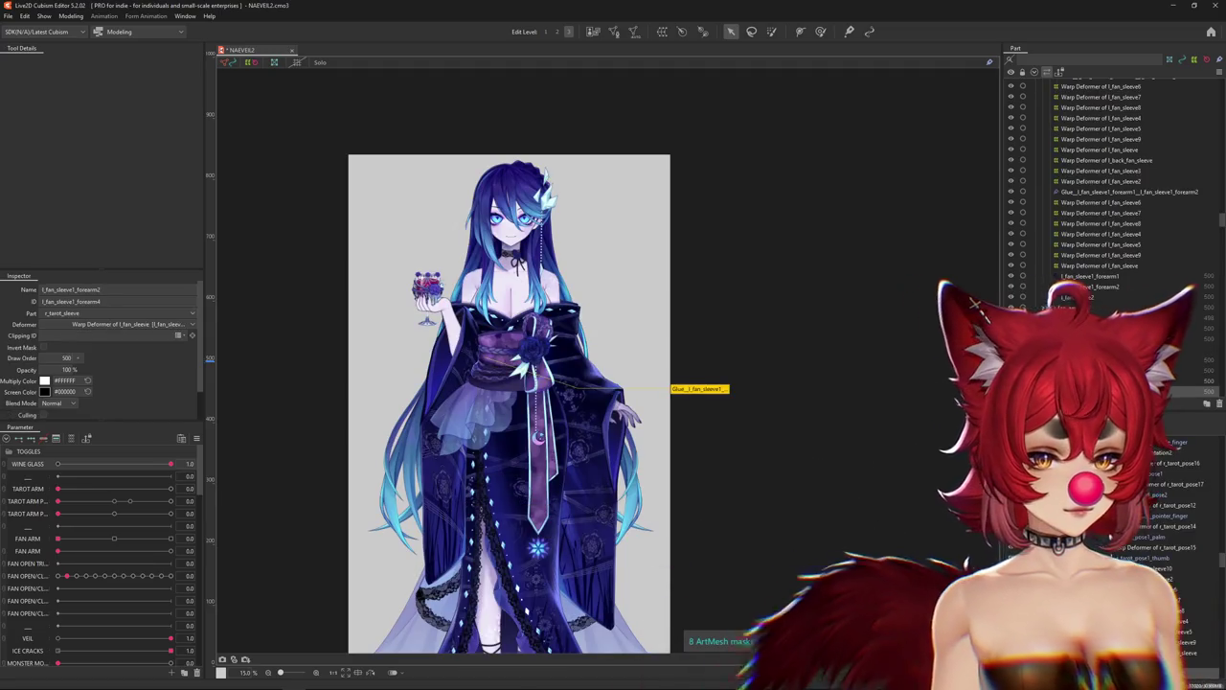
Filter to l_fan_sleeve's parameters, scrub TAROT ARM poses with the weight brush, and open Physics Settings.
click(71, 438)
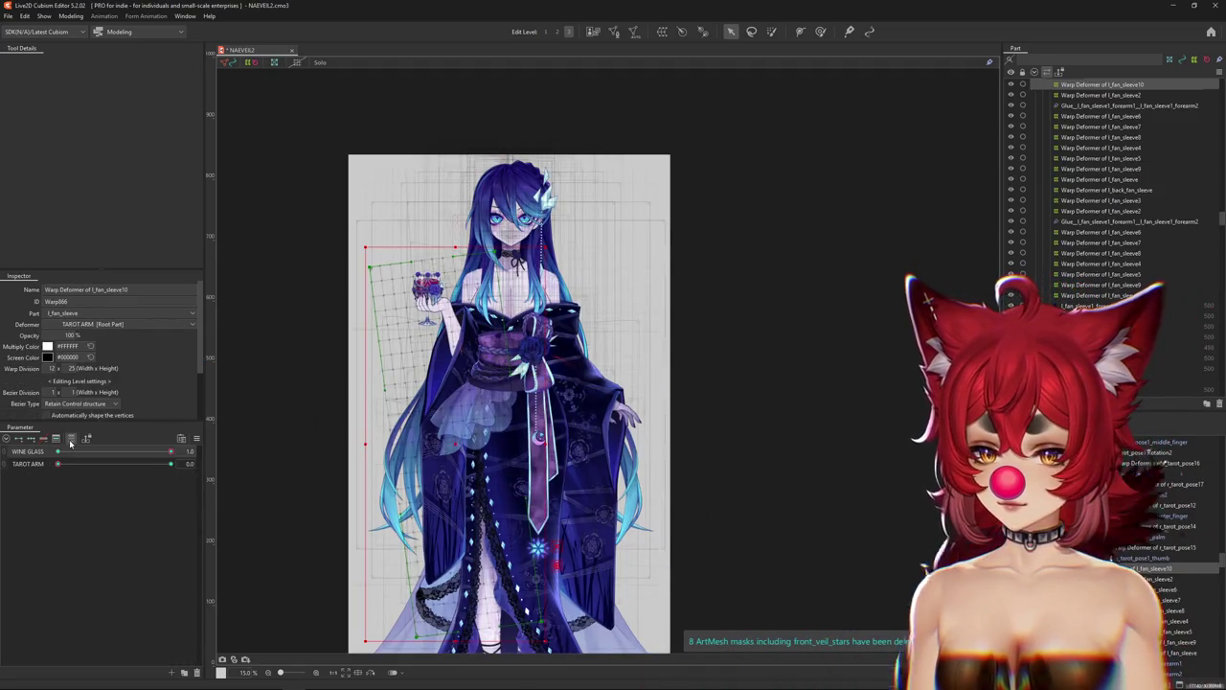
click(819, 31)
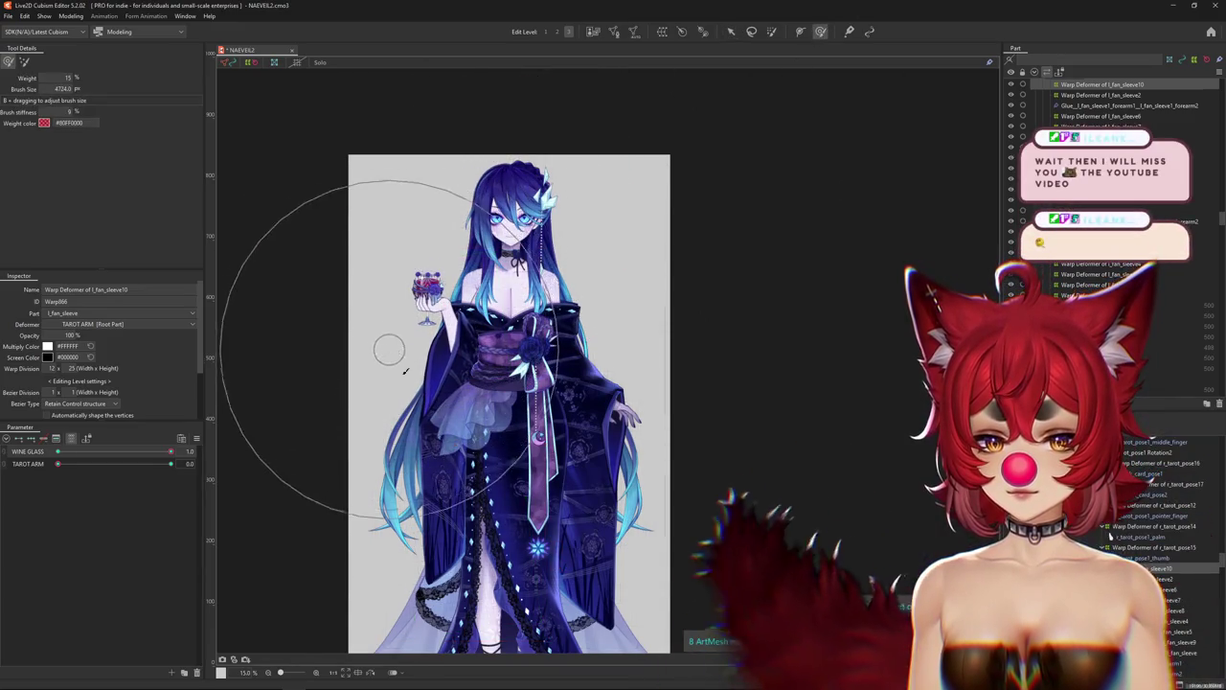
drag(431, 546, 470, 544)
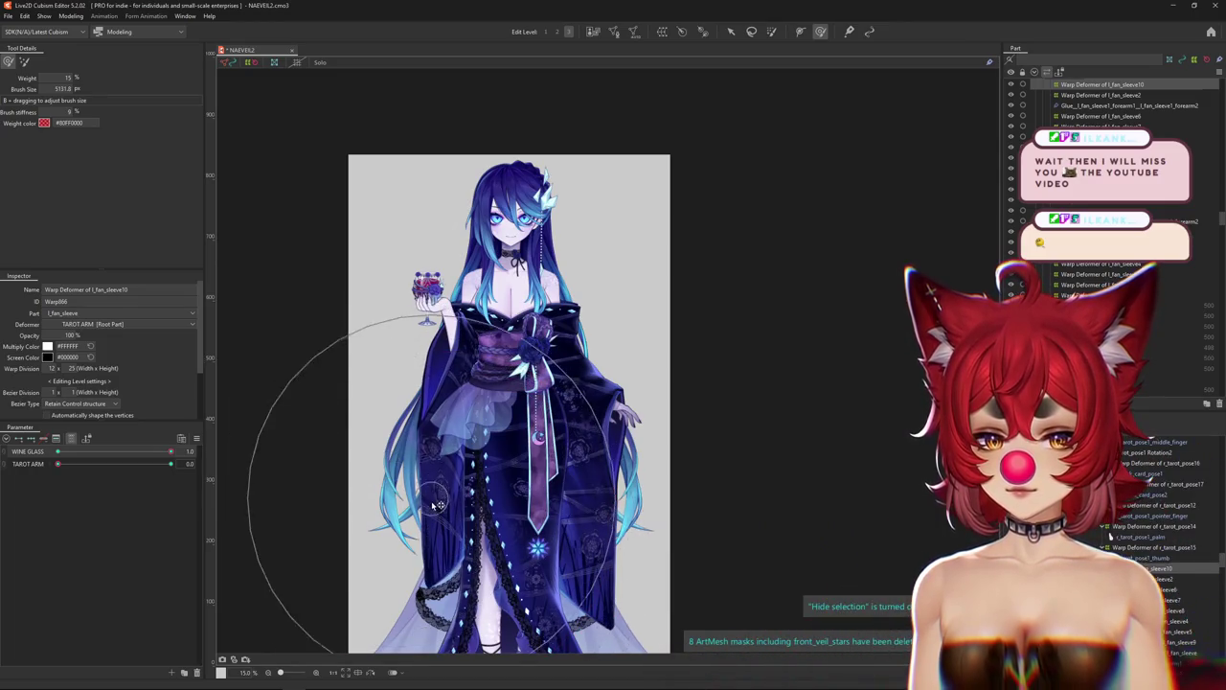
click(170, 464)
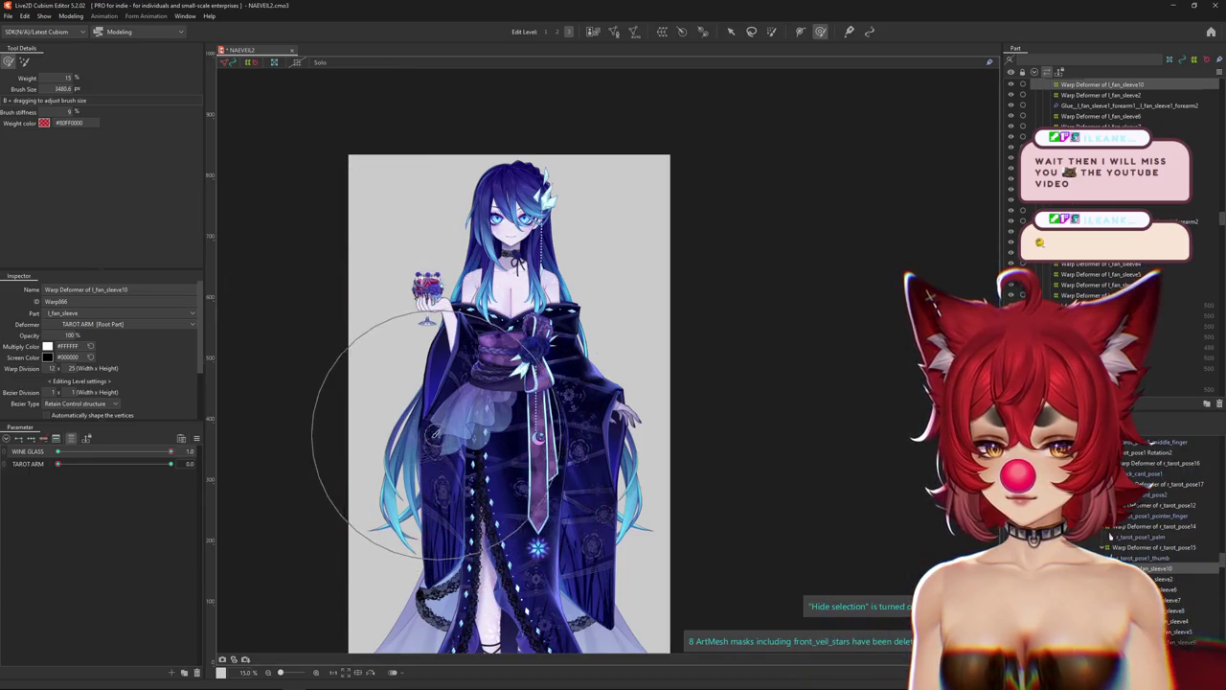
drag(446, 496, 415, 562)
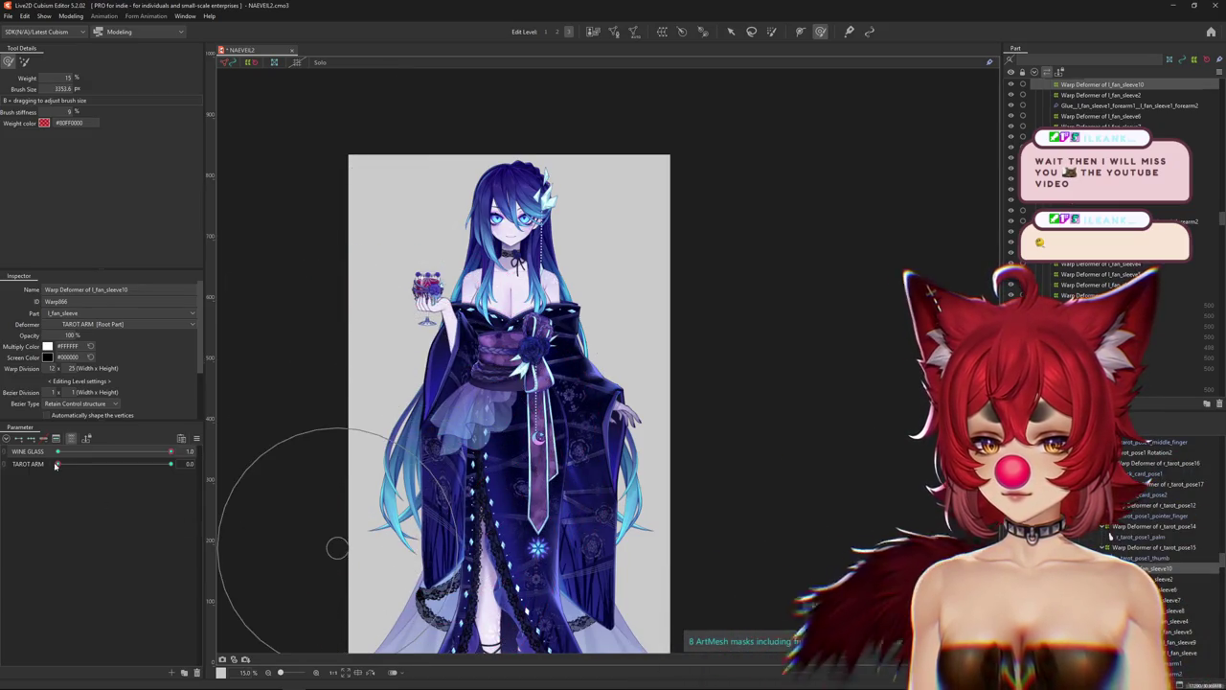
drag(56, 465, 170, 463)
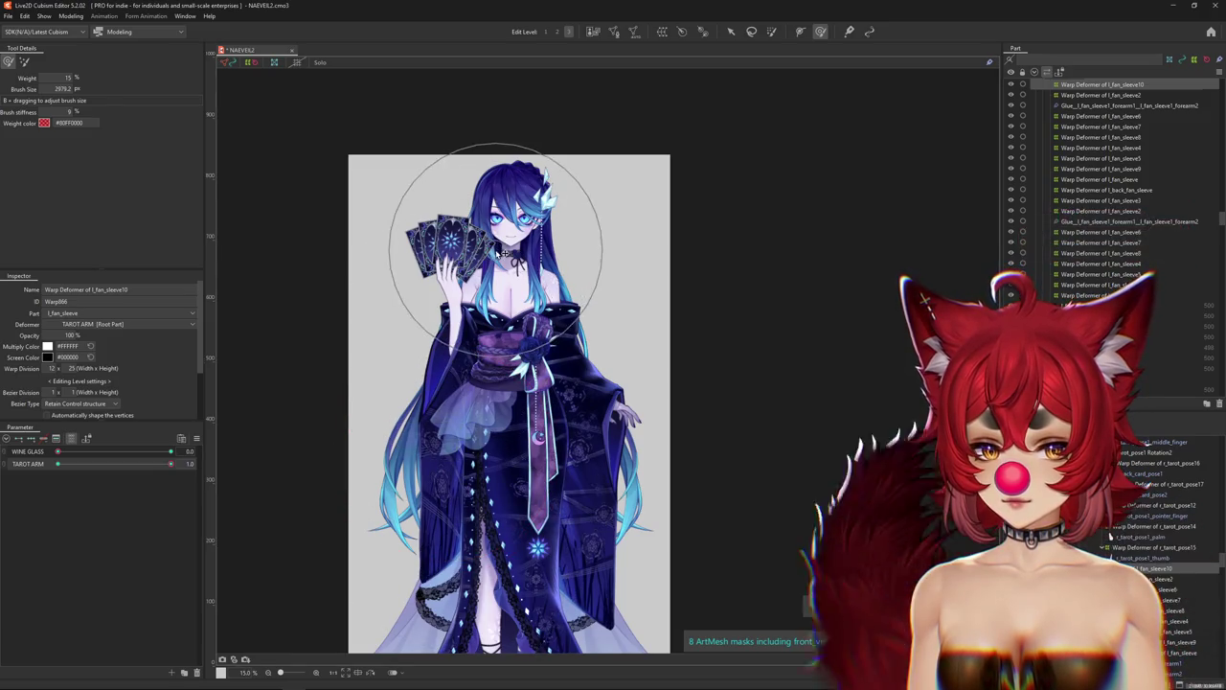
click(70, 17)
click(96, 230)
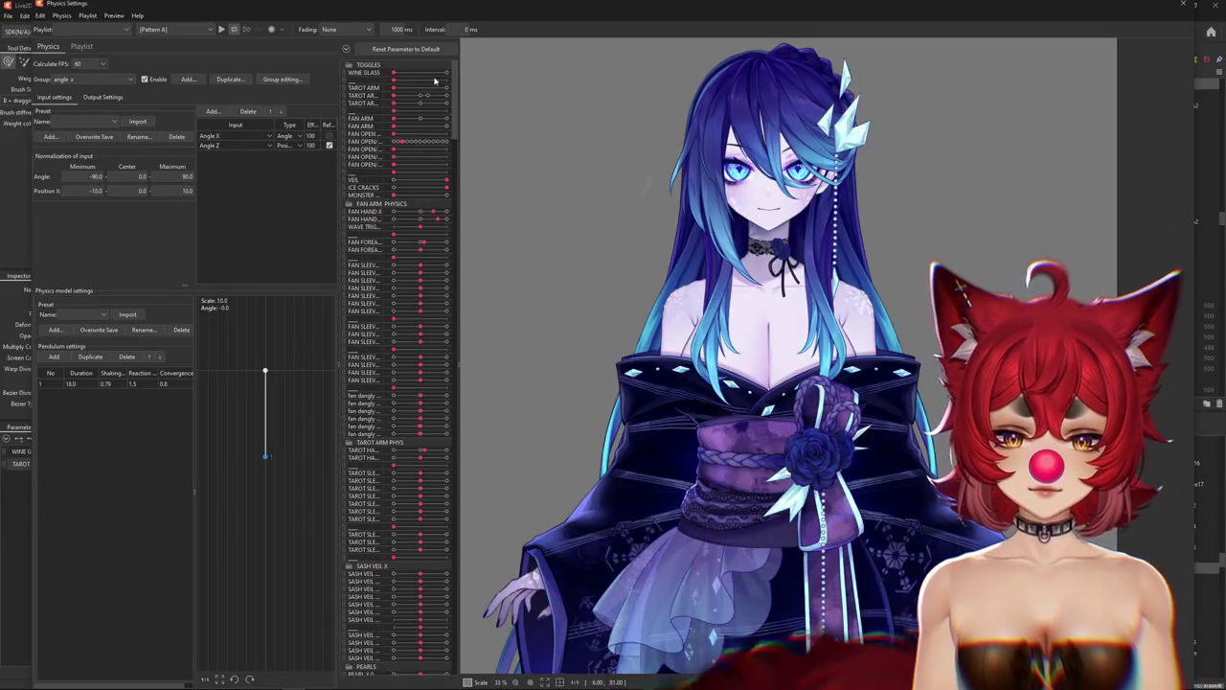
In Physics Settings, set WINE GLASS to 1 and swing the model to watch hair and robe sway.
drag(400, 75, 445, 73)
scroll(863, 364, down, 3)
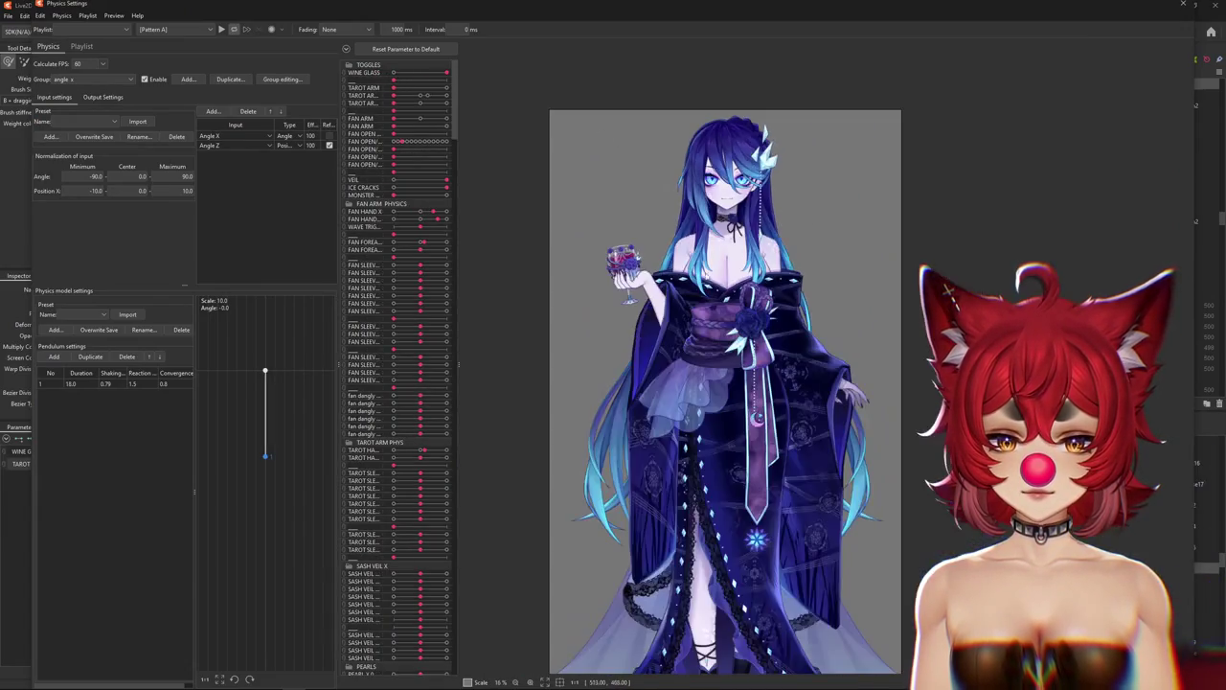
mouse_move(863, 364)
mouse_down()
mouse_move(1190, 358)
mouse_move(268, 366)
mouse_up()
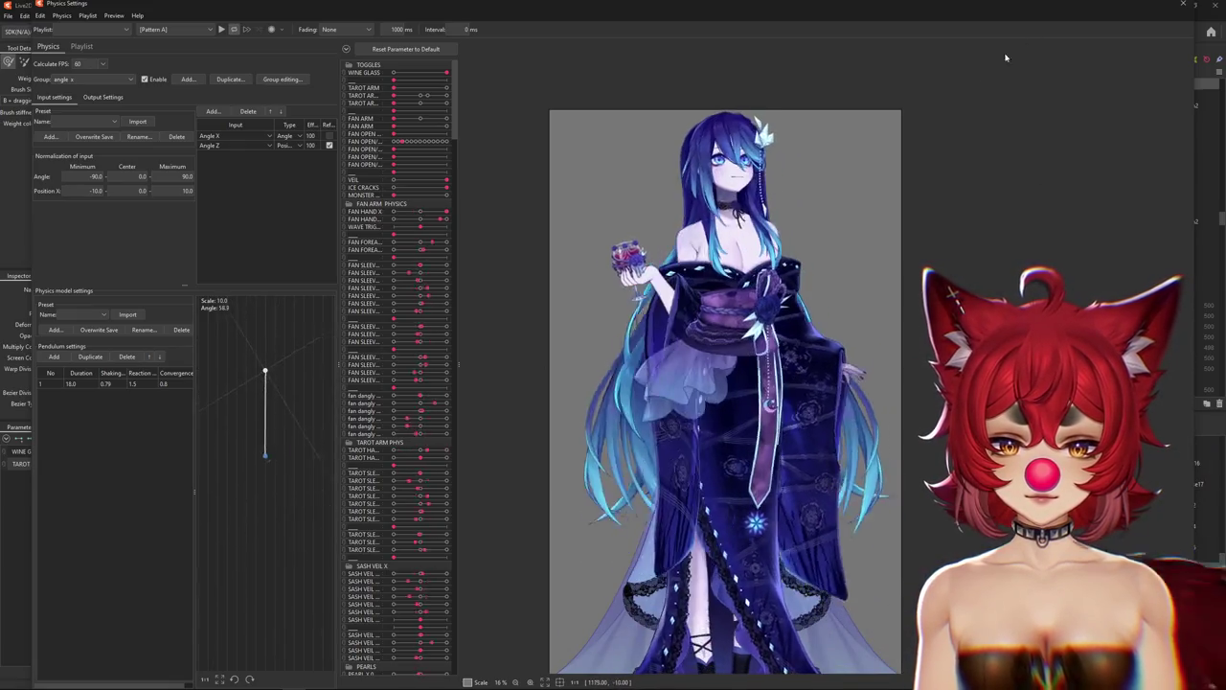
drag(268, 366, 786, 564)
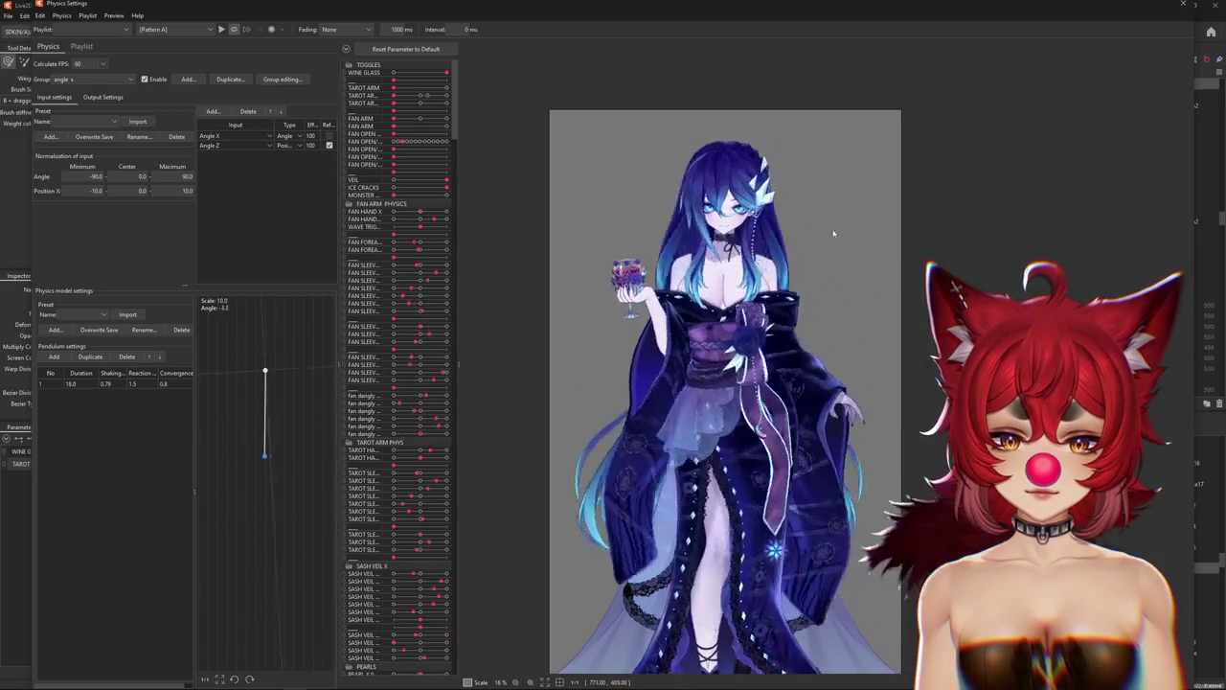
mouse_move(1029, 106)
mouse_down()
mouse_move(1183, 572)
mouse_move(690, 180)
mouse_move(1121, 69)
mouse_up()
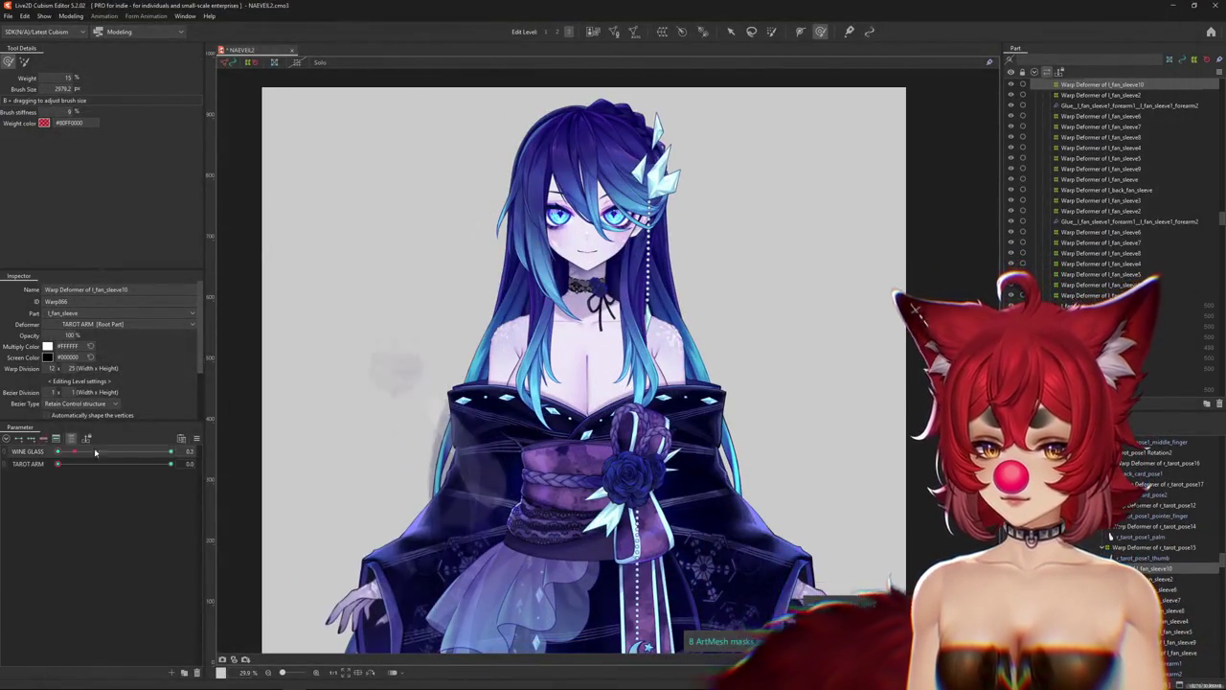
drag(479, 431, 463, 357)
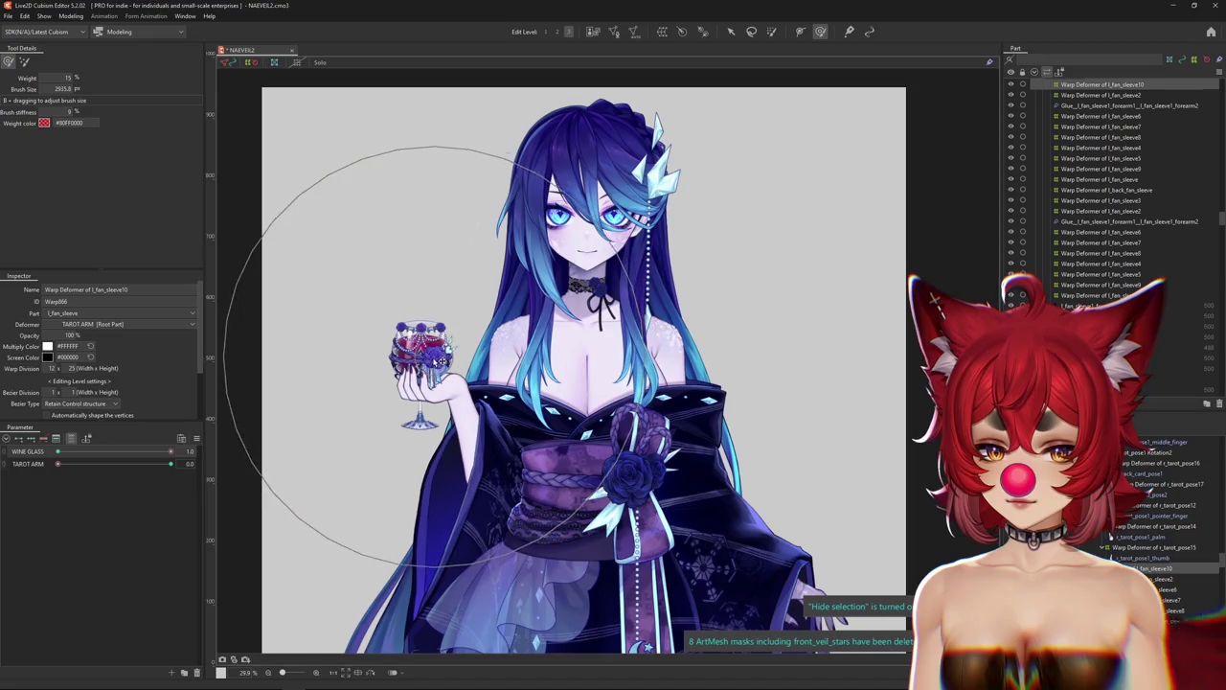
scroll(436, 357, down, 2)
mouse_move(171, 451)
mouse_down()
mouse_move(130, 453)
mouse_move(222, 443)
mouse_up()
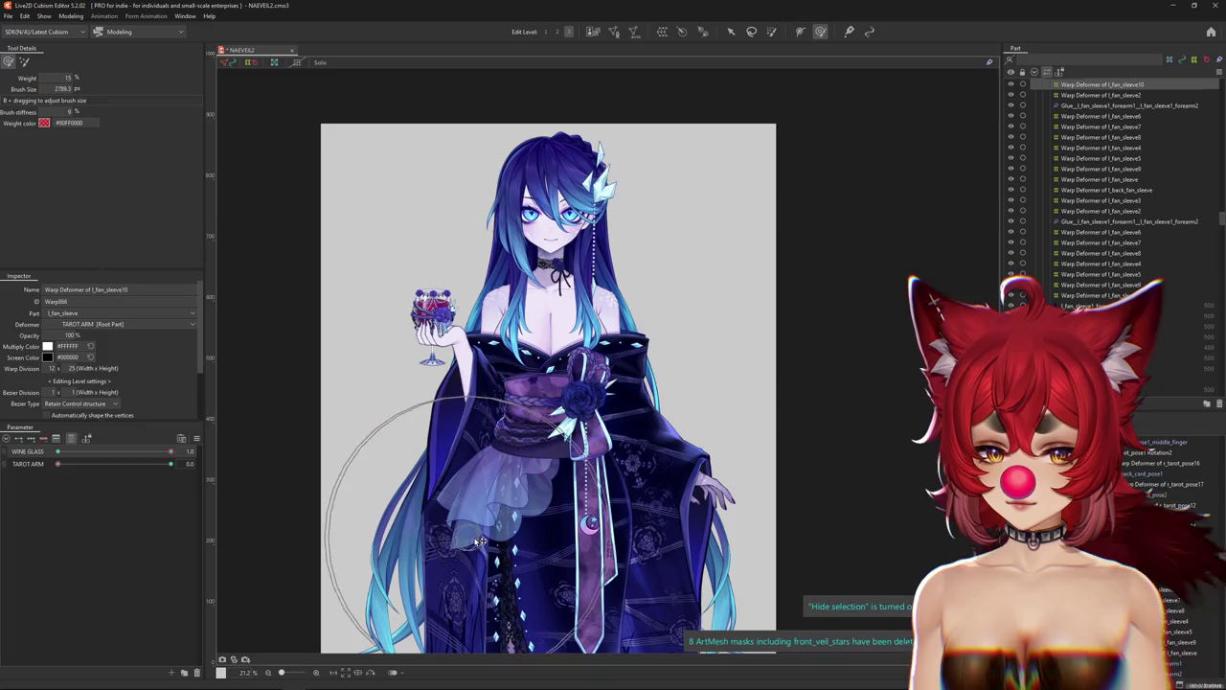
key(ctrl+h)
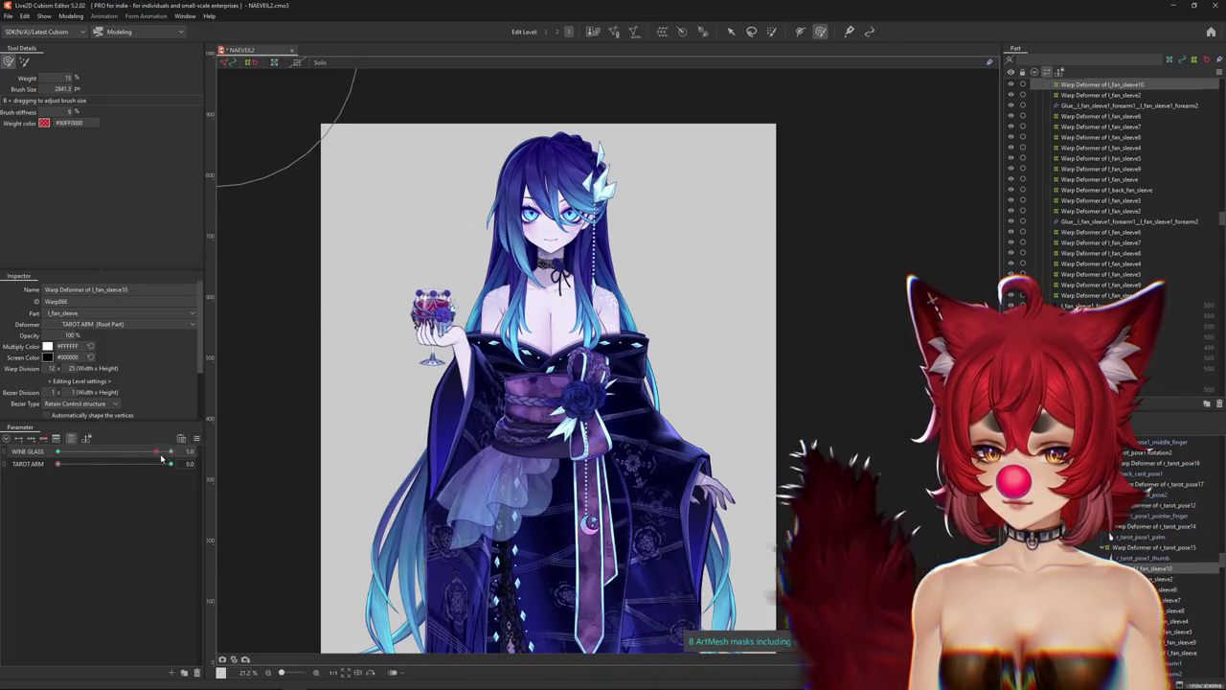
drag(95, 465, 231, 447)
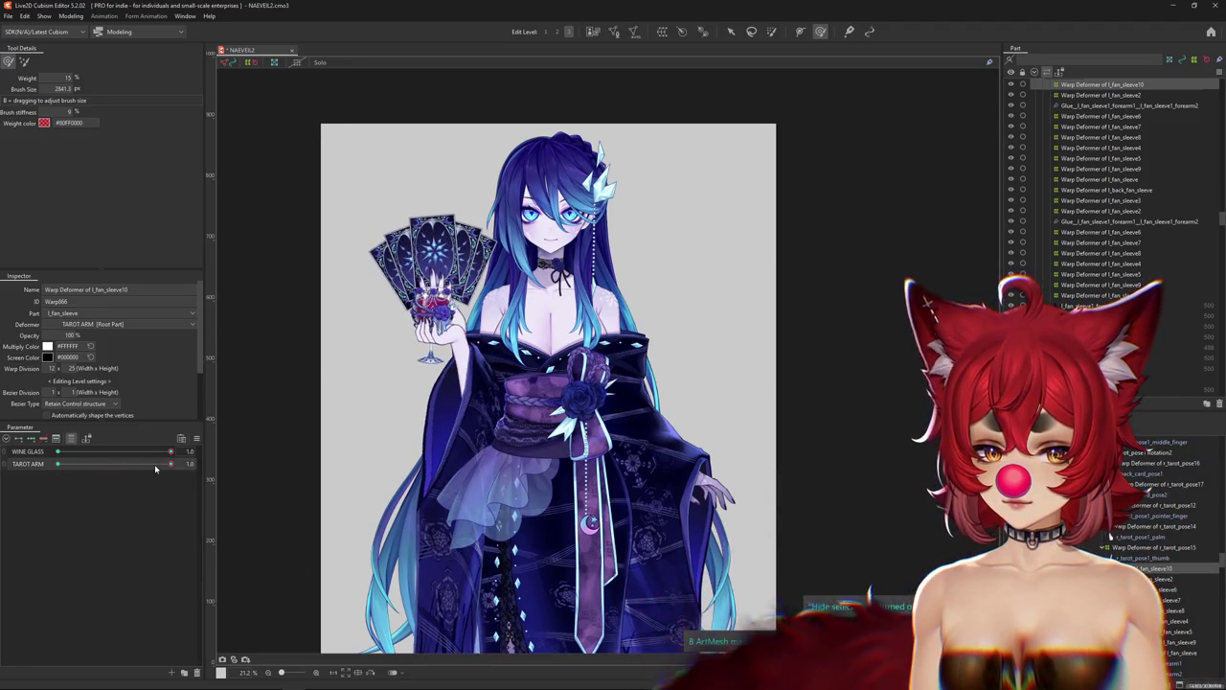
double_click(166, 460)
drag(166, 460, 233, 460)
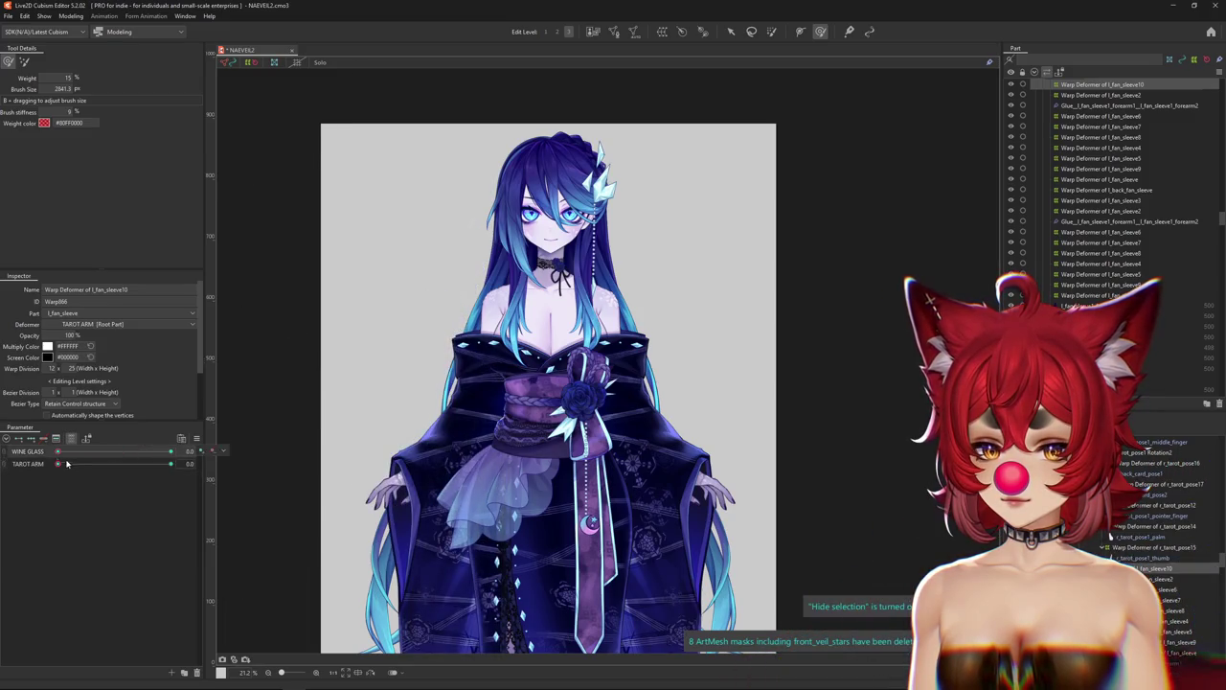
scroll(383, 460, down, 2)
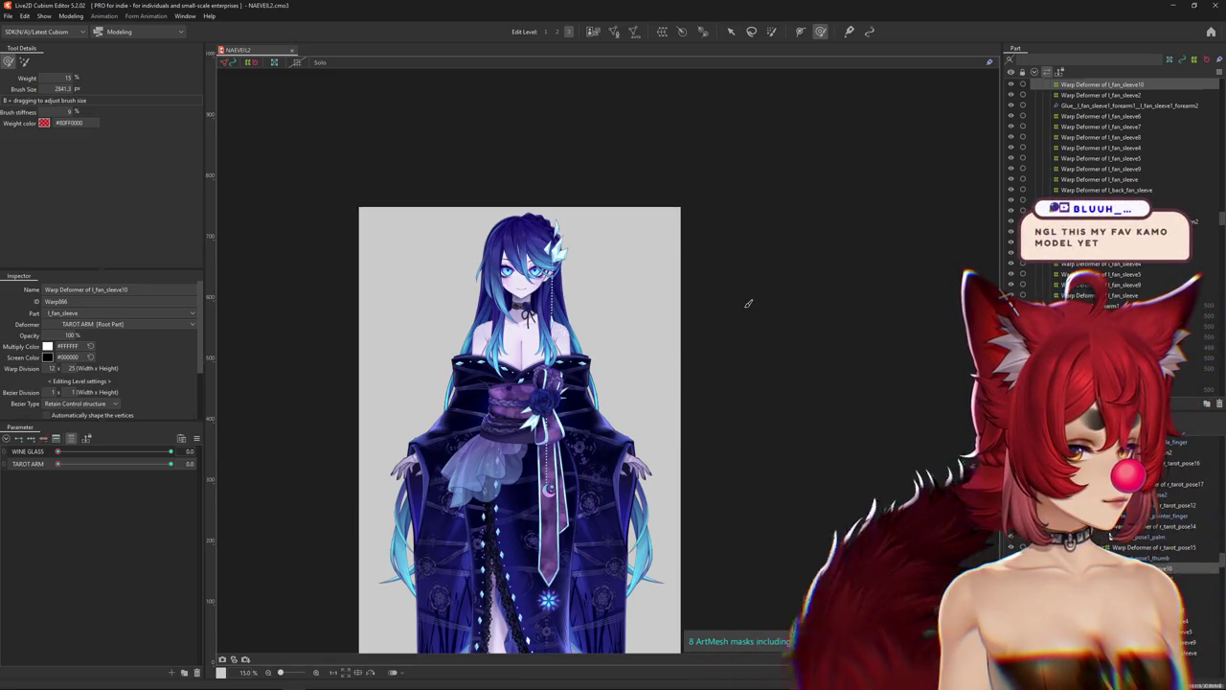
key(ctrl+h)
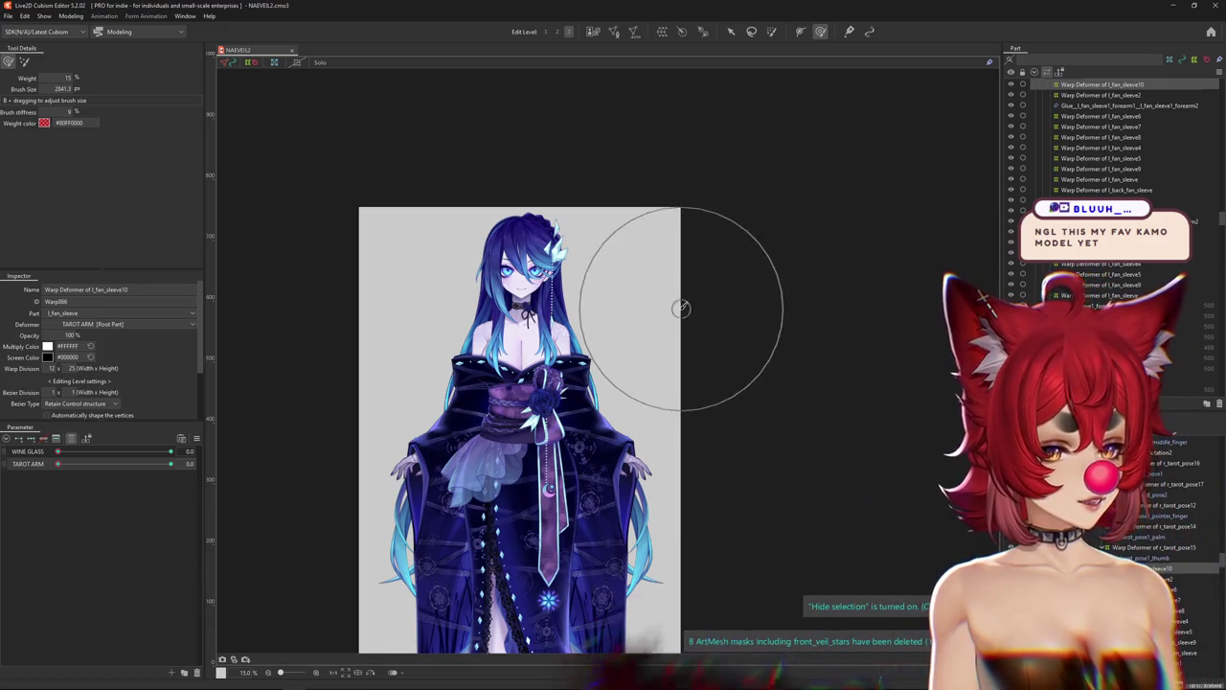
Open Physics Settings from the Modeling menu, swing the model once, and close it.
click(67, 17)
click(119, 229)
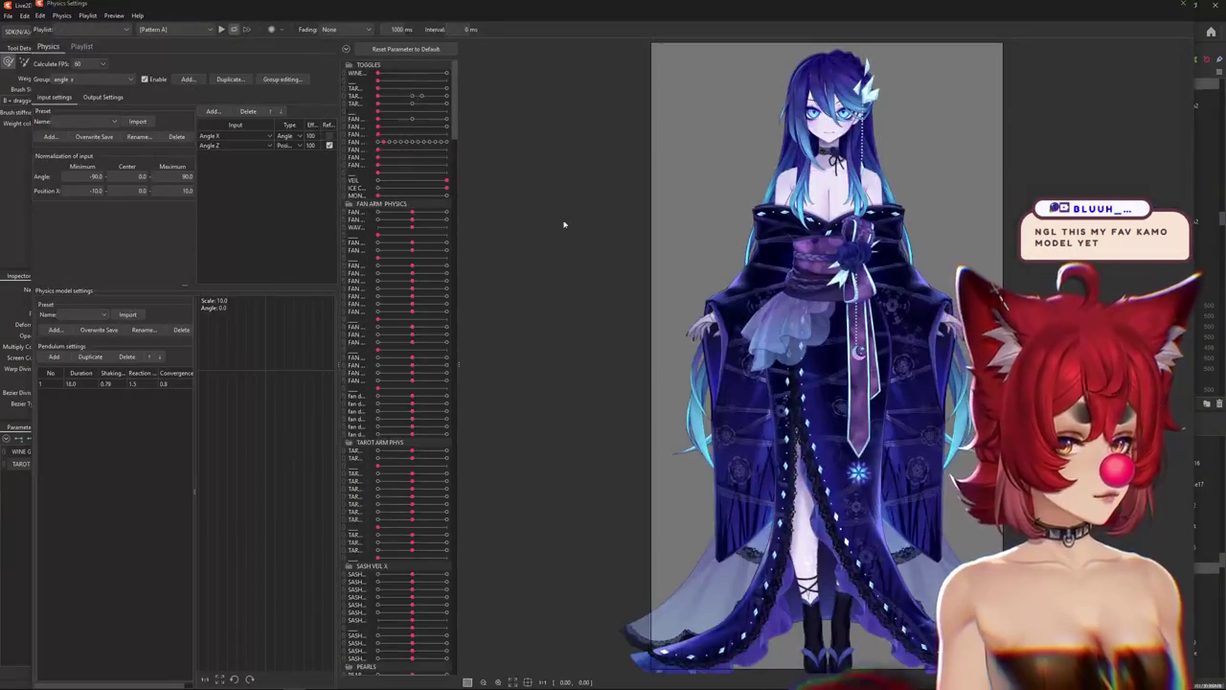
mouse_move(824, 277)
mouse_down()
mouse_move(795, 276)
mouse_move(1156, 145)
mouse_up()
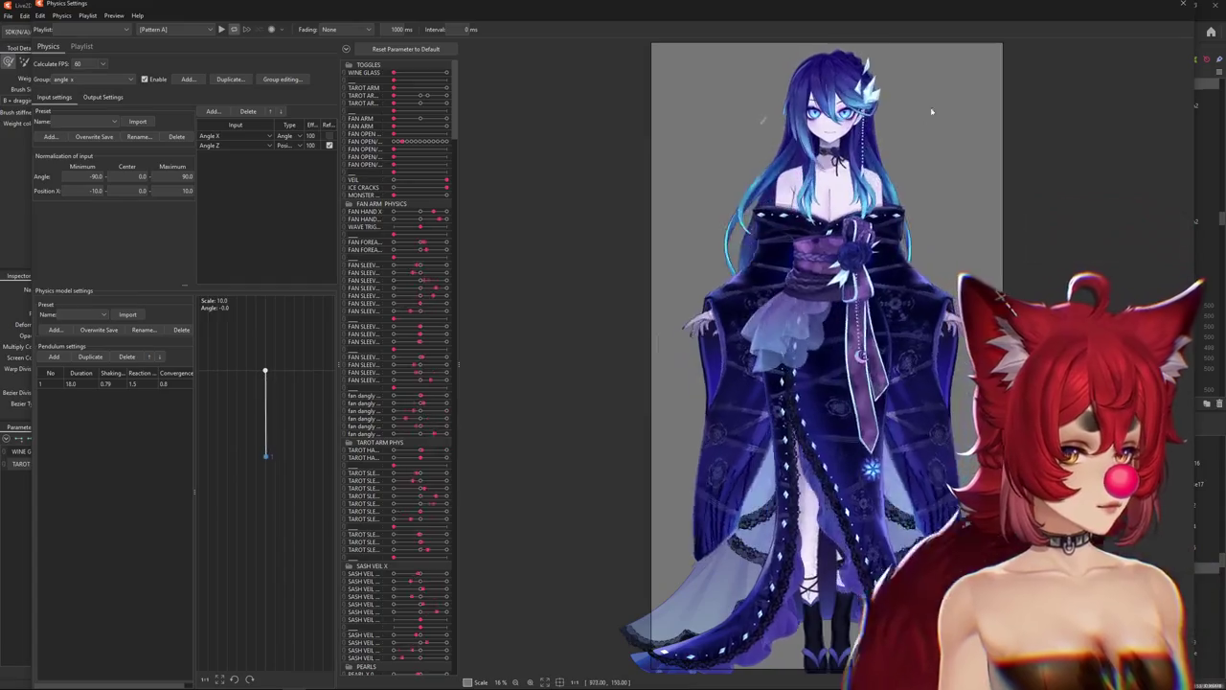
click(1183, 4)
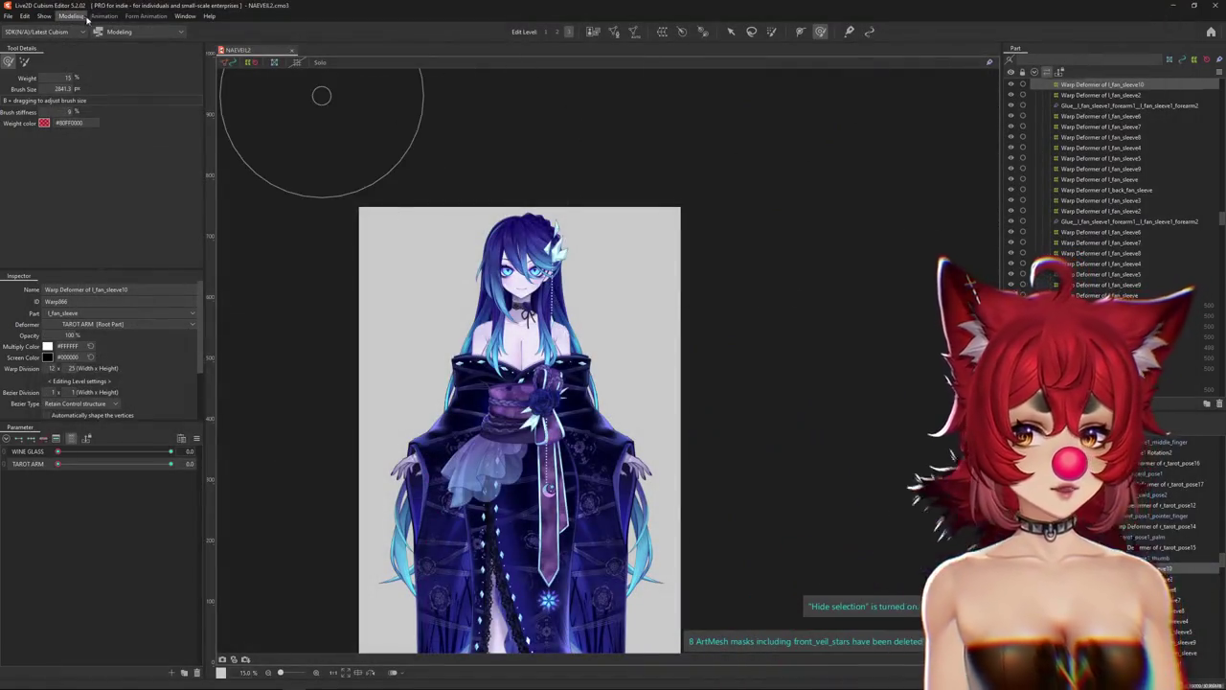
Reopen Physics Settings and narrow the parameter list panel to enlarge the preview.
click(86, 17)
key(Return)
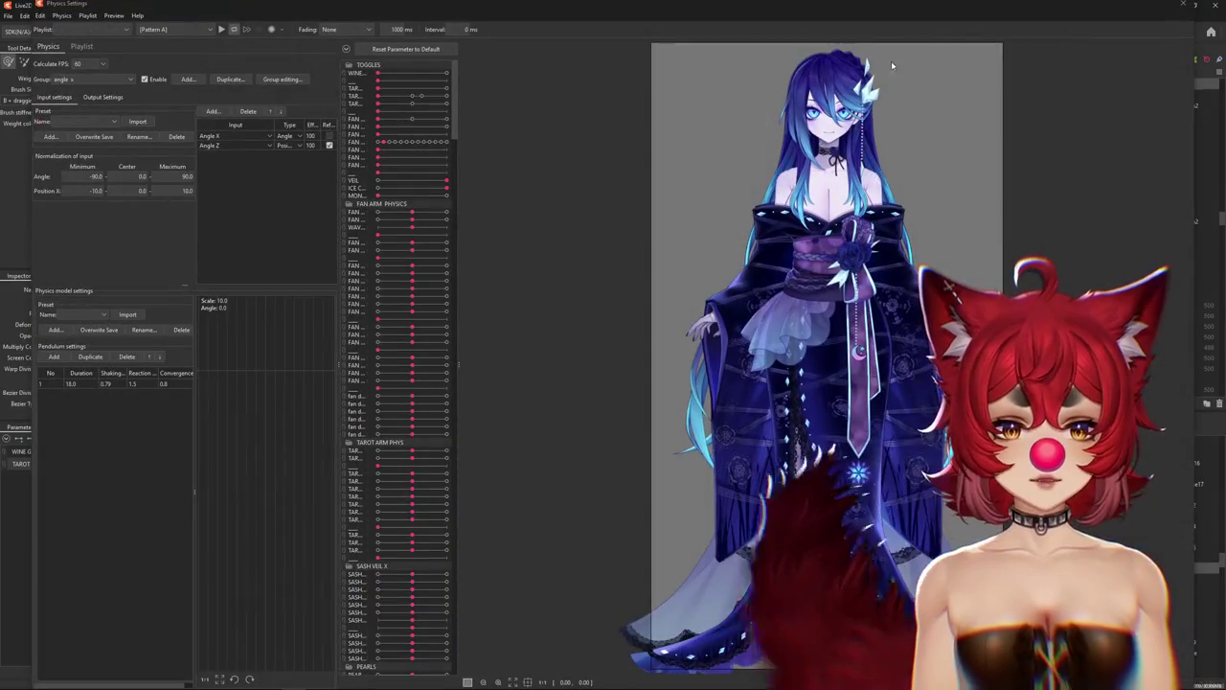
scroll(891, 65, up, 3)
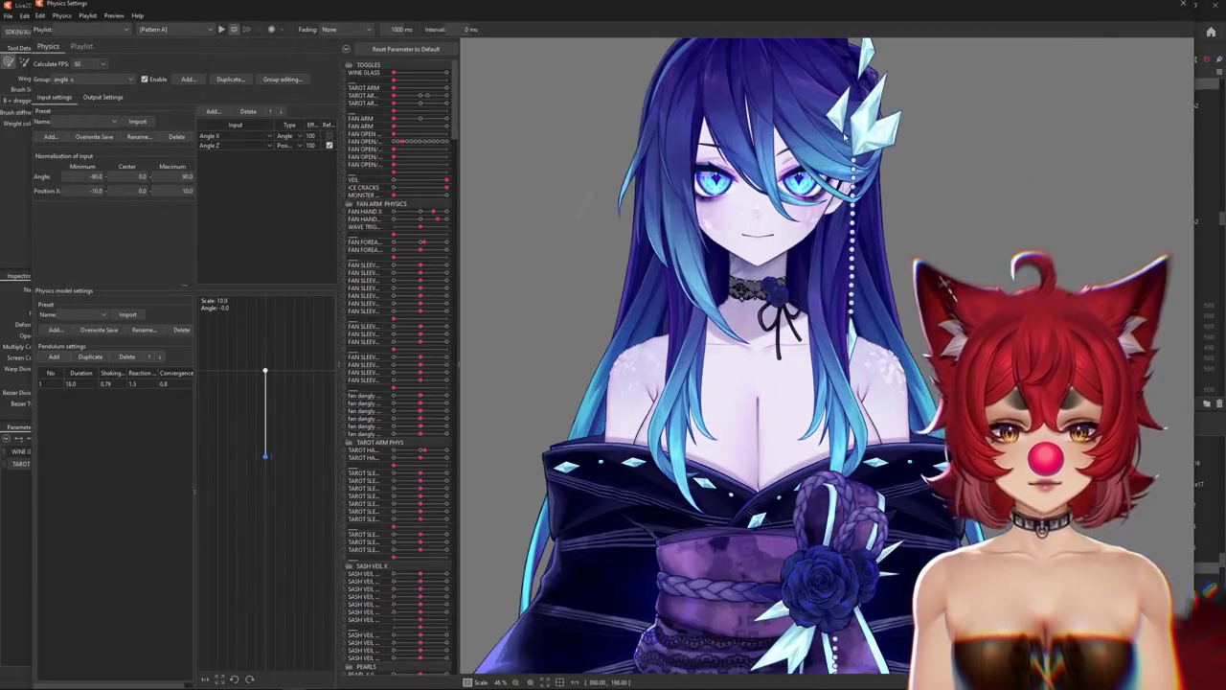
scroll(880, 226, down, 1)
scroll(879, 226, down, 2)
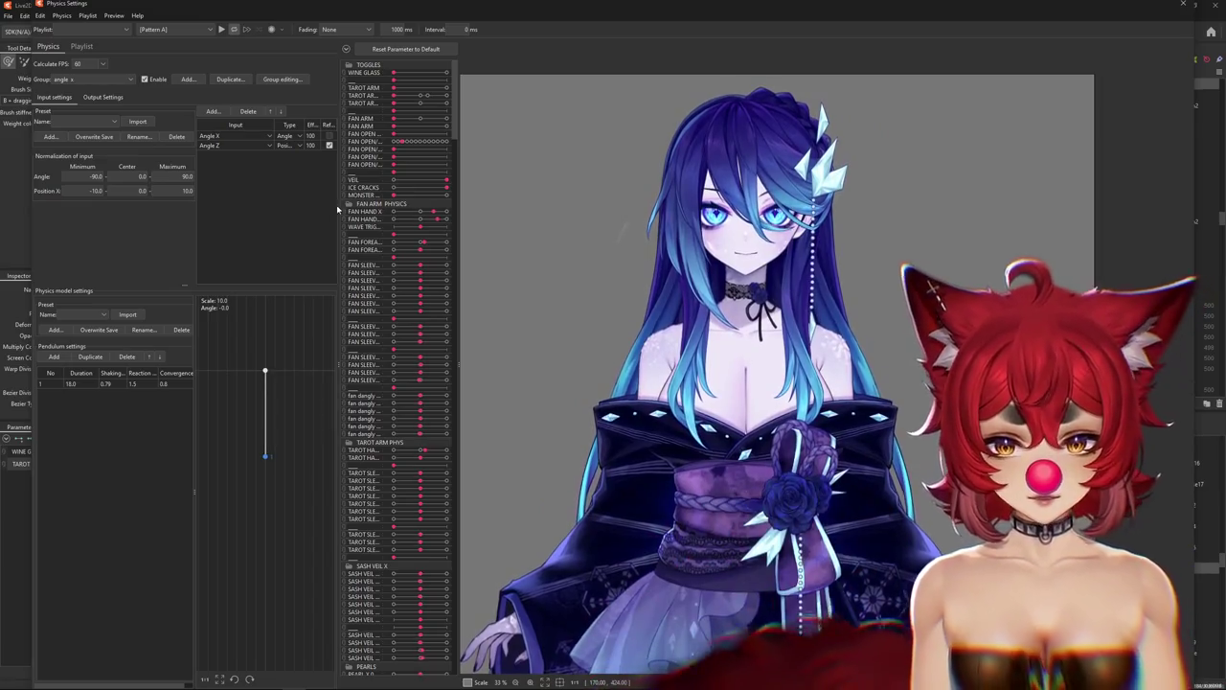
drag(342, 201, 290, 201)
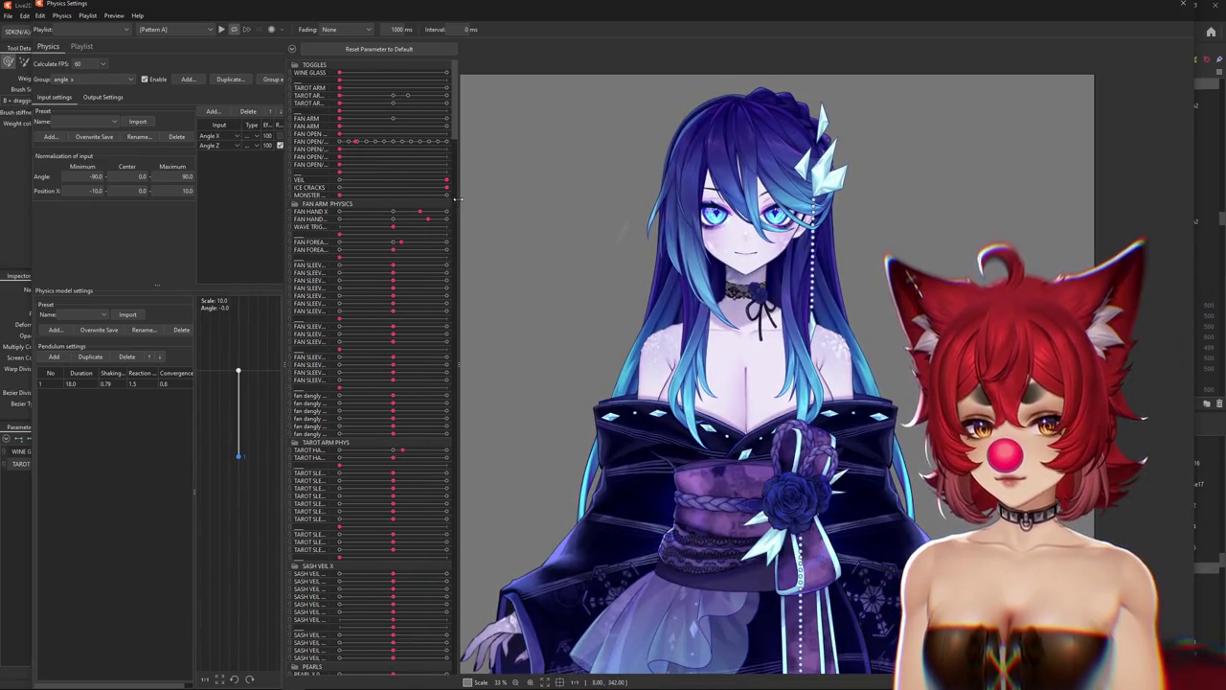
drag(458, 198, 355, 198)
scroll(683, 241, up, 3)
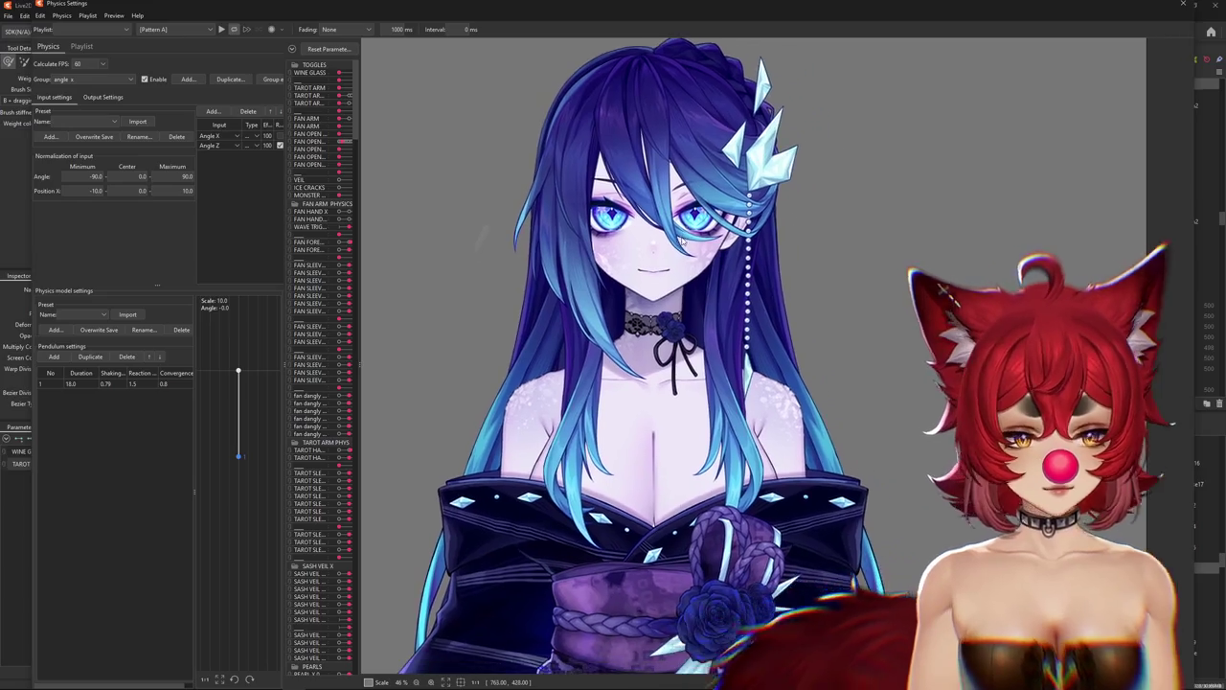
scroll(682, 242, down, 2)
scroll(676, 235, down, 1)
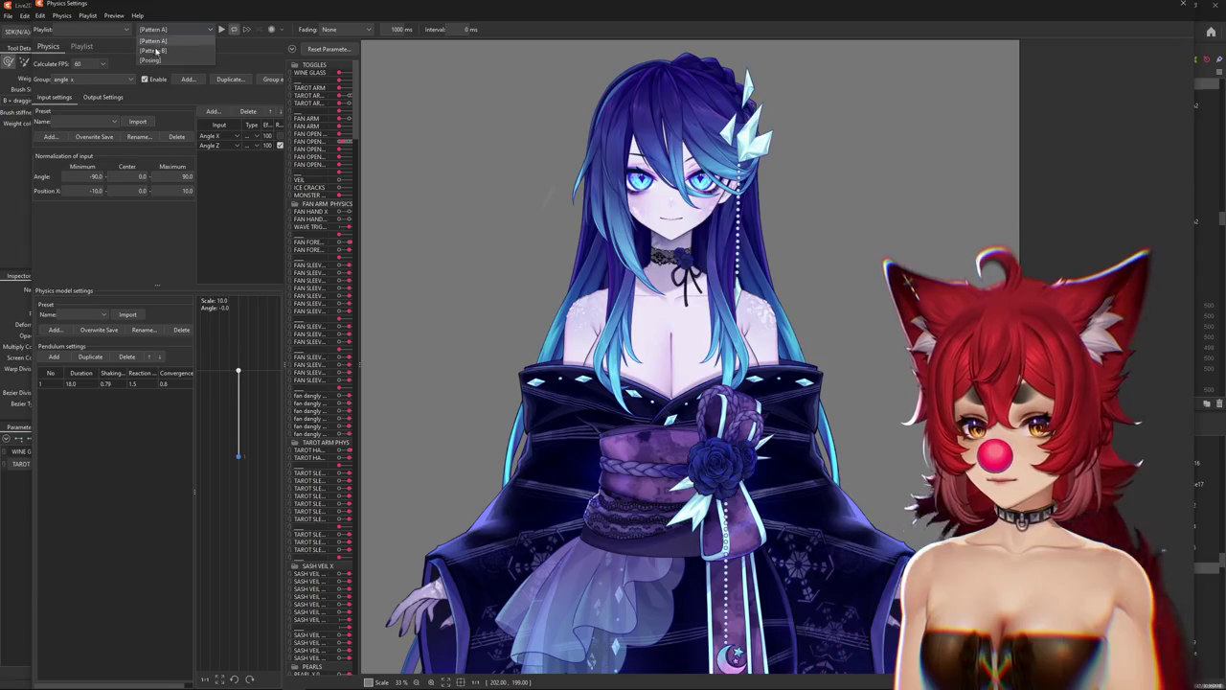
Leave the Posing physics preview and return to the character on the modeling canvas.
click(151, 60)
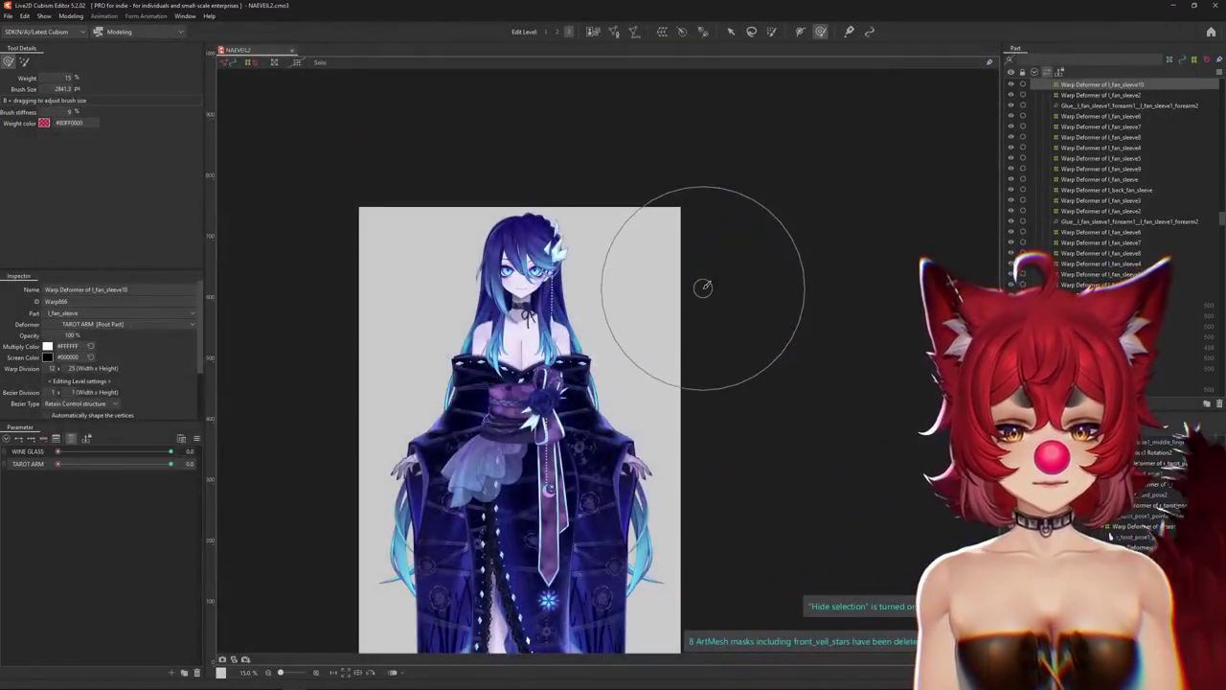
scroll(646, 351, up, 2)
scroll(802, 255, up, 2)
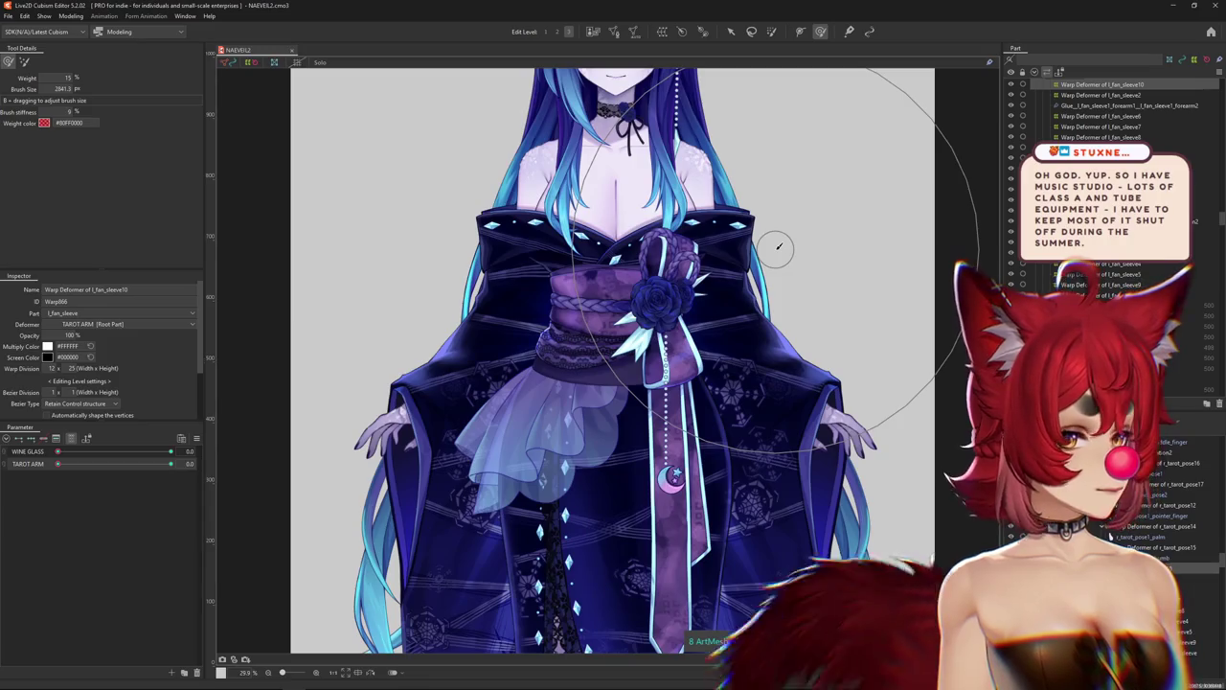
Hide the selection overlay with Ctrl+H and centre the view on the character's upper body.
key(ctrl+h)
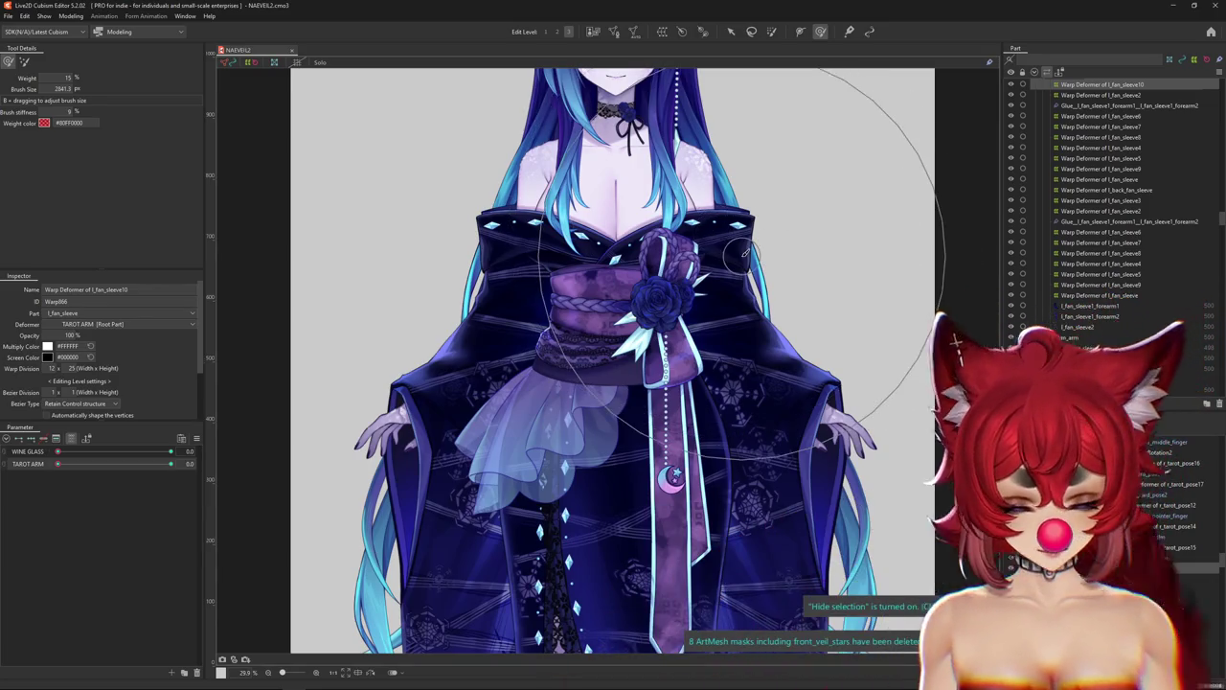
scroll(526, 235, down, 5)
scroll(526, 234, up, 5)
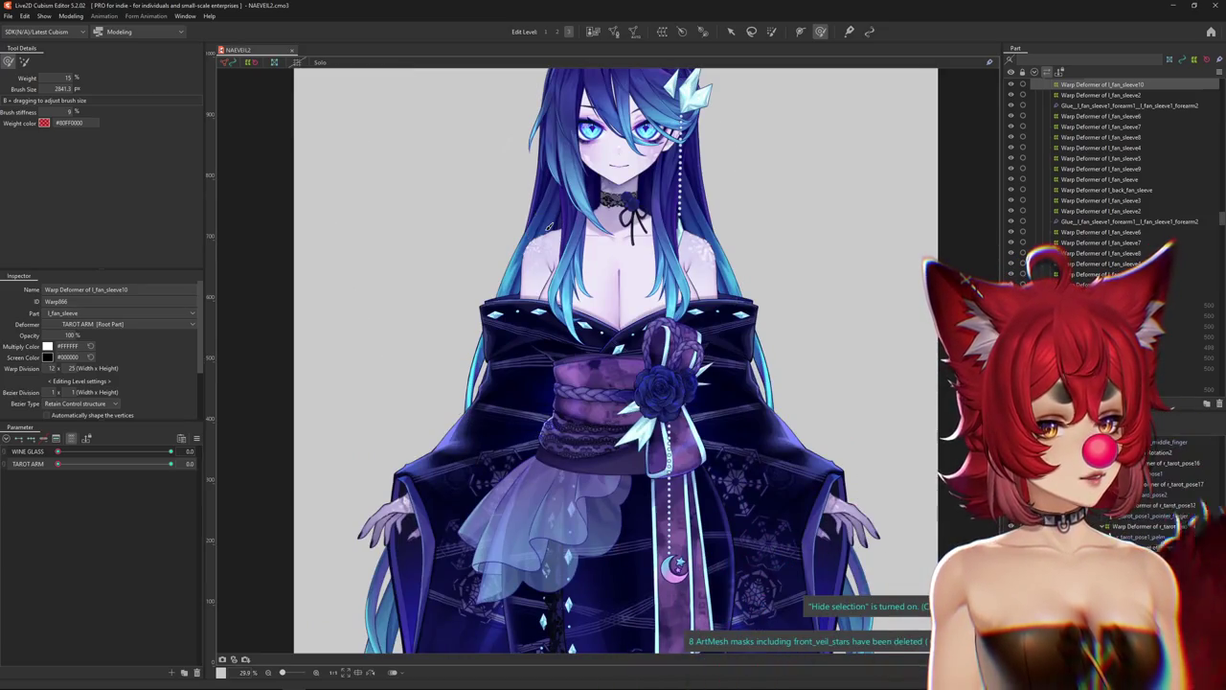
drag(526, 235, 486, 288)
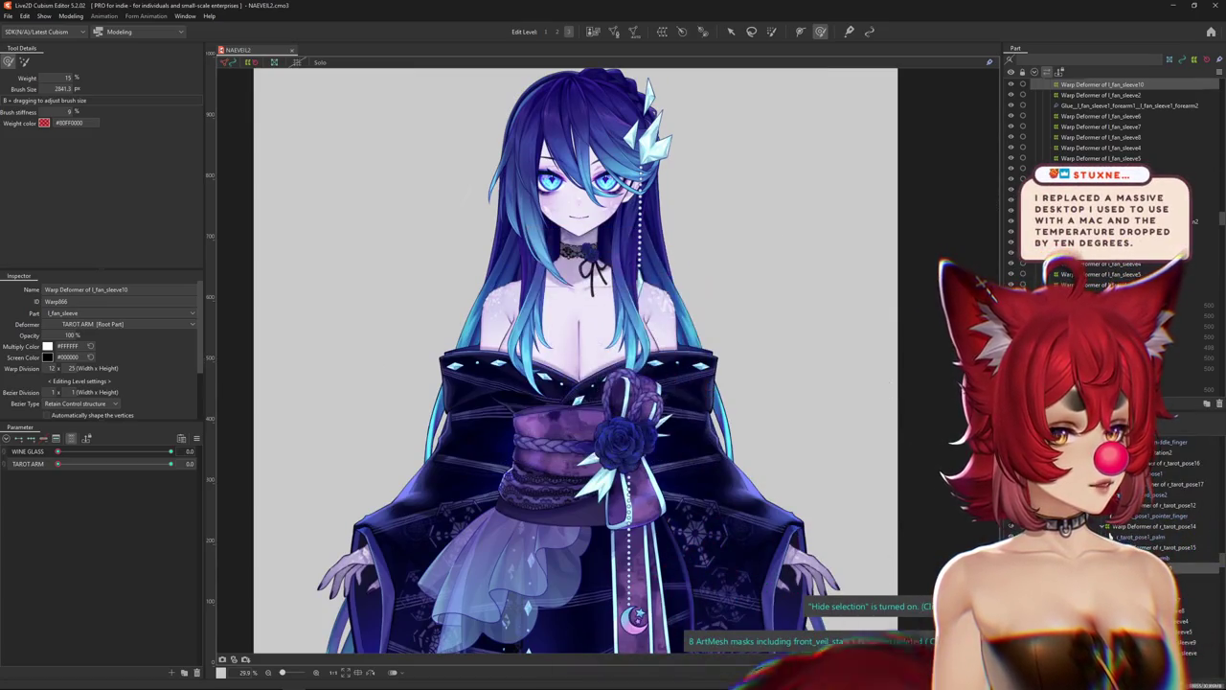
key(ctrl+h)
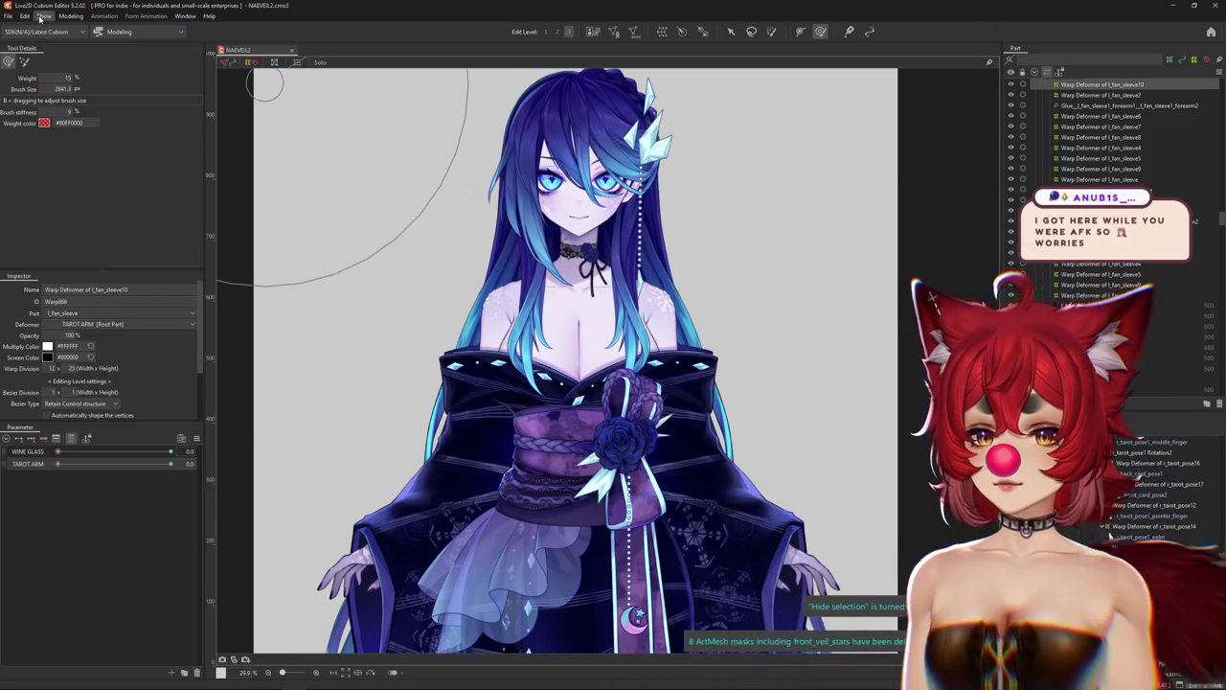
click(71, 16)
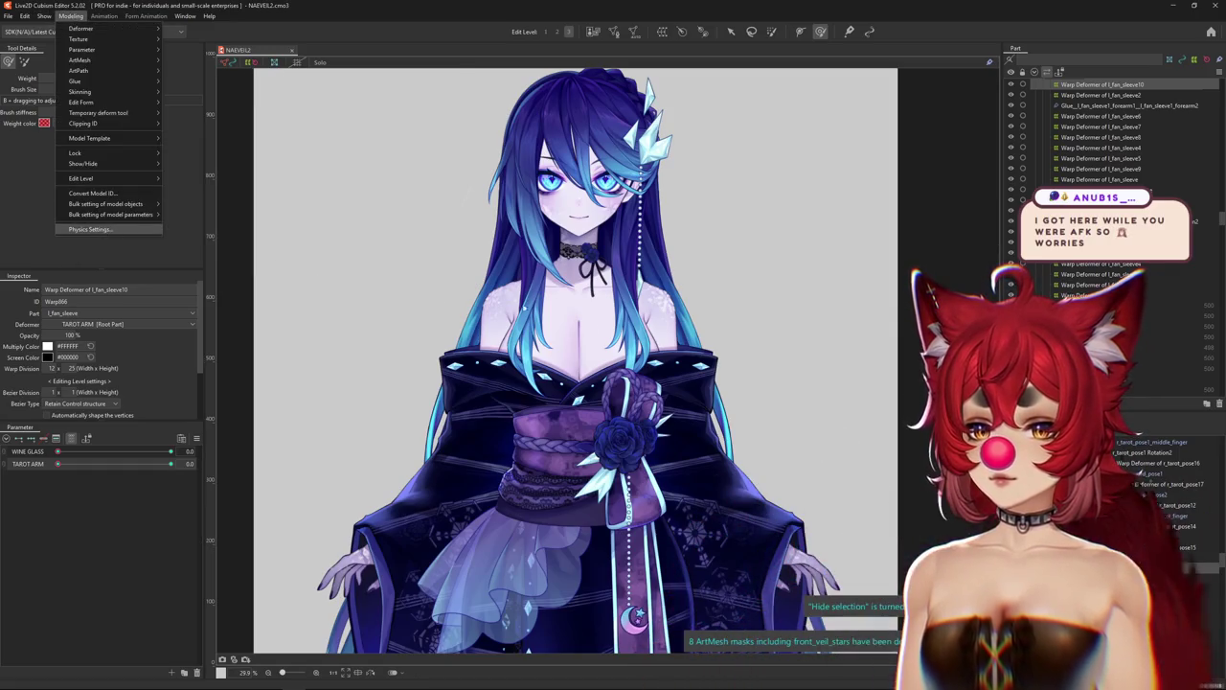
click(89, 229)
scroll(757, 249, up, 2)
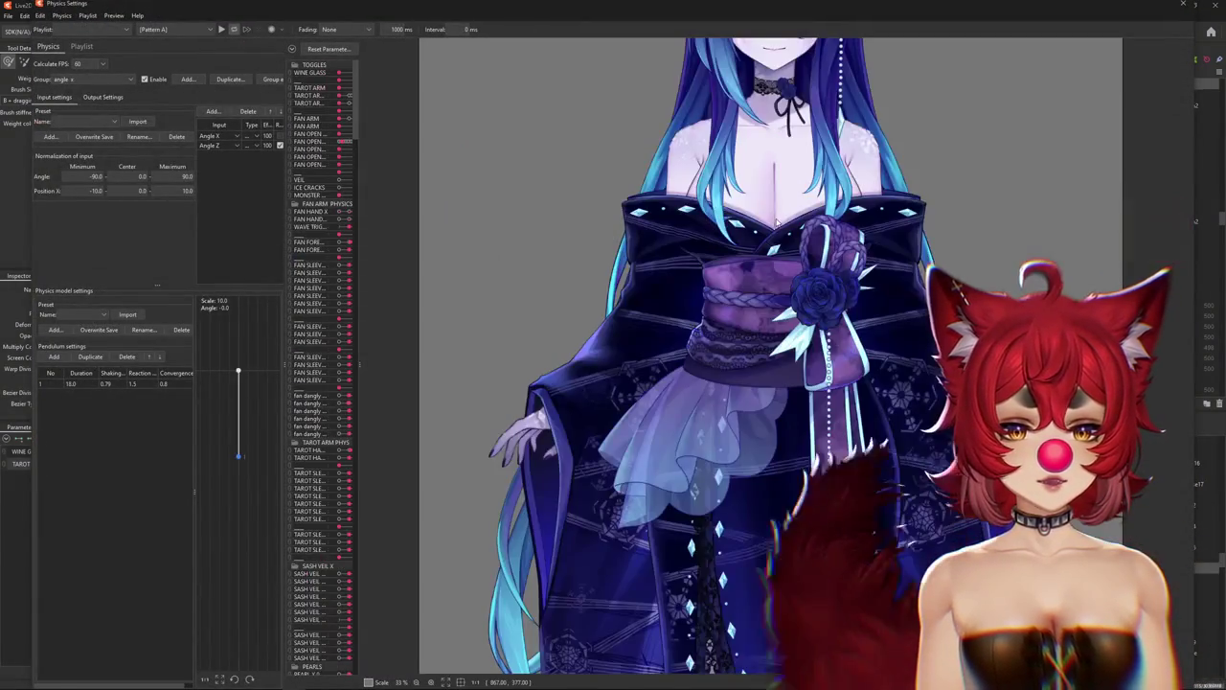
scroll(738, 287, up, 1)
scroll(719, 316, up, 2)
scroll(709, 338, up, 1)
drag(709, 337, 414, 351)
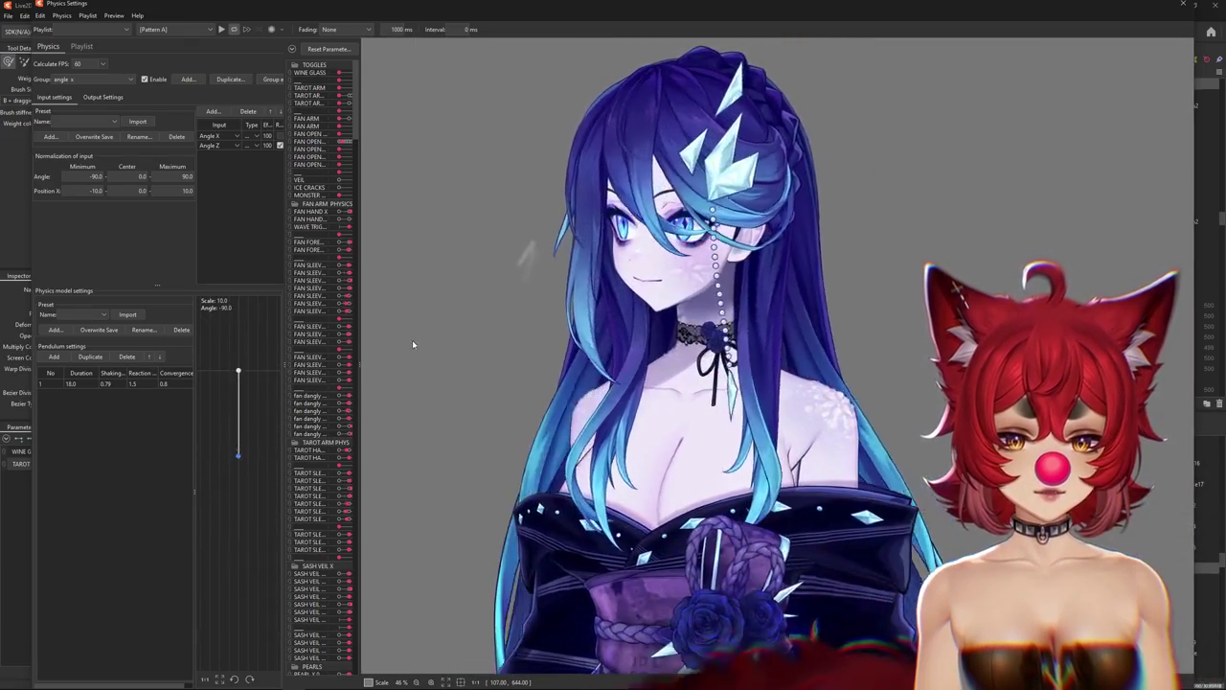
drag(414, 350, 929, 245)
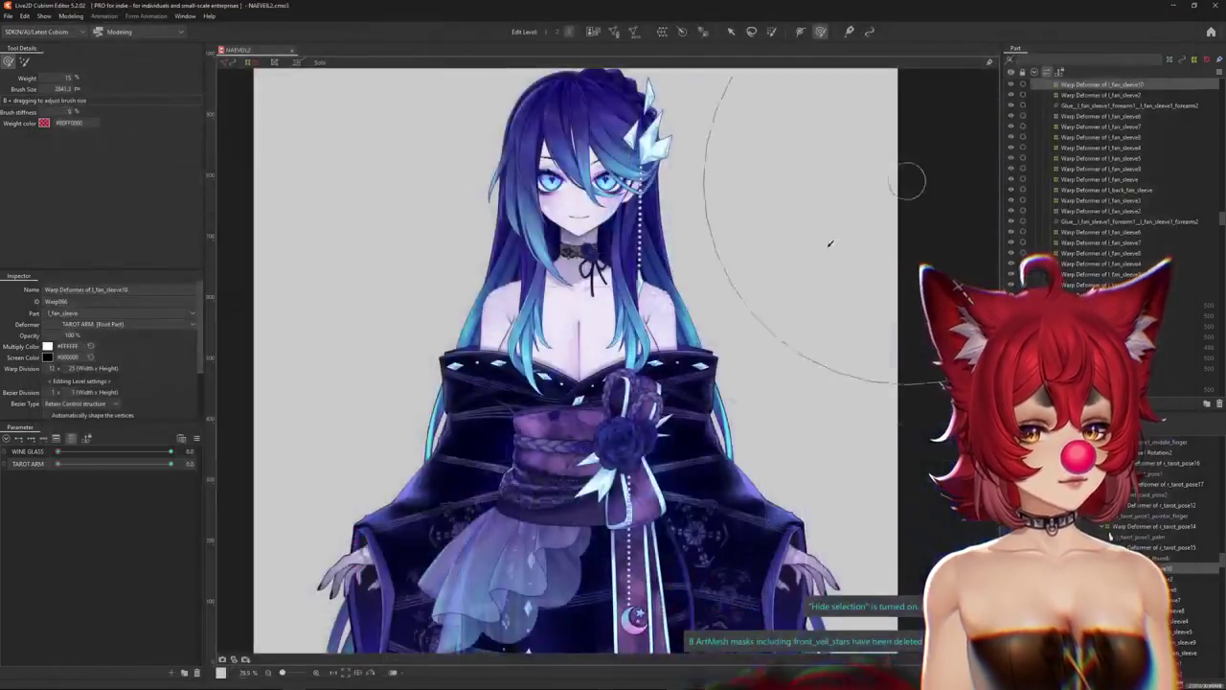
scroll(830, 243, down, 3)
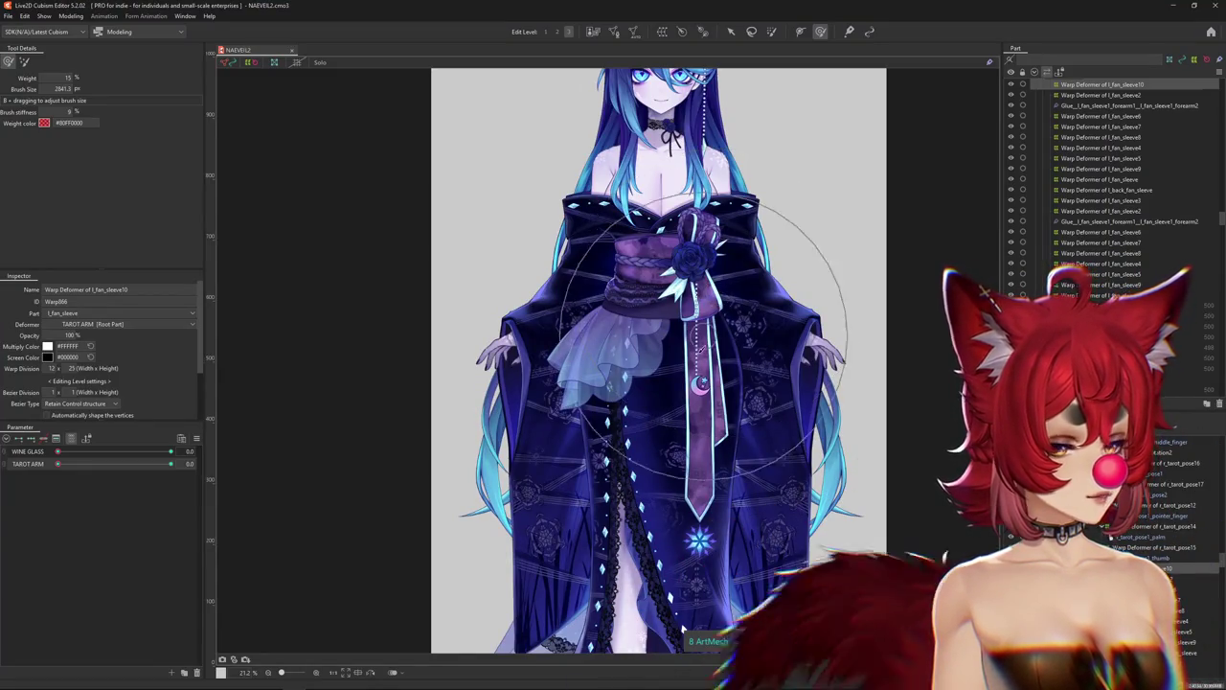
Toggle the selection overlay with Ctrl+H, leaving it hidden.
key(ctrl+h)
scroll(538, 396, up, 5)
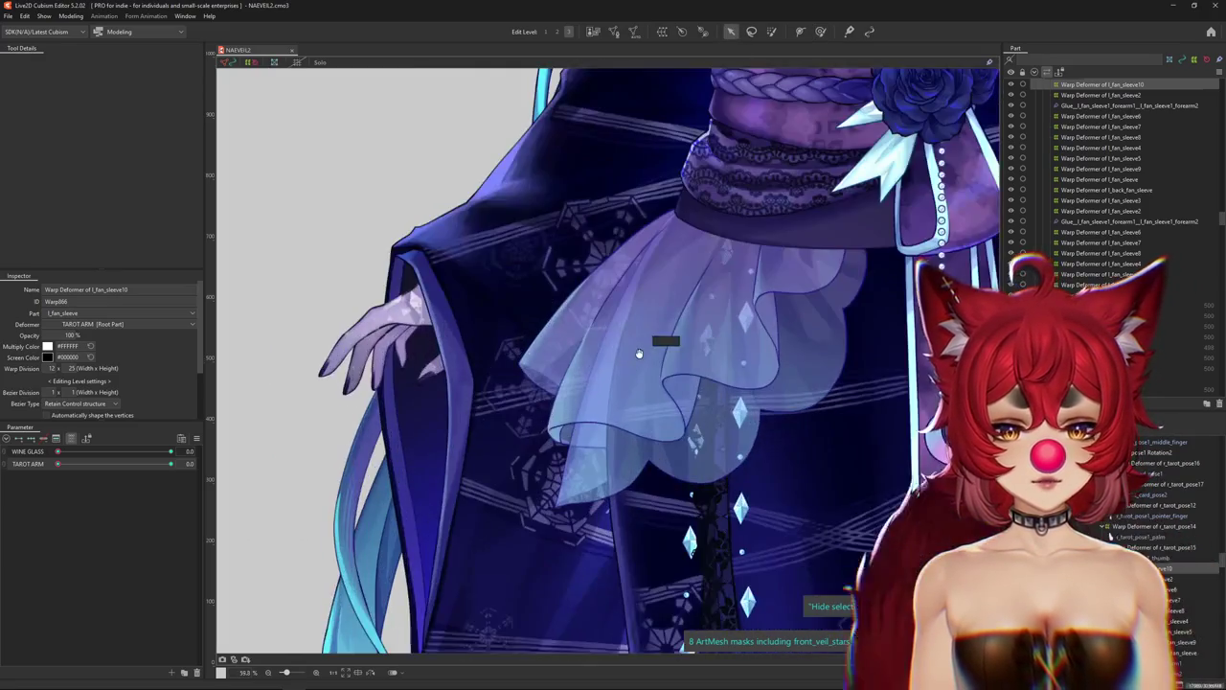
scroll(575, 414, down, 3)
key(ctrl+h)
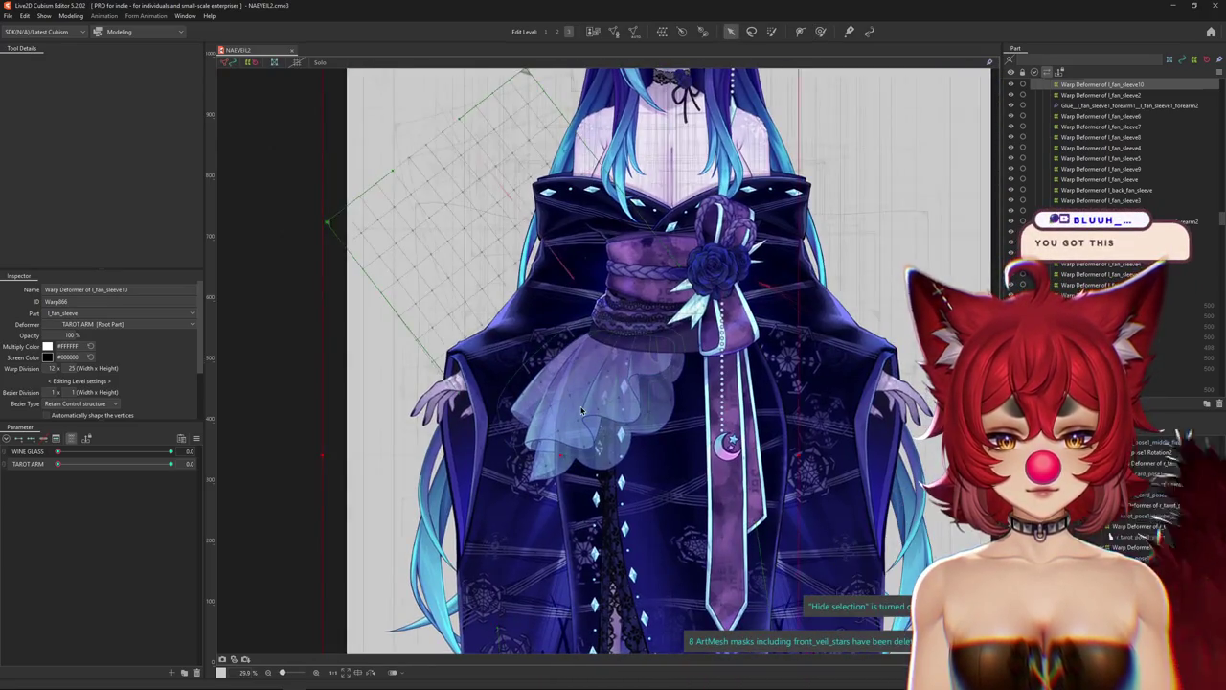
scroll(575, 414, up, 3)
key(ctrl+h)
List every parameter, including TOGGLES, and zoom out to show the whole model.
click(71, 438)
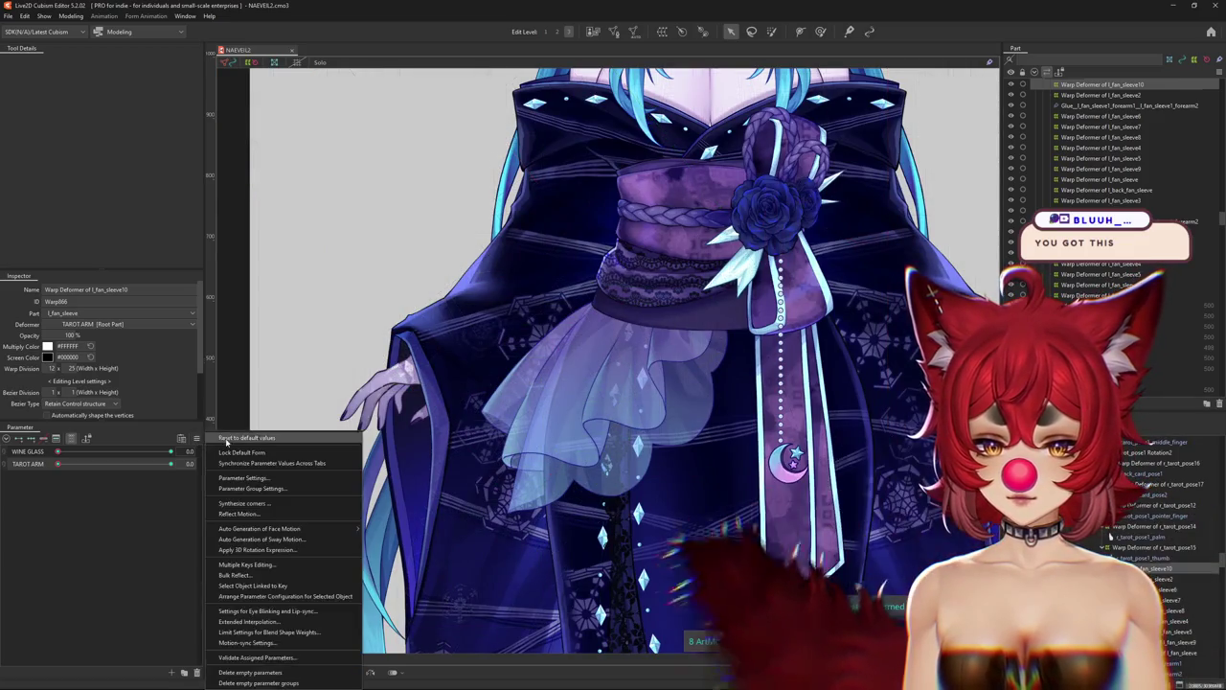
click(240, 446)
drag(575, 373, 508, 453)
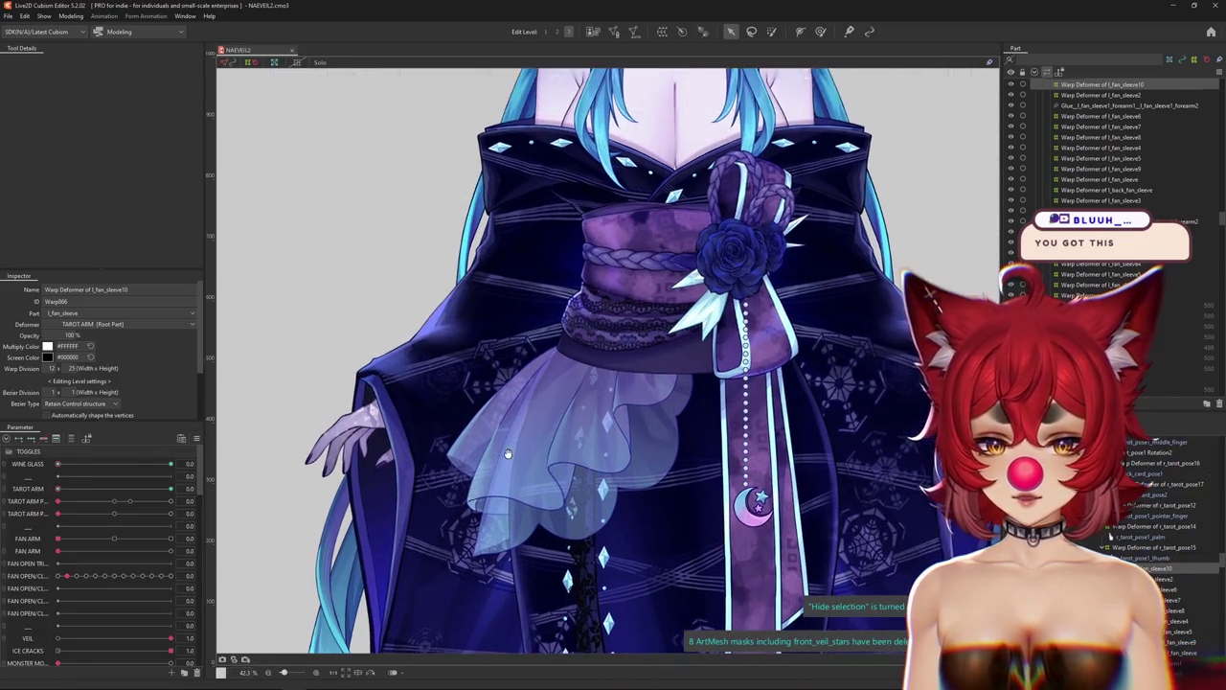
scroll(501, 421, down, 3)
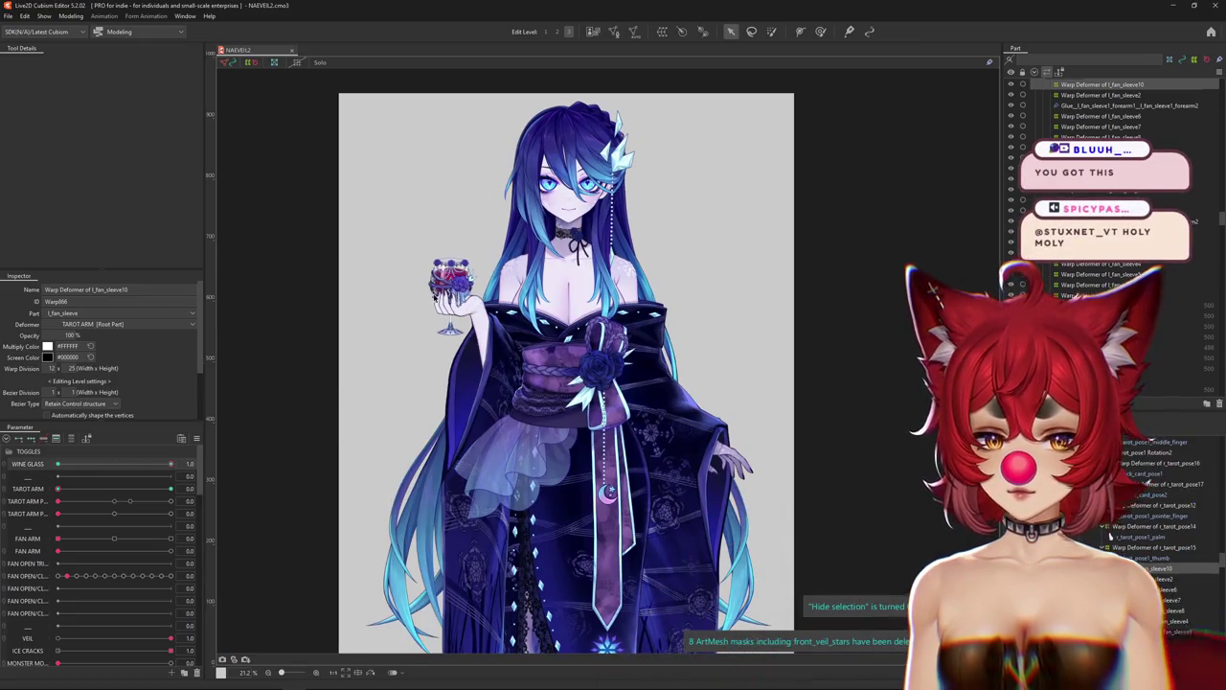
Zoom in on the hand and pick the r_wine_pinky_finger mesh from the overlap list.
scroll(517, 278, up, 5)
scroll(518, 280, up, 2)
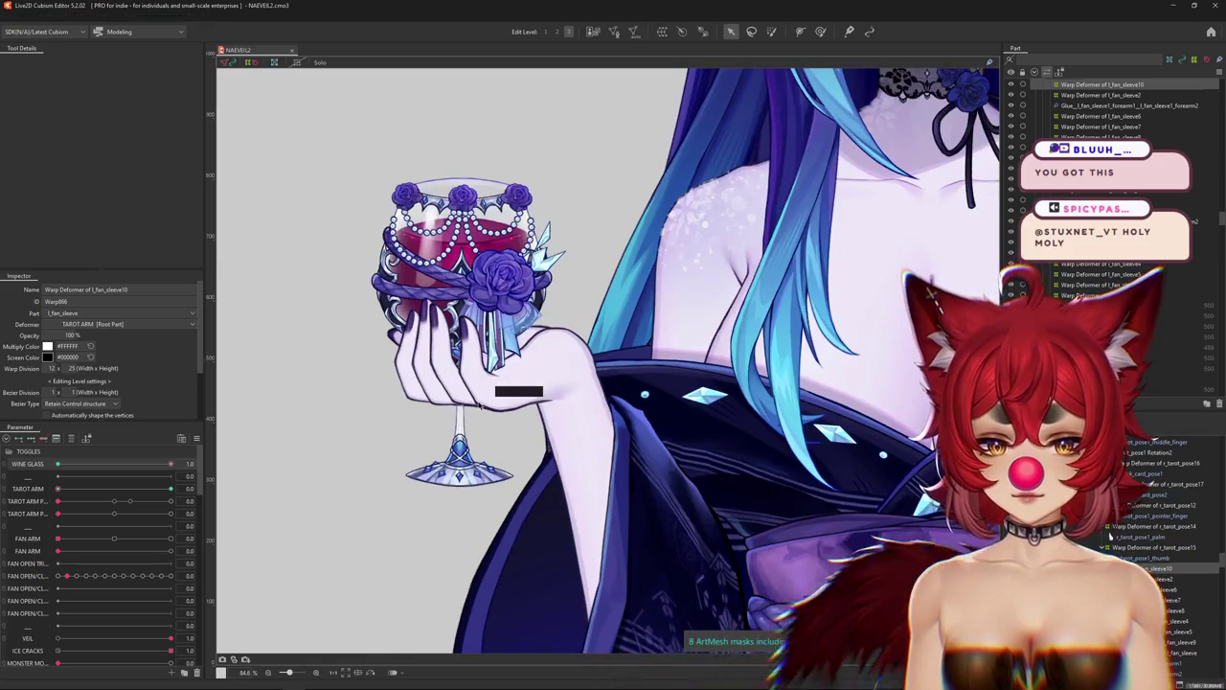
right_click(497, 403)
click(529, 422)
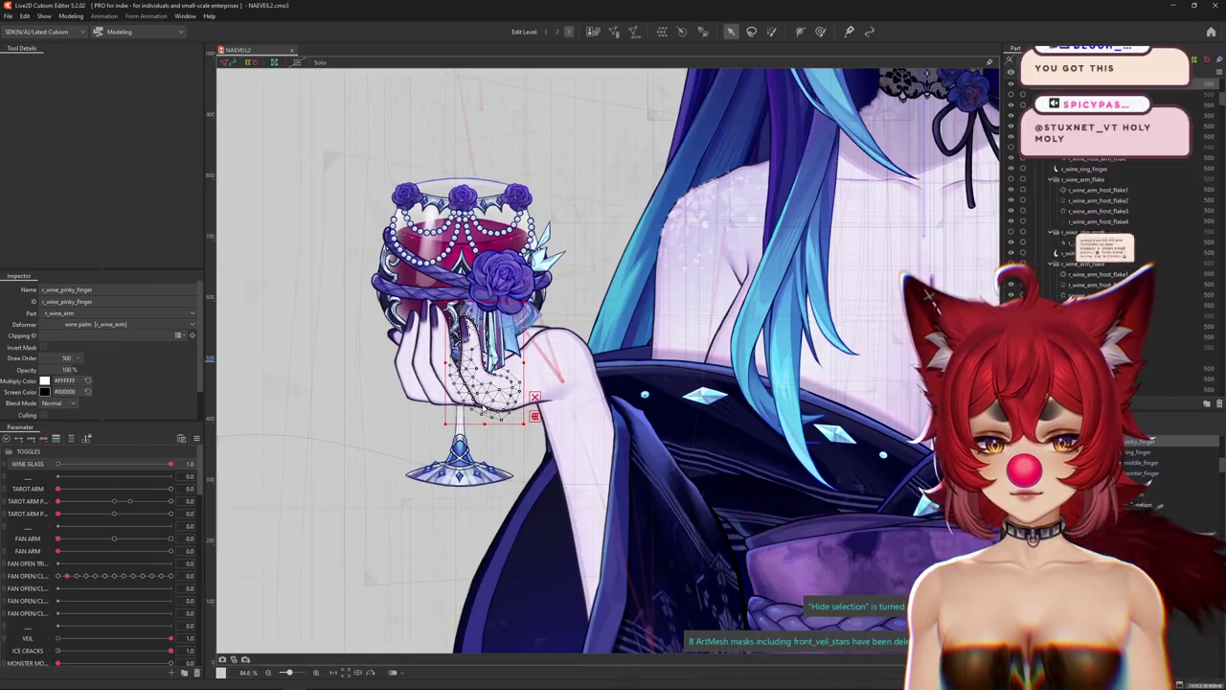
scroll(498, 407, up, 2)
scroll(496, 412, up, 1)
scroll(496, 414, up, 1)
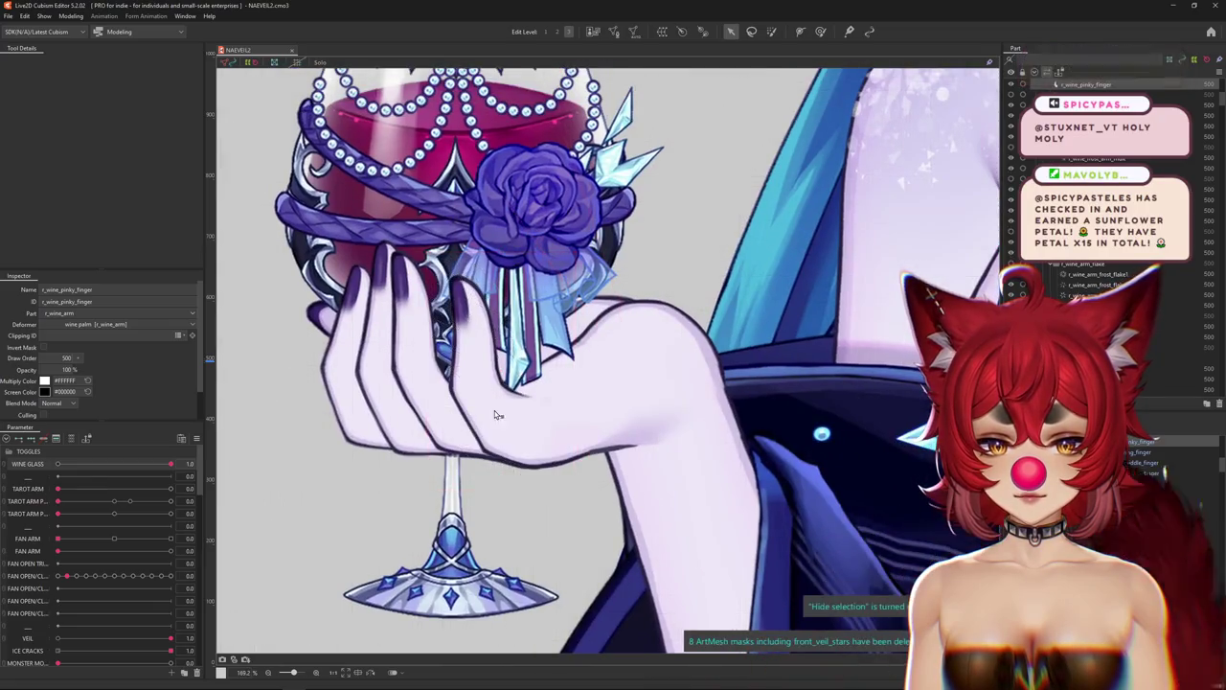
click(500, 370)
key(Escape)
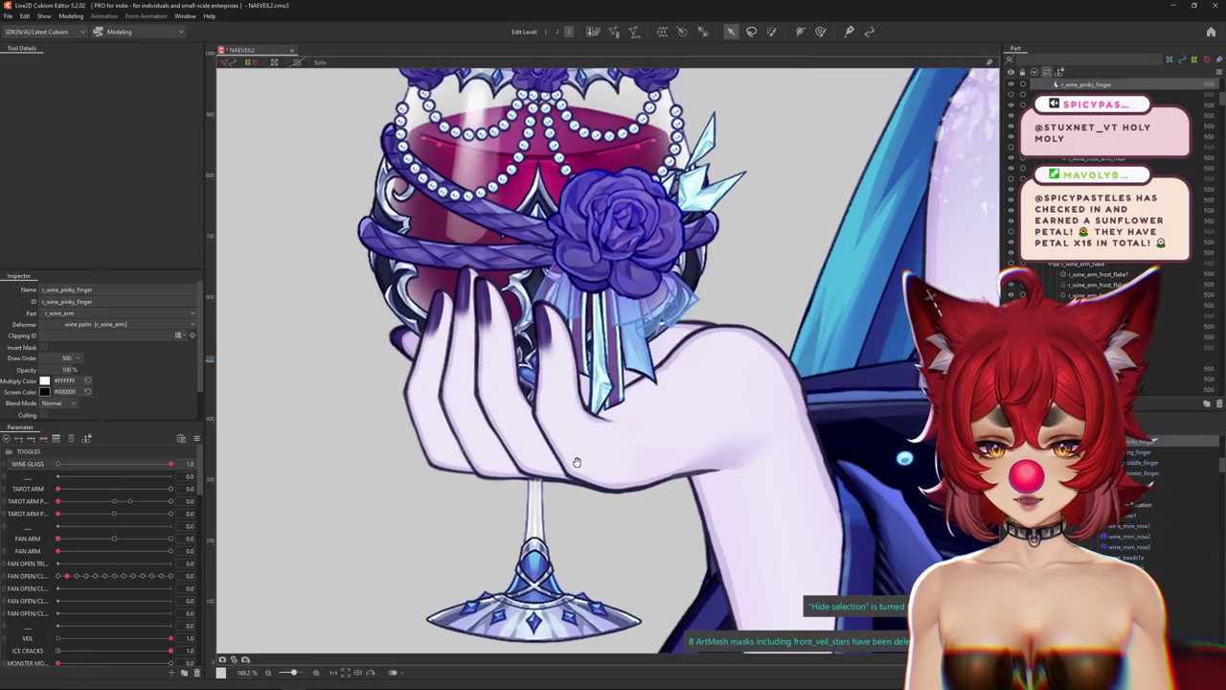
Select the wine_cup rotation deformer and shift the glass slightly right in her hand.
drag(739, 424, 825, 458)
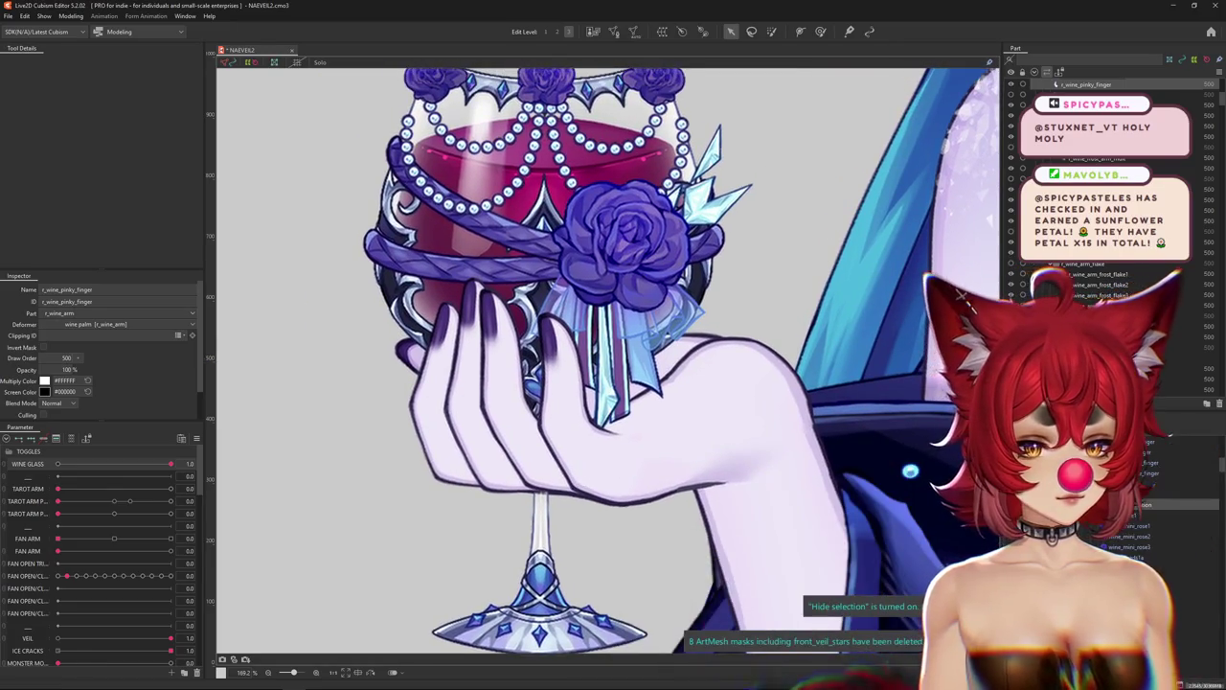
scroll(657, 438, down, 2)
click(592, 434)
drag(593, 434, 591, 404)
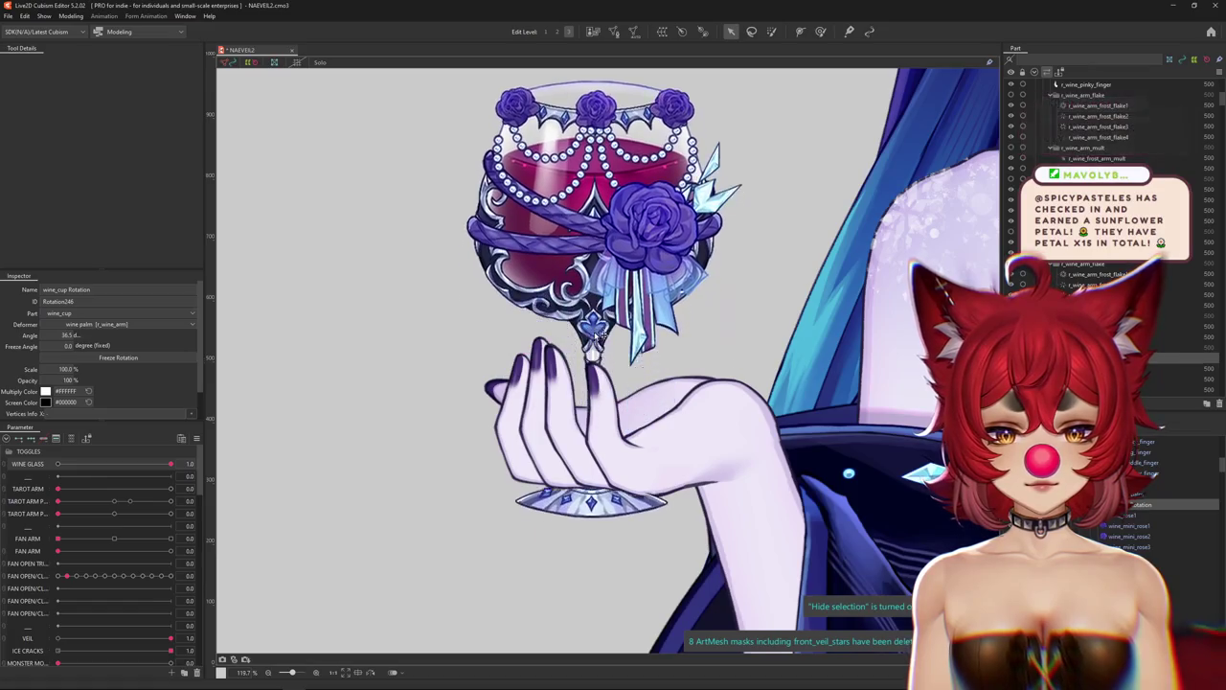
key(ctrl+z)
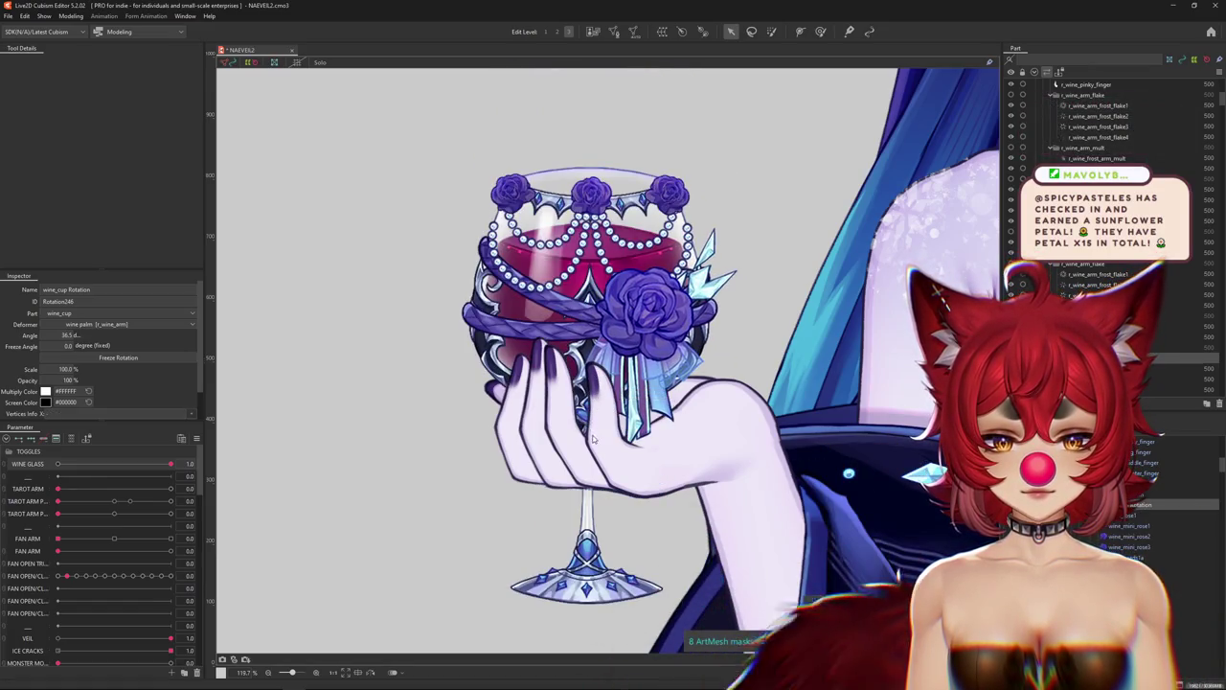
drag(593, 438, 606, 436)
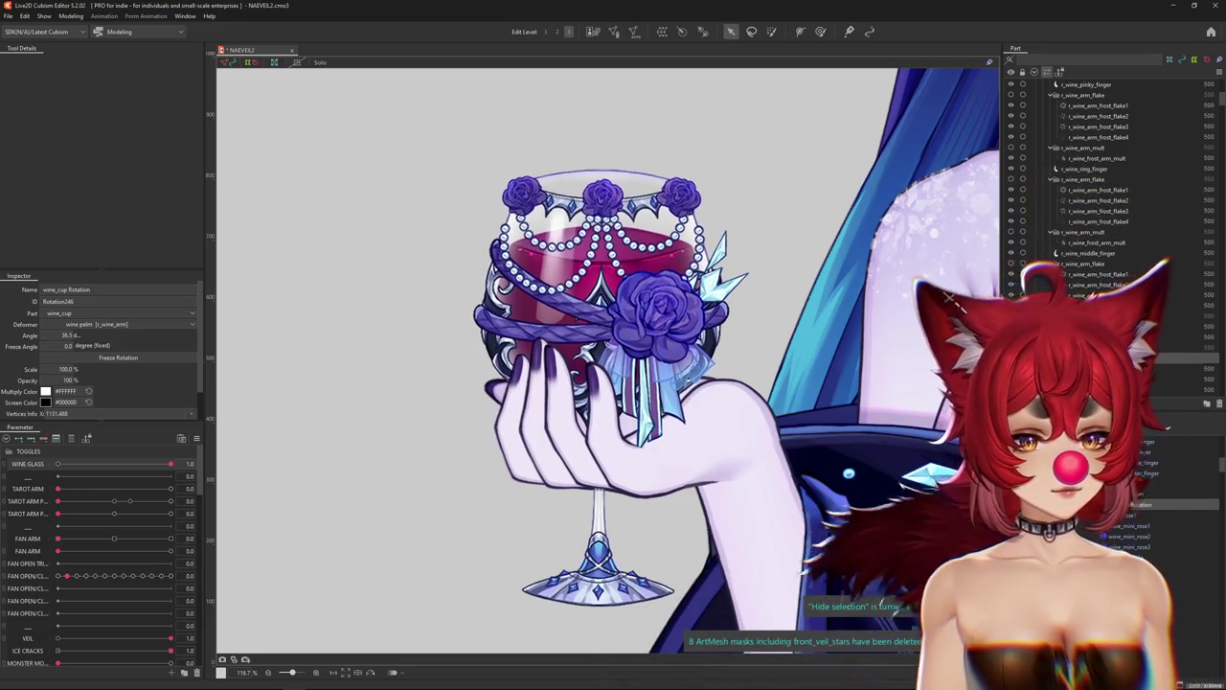
Inspect the pointer finger, wine_cup, wine_stem and r_wine_ring_finger meshes around the hand.
click(1102, 326)
click(518, 421)
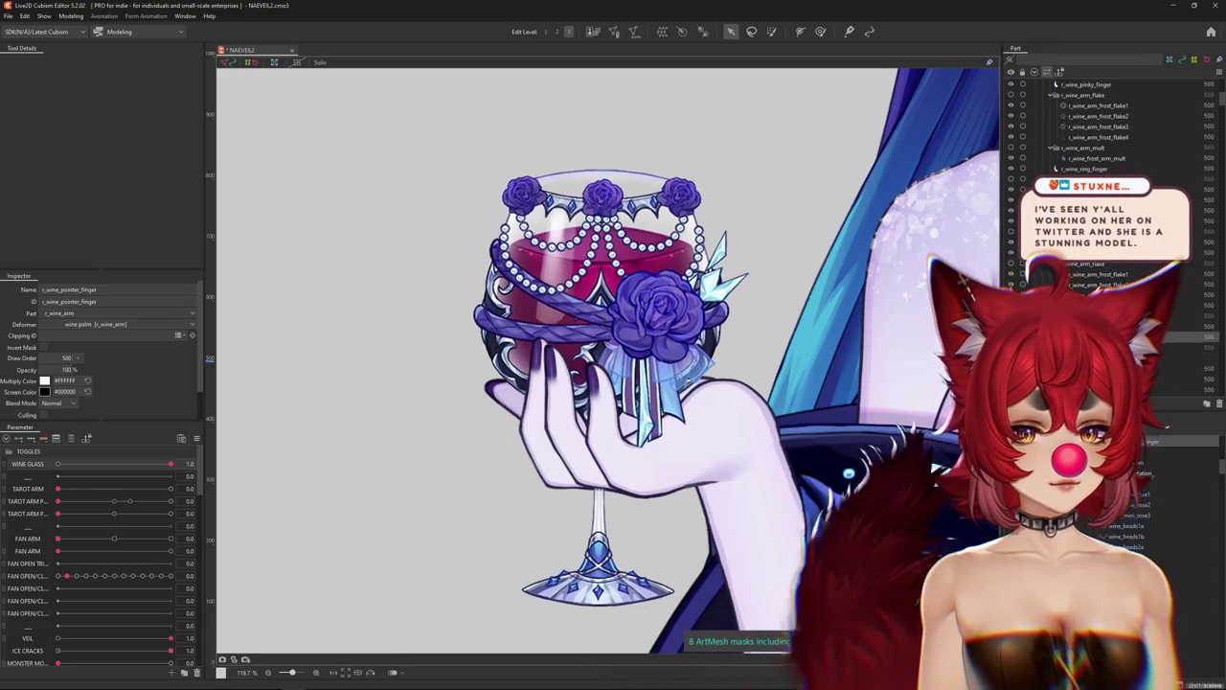
click(1102, 347)
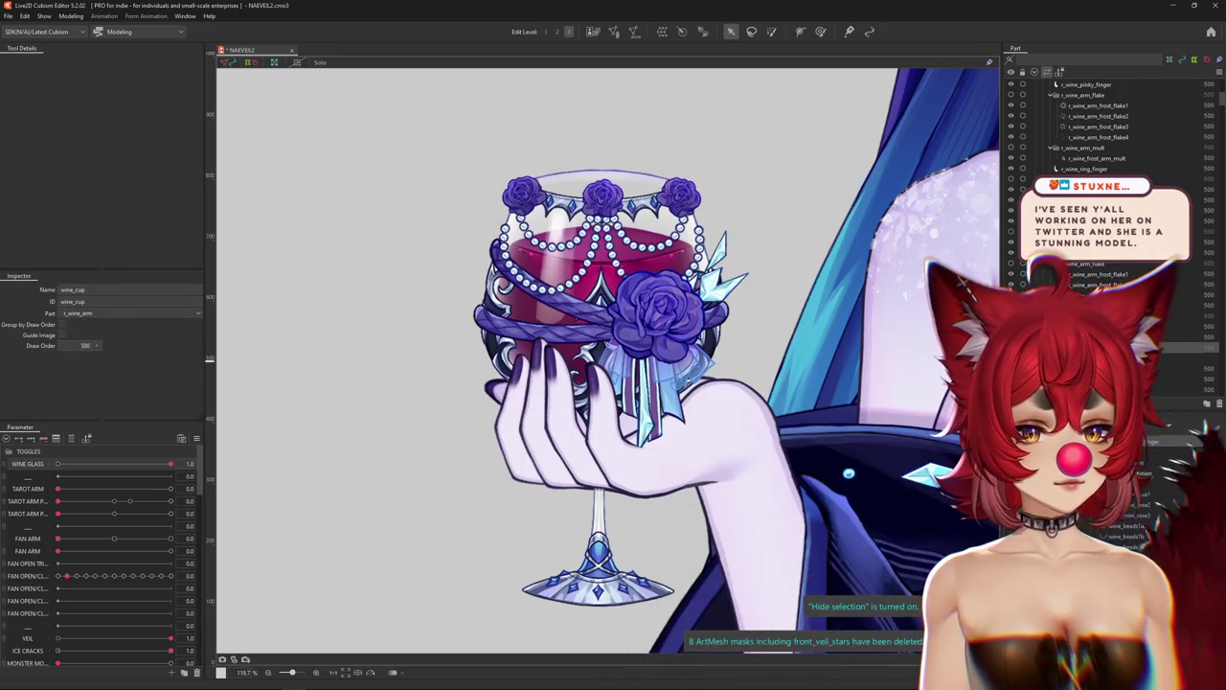
scroll(1102, 265, down, 1)
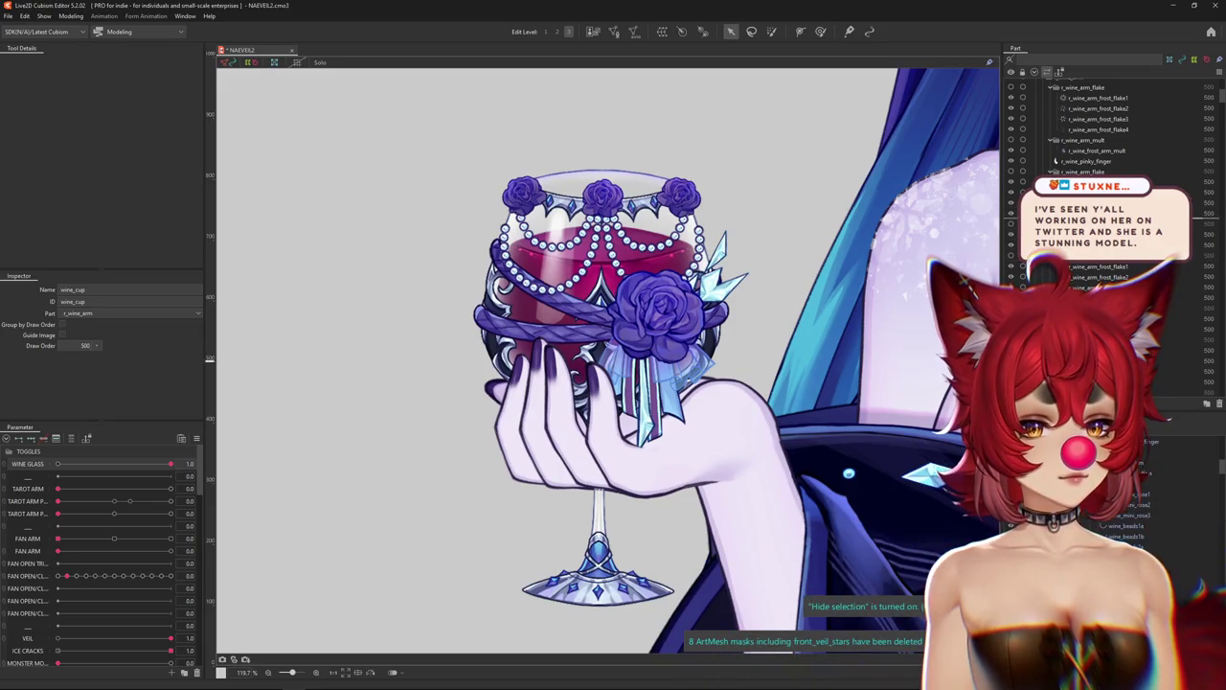
scroll(1102, 266, down, 2)
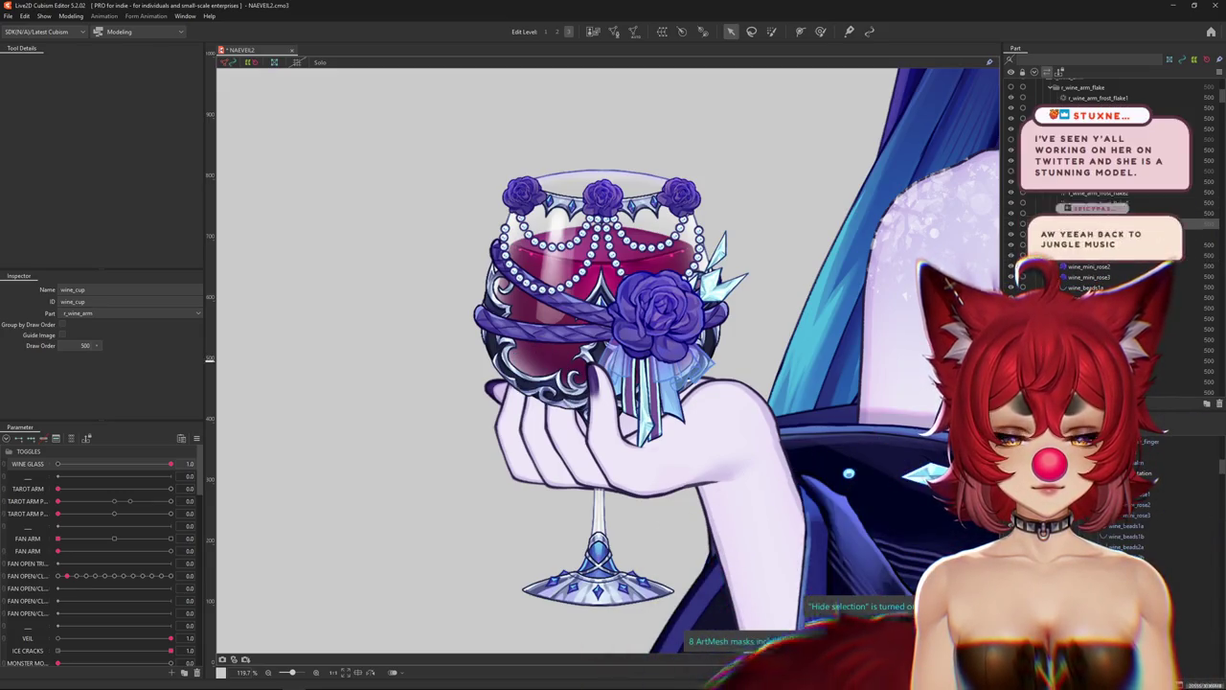
key(ctrl+h)
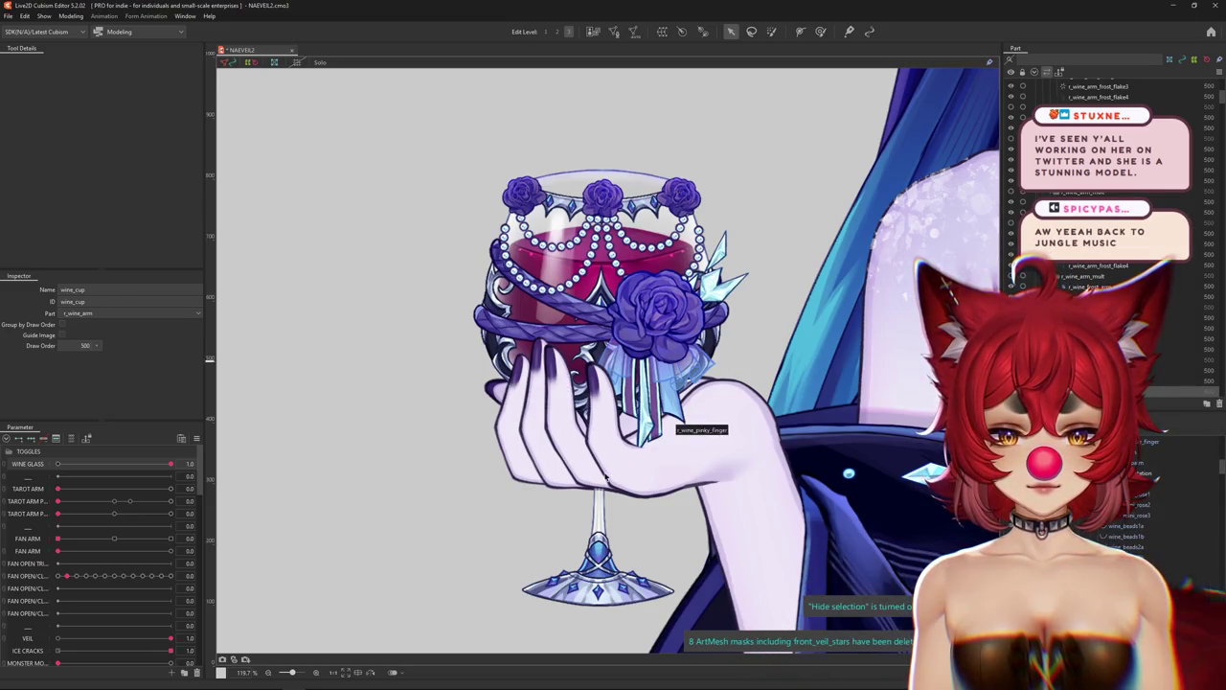
scroll(606, 476, up, 3)
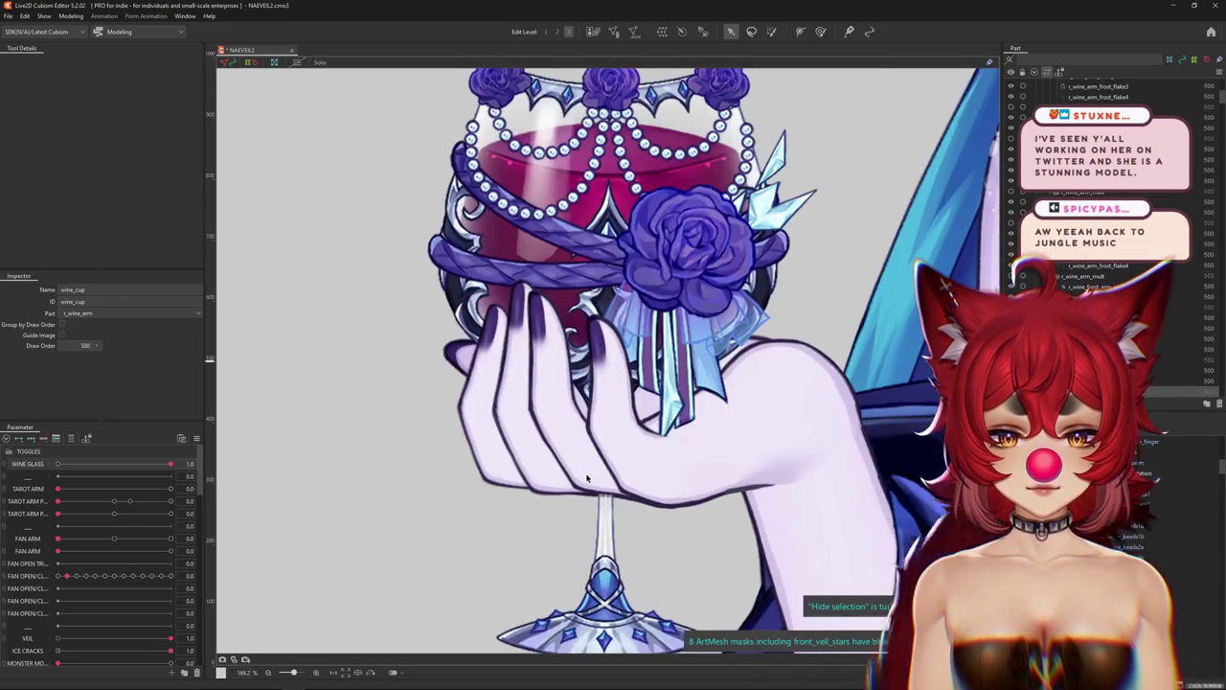
click(600, 524)
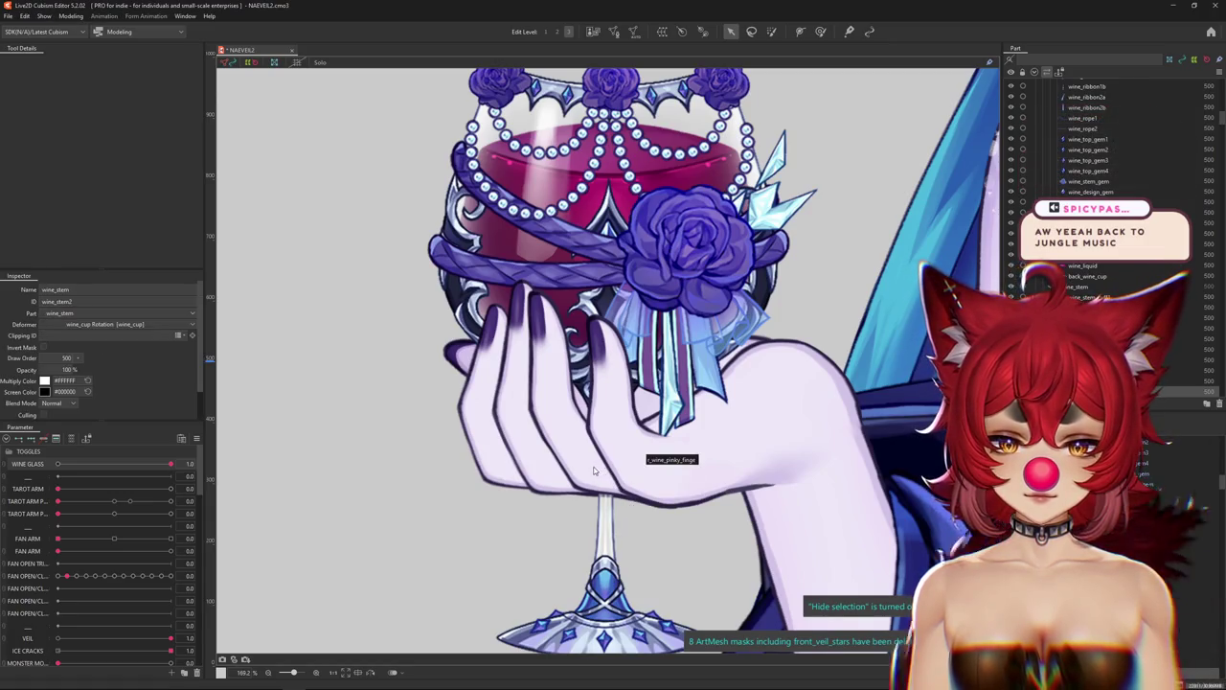
right_click(605, 485)
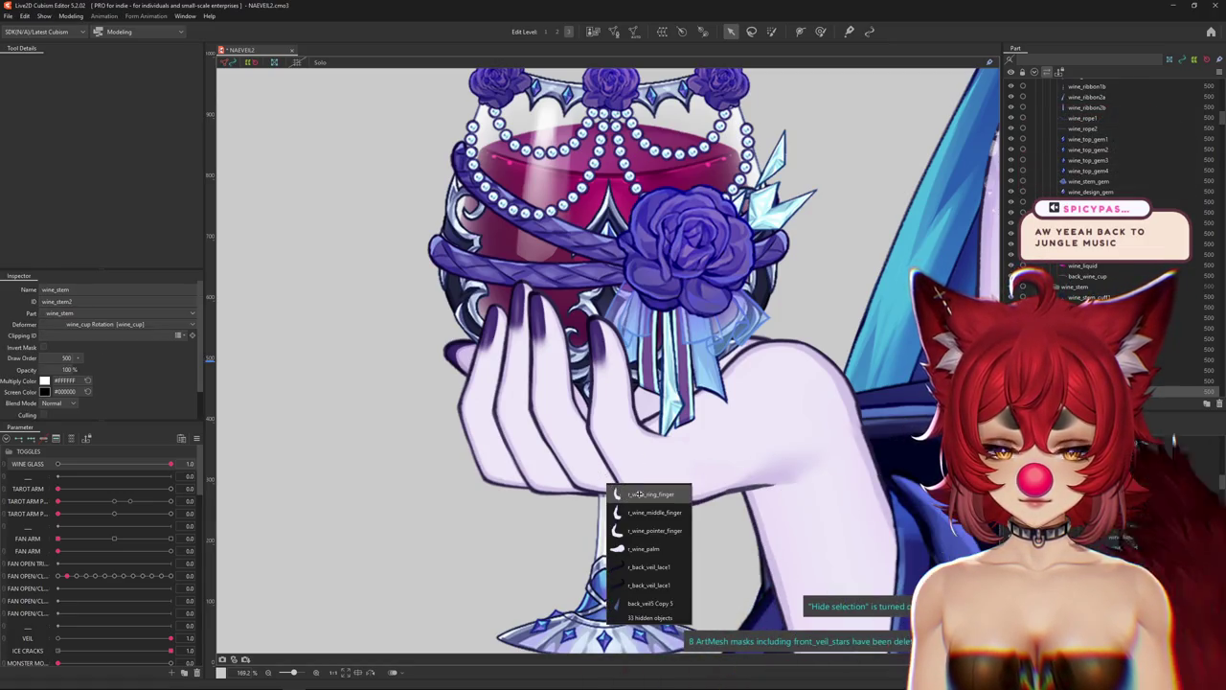
click(639, 494)
right_click(562, 484)
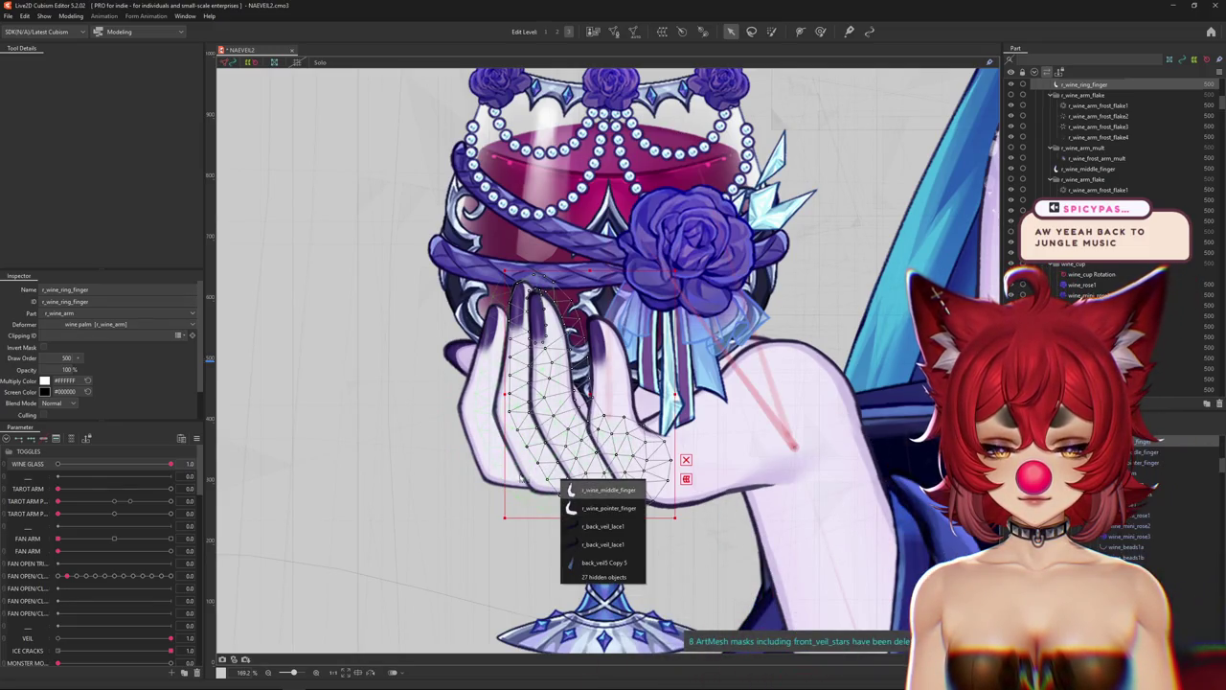
Add the middle finger and another finger mesh to the ring-finger selection.
click(607, 489)
right_click(537, 467)
shift+click(546, 475)
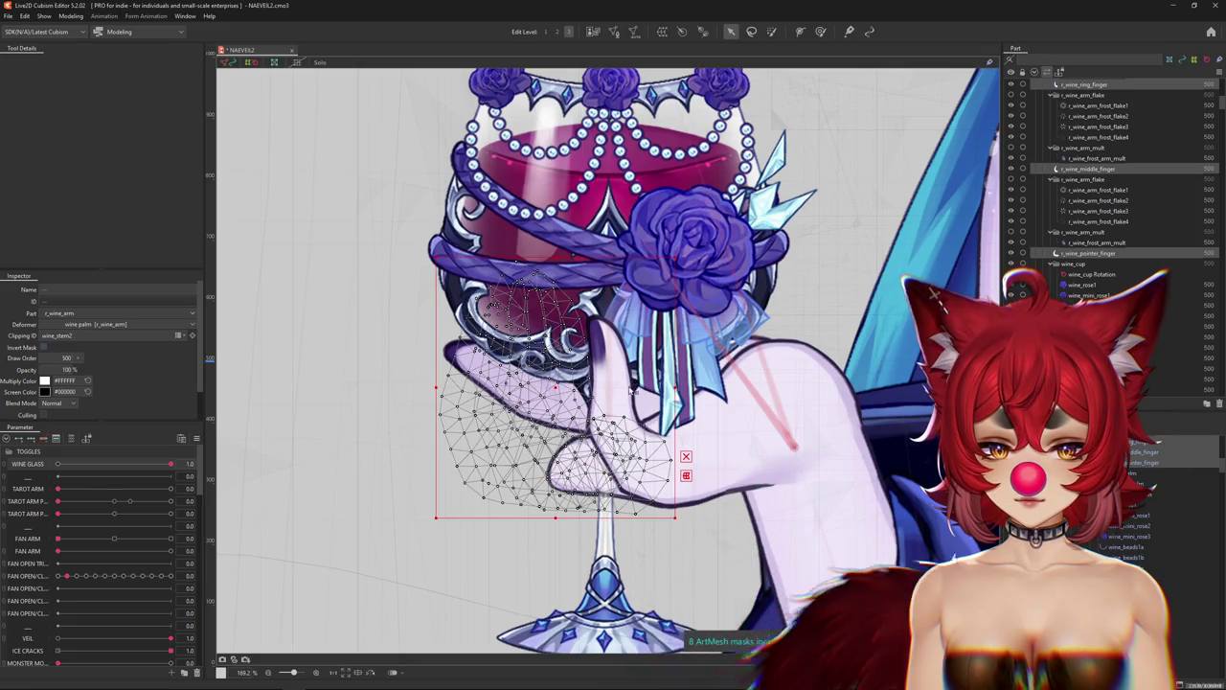
key(ctrl+h)
Select the wine_stem mesh and check the fingers now show in front of the stem.
scroll(628, 393, up, 1)
scroll(614, 402, up, 1)
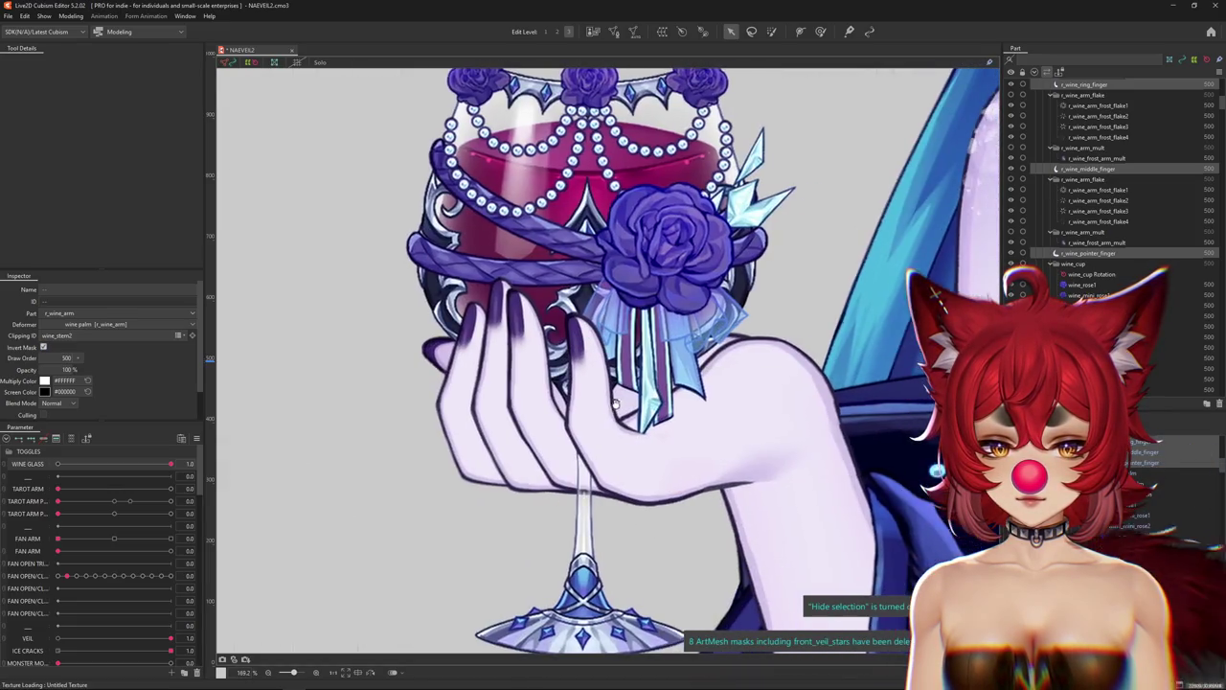
right_click(589, 490)
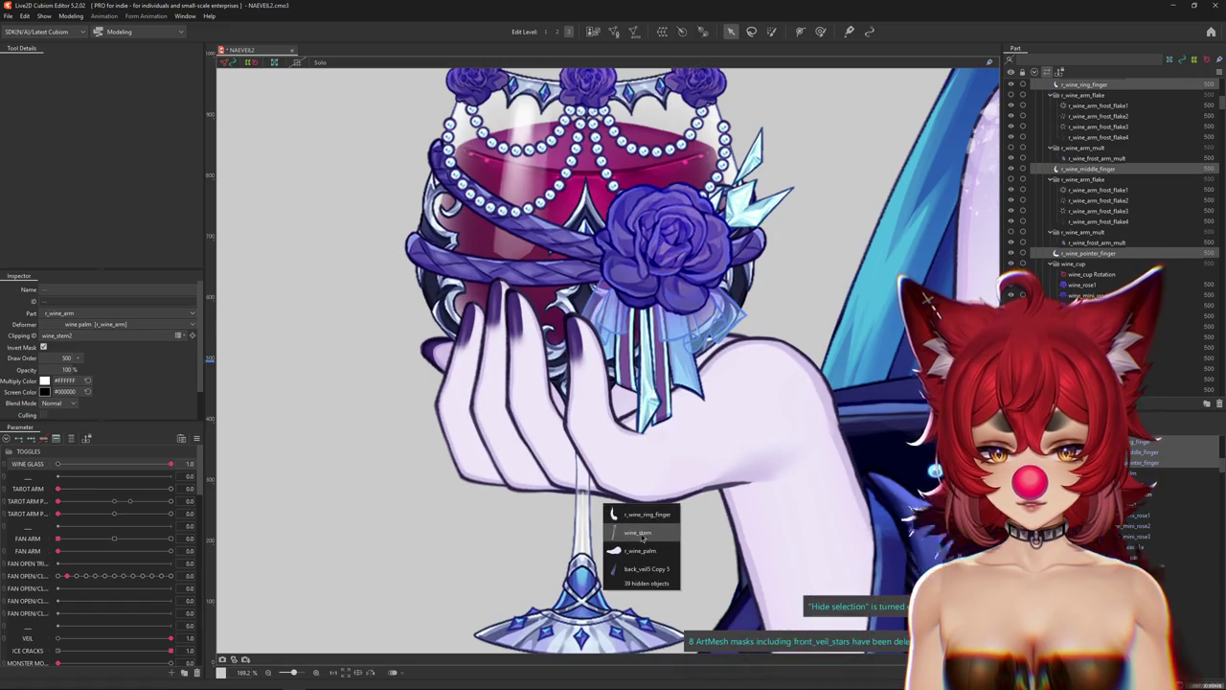
click(637, 531)
scroll(660, 471, down, 2)
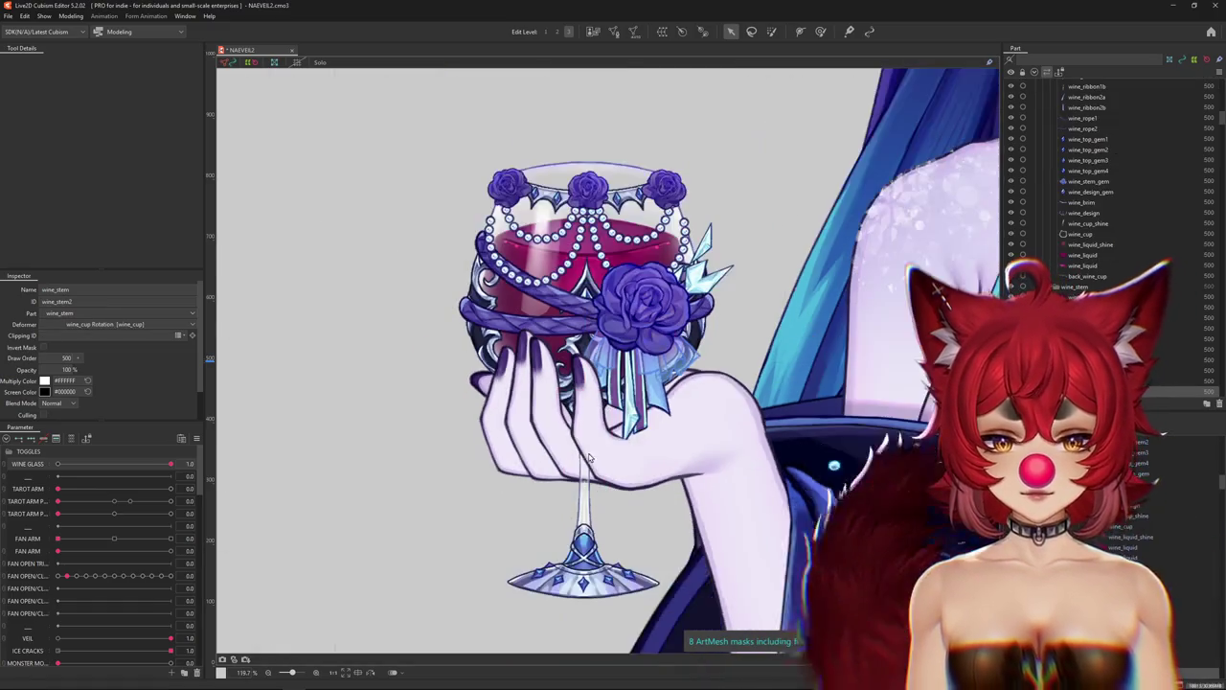
drag(659, 449, 640, 447)
key(ctrl+h)
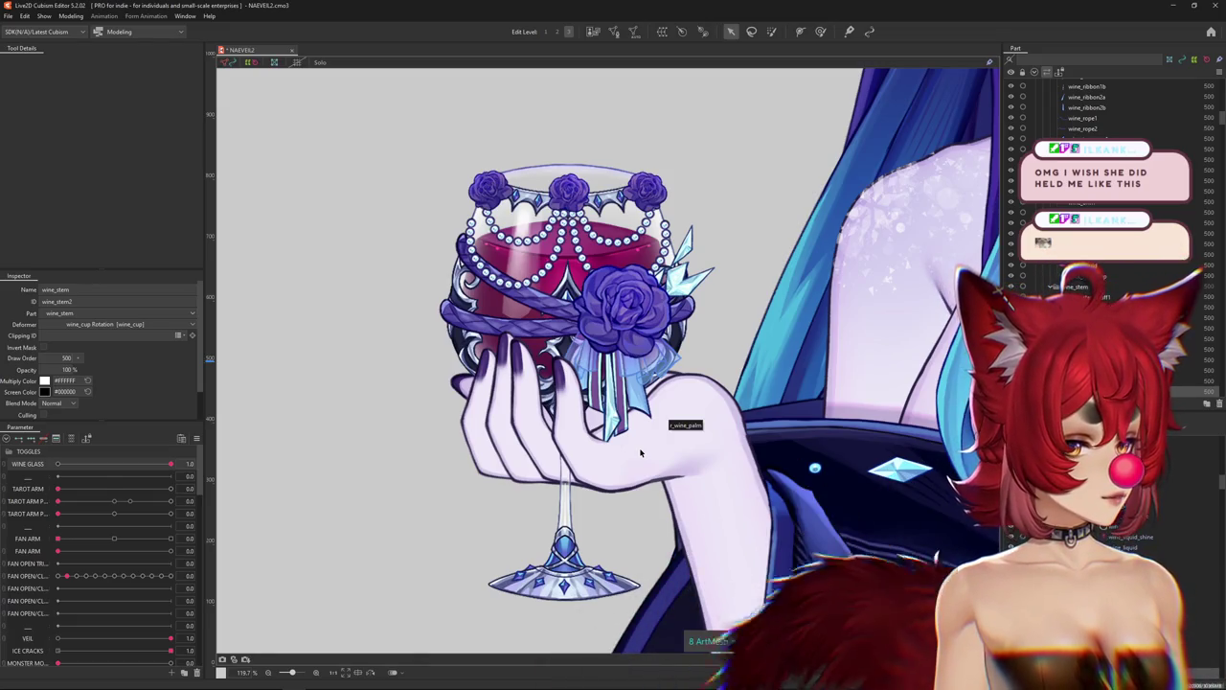
Restore the wine glass and hand, then select r_wine_pinky_finger for a new warp deformer.
scroll(617, 470, down, 5)
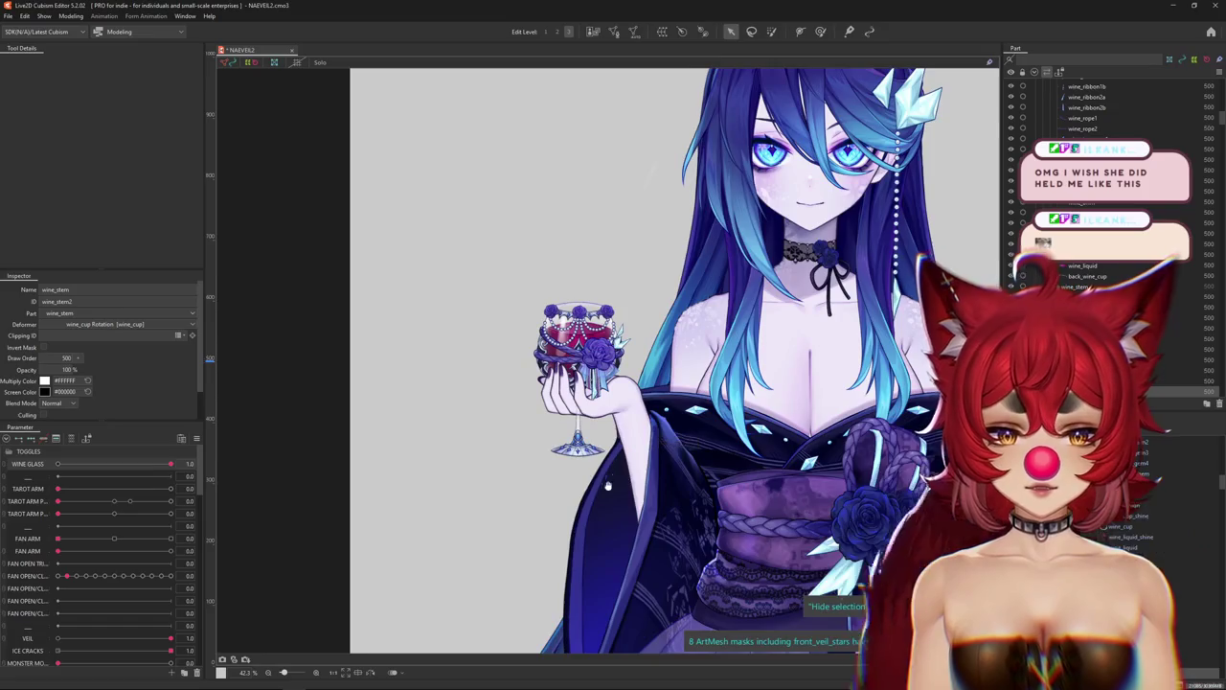
scroll(575, 422, up, 5)
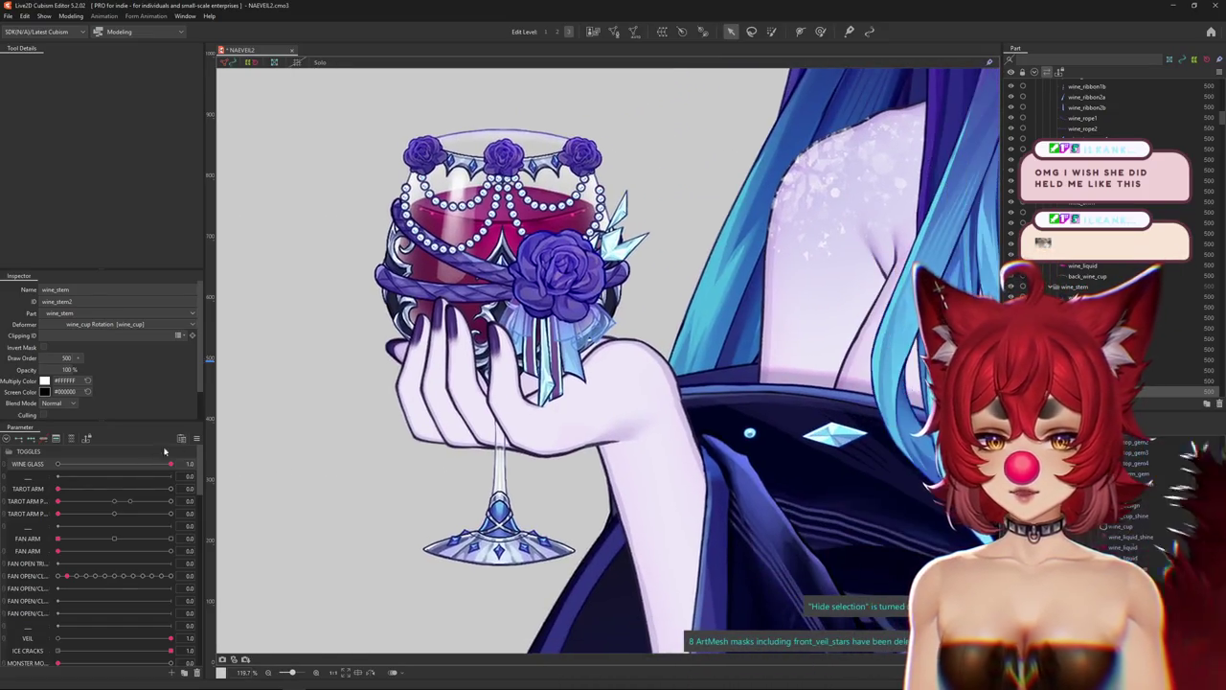
right_click(206, 431)
click(240, 444)
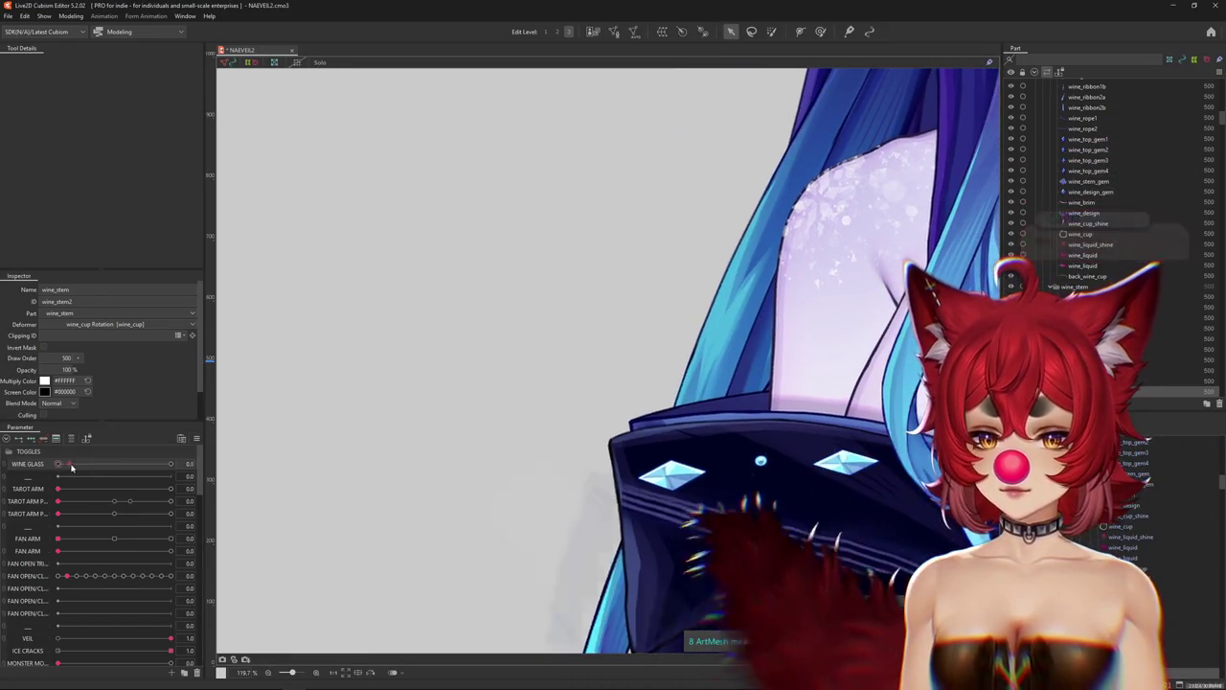
key(ctrl+z)
scroll(591, 489, up, 2)
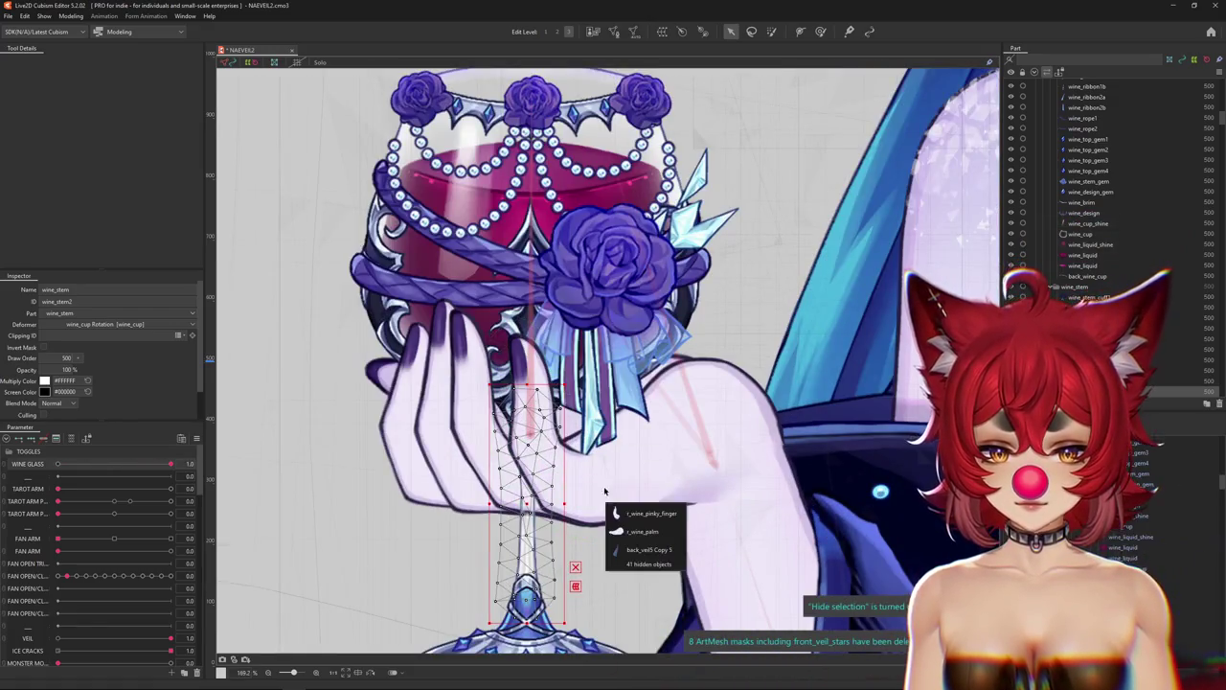
click(640, 514)
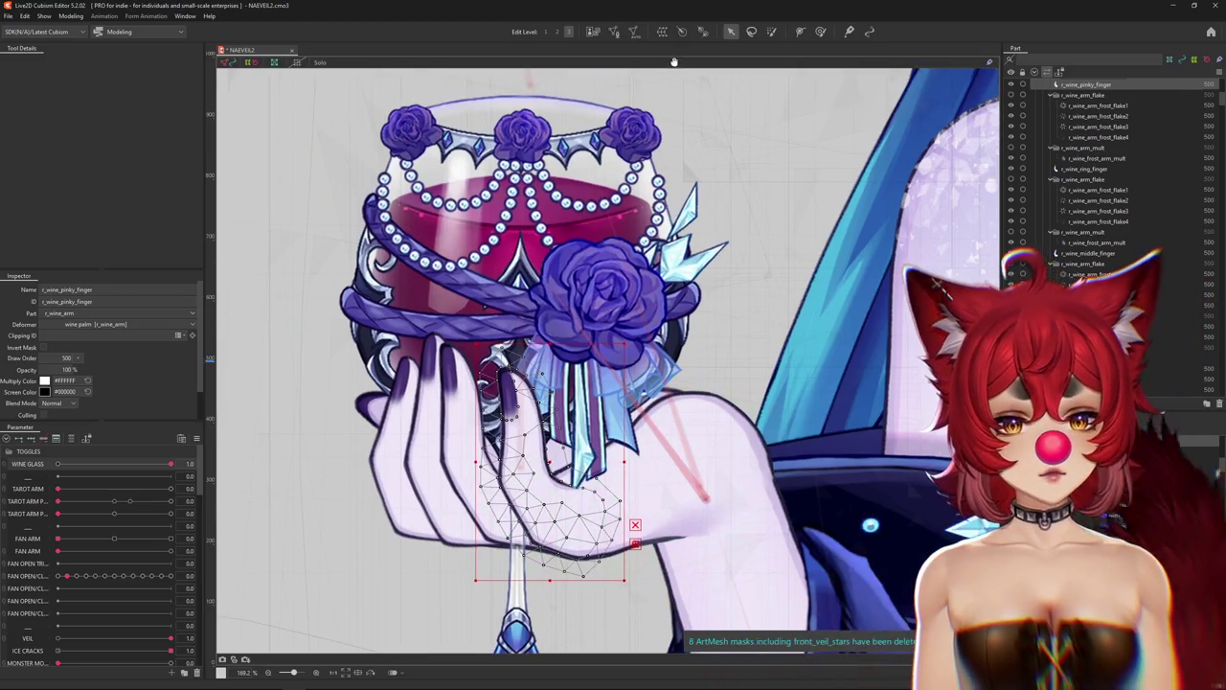
click(661, 32)
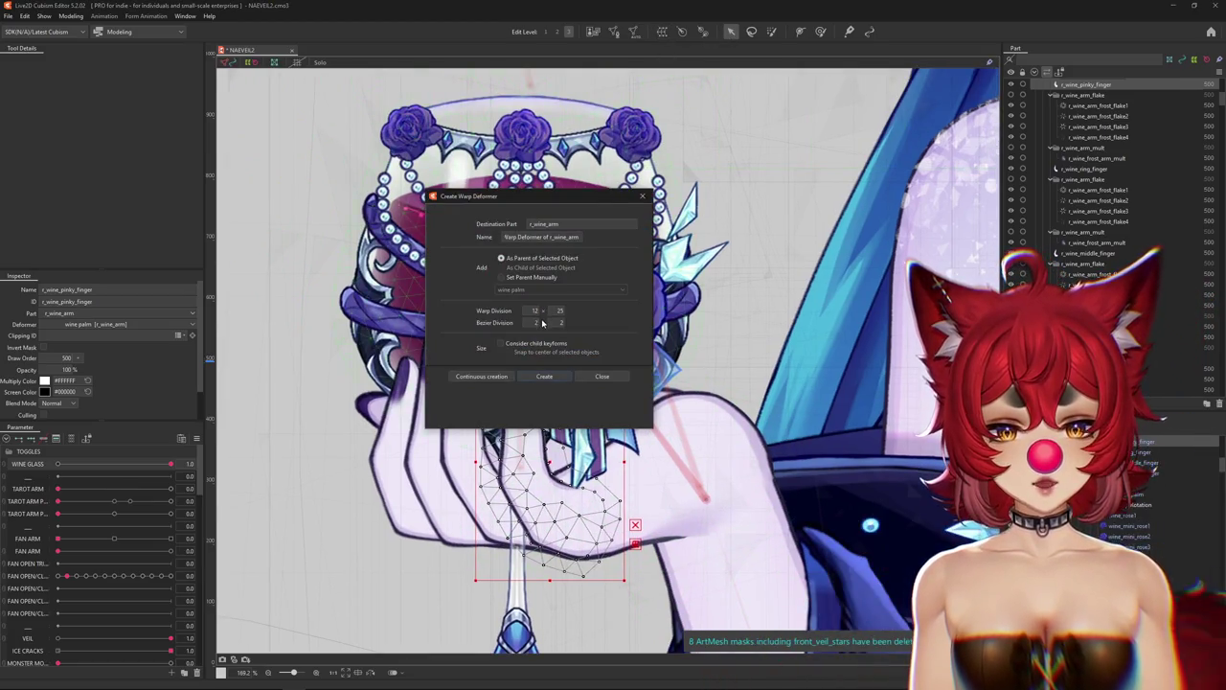
Create warp deformers for the pinky finger (division 15) and the pointer finger.
text(15)
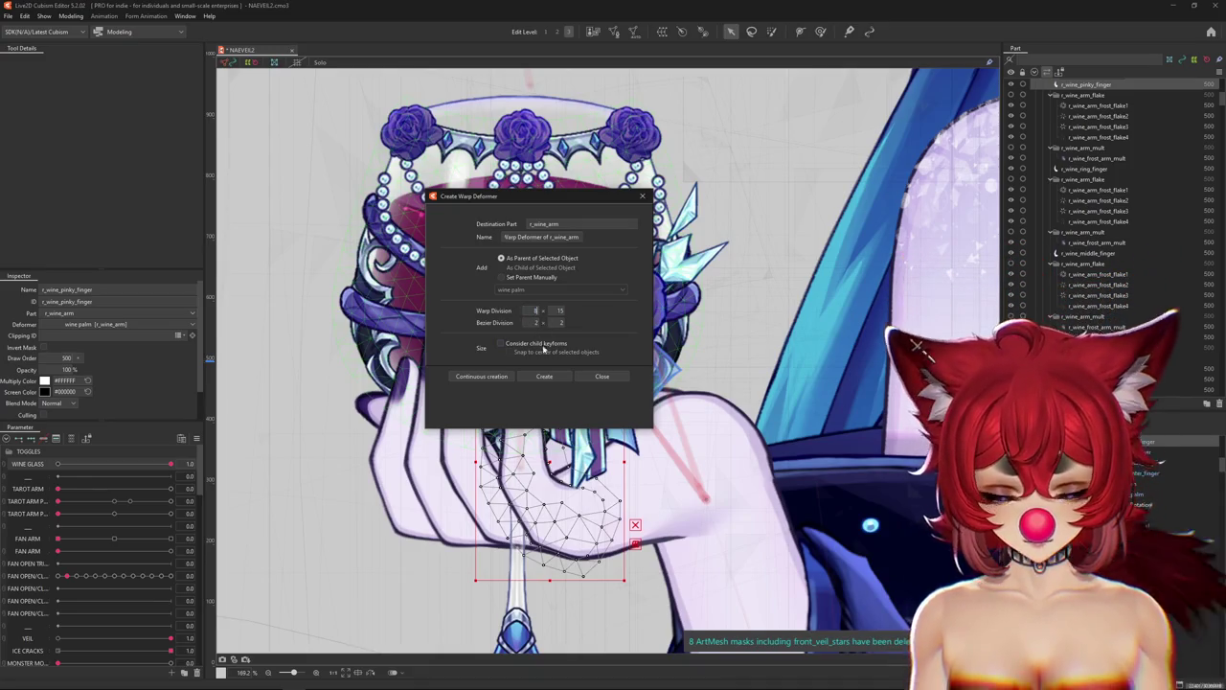
click(545, 376)
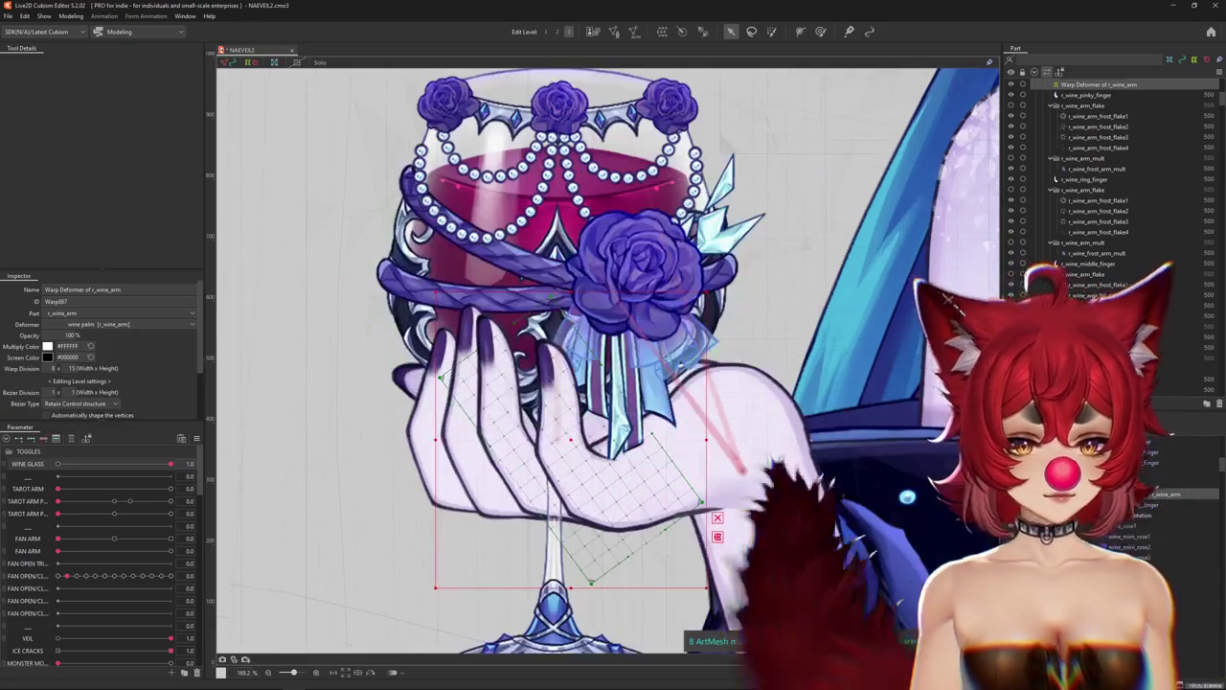
click(670, 451)
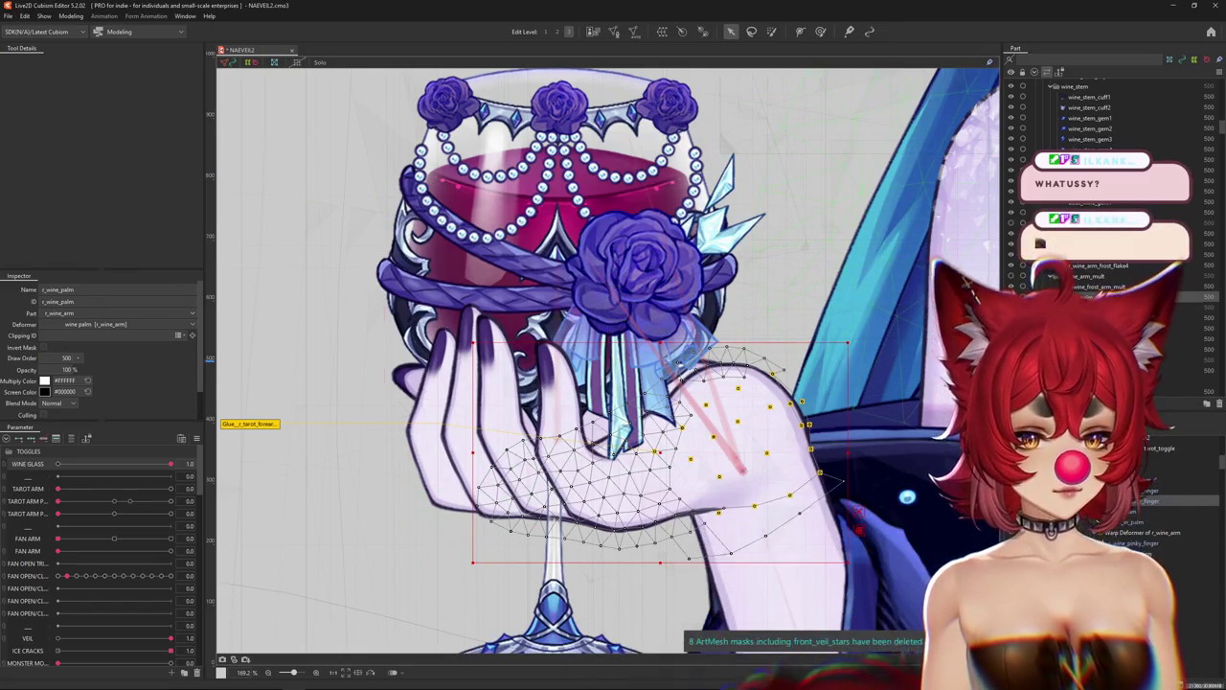
click(460, 402)
click(661, 31)
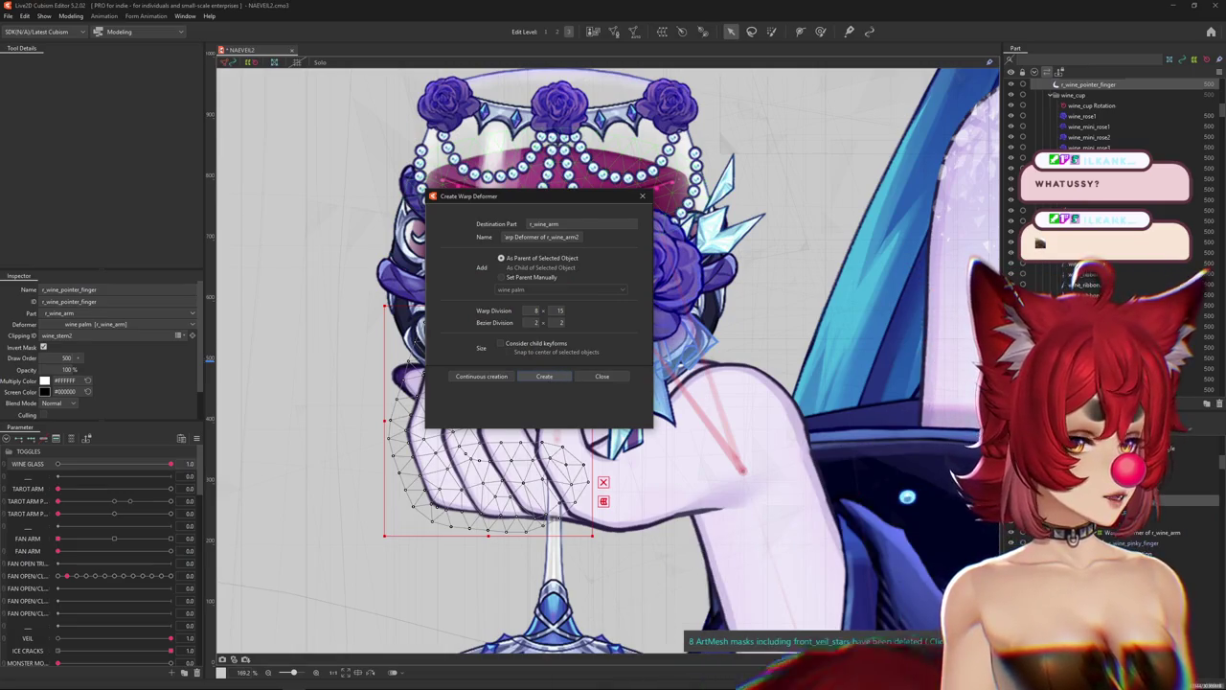
key(Return)
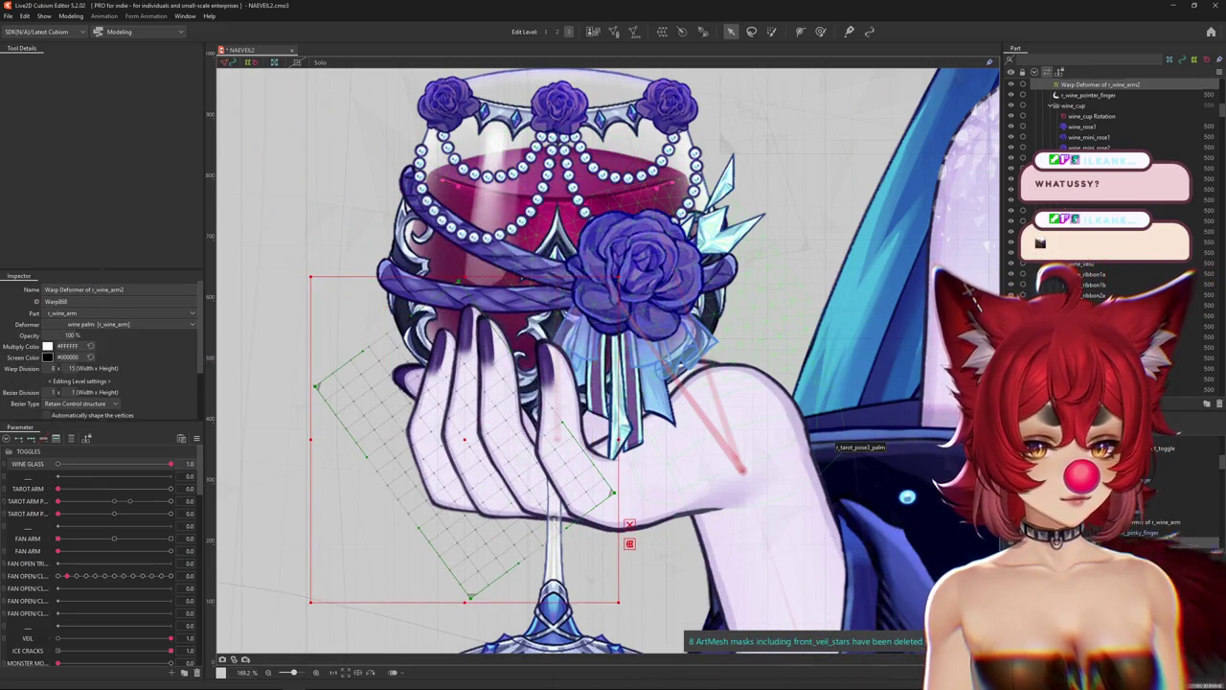
Create warp deformers for the ring and middle finger meshes.
click(508, 460)
click(661, 31)
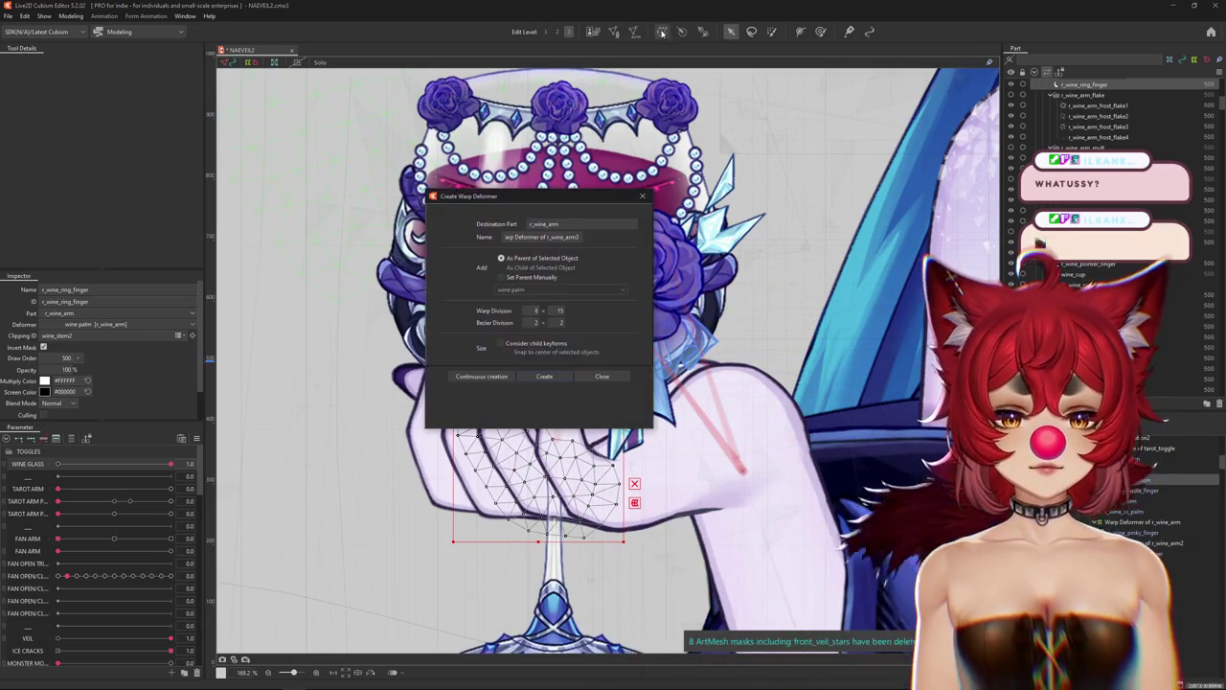
key(Return)
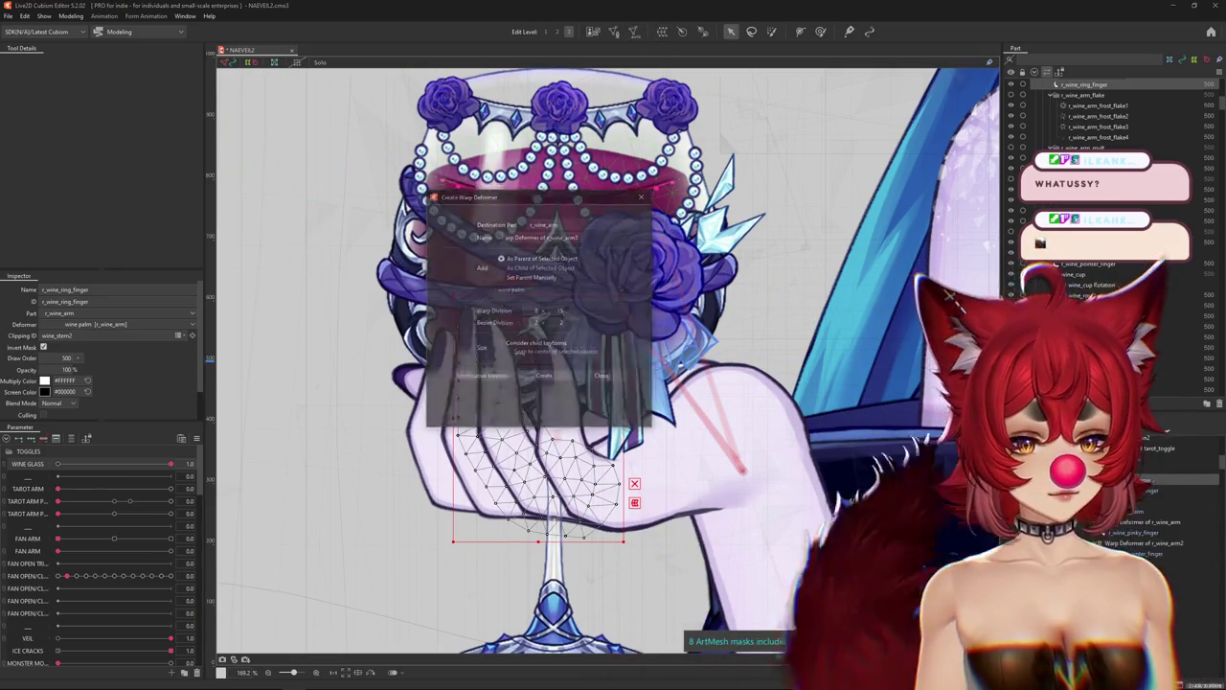
click(480, 402)
click(661, 31)
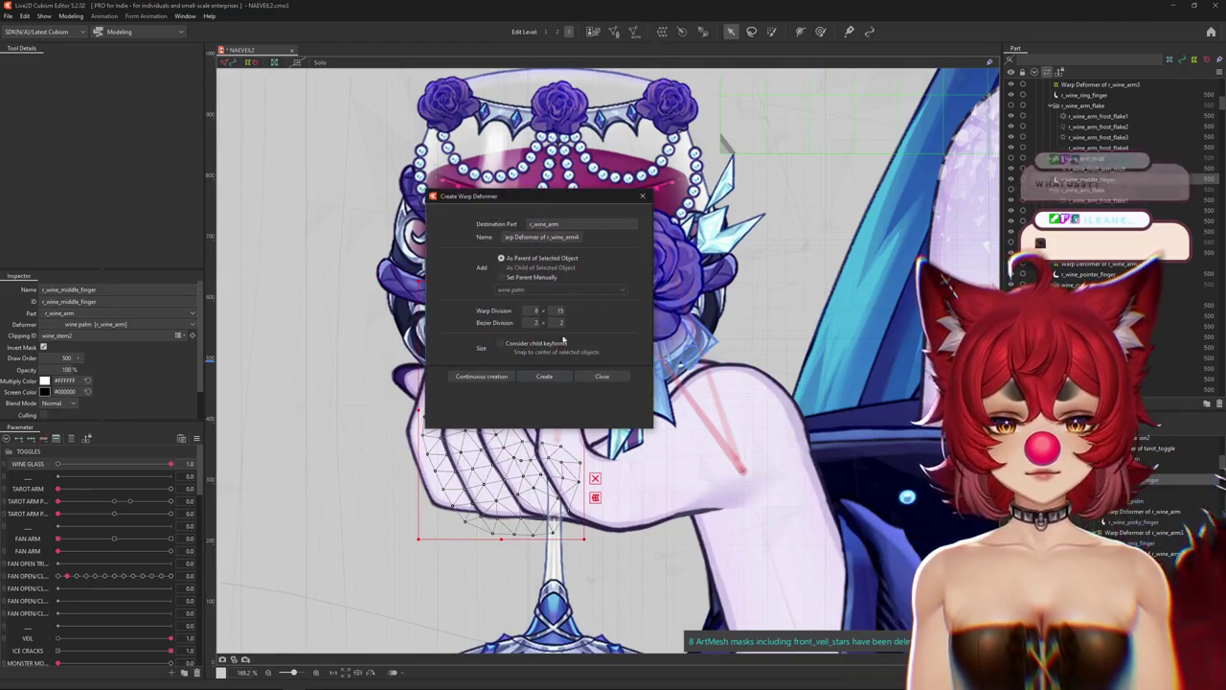
key(Return)
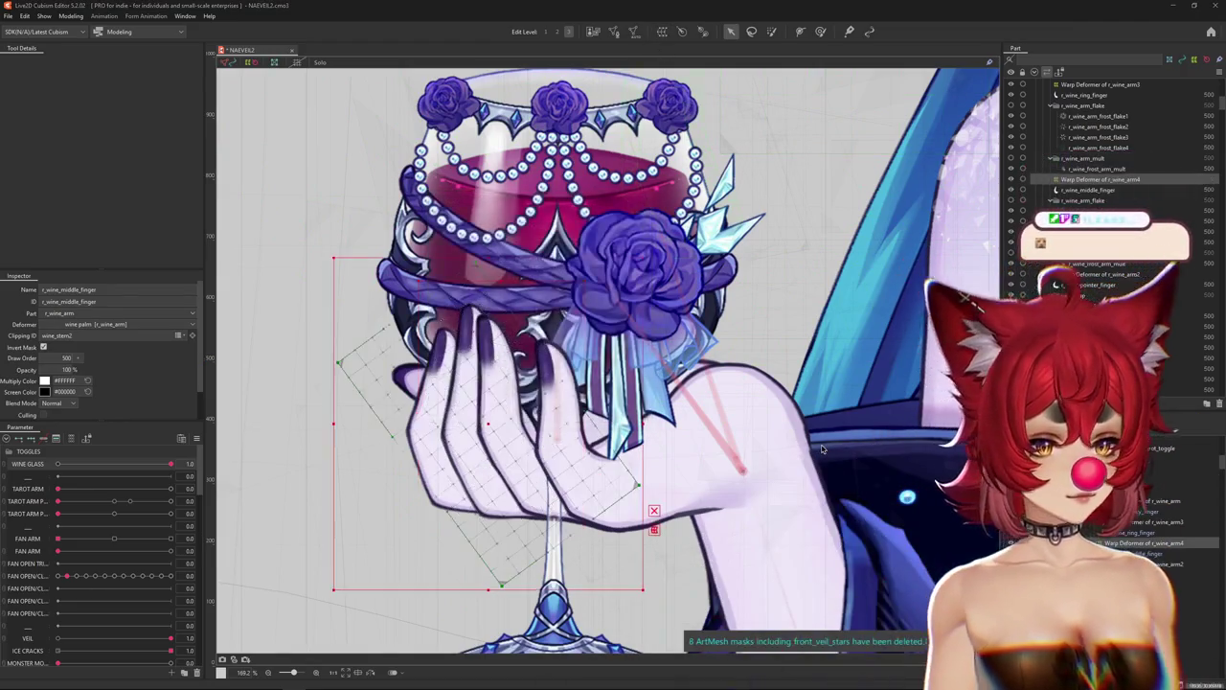
Create a warp deformer for r_wine_in_palm, then reselect the pinky finger mesh.
click(748, 436)
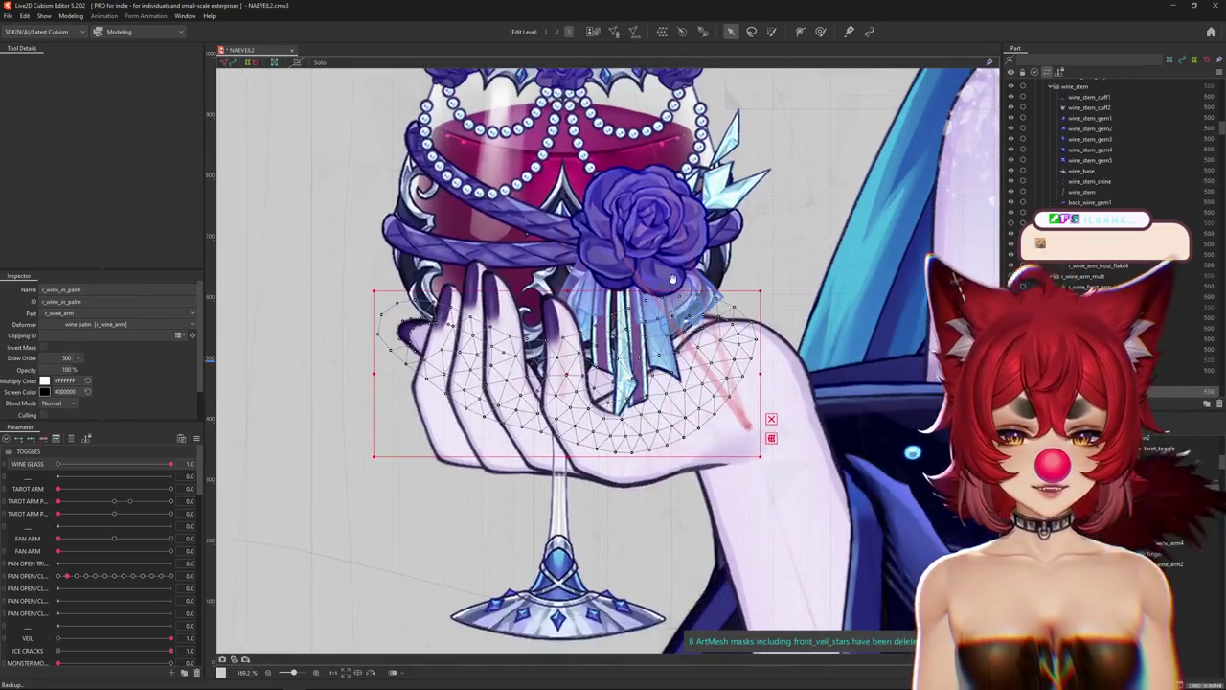
drag(777, 434, 764, 407)
click(661, 32)
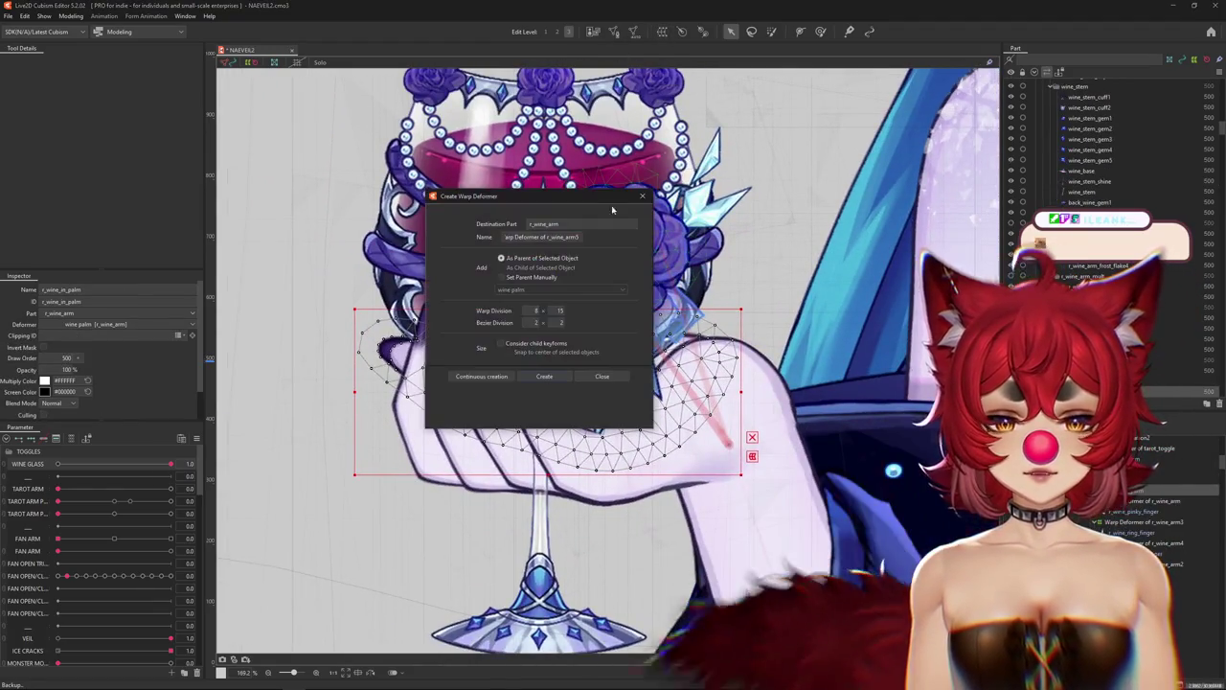
key(Tab)
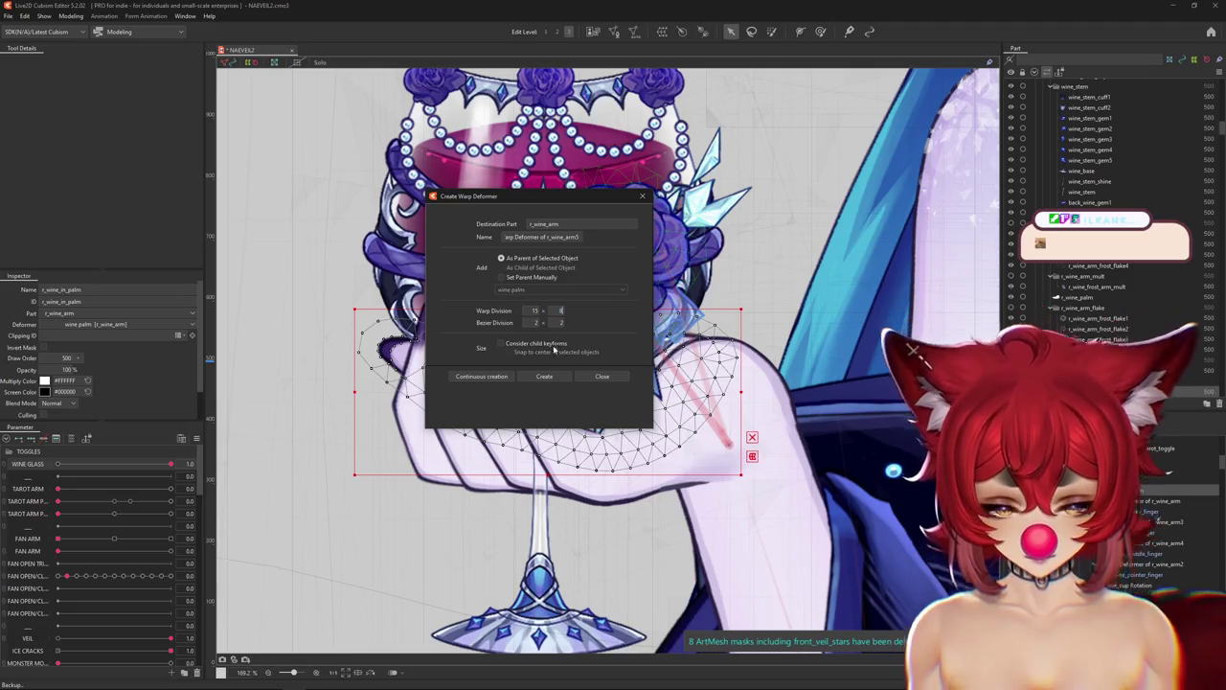
click(550, 380)
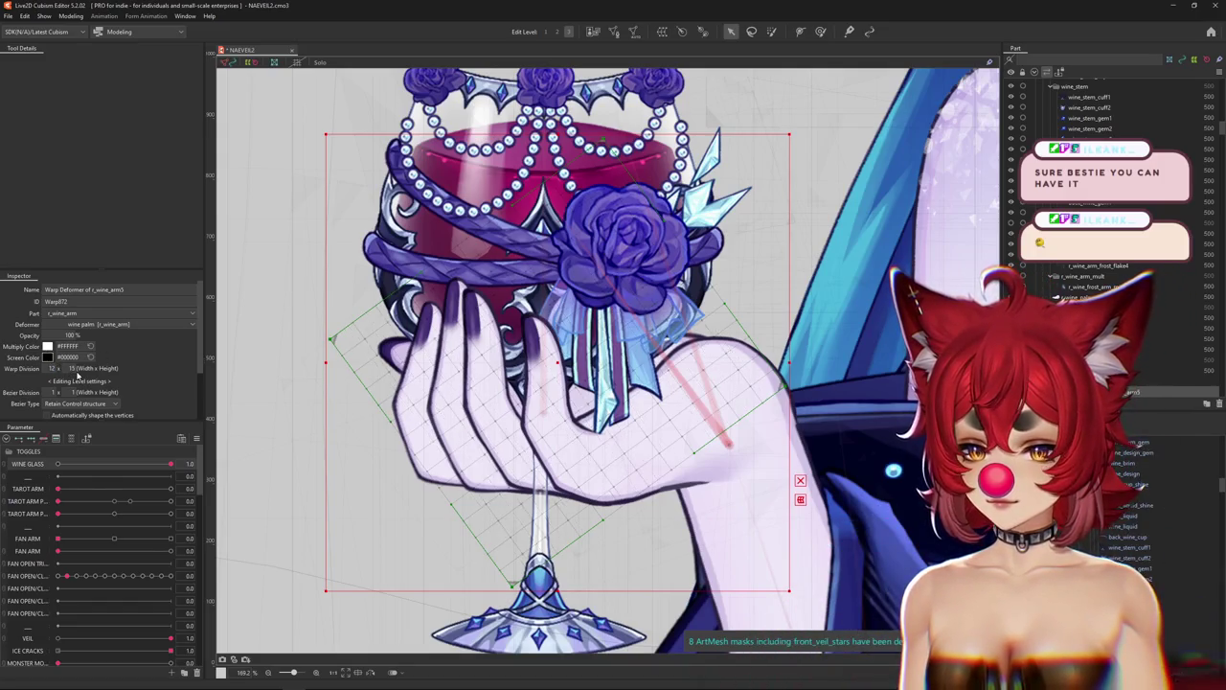
right_click(598, 460)
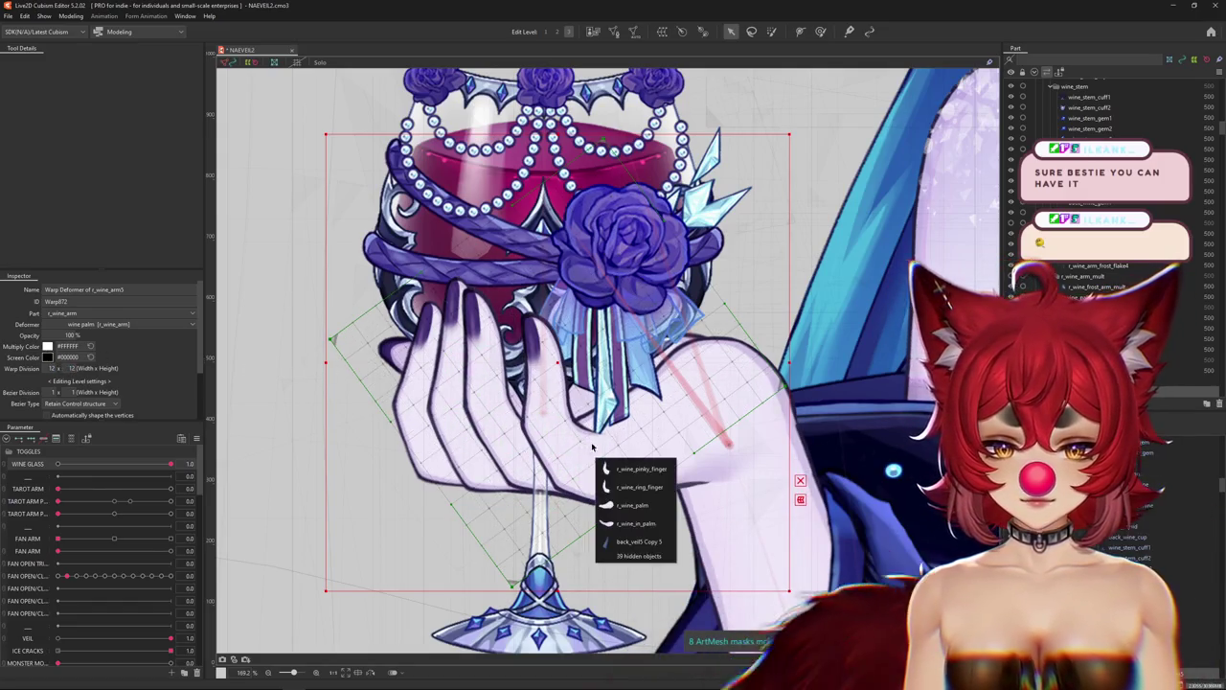
click(616, 468)
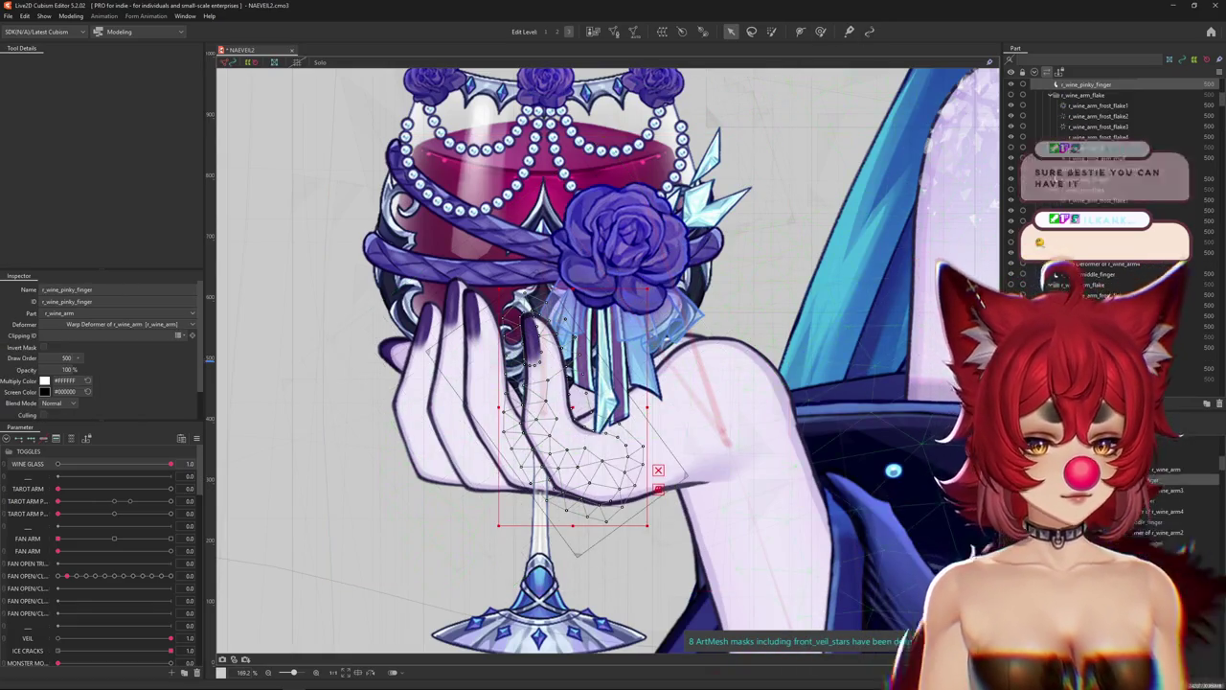
Select the pinky's Warp Deformer of r_wine_arm and activate the deform brush.
click(575, 441)
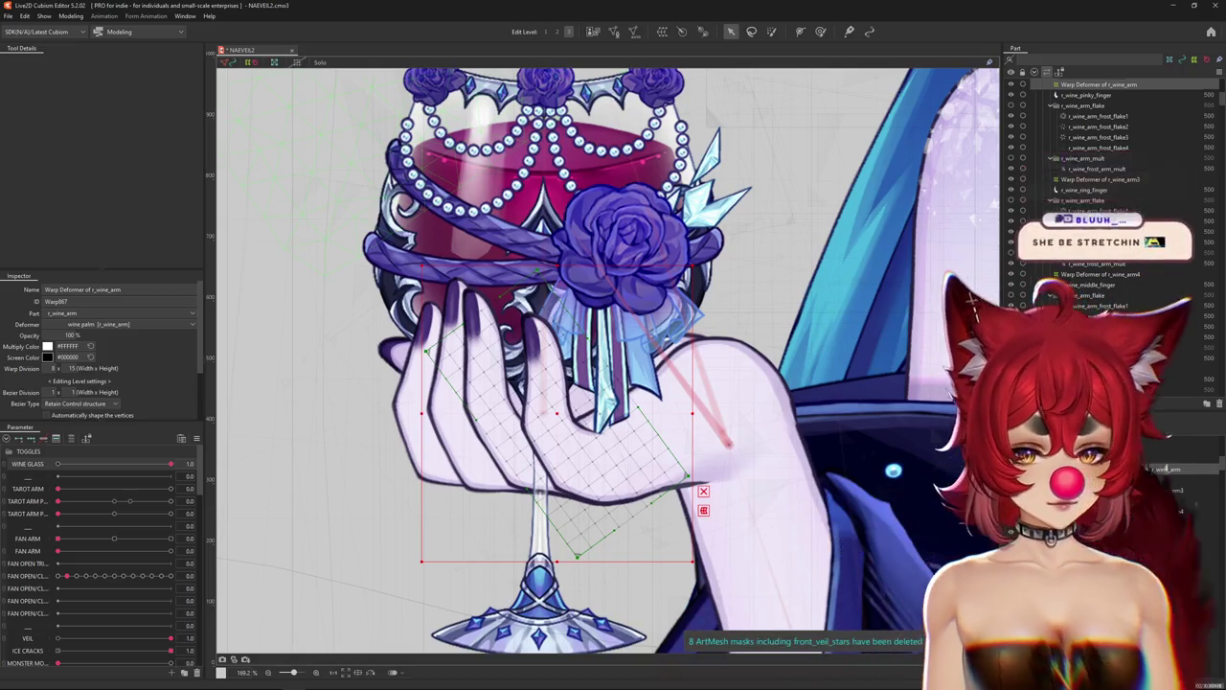
click(821, 29)
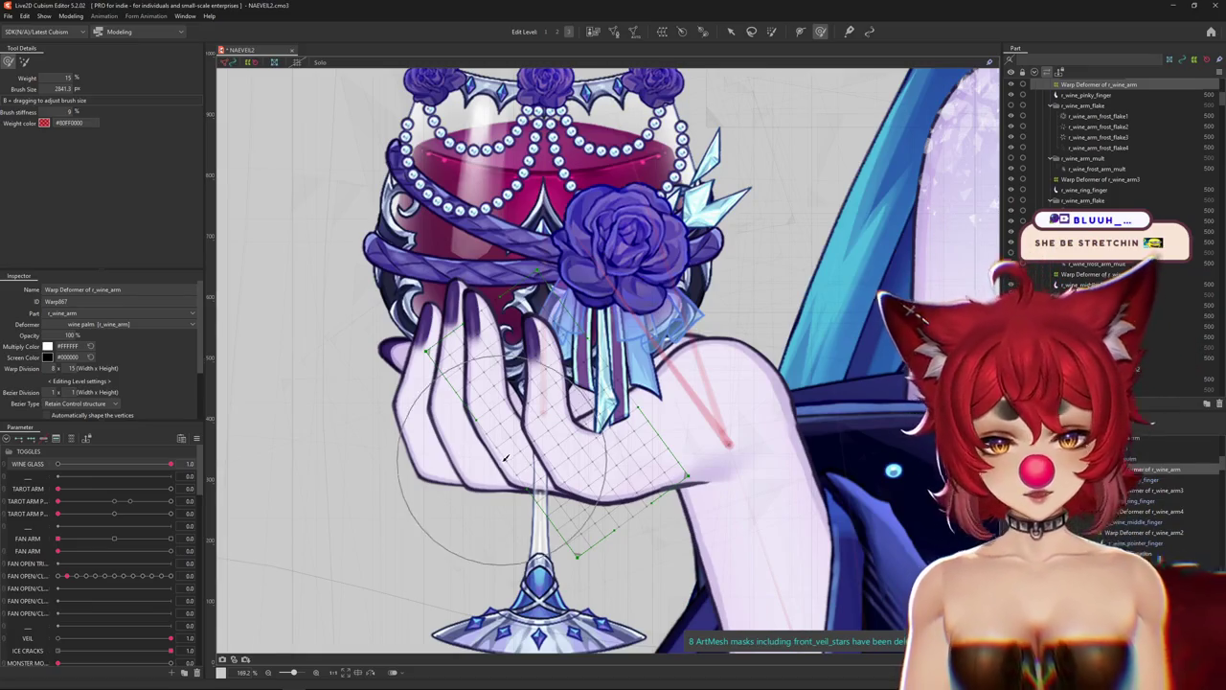
key(ctrl+h)
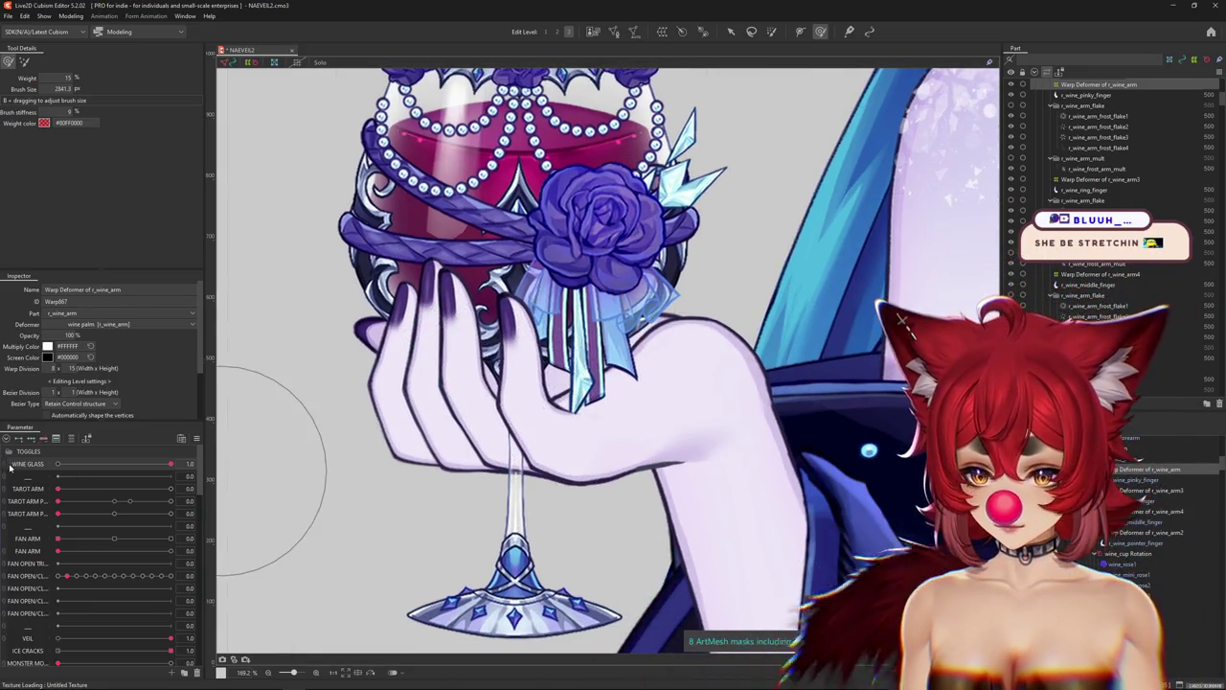
Flick the WINE GLASS slider off and on, then zoom around the hand.
drag(58, 464, 192, 464)
scroll(480, 479, down, 3)
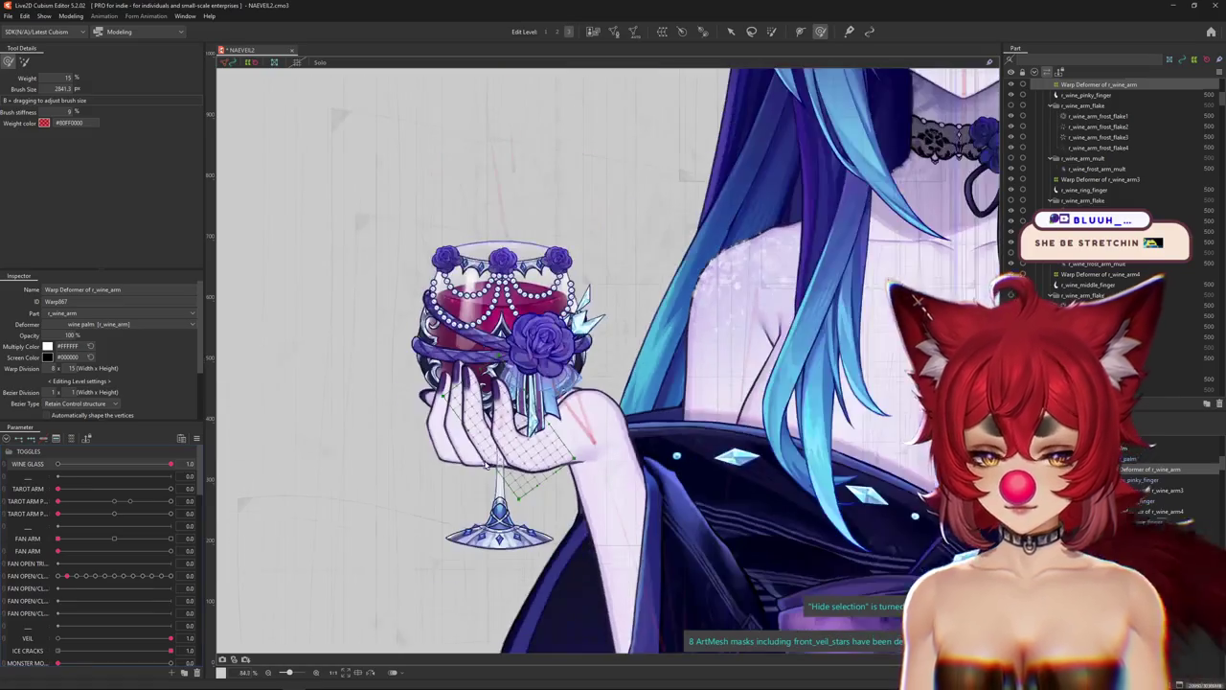
scroll(480, 479, down, 2)
scroll(480, 479, up, 2)
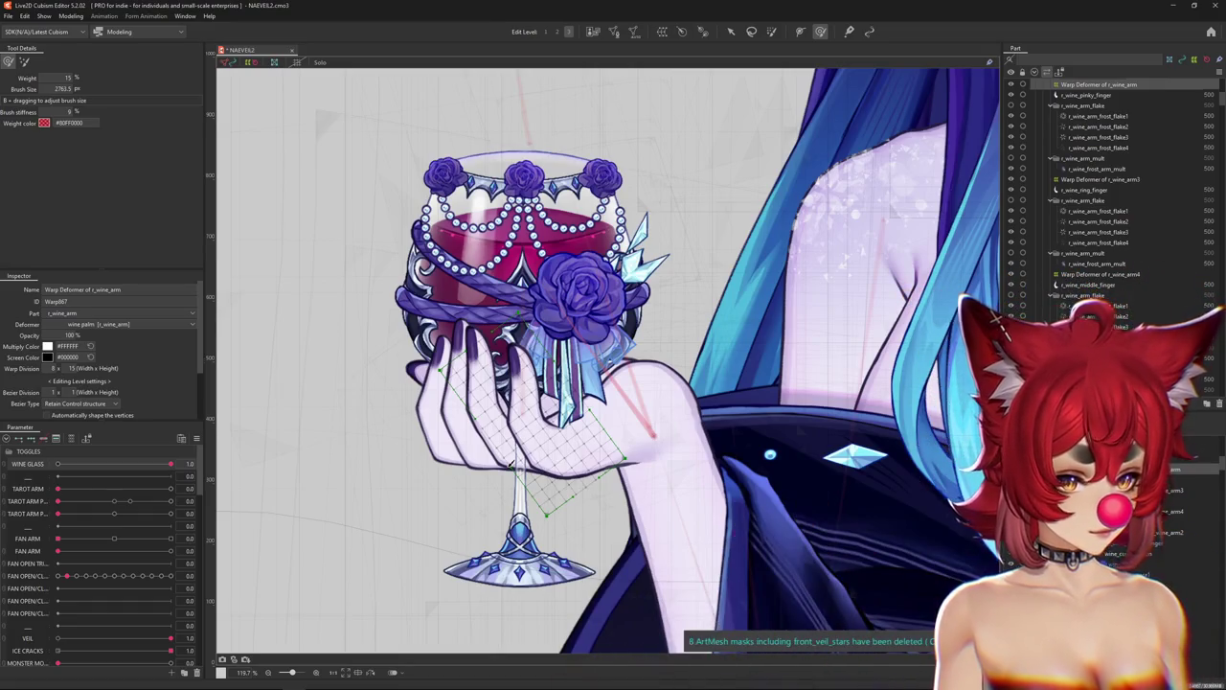
Hide the deformer lattice, review the hand zoomed in and out, and retoggle WINE GLASS.
key(ctrl+h)
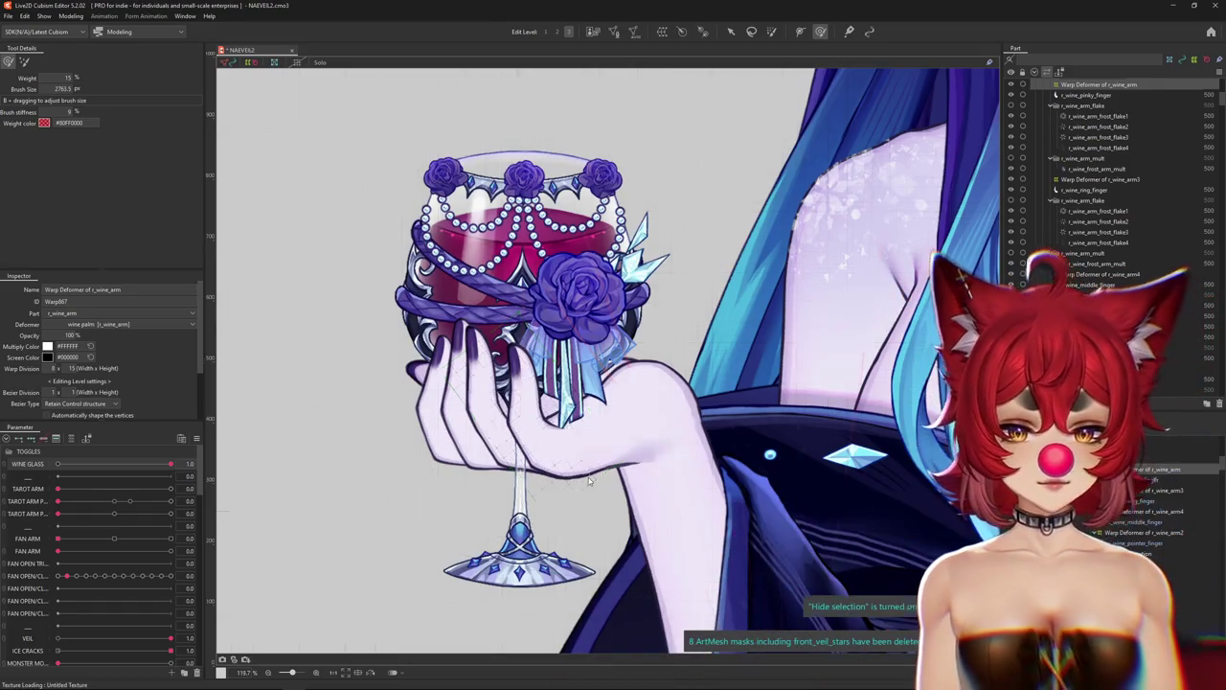
scroll(693, 345, down, 2)
scroll(693, 345, up, 2)
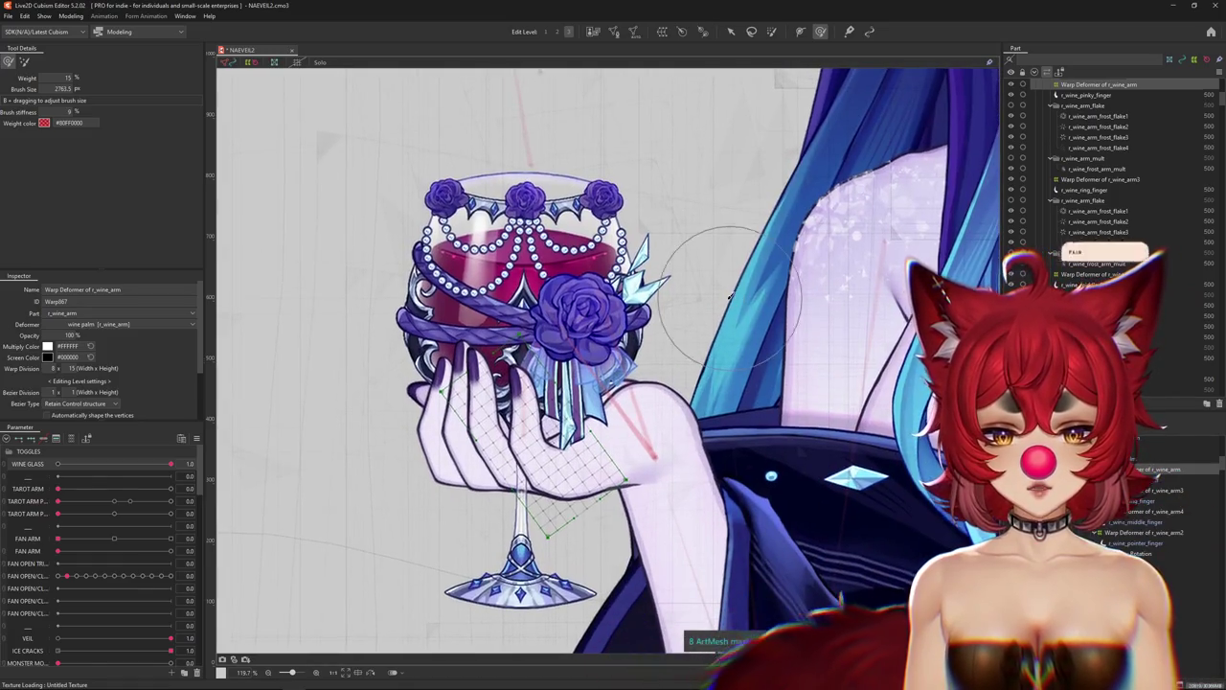
scroll(693, 345, down, 2)
scroll(729, 164, up, 2)
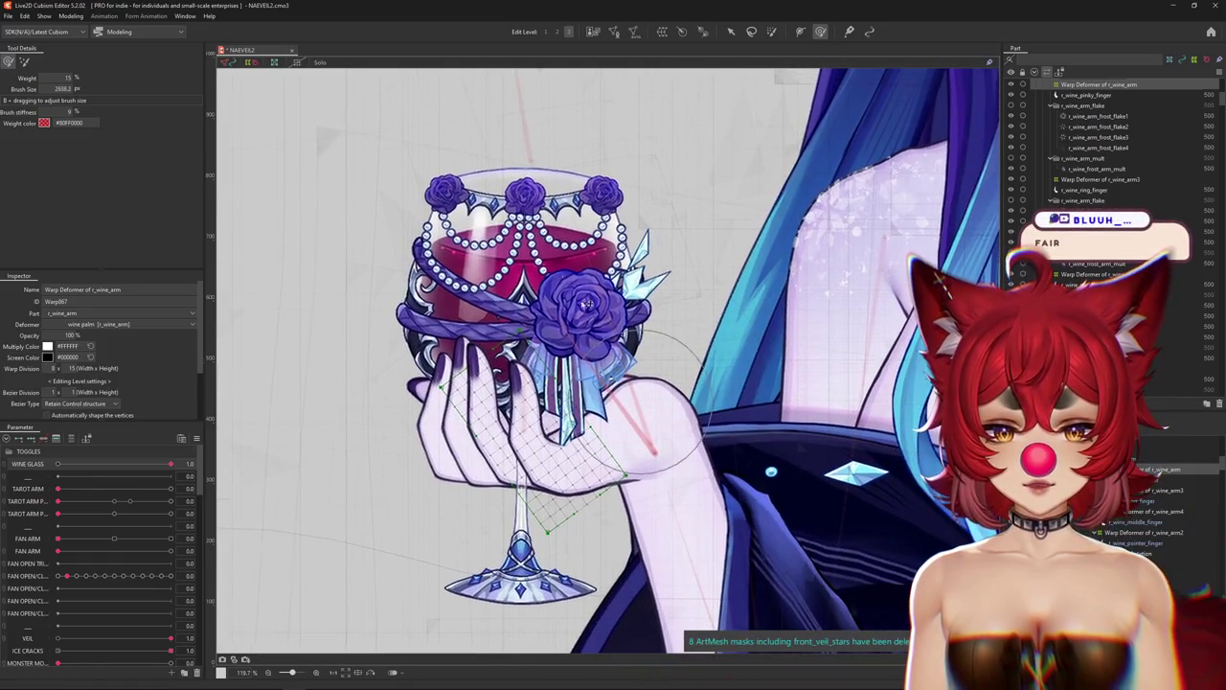
scroll(575, 383, down, 2)
scroll(566, 345, up, 2)
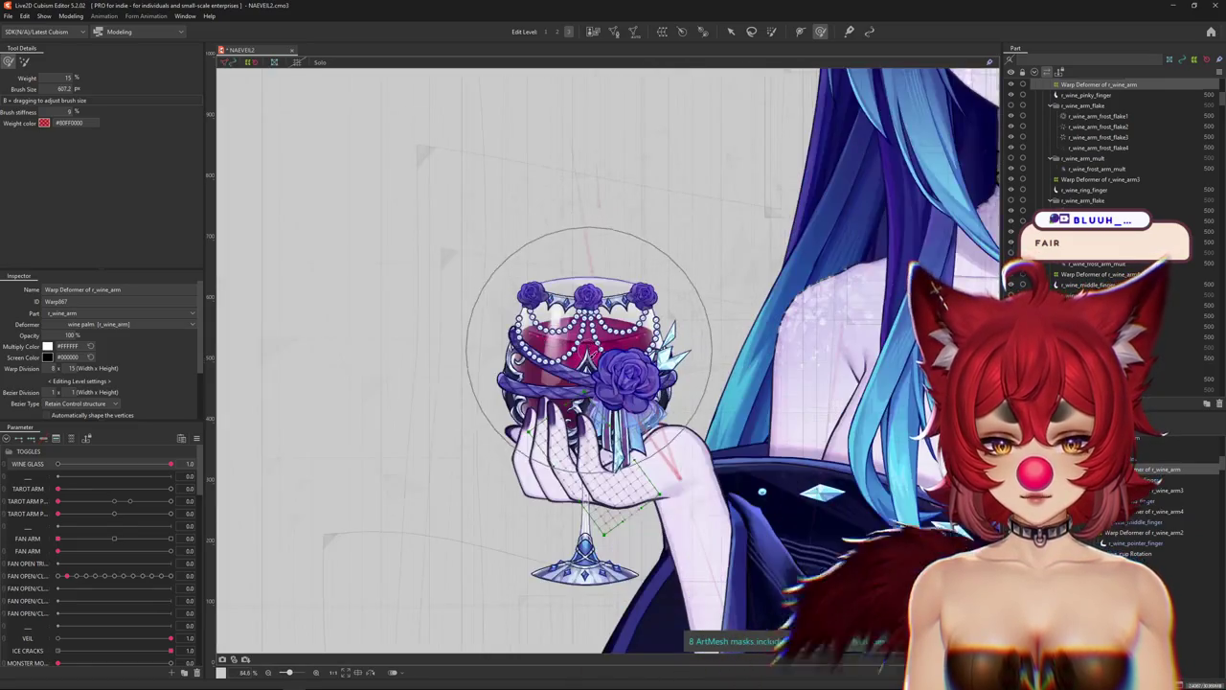
scroll(560, 330, down, 2)
scroll(541, 407, up, 2)
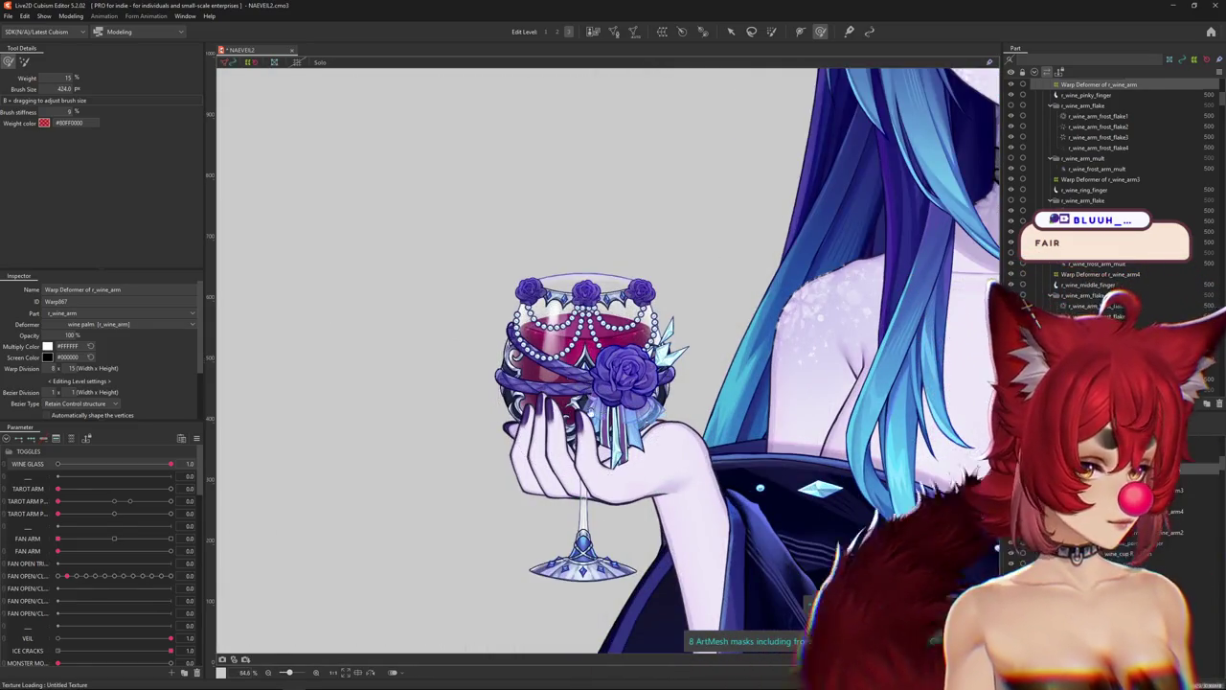
click(21, 464)
click(11, 457)
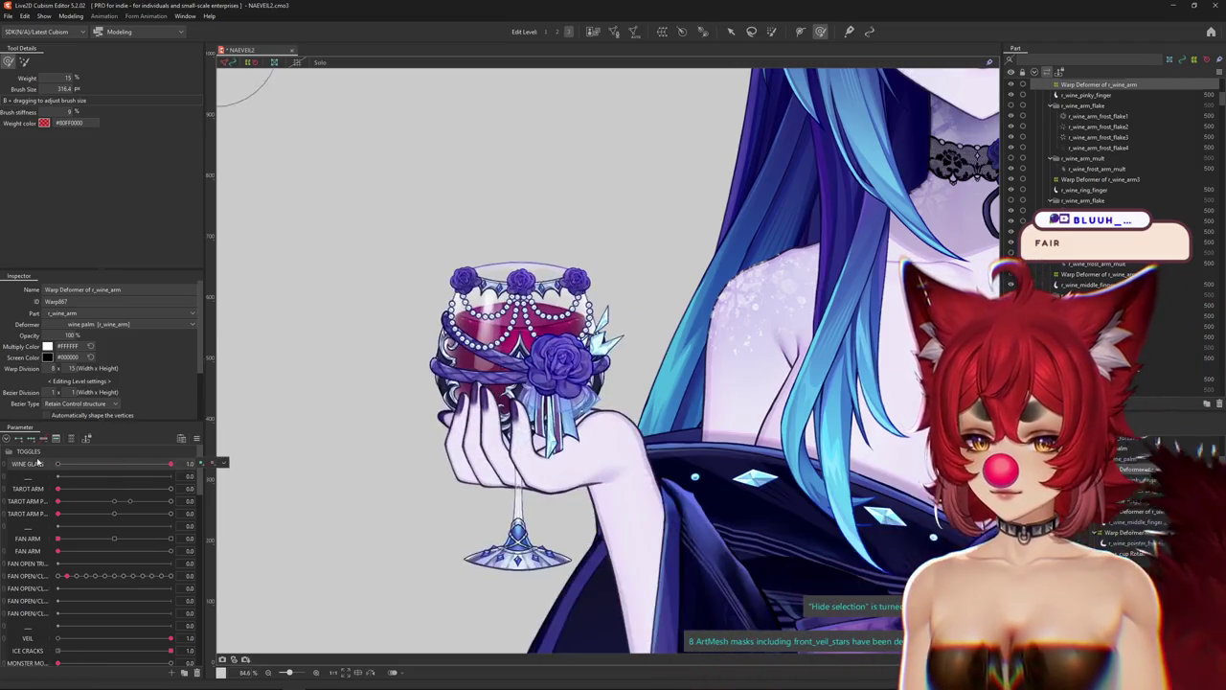
click(9, 454)
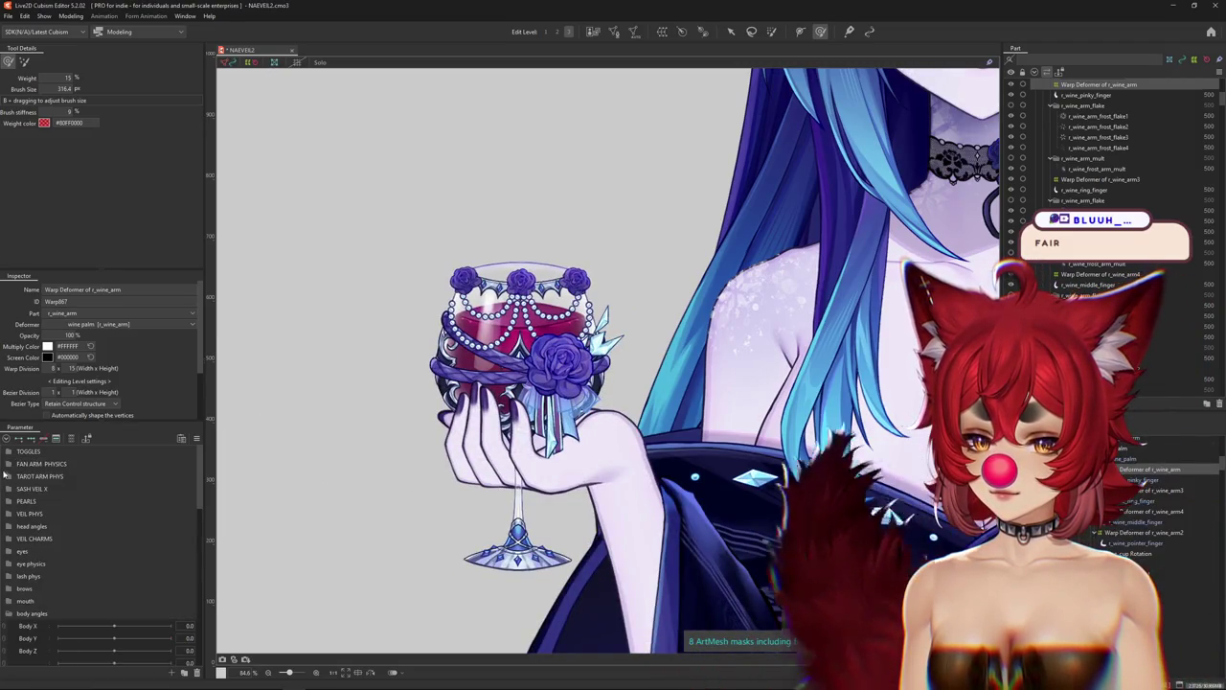
Expand FAN ARM PHYSICS, bend FAN HAND X partway, and brush the hand deformer.
click(7, 464)
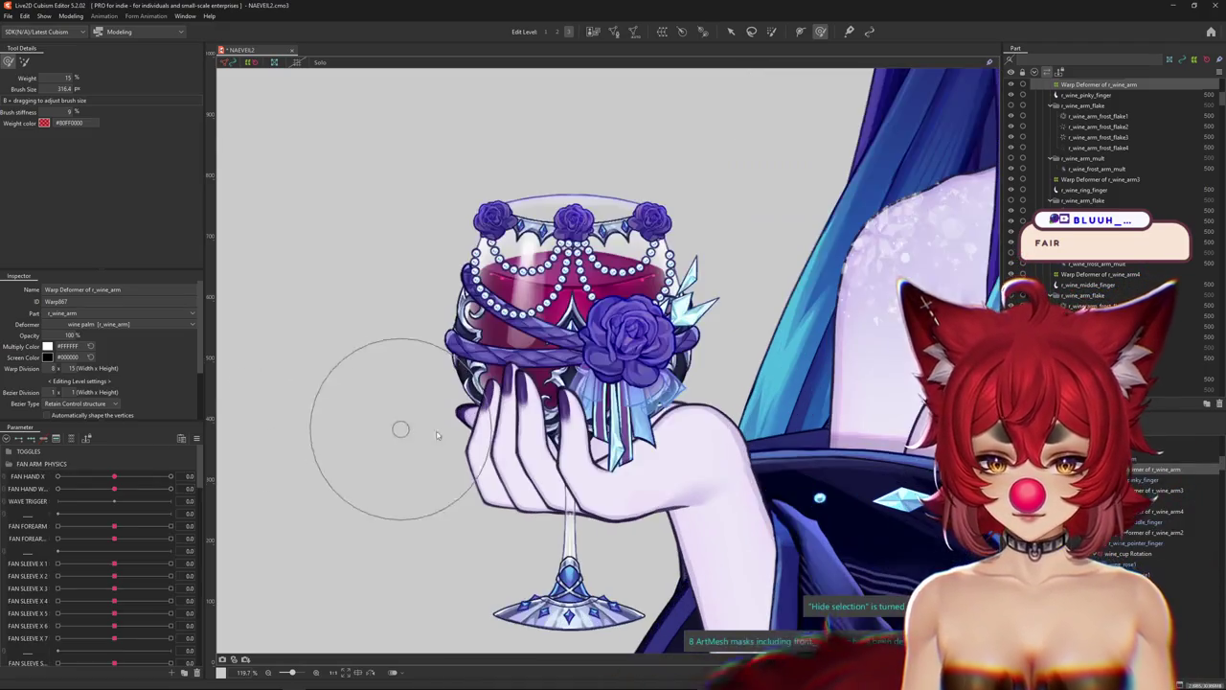
scroll(393, 431, up, 3)
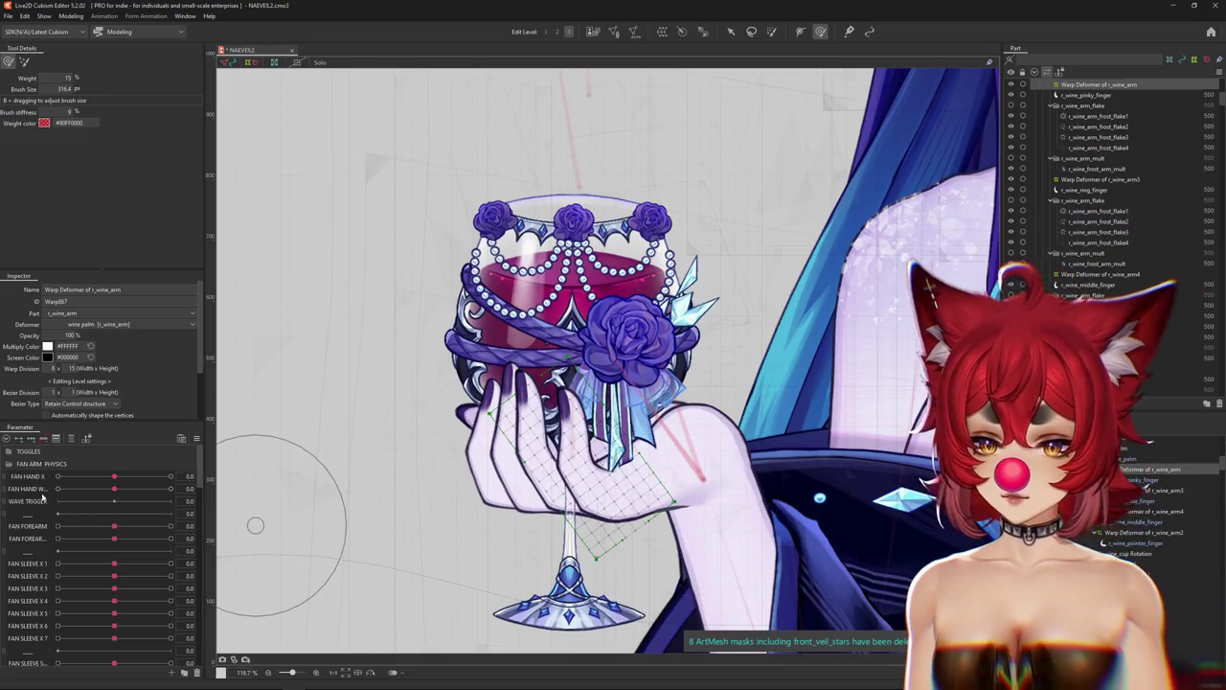
drag(80, 478, 73, 476)
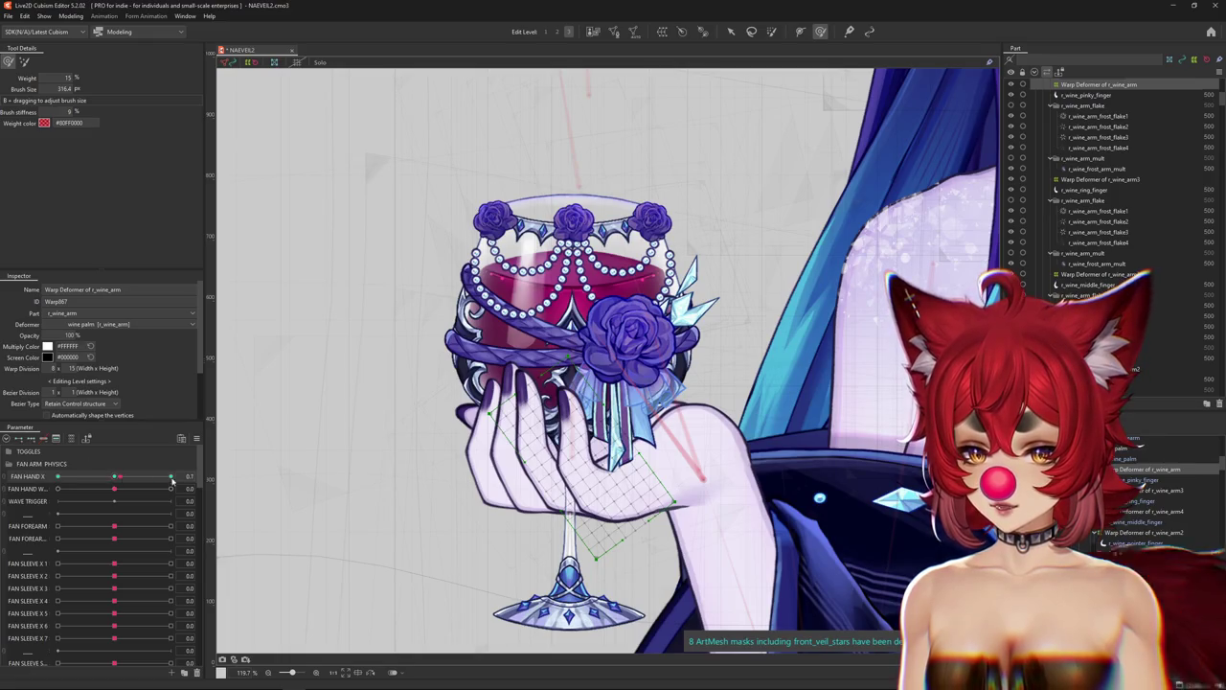
scroll(470, 470, up, 2)
scroll(469, 469, up, 2)
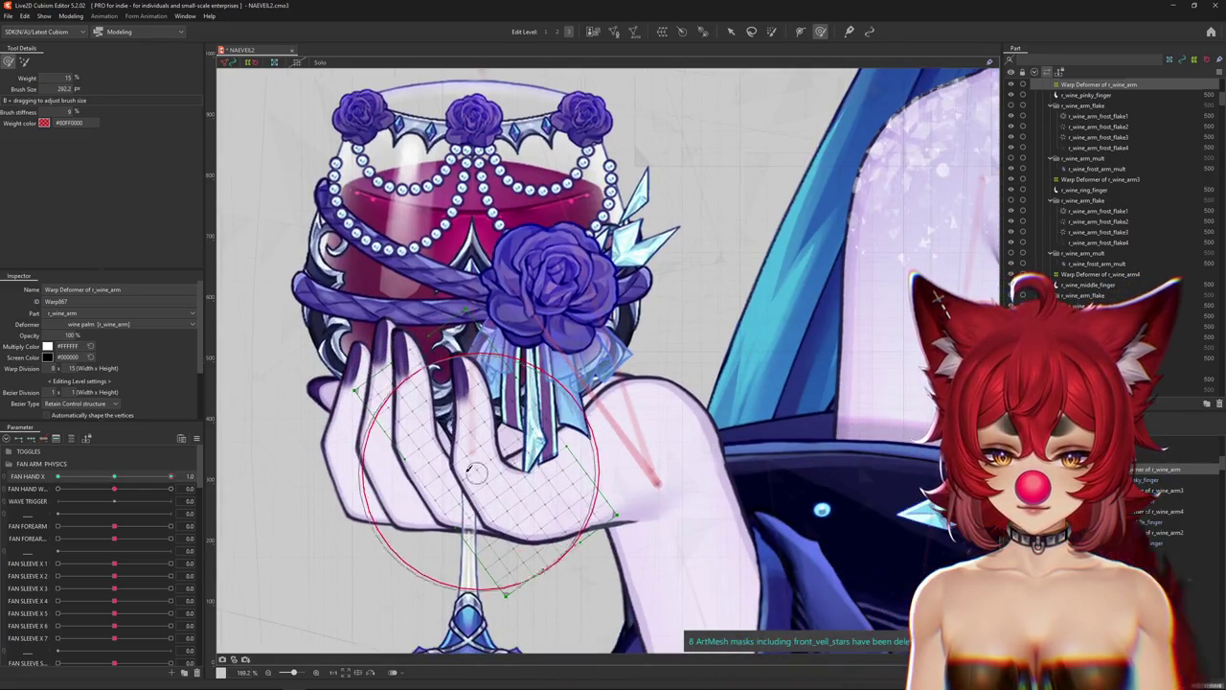
mouse_move(493, 393)
mouse_down()
mouse_move(498, 494)
mouse_move(461, 411)
mouse_up()
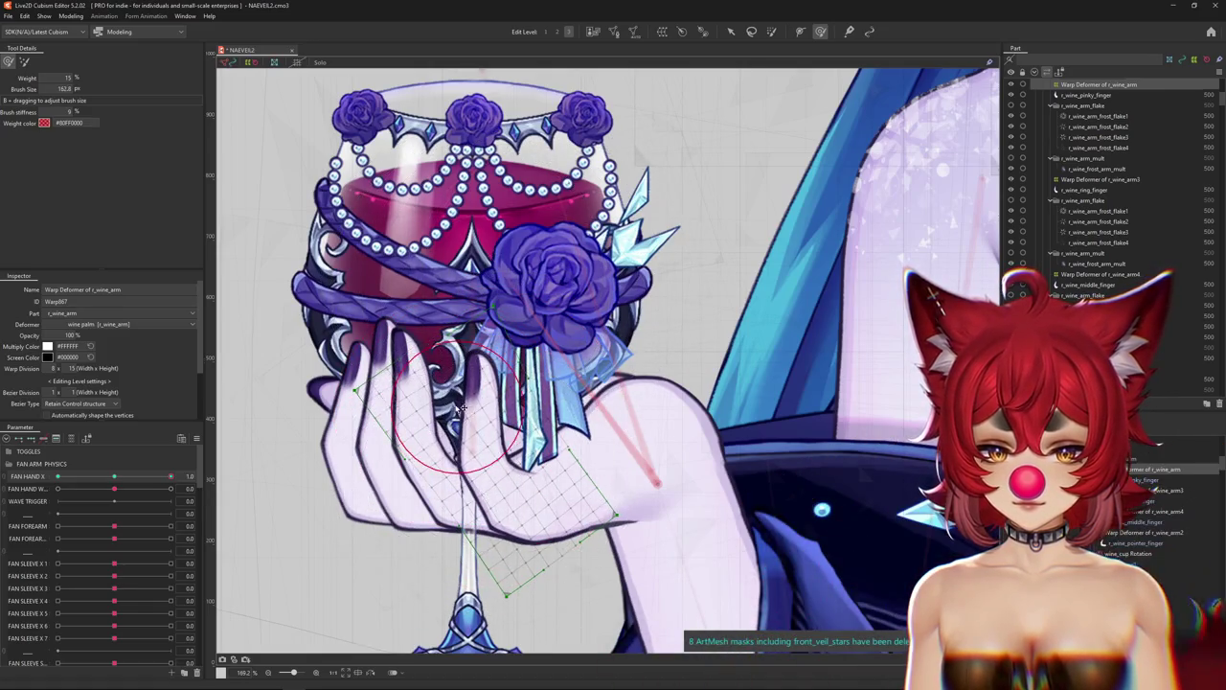
Resize the brush and reshape the palm area of the hand deformer.
mouse_move(460, 476)
mouse_down()
mouse_move(530, 499)
mouse_move(503, 472)
mouse_up()
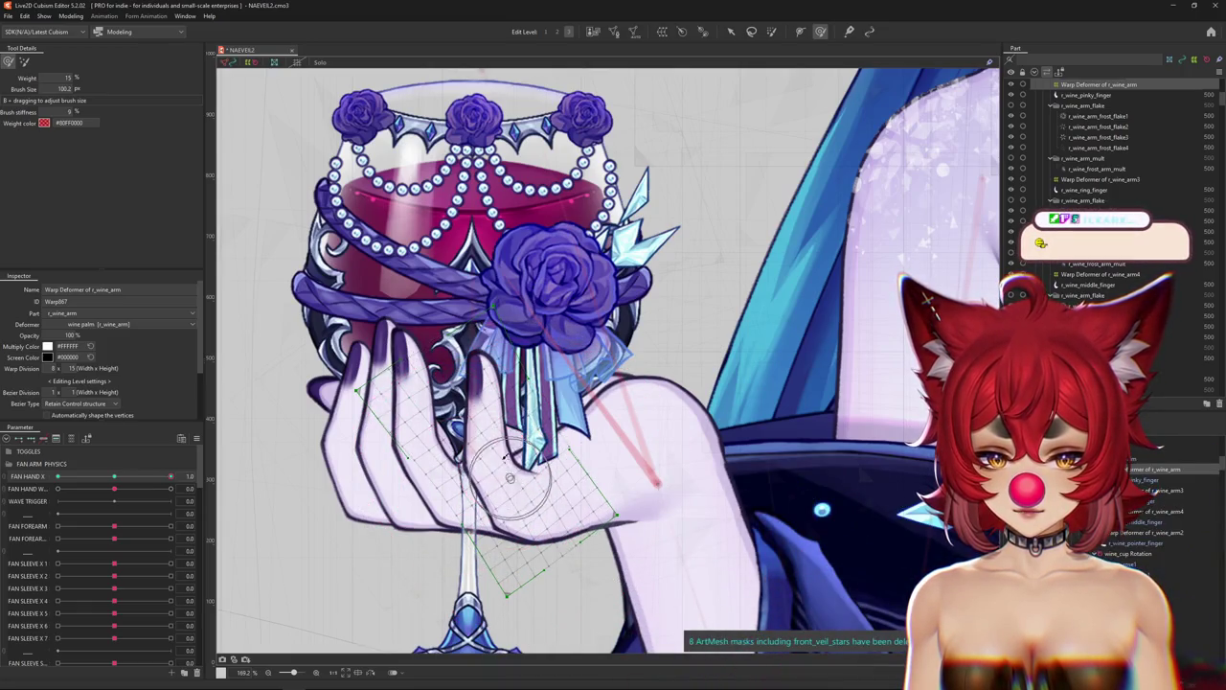
drag(503, 421, 471, 291)
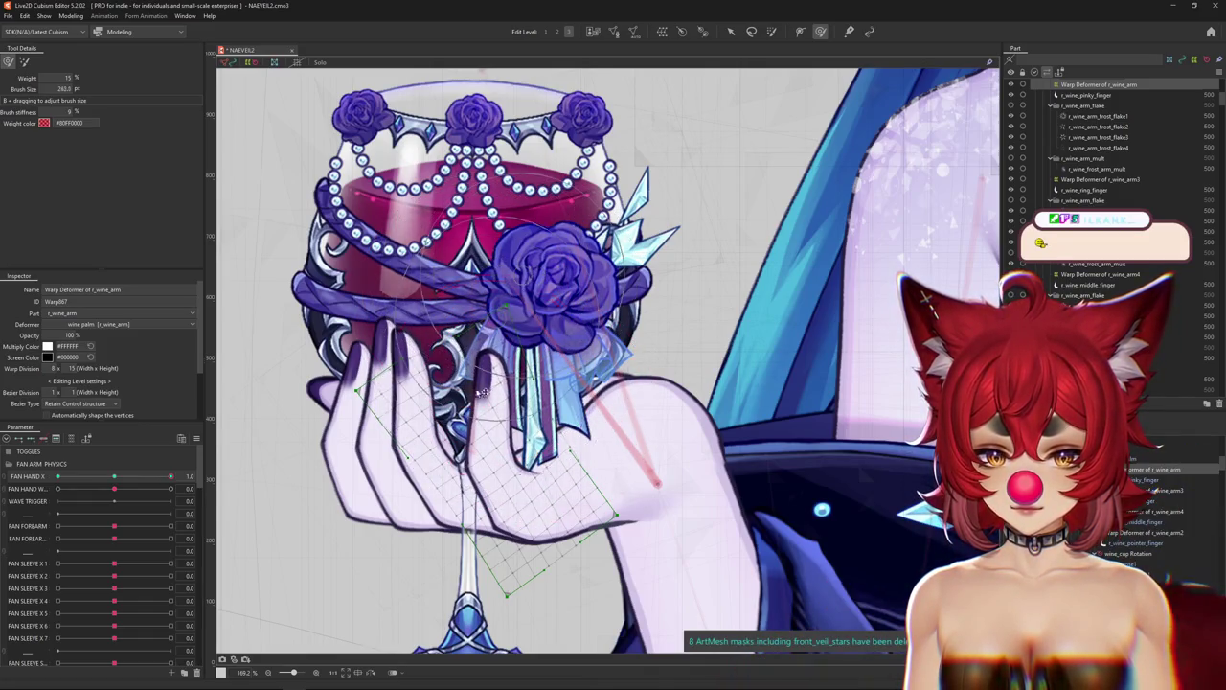
mouse_move(484, 393)
mouse_down()
mouse_move(594, 542)
mouse_move(648, 519)
mouse_up()
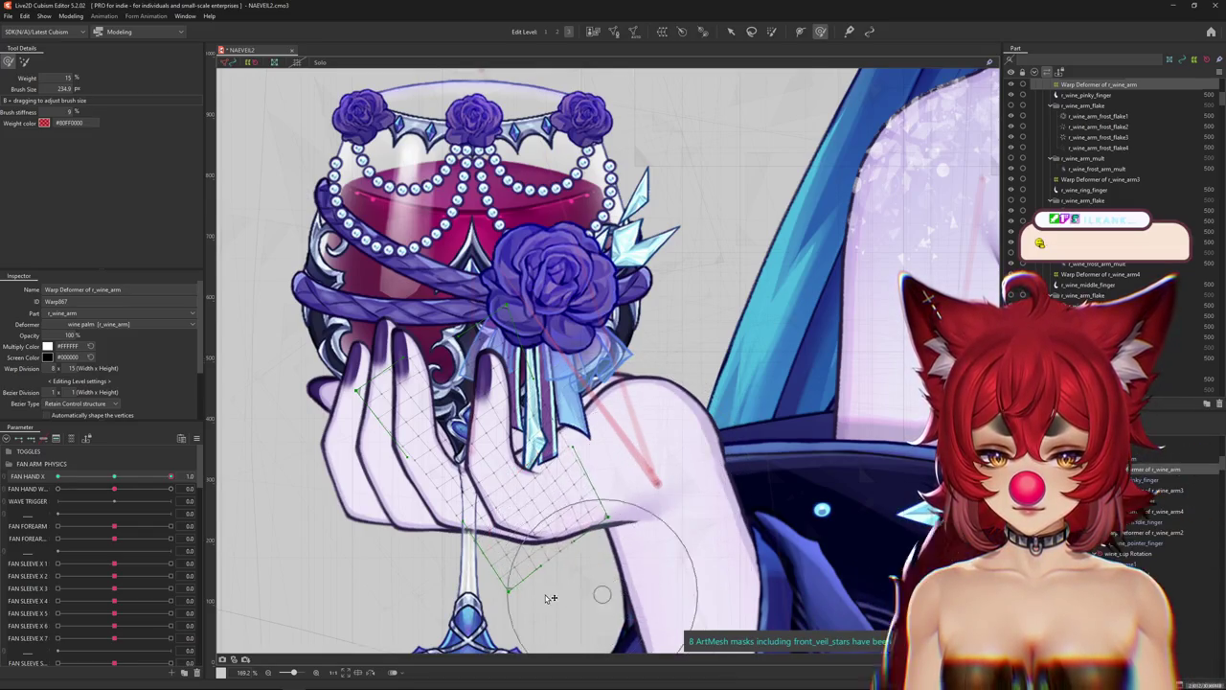
drag(537, 613, 543, 400)
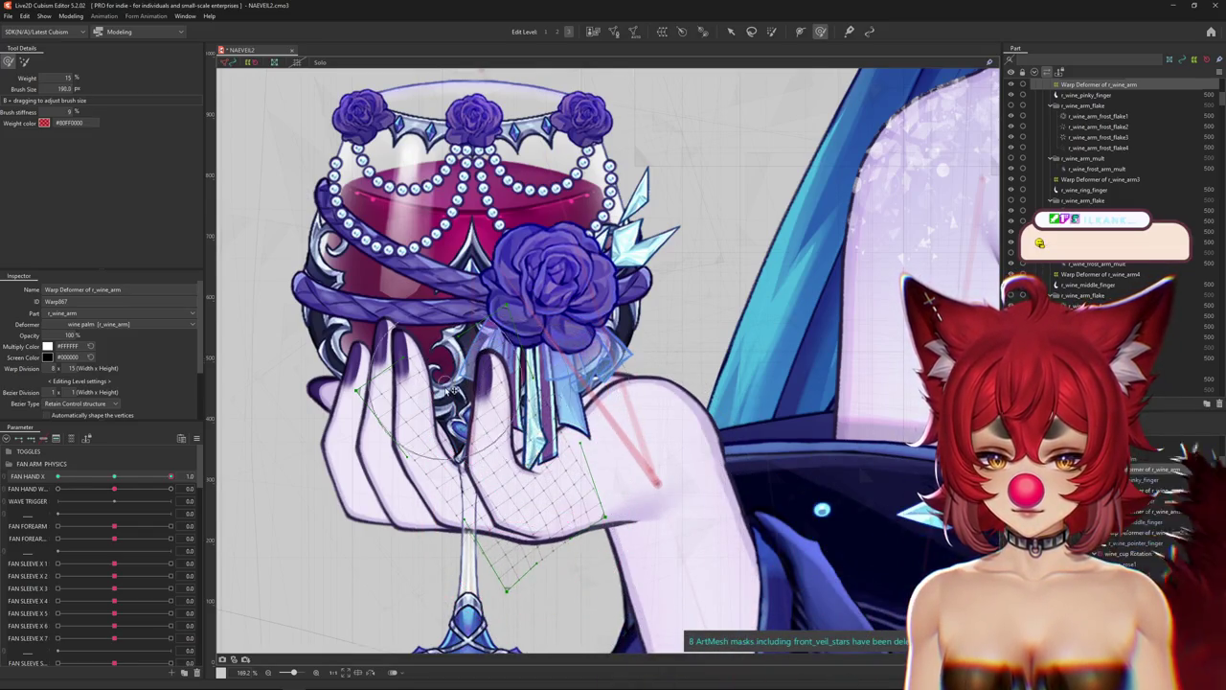
scroll(332, 499, down, 2)
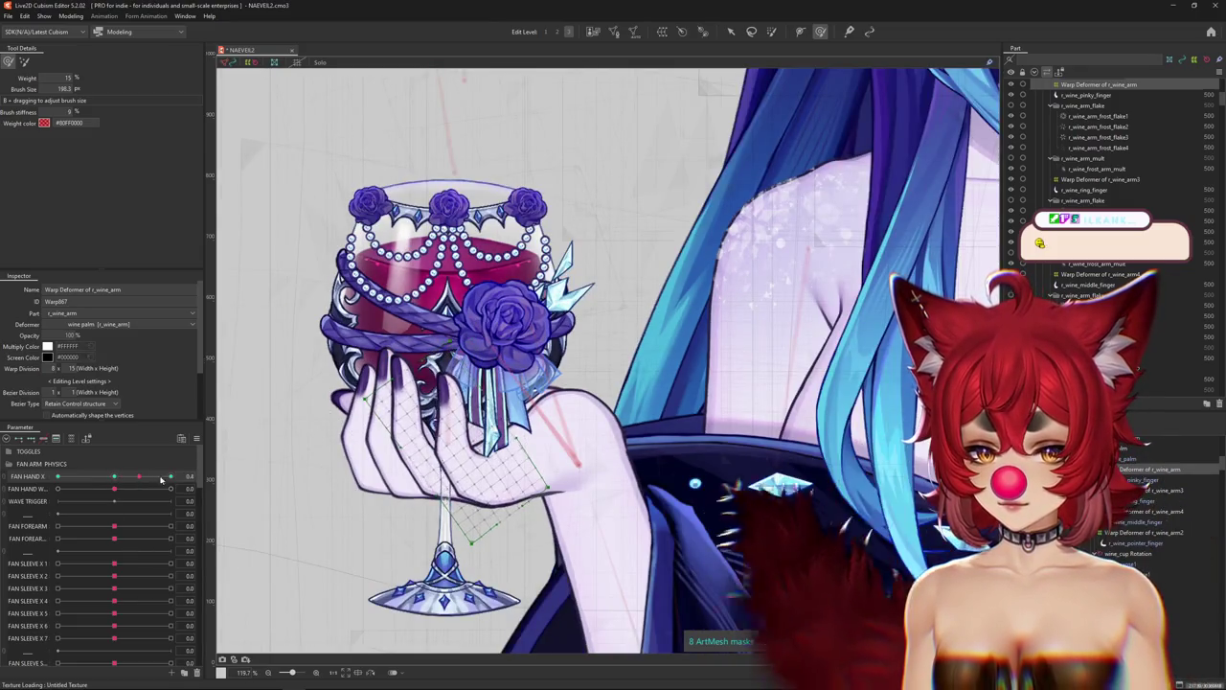
At FAN HAND X 1.0, brush the hand deformer around the fingers.
mouse_move(116, 478)
mouse_down()
mouse_move(229, 478)
mouse_move(64, 476)
mouse_up()
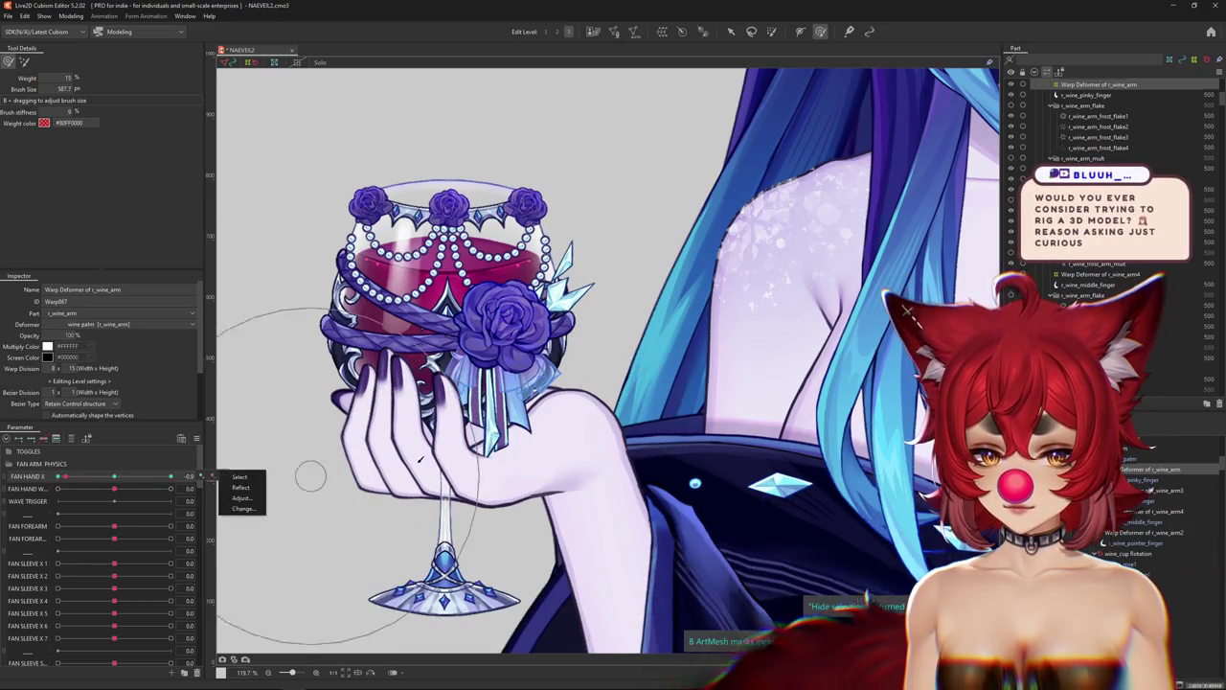
mouse_move(452, 431)
mouse_down()
mouse_move(428, 412)
mouse_move(447, 451)
mouse_up()
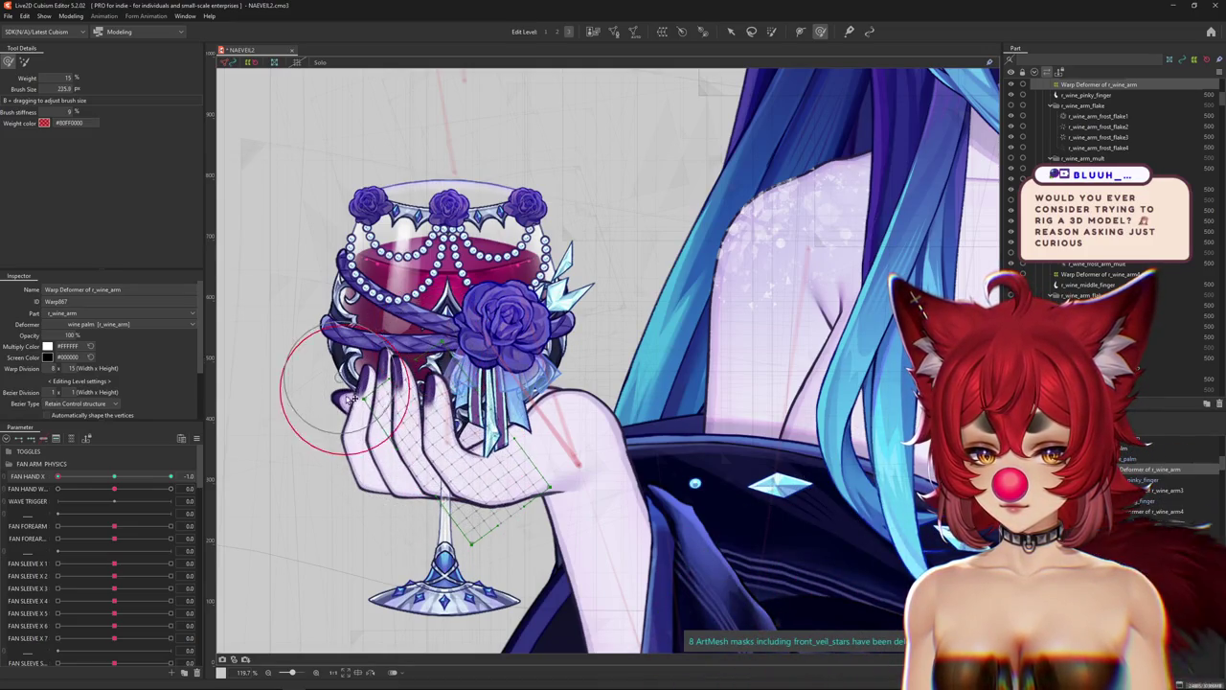
drag(351, 401, 402, 358)
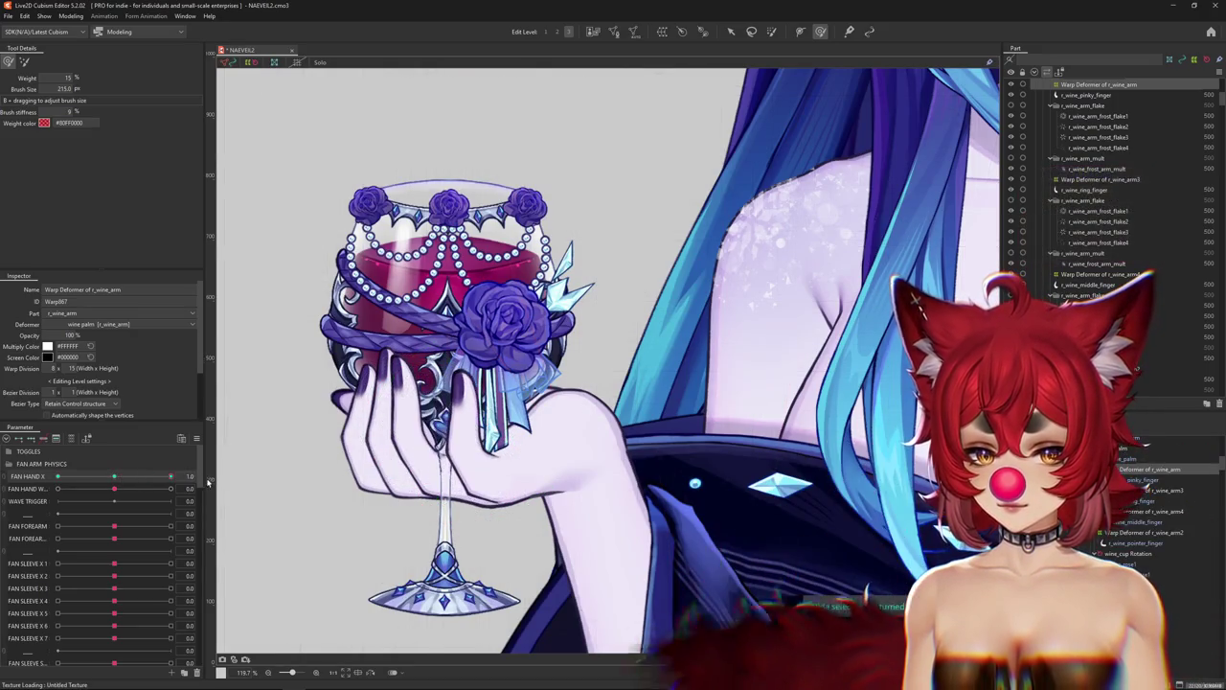
key(ctrl+h)
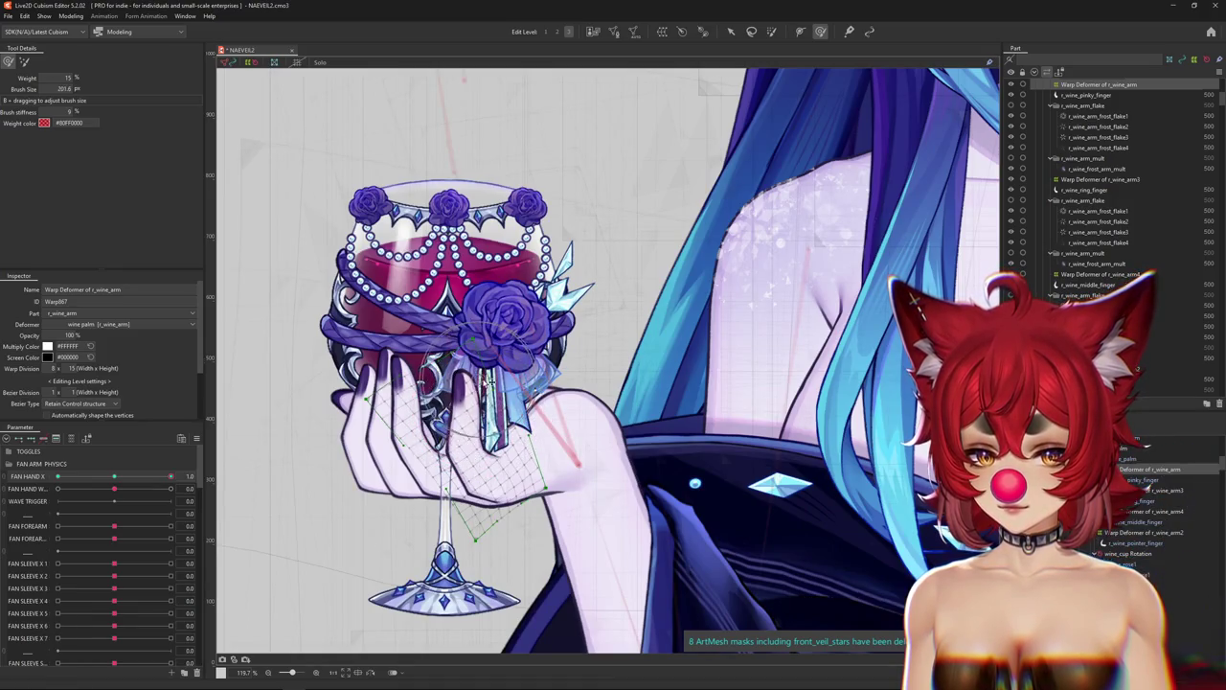
At FAN HAND X -1.0, brush the hand deformer around the glass and stem.
drag(168, 476, 58, 477)
key(ctrl+h)
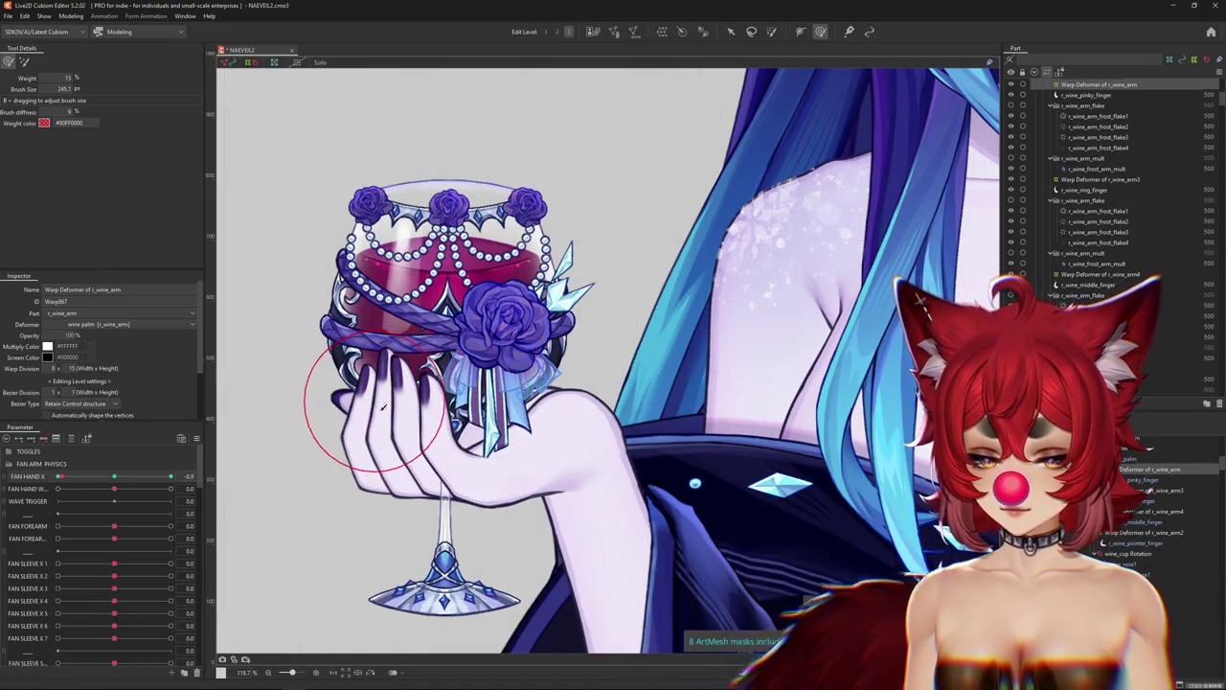
drag(415, 443, 437, 365)
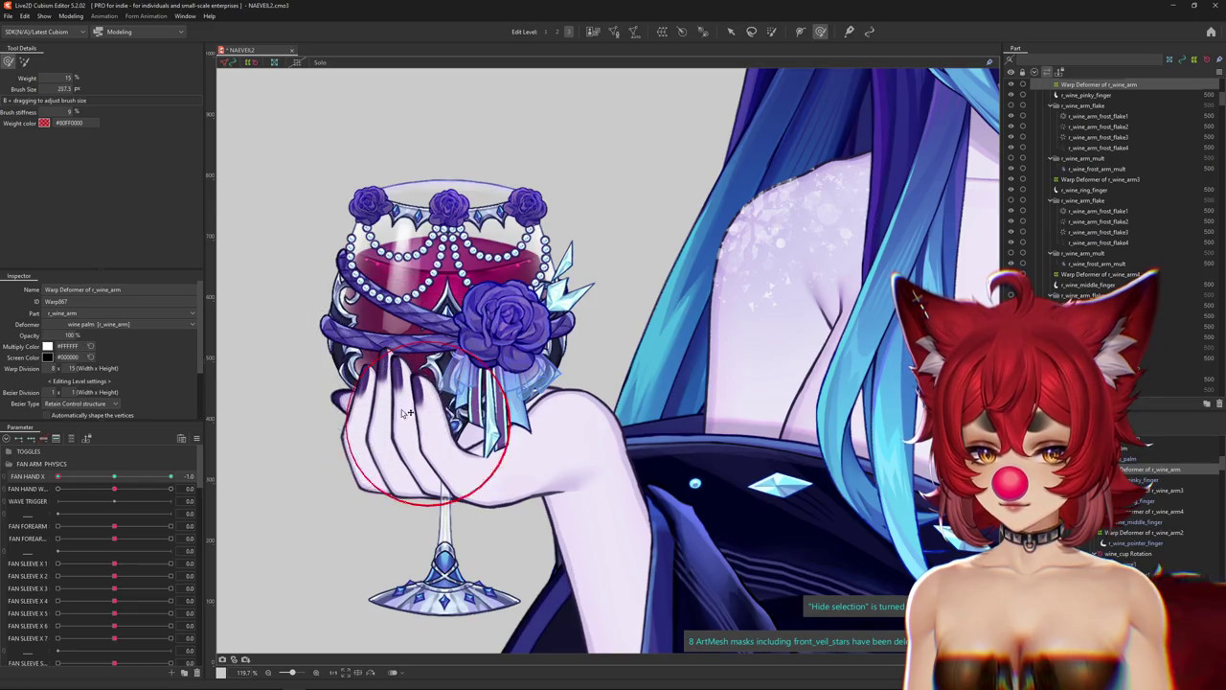
drag(408, 412, 472, 482)
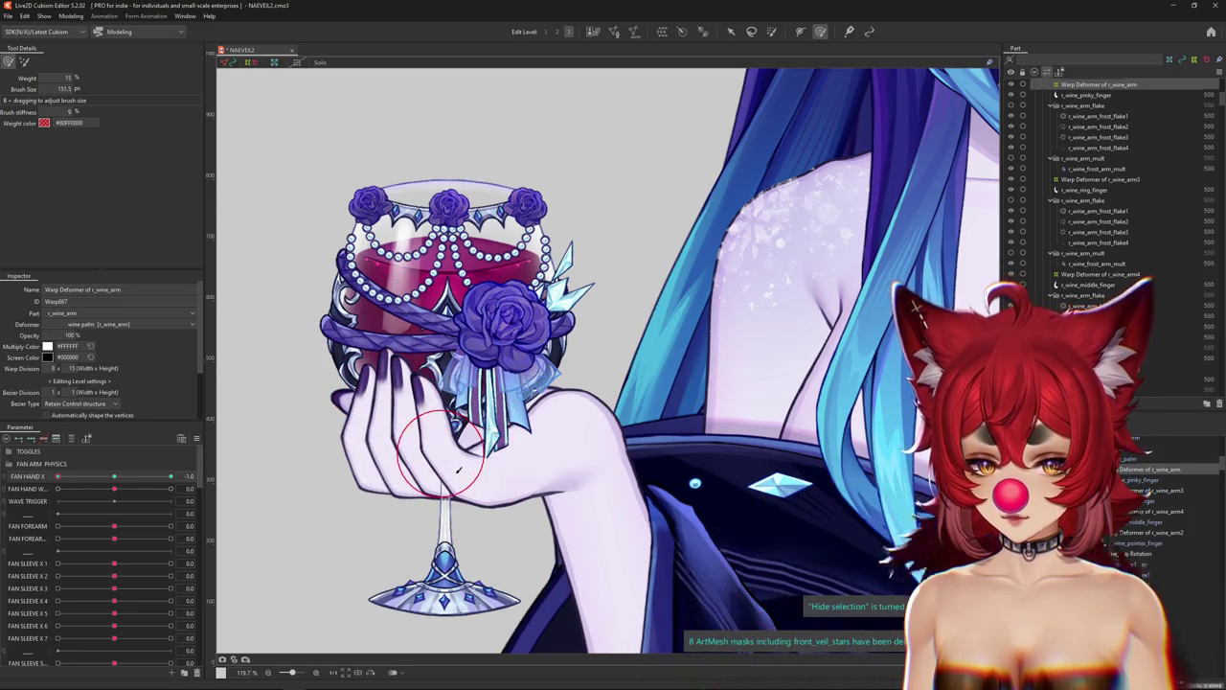
scroll(430, 399, up, 3)
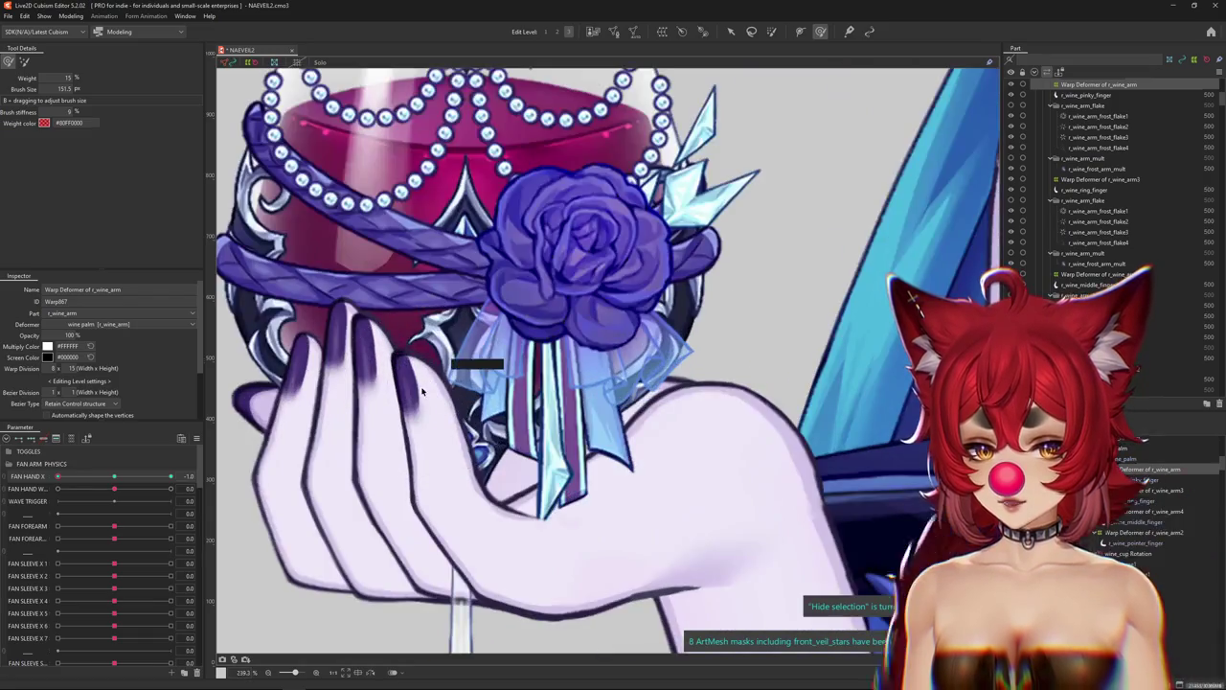
Select the r_wine_pinky_finger mesh.
right_click(433, 395)
click(115, 477)
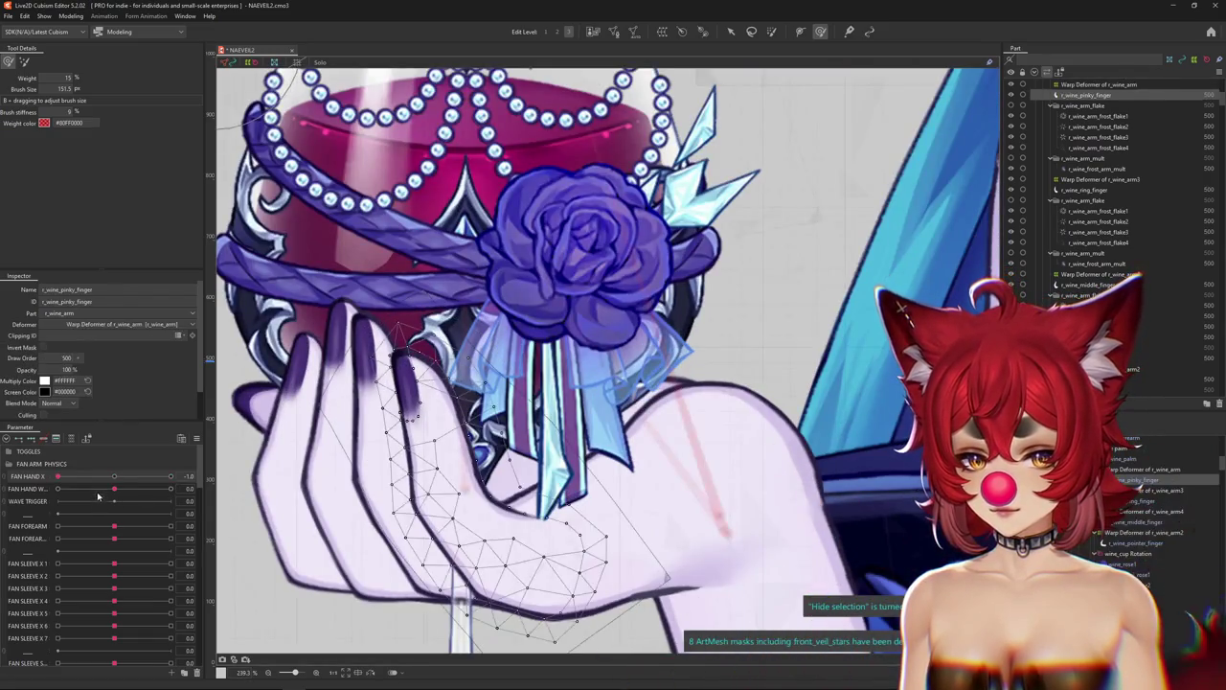
scroll(340, 424, down, 3)
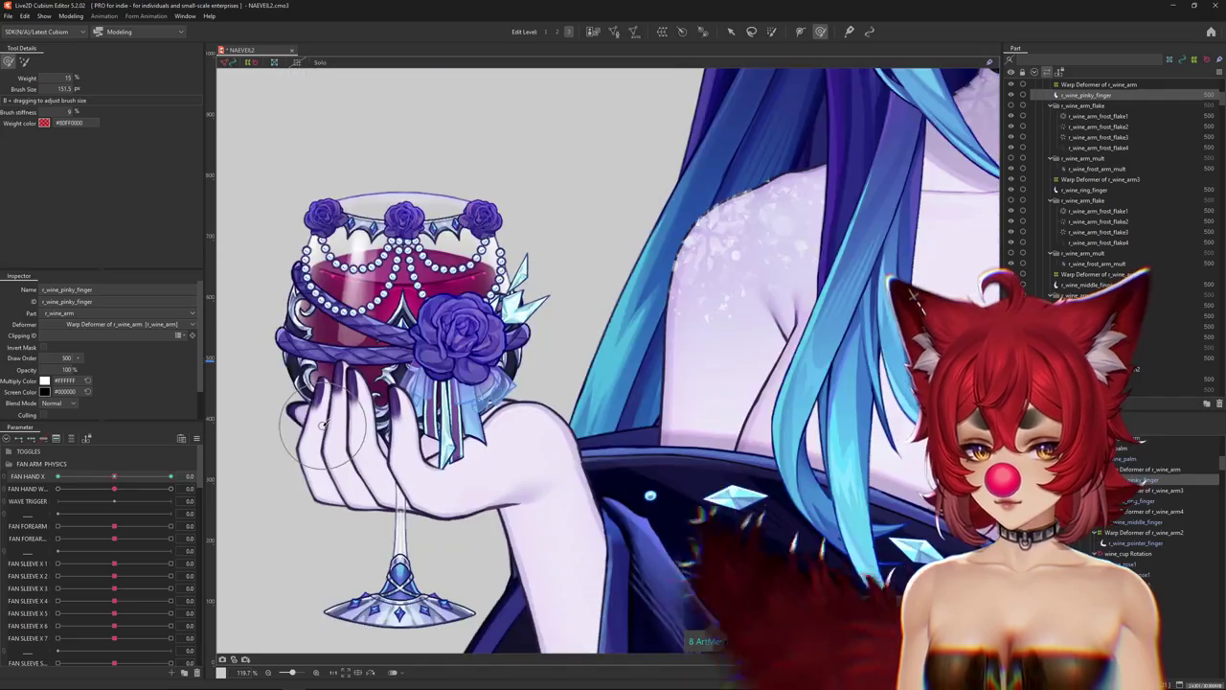
scroll(355, 440, up, 2)
scroll(364, 460, up, 1)
scroll(369, 466, down, 3)
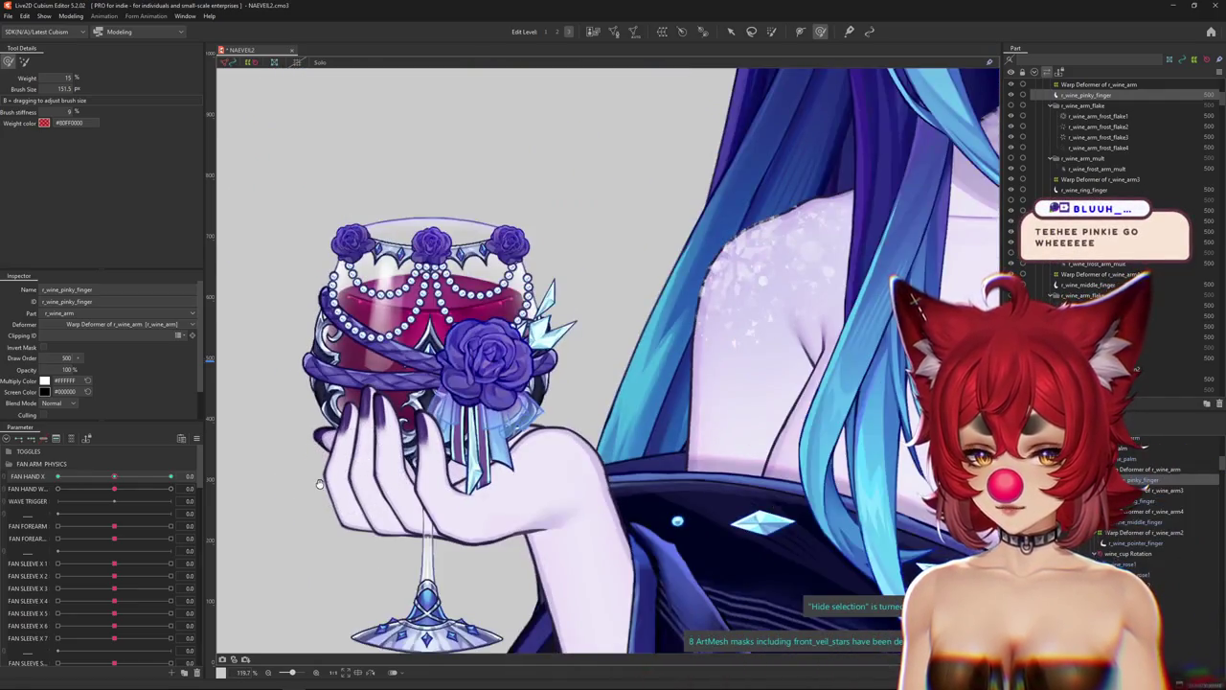
scroll(369, 467, up, 1)
scroll(369, 466, up, 1)
scroll(369, 467, up, 1)
Pose the hand at FAN HAND X 1.0 and shrink the brush to 25.8 for the pinky.
drag(128, 477, 171, 477)
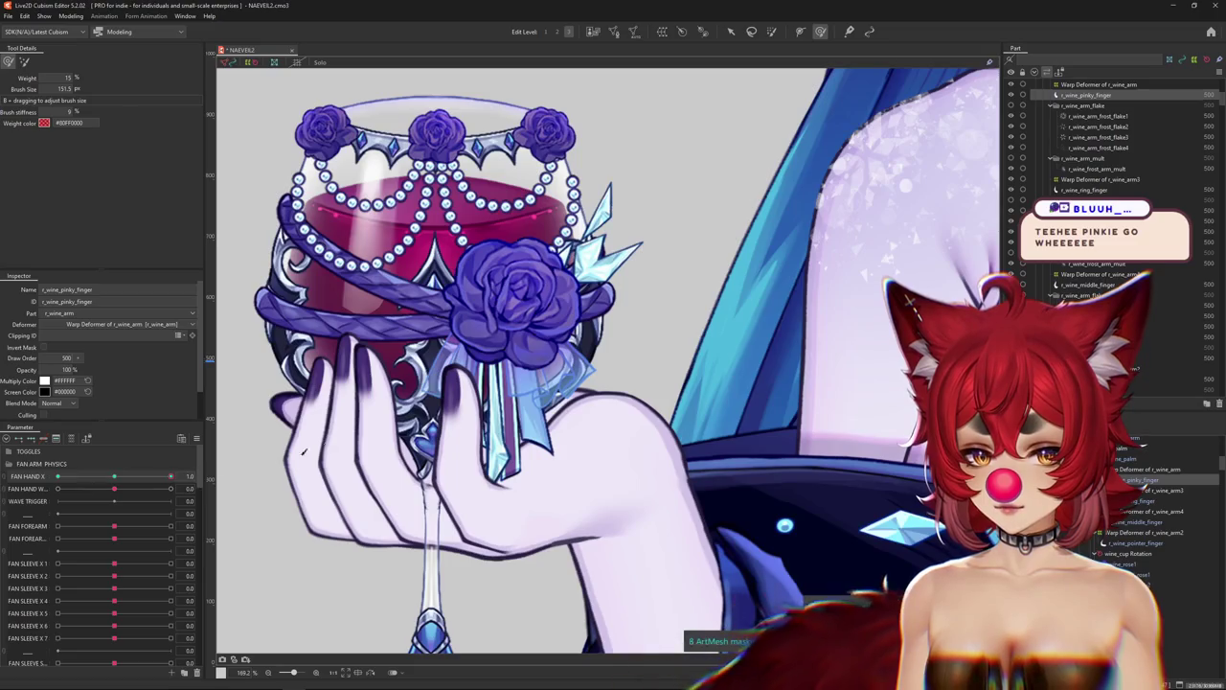
scroll(481, 466, up, 2)
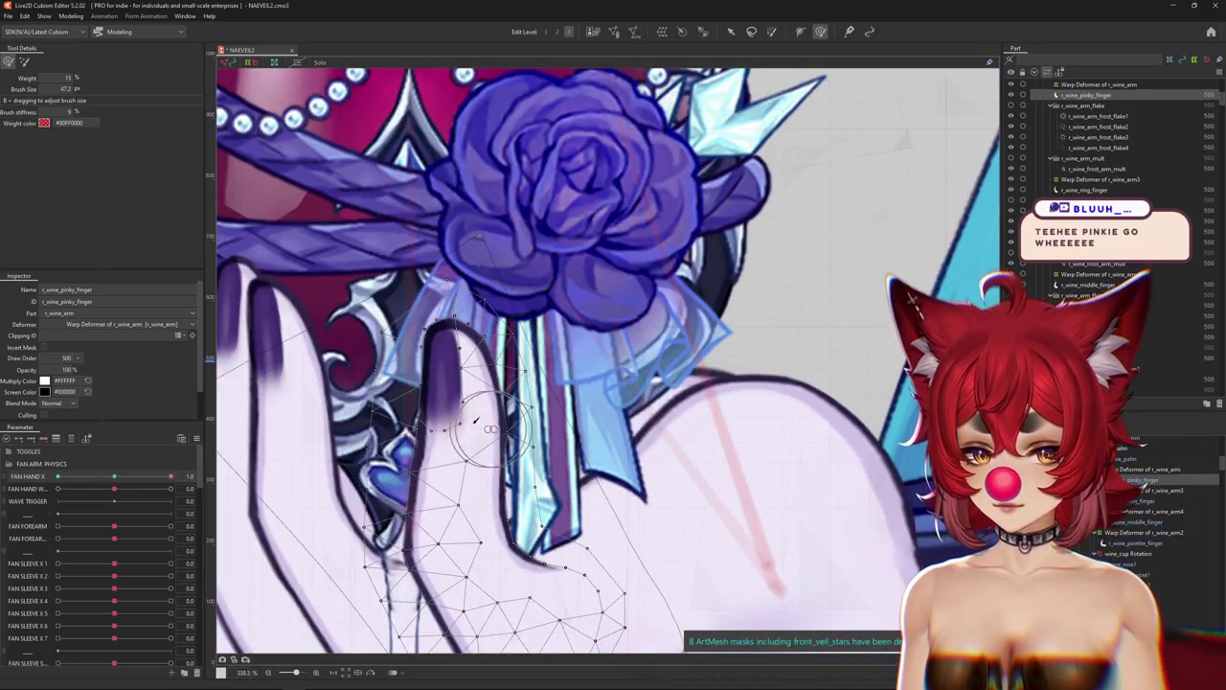
drag(477, 404, 464, 345)
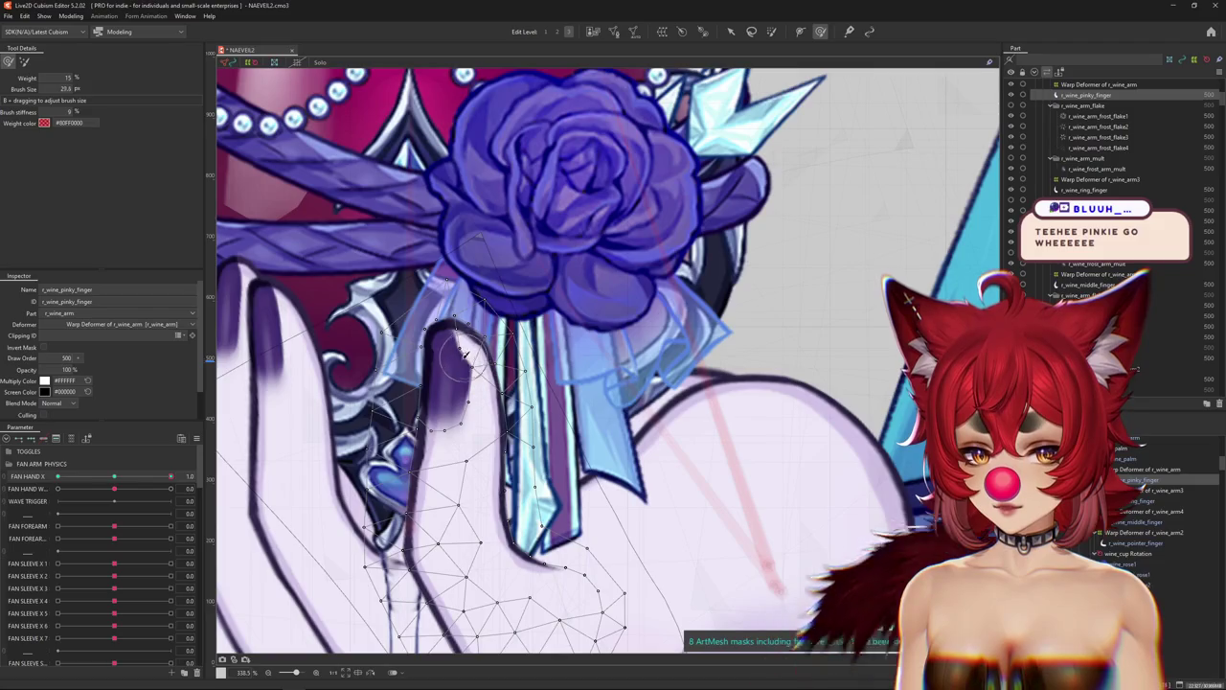